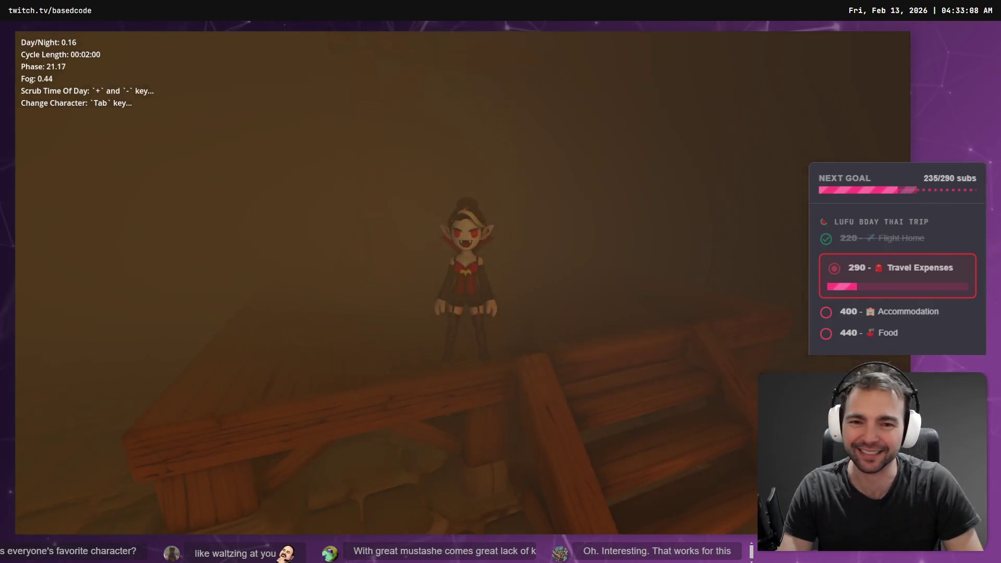
Ask ChatGPT to redraw Alice in a front-and-back T-pose wearing a plush bunny backpack.
{"action": "key", "text": "alt+Tab"}
{"action": "scroll", "coordinate": [464, 280], "scroll_direction": "down", "scroll_amount": 5}
{"action": "left_click", "coordinate": [554, 273]}
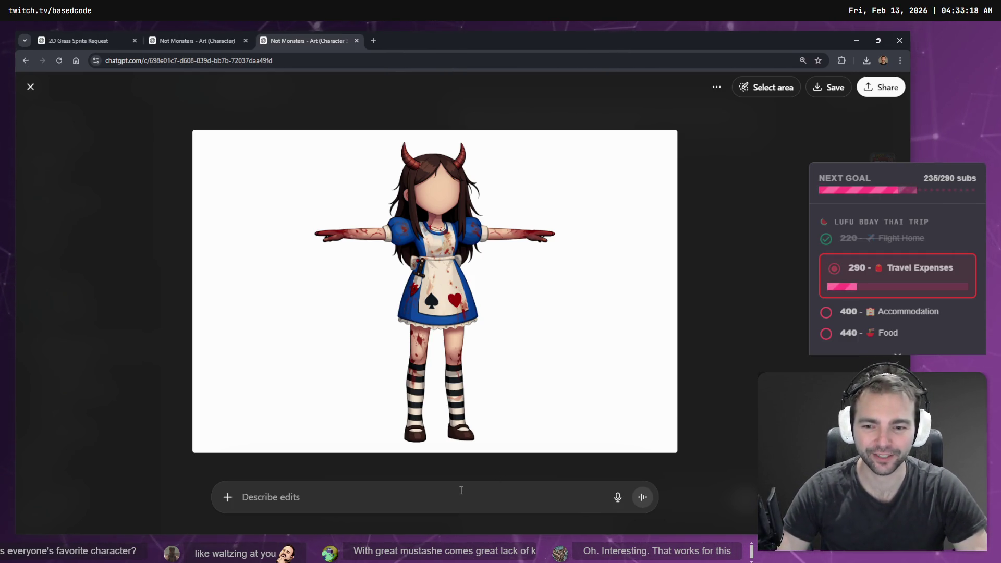
{"action": "key", "text": "super+h"}
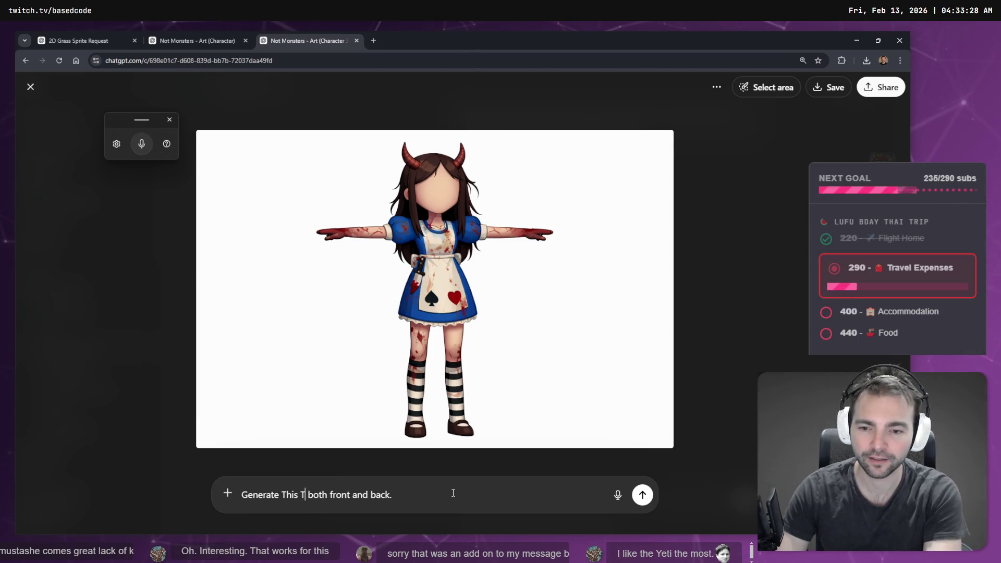
{"action": "type", "text": "Pose"}
{"action": "key", "text": "End"}
{"action": "key", "text": "super+h"}
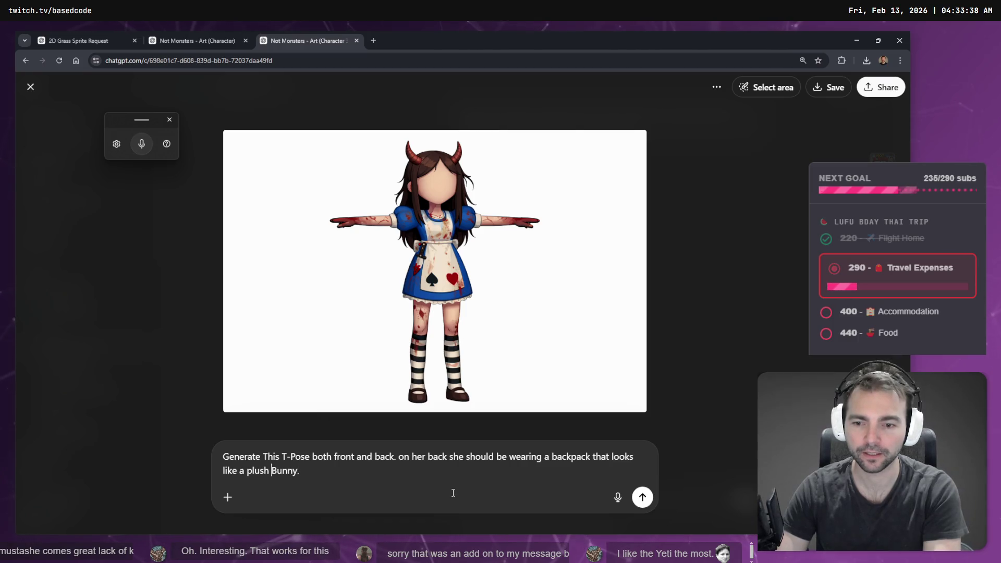
{"action": "key", "text": "ctrl+a"}
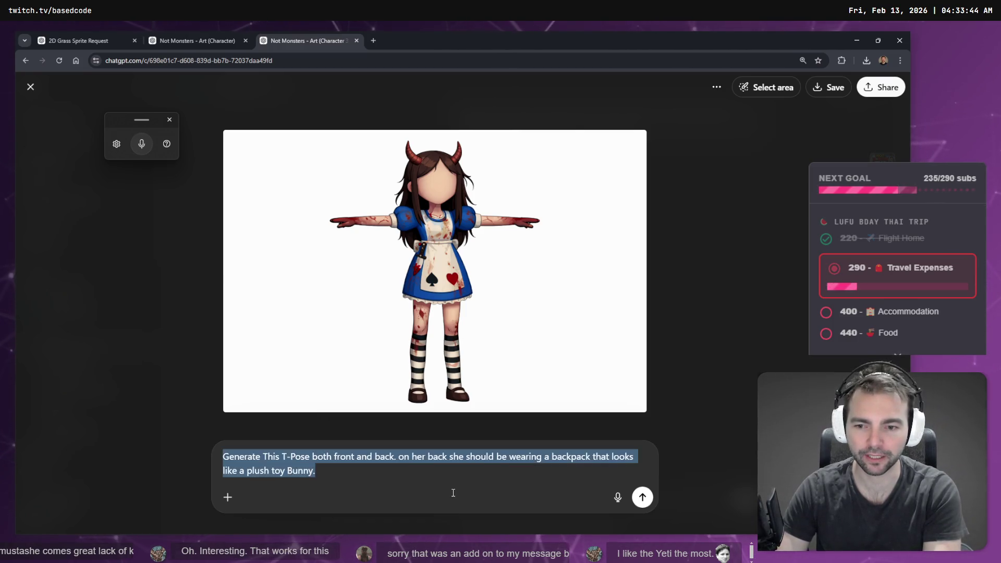
{"action": "key", "text": "Return"}
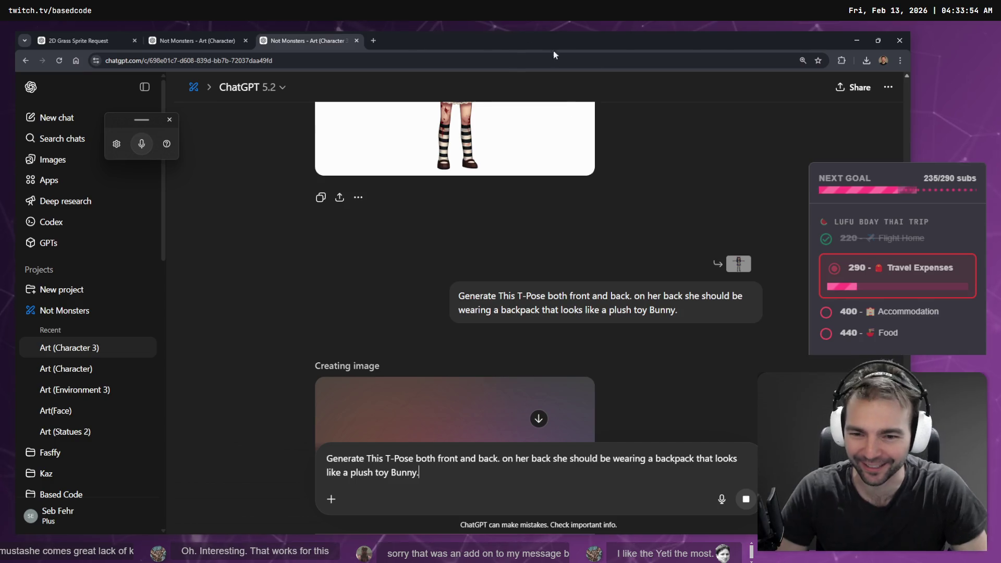
{"action": "scroll", "coordinate": [558, 263], "scroll_direction": "down", "scroll_amount": 5}
Switch the game character to the Yeti and run it from the gallows platform down the street.
{"action": "key", "text": "alt+Tab"}
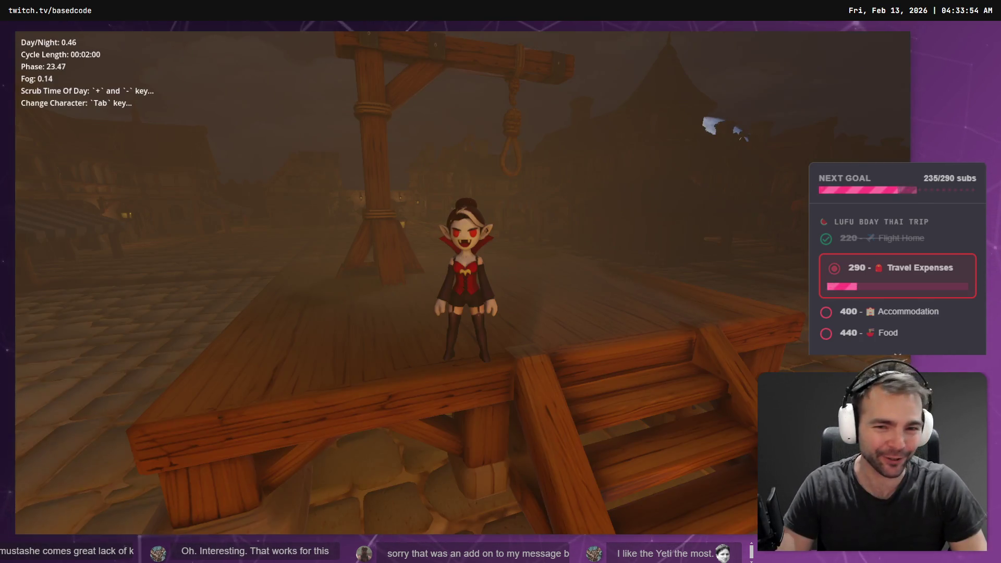
{"action": "key", "text": "Tab"}
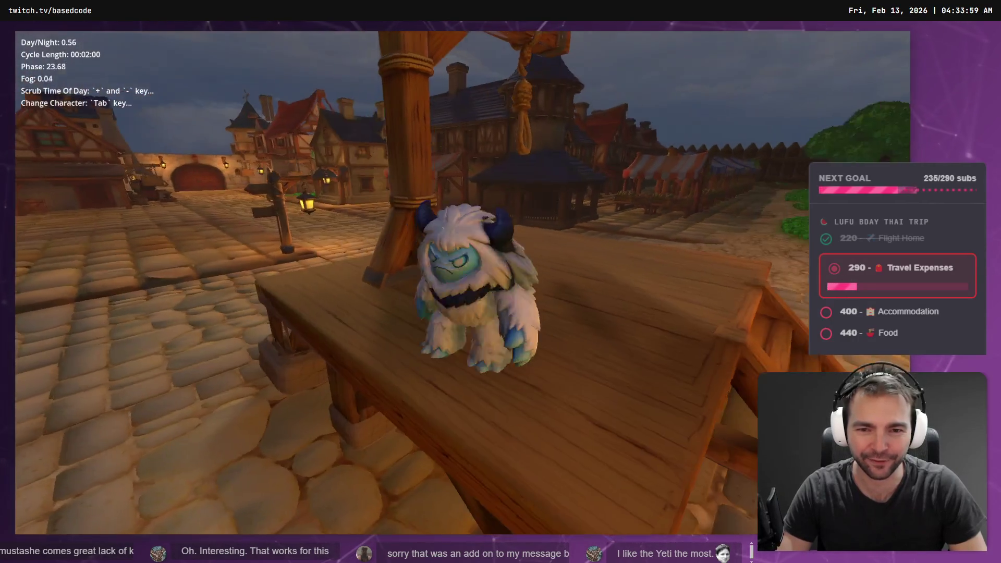
{"action": "key", "text": "s"}
{"action": "key", "text": "s"}
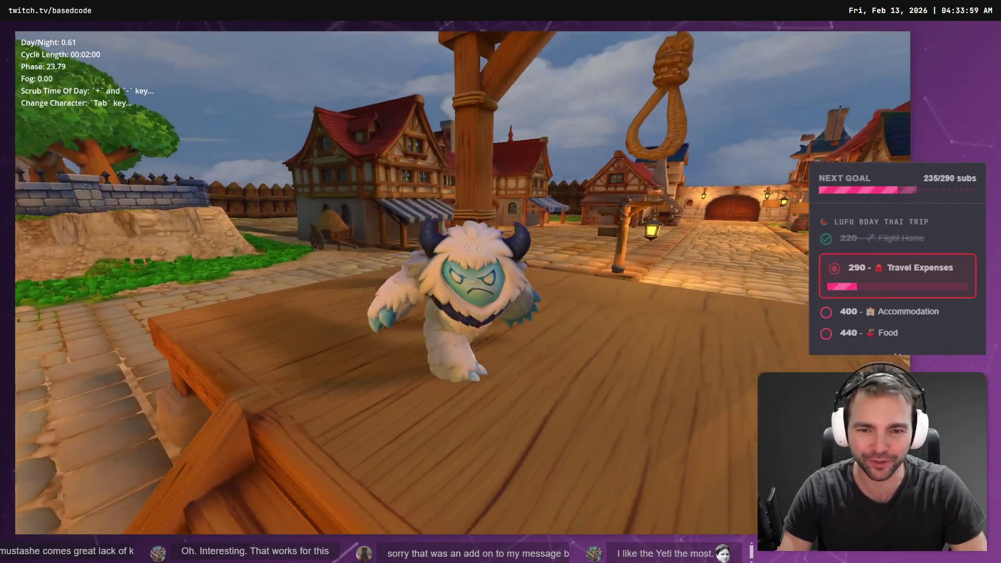
{"action": "key", "text": "s"}
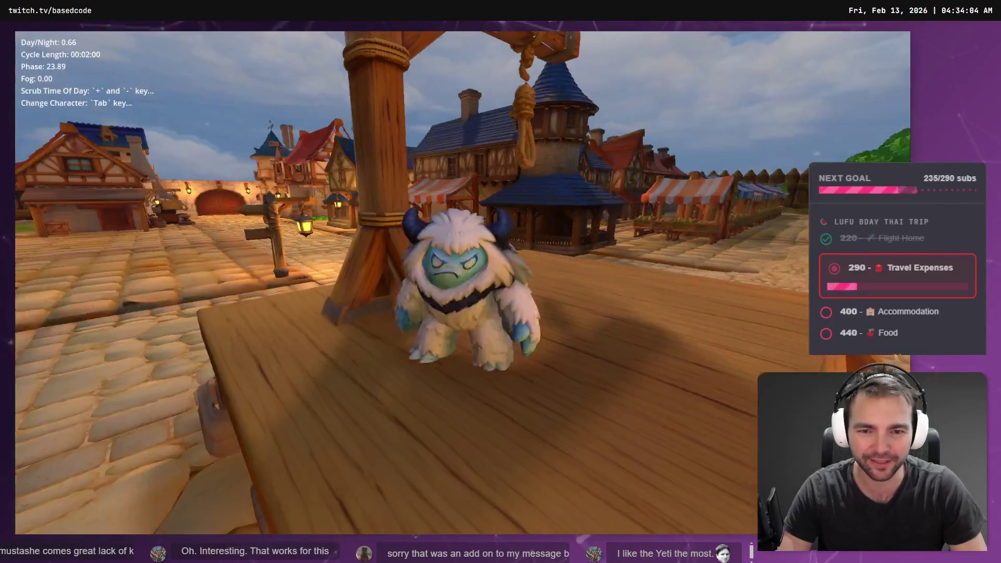
{"action": "key", "text": "w"}
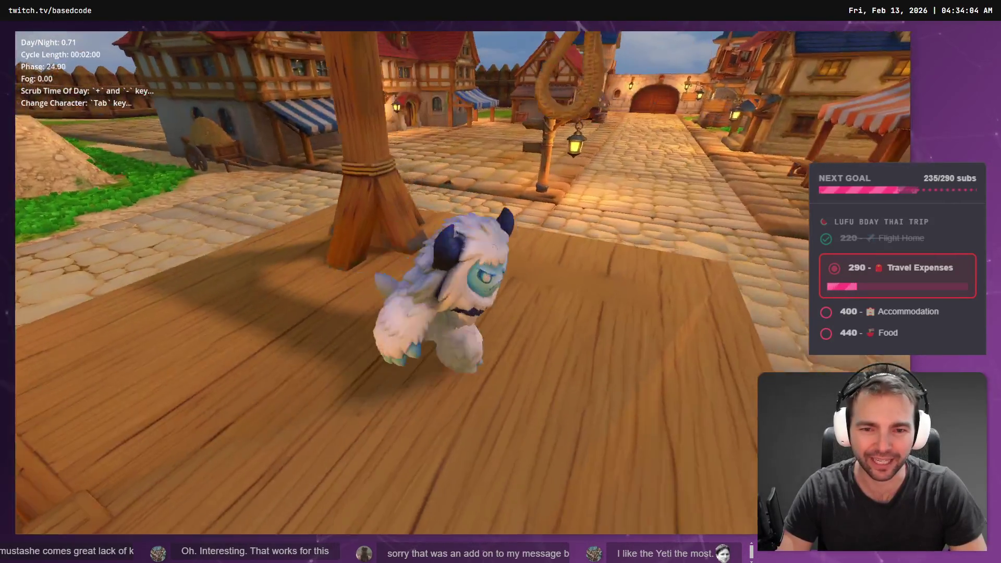
{"action": "key", "text": "w"}
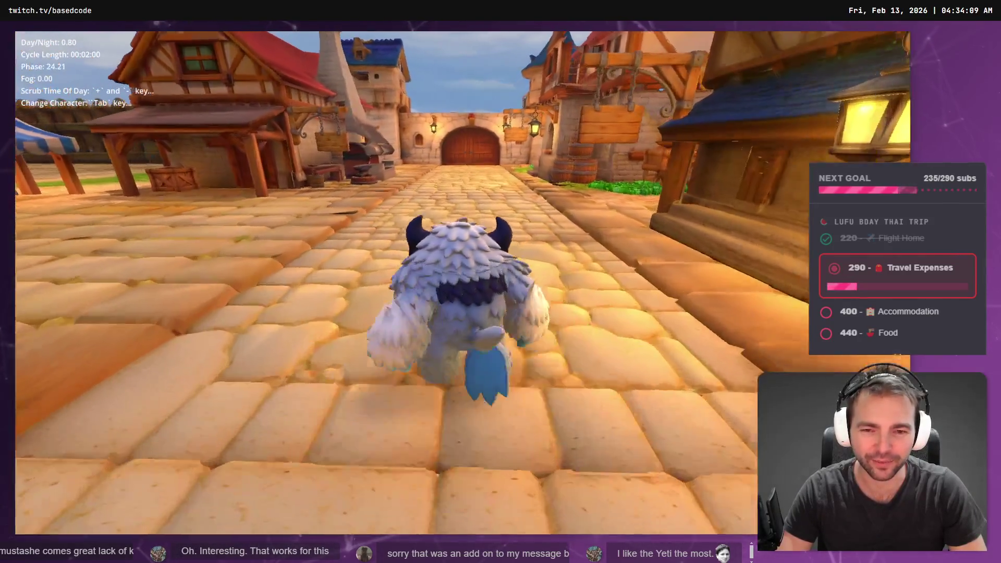
Run the Yeti through the town square, up the castle street, and back onto the platform.
{"action": "key", "text": "d"}
{"action": "key", "text": "a"}
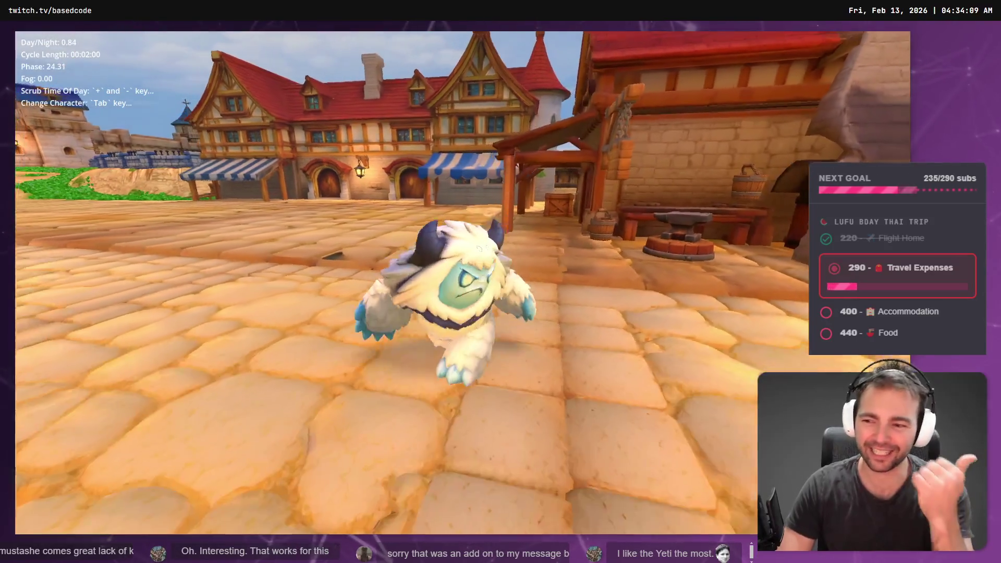
{"action": "key", "text": "w"}
{"action": "key", "text": "a"}
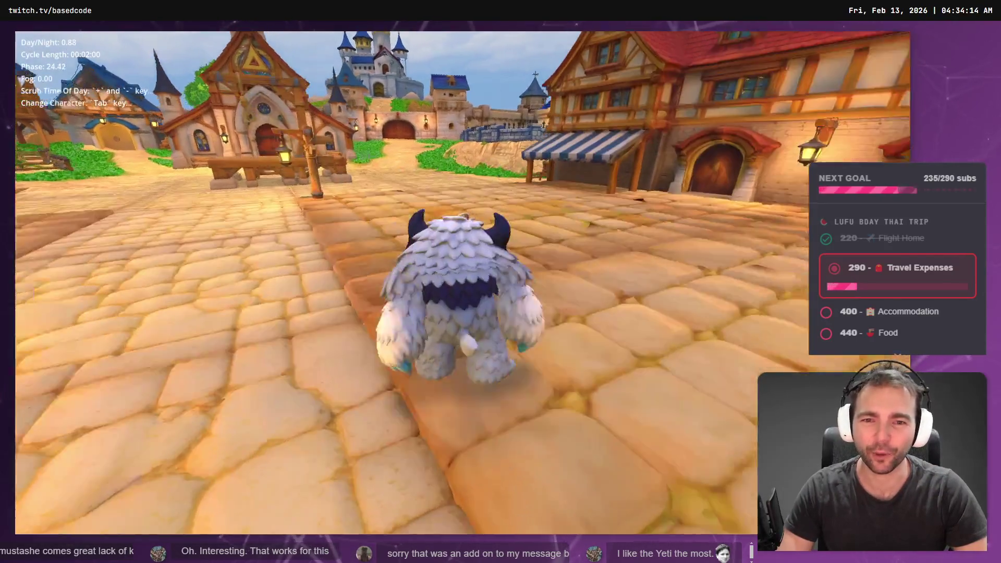
{"action": "key", "text": "a"}
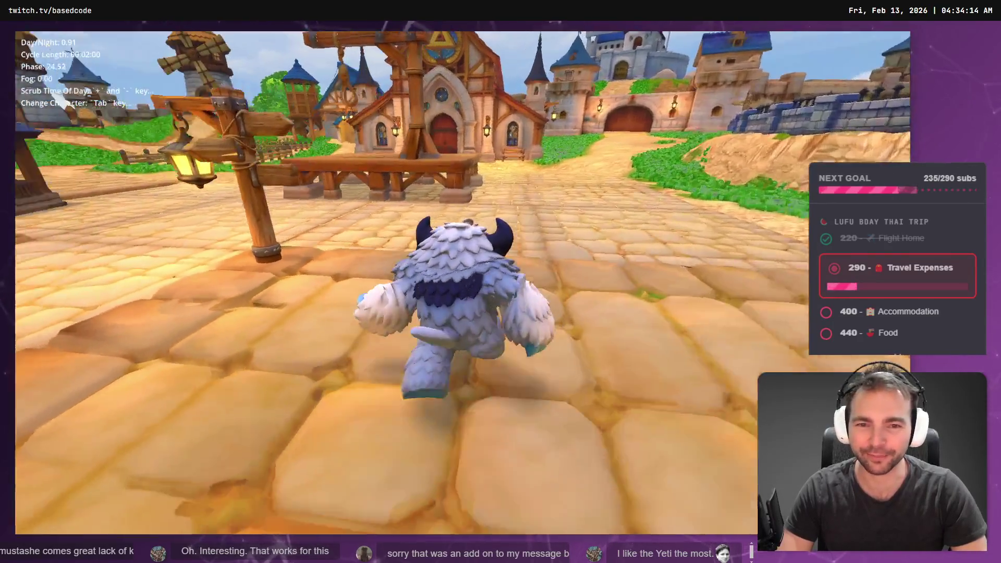
{"action": "key", "text": "space"}
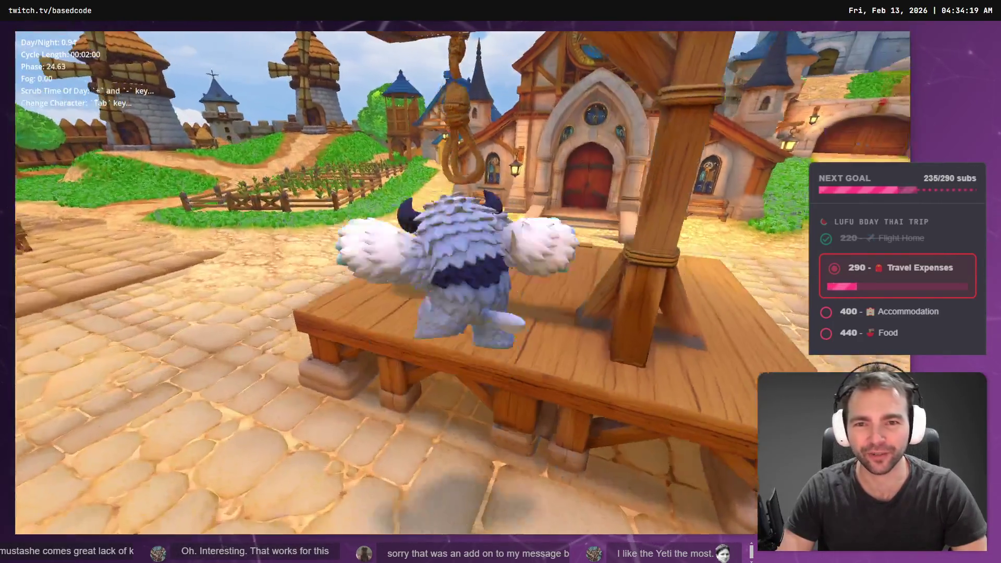
{"action": "key", "text": "s"}
{"action": "key", "text": "s"}
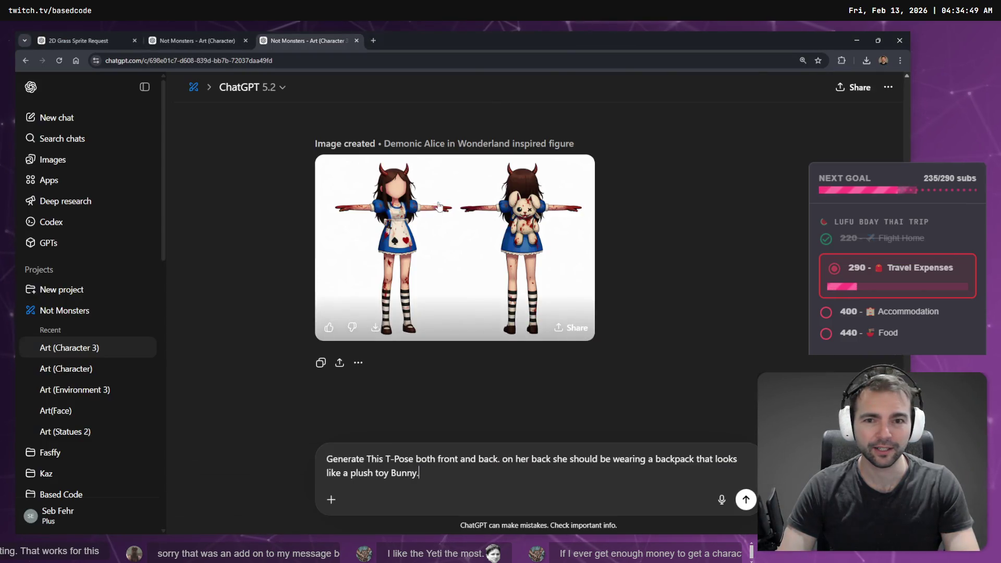
Request a front-only, straight-on T-pose of the bunny-backpack Alice and view the result.
{"action": "left_click", "coordinate": [441, 257]}
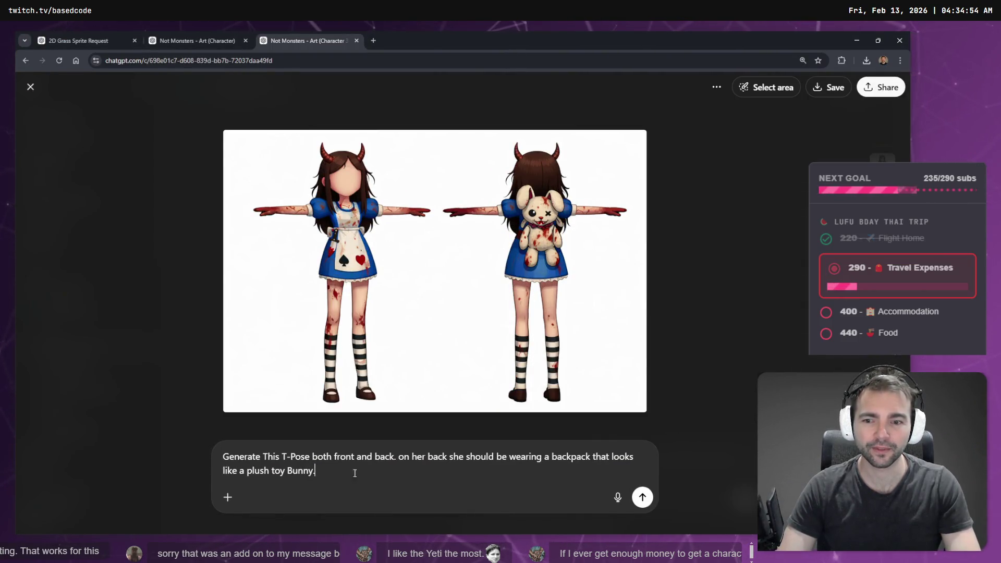
{"action": "key", "text": "ctrl+a"}
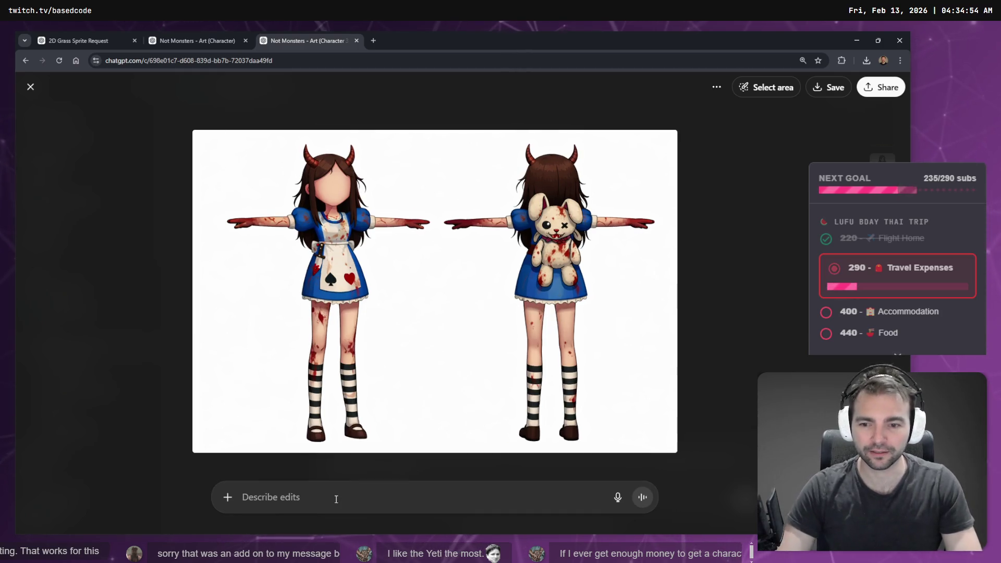
{"action": "key", "text": "super+h"}
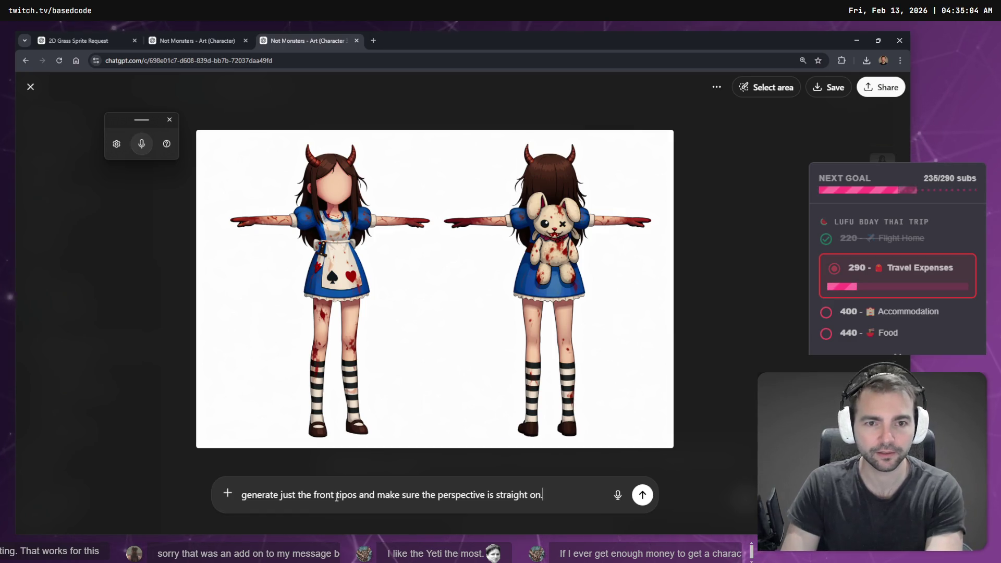
{"action": "key", "text": "Return"}
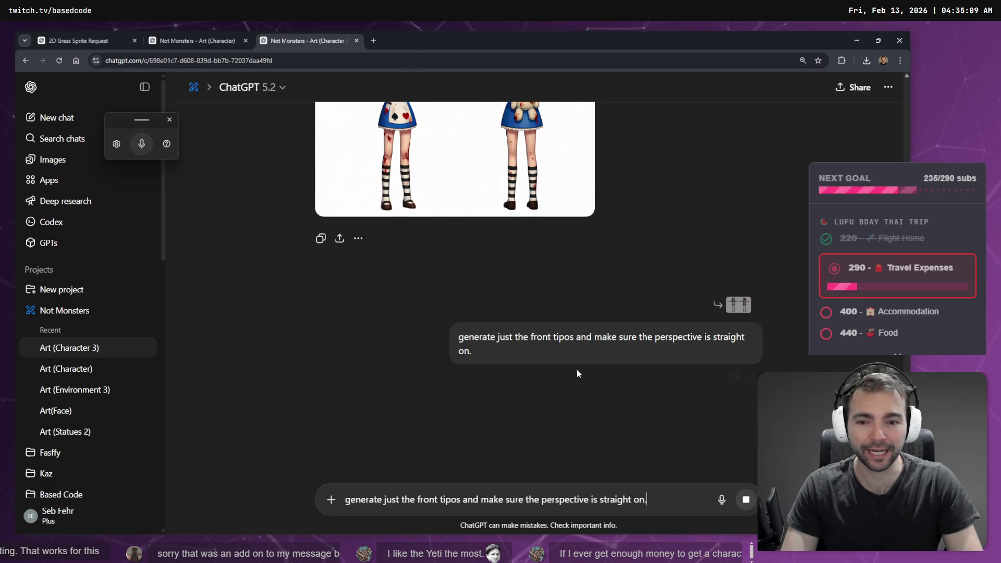
{"action": "left_click", "coordinate": [541, 283]}
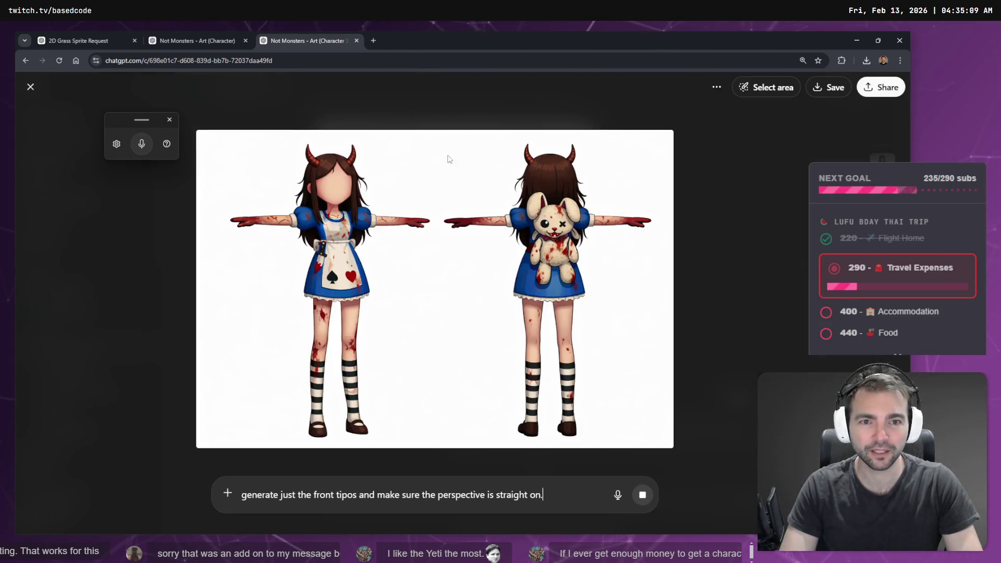
{"action": "key", "text": "Escape"}
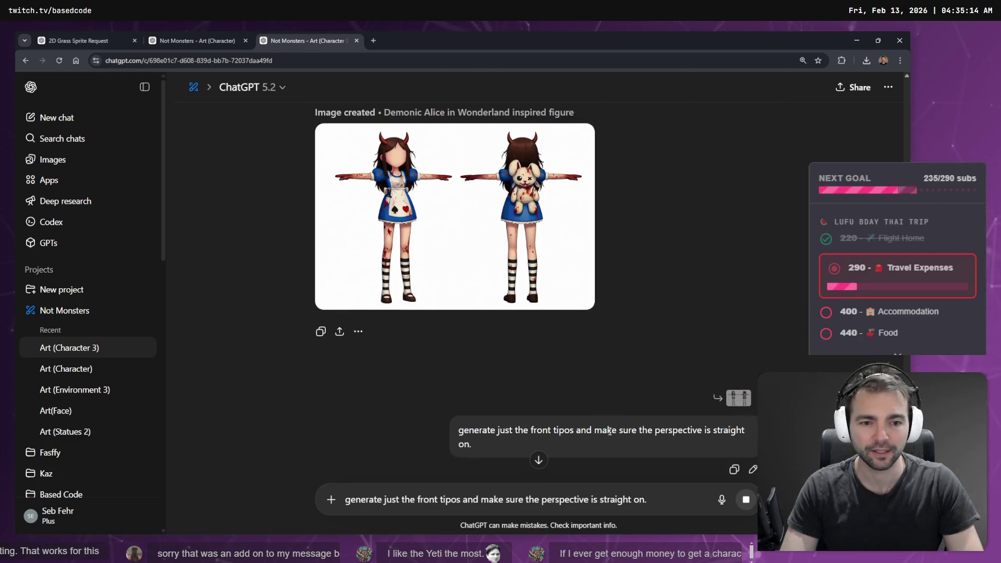
Edit the sent message to ask for the back T-Pose instead and resend it.
{"action": "left_click", "coordinate": [753, 241]}
{"action": "type", "text": "bac"}
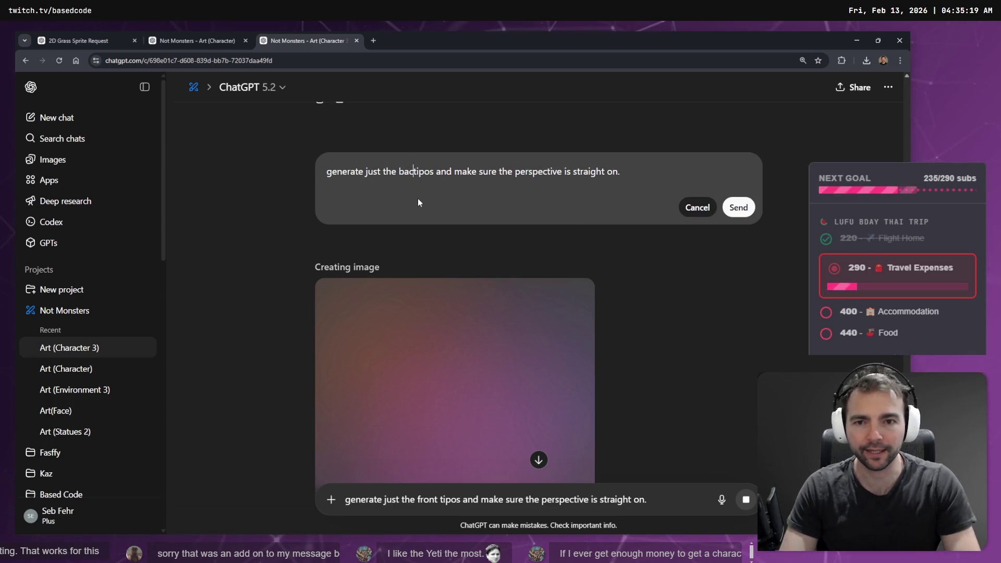
{"action": "type", "text": "k"}
{"action": "key", "text": "ctrl+shift+Right"}
{"action": "key", "text": "BackSpace"}
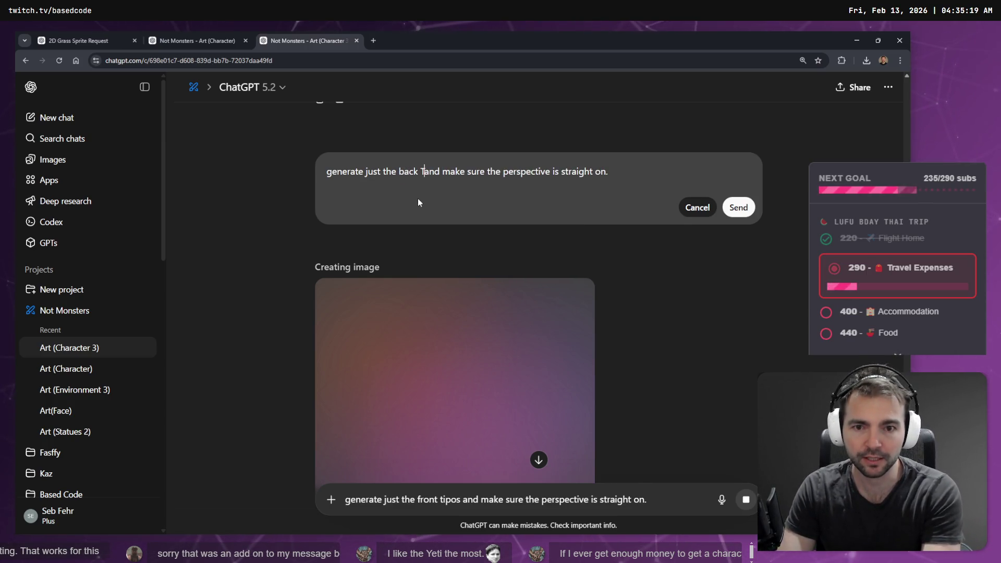
{"action": "type", "text": "-Pose"}
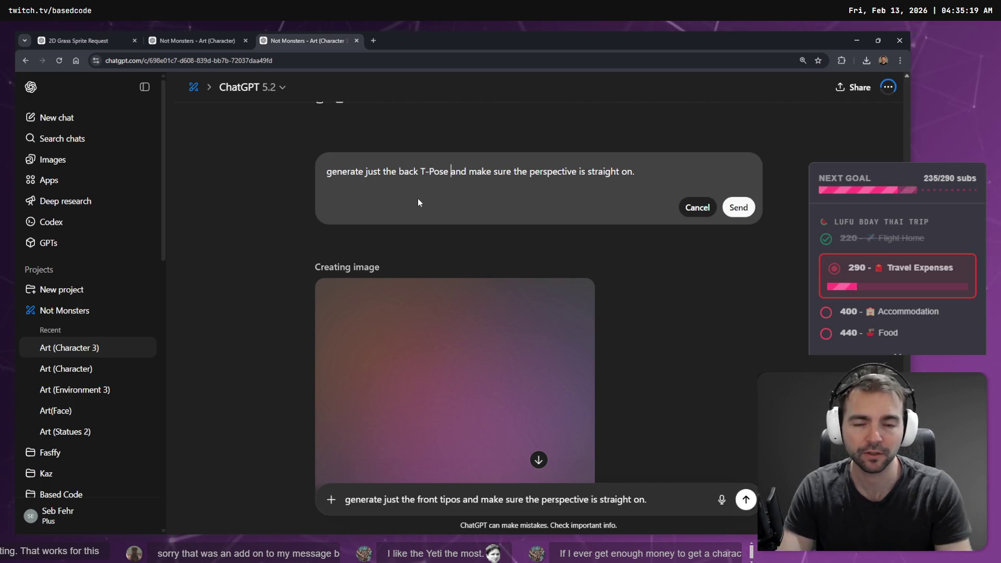
{"action": "scroll", "coordinate": [418, 203], "scroll_direction": "up", "scroll_amount": 3}
{"action": "scroll", "coordinate": [616, 201], "scroll_direction": "down", "scroll_amount": 4}
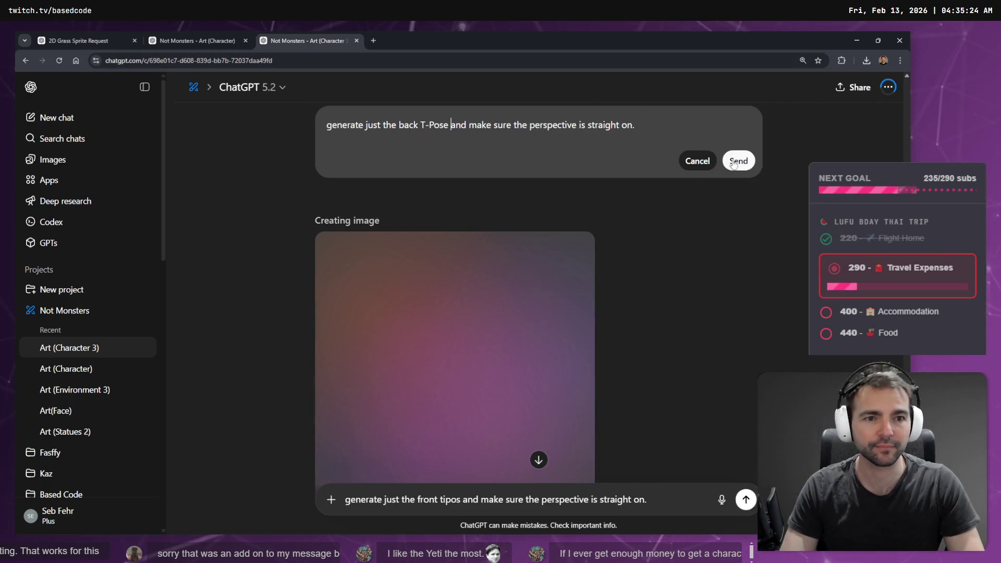
{"action": "left_click", "coordinate": [734, 163]}
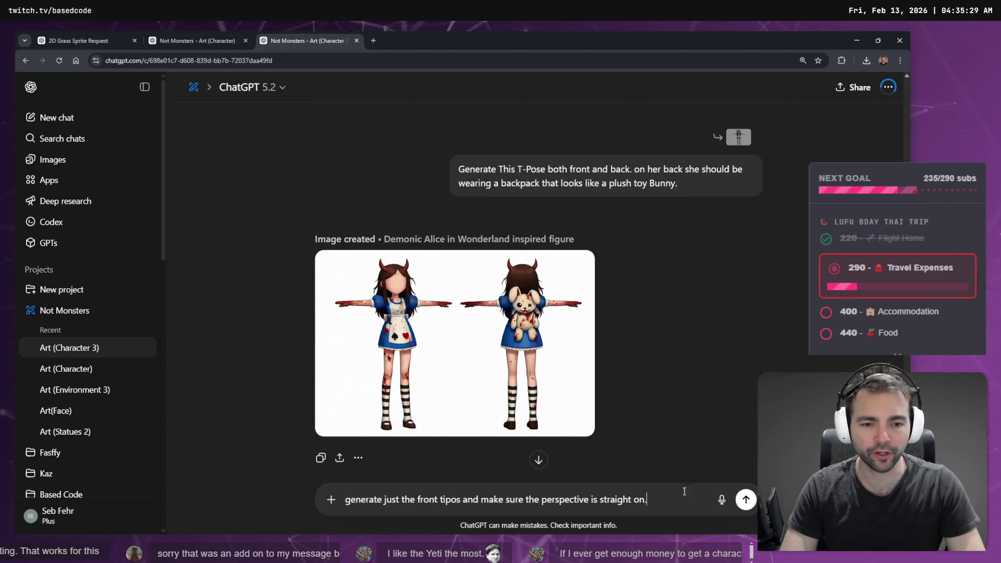
{"action": "key", "text": "Return"}
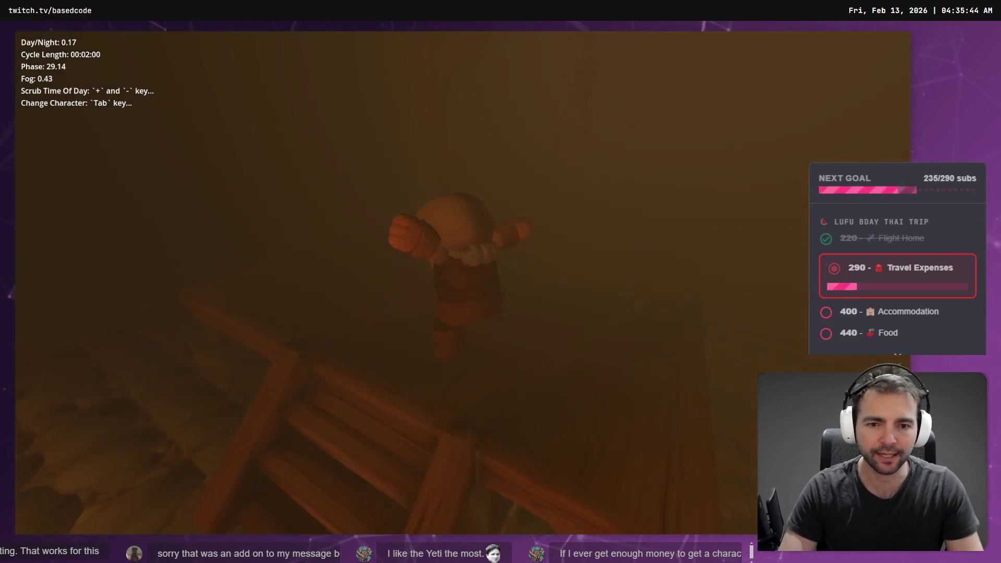
Cycle the playable character twice, past the red-hooded one to the next.
{"action": "key", "text": "Tab"}
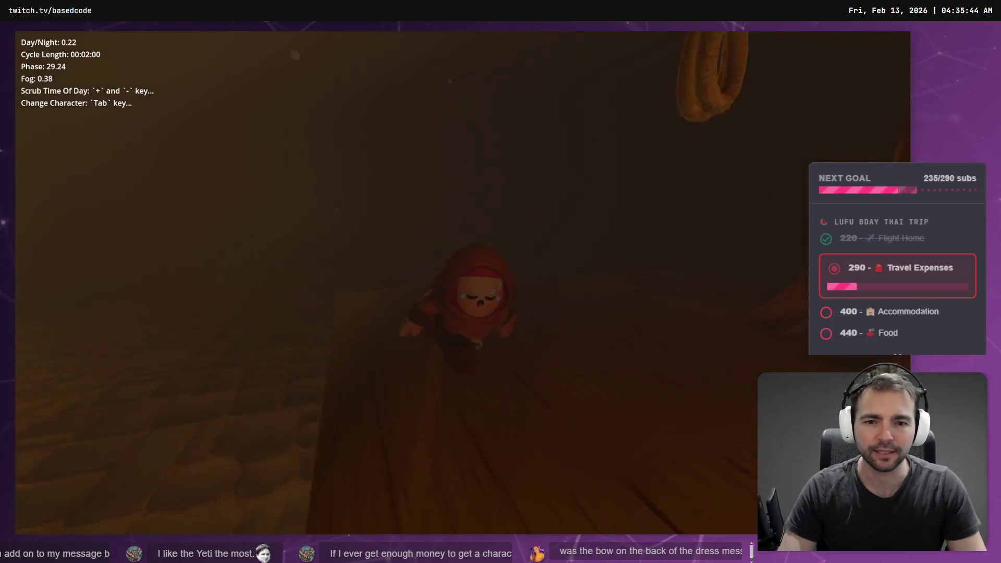
{"action": "key", "text": "Tab"}
{"action": "key", "text": "Tab"}
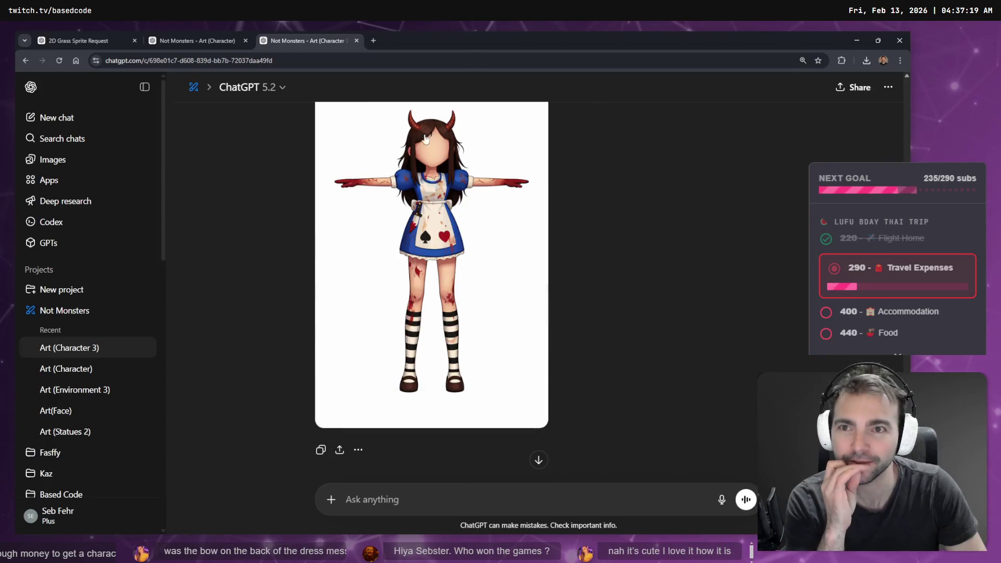
View the horned girl's front-and-back character sheet full size, then go to the 2D Grass Sprite Request chat.
{"action": "mouse_move", "coordinate": [362, 197]}
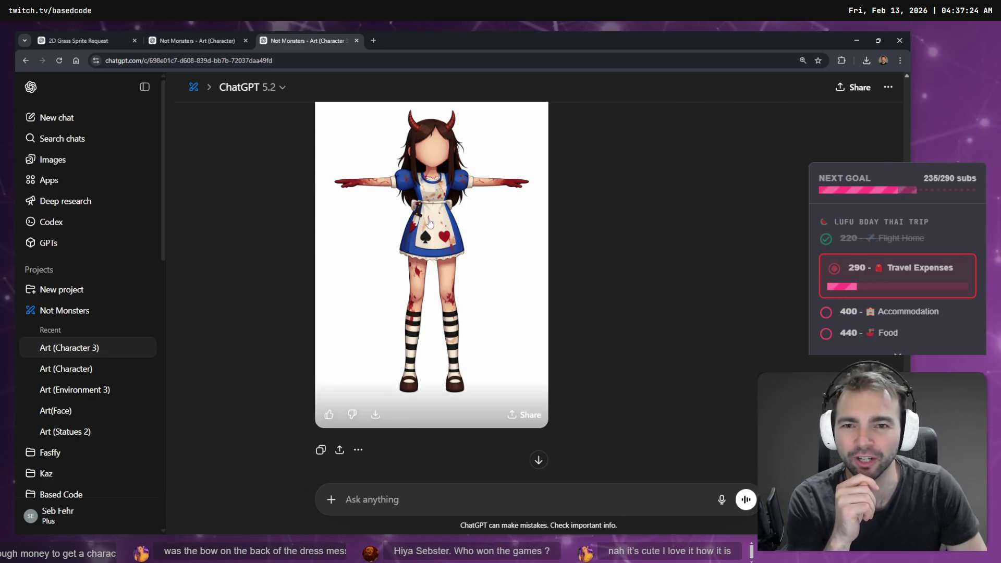
{"action": "left_click", "coordinate": [522, 233]}
{"action": "left_click", "coordinate": [651, 242]}
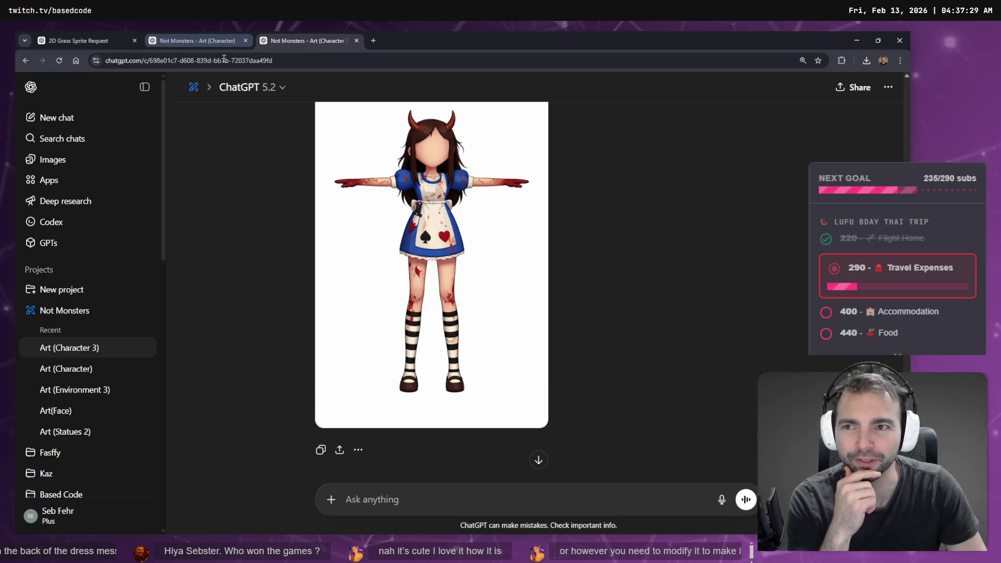
{"action": "left_click", "coordinate": [364, 185]}
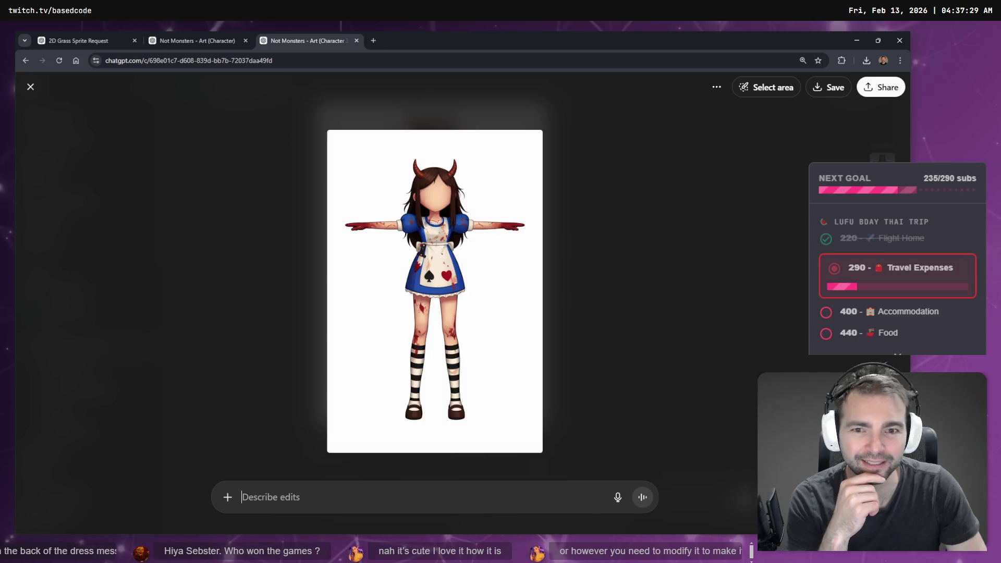
{"action": "left_click", "coordinate": [893, 361]}
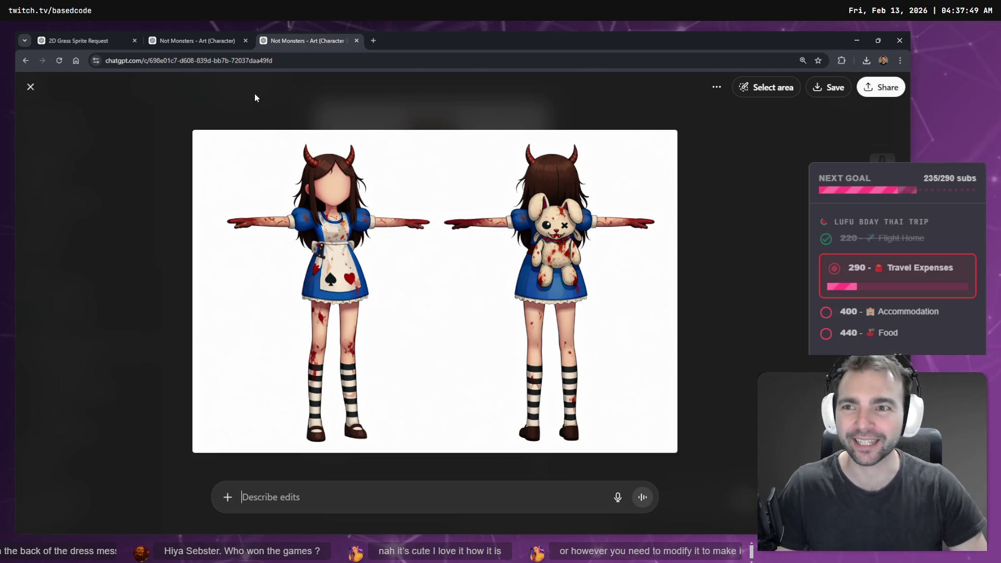
{"action": "key", "text": "ctrl+shift+Tab"}
{"action": "key", "text": "ctrl+shift+Tab"}
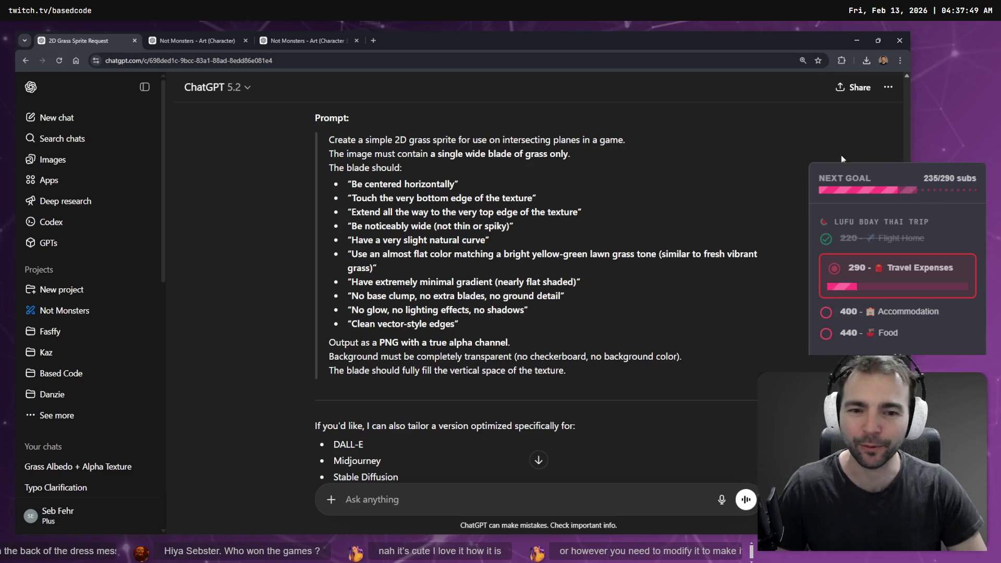
Bring the game back and run the werewolf off the gallows and through the cobbled street.
{"action": "left_click", "coordinate": [856, 42]}
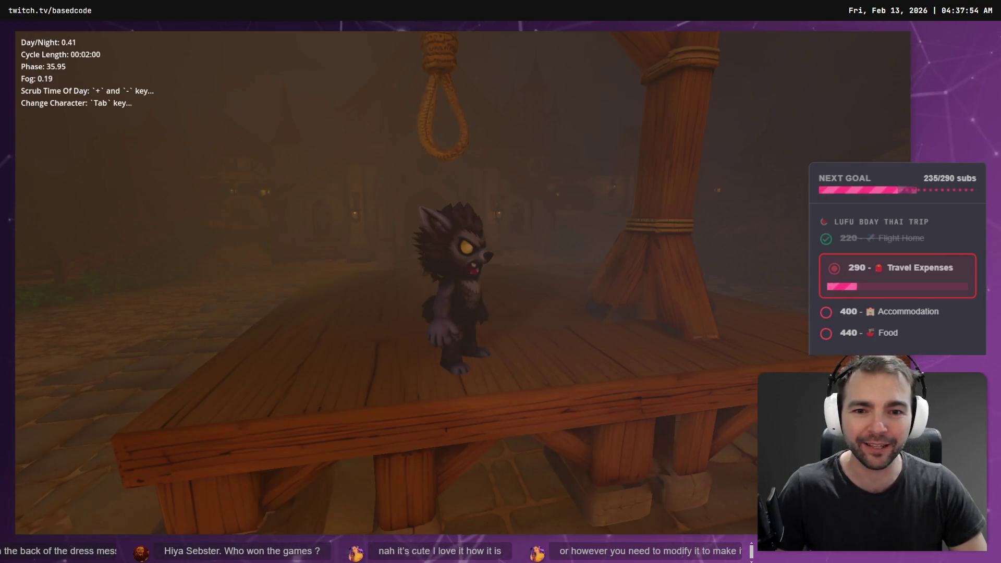
{"action": "key", "text": "w"}
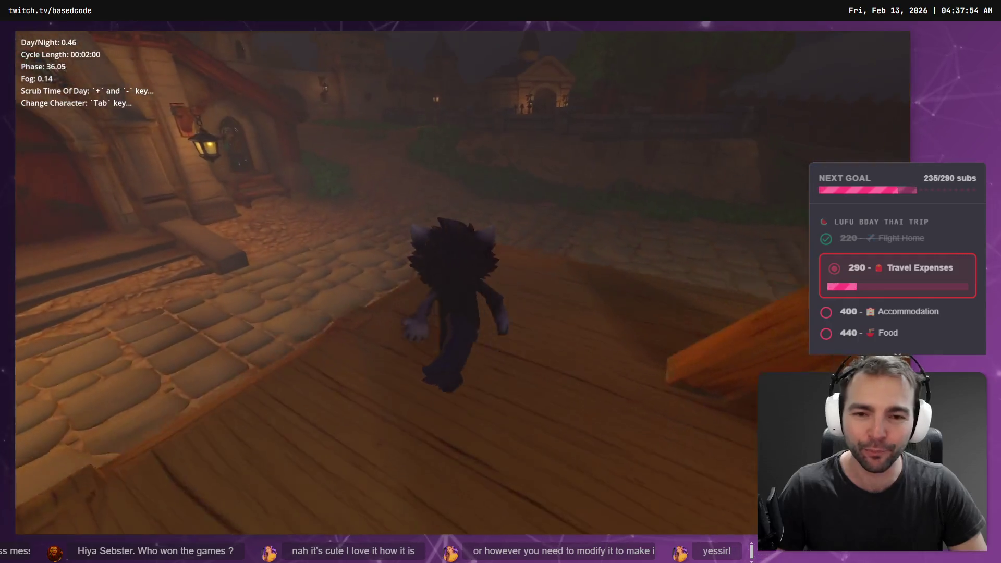
{"action": "key", "text": "s"}
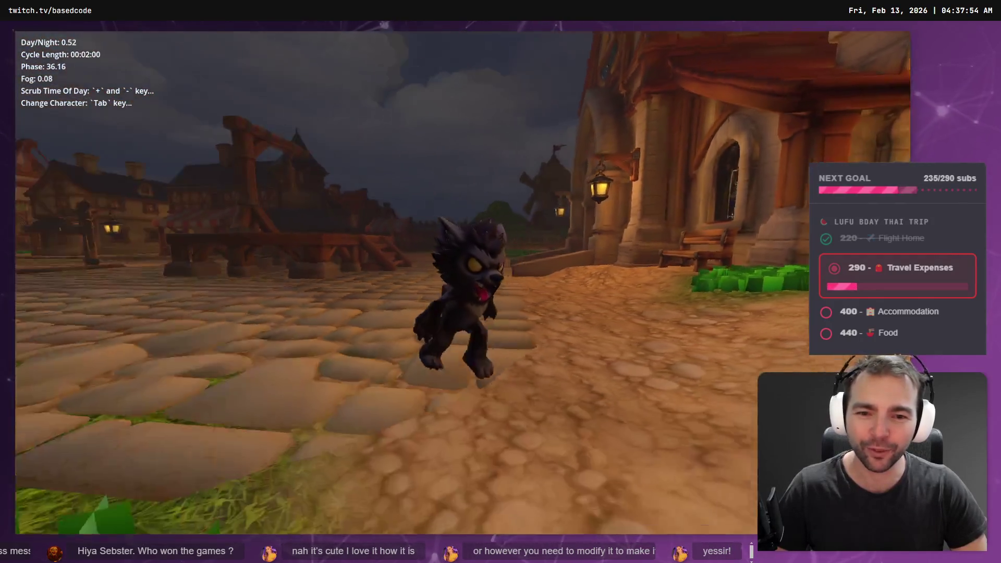
{"action": "key", "text": "s"}
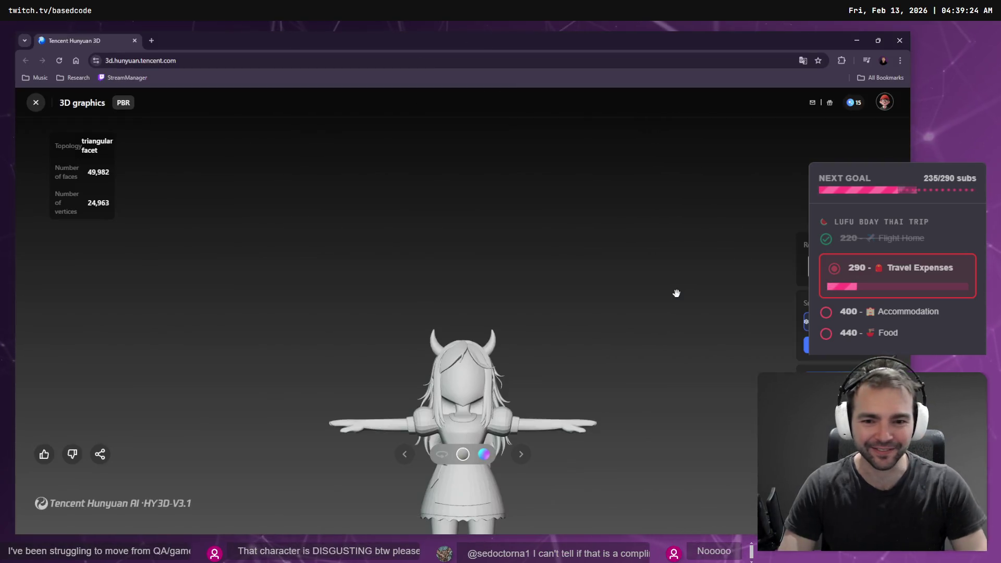
Pan and orbit the generated horned girl model in Hunyuan 3D to see its back.
{"action": "left_click_drag", "start_coordinate": [603, 326], "coordinate": [603, 187]}
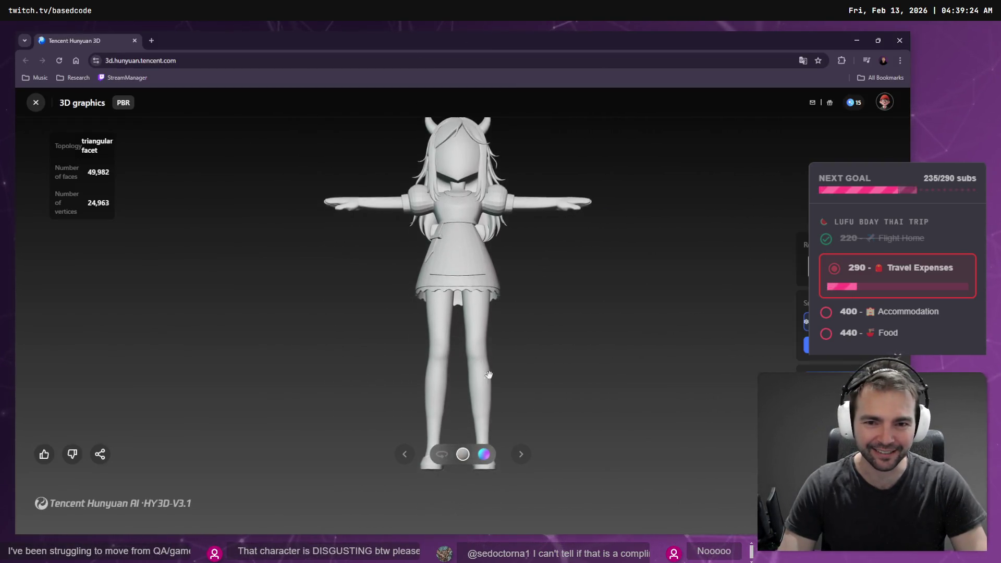
{"action": "mouse_move", "coordinate": [488, 374]}
{"action": "left_mouse_down"}
{"action": "mouse_move", "coordinate": [697, 404]}
{"action": "mouse_move", "coordinate": [681, 328]}
{"action": "mouse_move", "coordinate": [365, 292]}
{"action": "mouse_move", "coordinate": [402, 271]}
{"action": "mouse_move", "coordinate": [306, 272]}
{"action": "mouse_move", "coordinate": [405, 283]}
{"action": "left_mouse_up"}
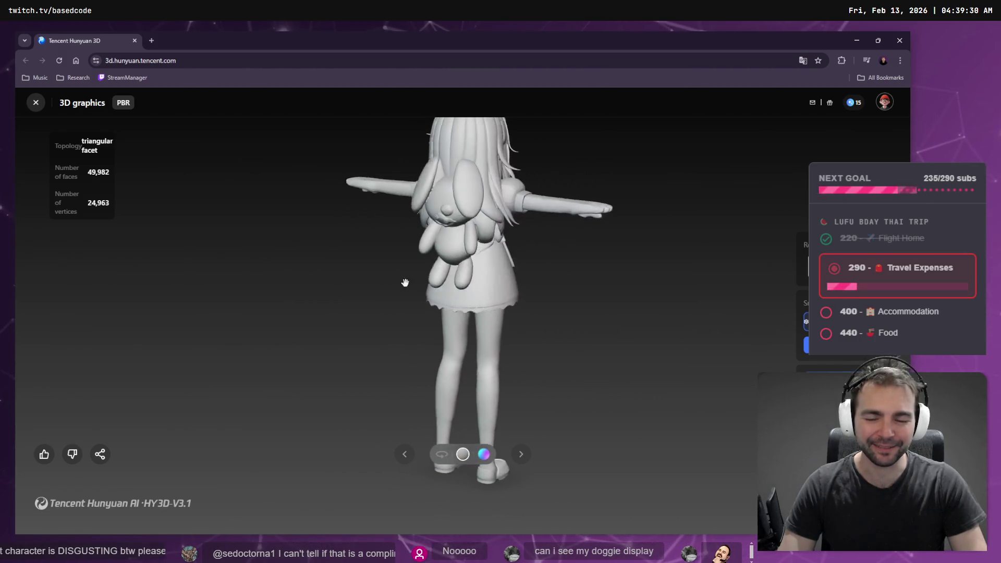
{"action": "key", "text": "alt+Tab"}
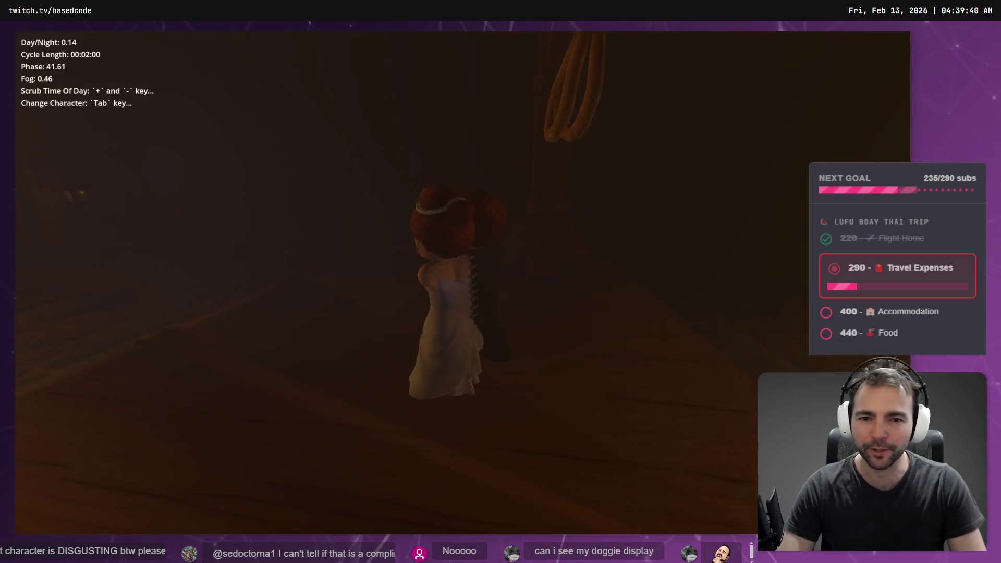
Switch the game character from the bride to the witch, review ExpressionSwitcher.cs, and return to the Godot editor.
{"action": "key", "text": "Tab"}
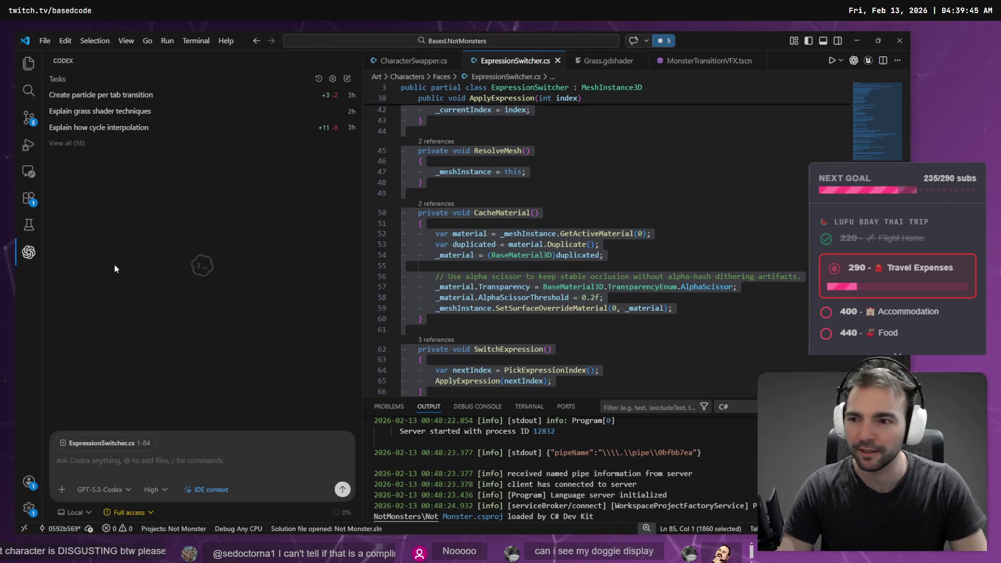
{"action": "left_click", "coordinate": [551, 209]}
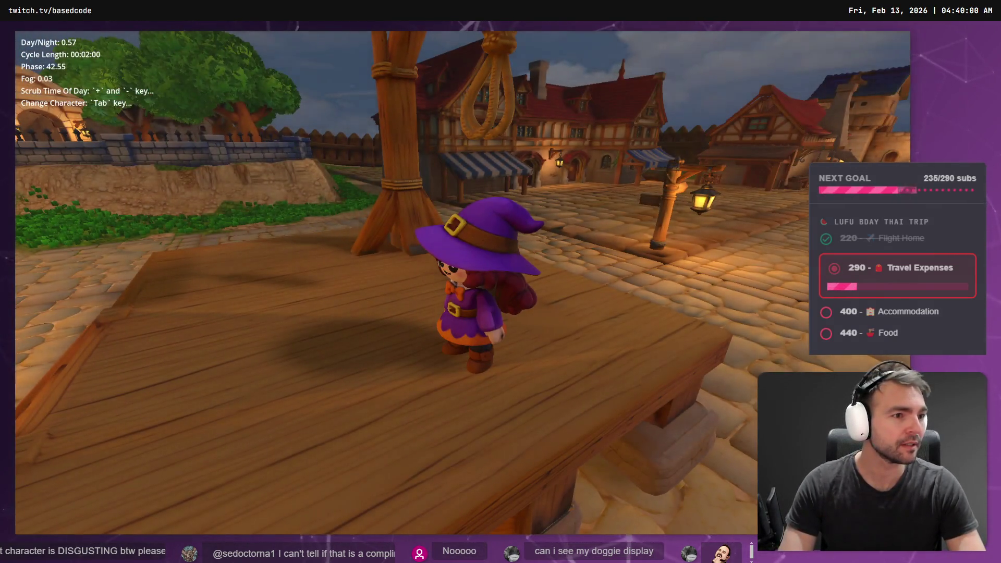
{"action": "key", "text": "alt+Tab"}
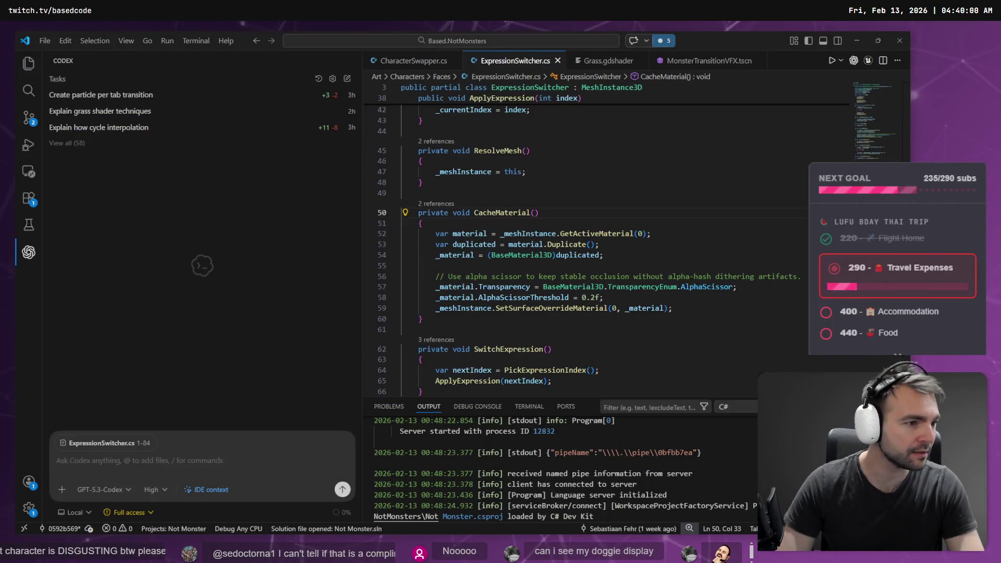
{"action": "key", "text": "alt+Tab"}
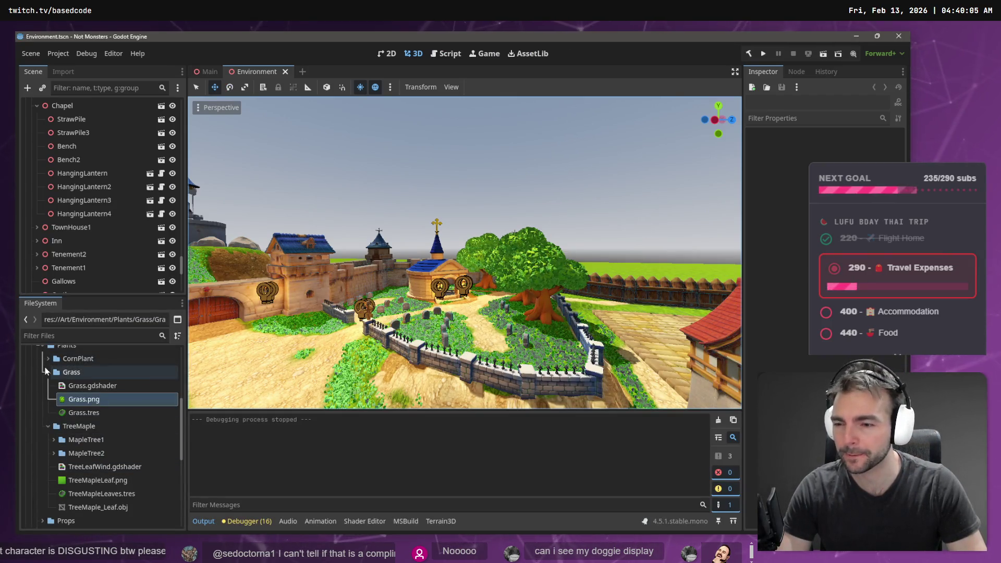
Collapse the Grass, TreeMaple and Environment folders and create an Equipment folder under Art.
{"action": "left_click", "coordinate": [46, 371]}
{"action": "left_click", "coordinate": [48, 385]}
{"action": "scroll", "coordinate": [41, 394], "scroll_direction": "up", "scroll_amount": 3}
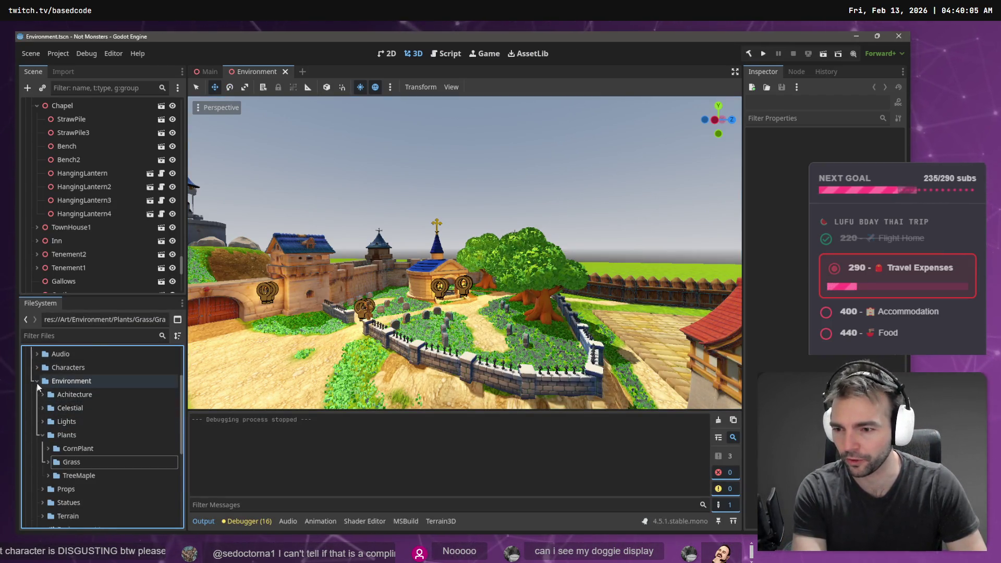
{"action": "left_click", "coordinate": [37, 383]}
{"action": "scroll", "coordinate": [40, 391], "scroll_direction": "up", "scroll_amount": 3}
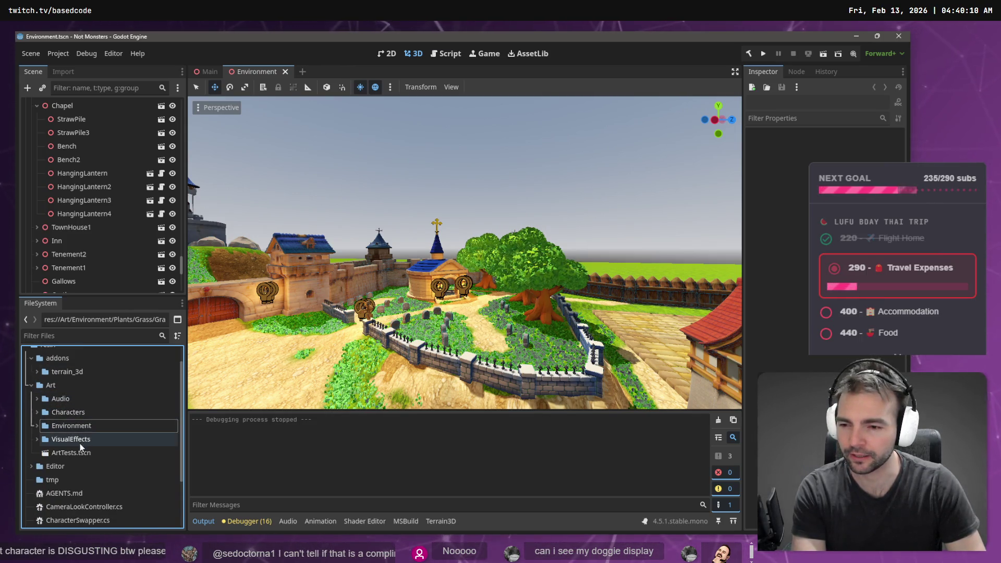
{"action": "right_click", "coordinate": [55, 383]}
{"action": "mouse_move", "coordinate": [120, 341]}
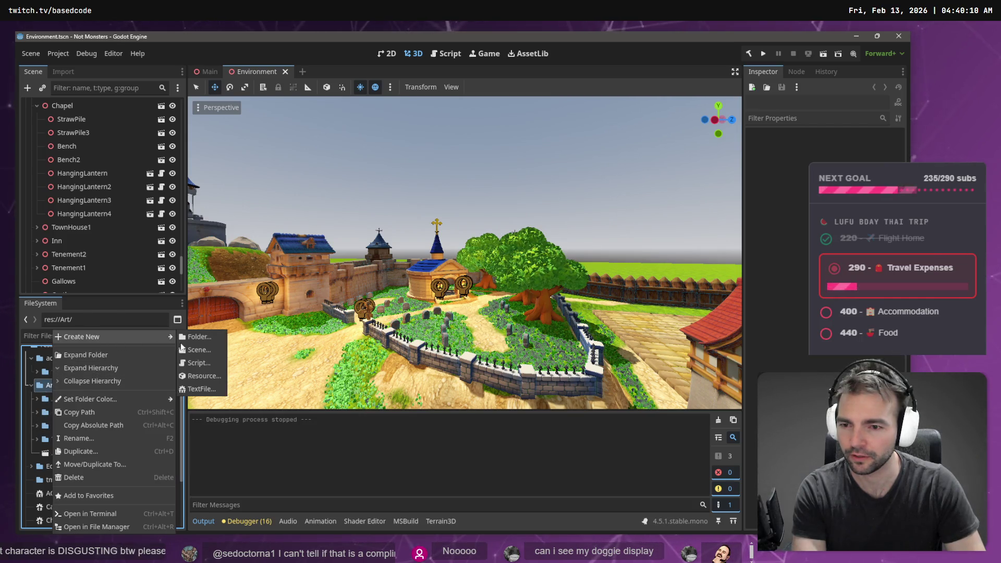
{"action": "left_click", "coordinate": [196, 338]}
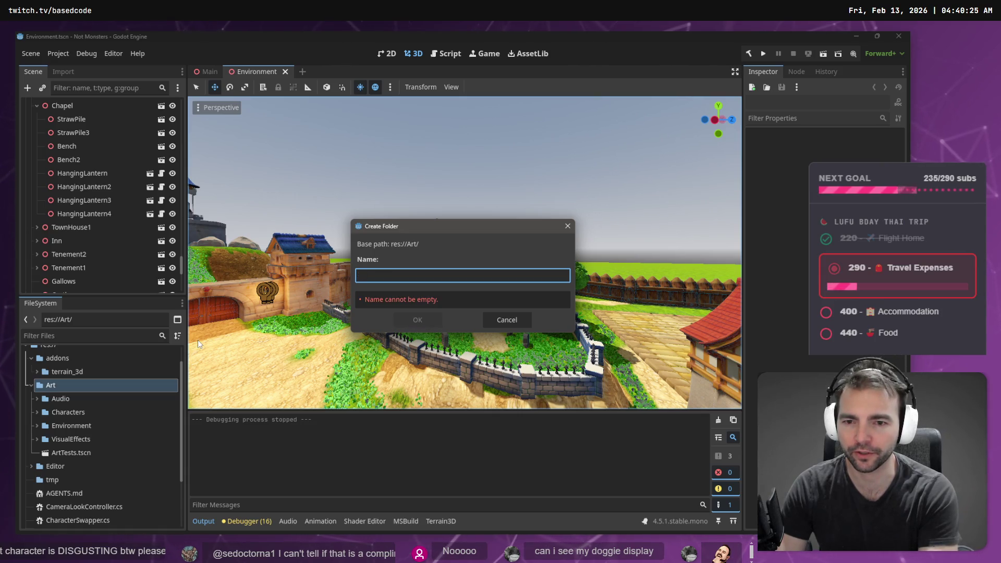
{"action": "type", "text": "Equipm"}
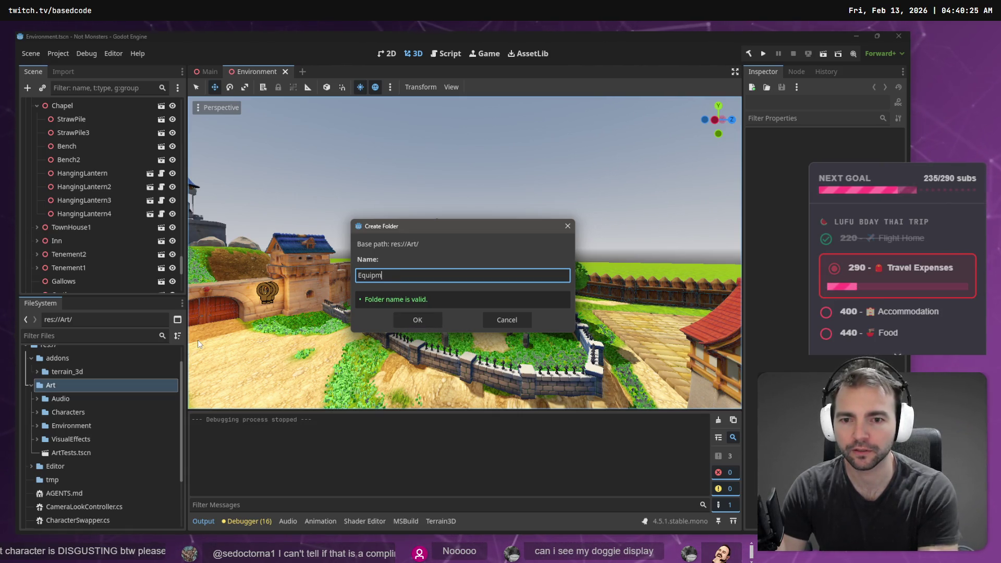
{"action": "type", "text": "ent"}
{"action": "key", "text": "Return"}
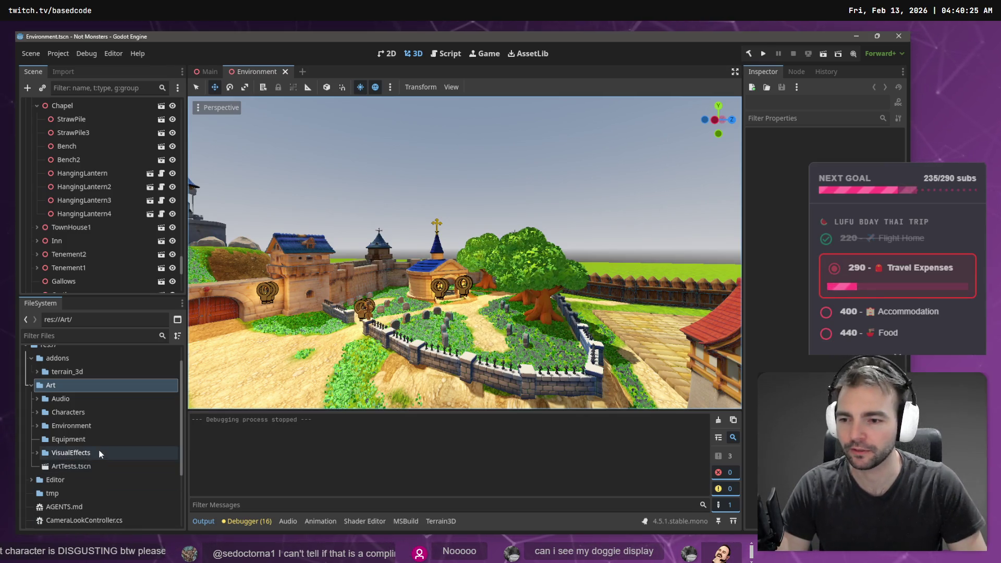
Create a Pitchfork folder inside the new Equipment folder.
{"action": "right_click", "coordinate": [95, 440]}
{"action": "mouse_move", "coordinate": [159, 338]}
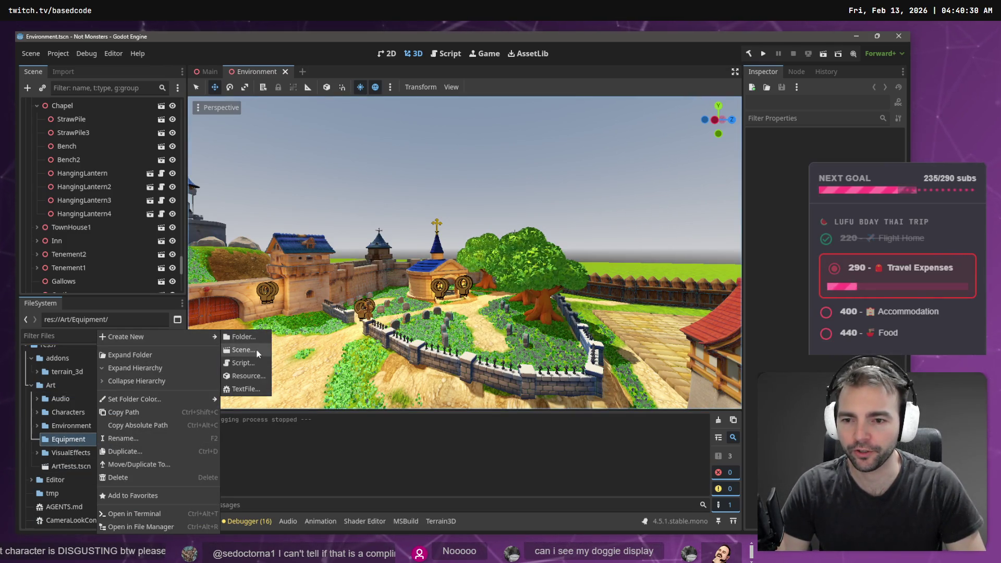
{"action": "left_click", "coordinate": [252, 339]}
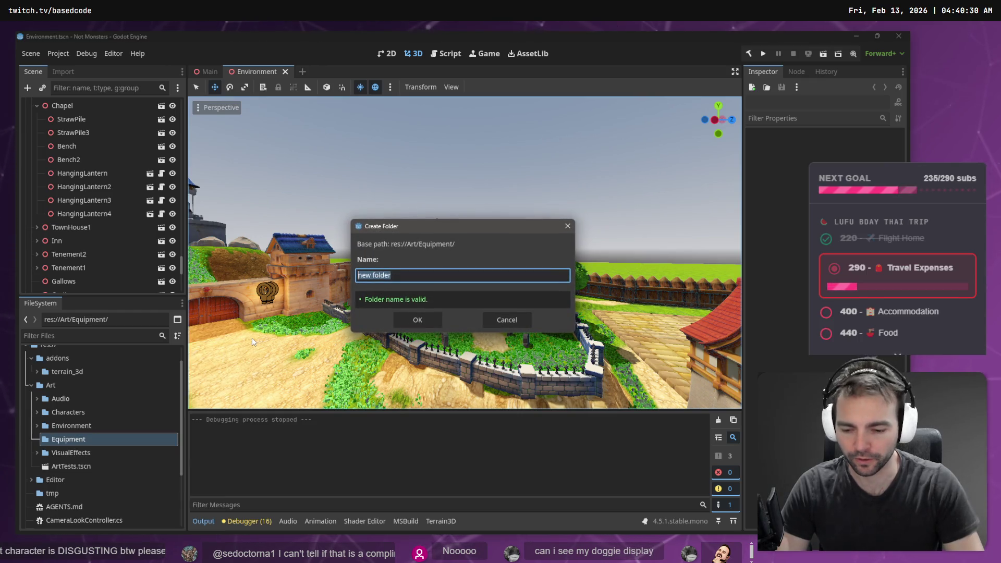
{"action": "type", "text": "Pitchfork"}
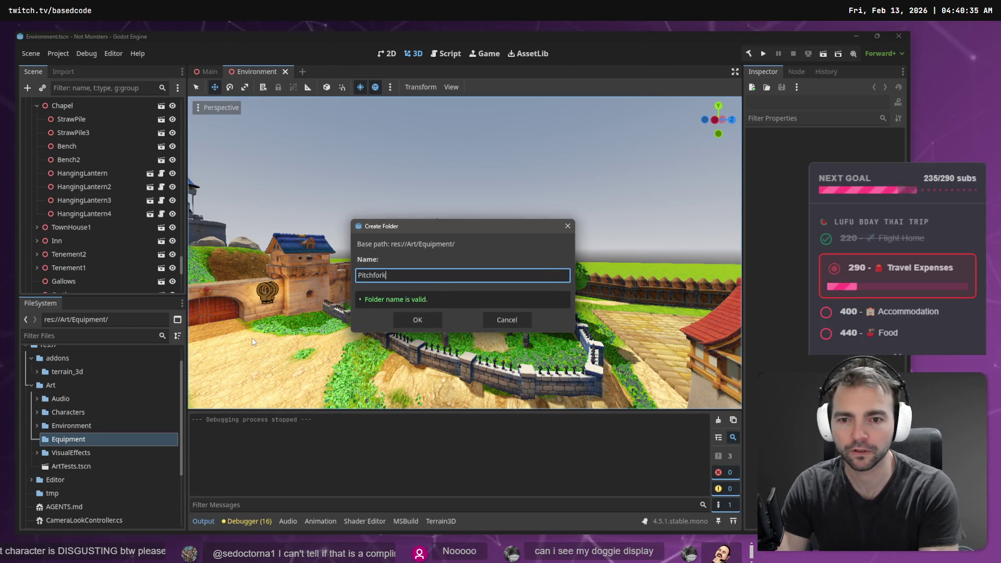
{"action": "key", "text": "Return"}
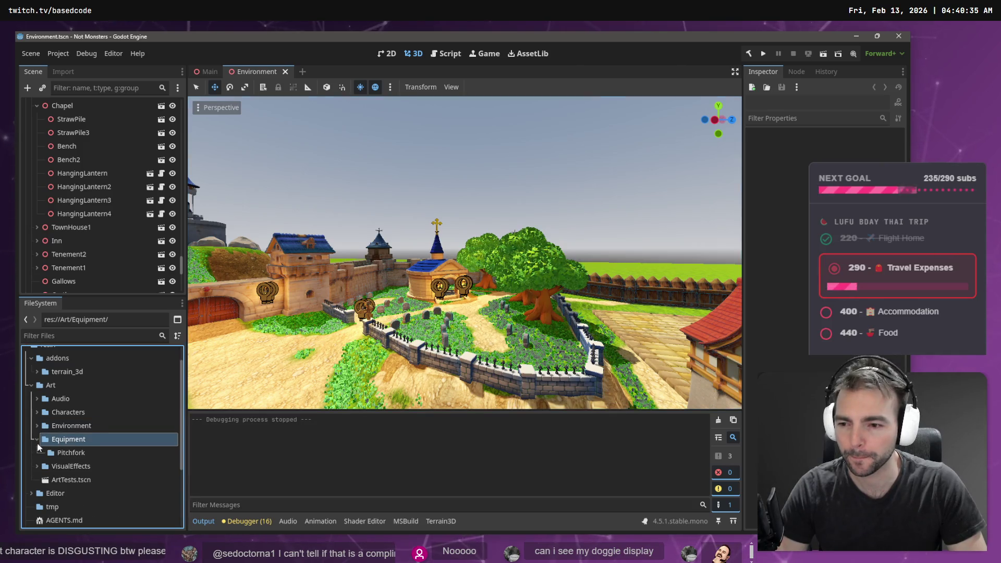
{"action": "right_click", "coordinate": [69, 439]}
{"action": "left_click", "coordinate": [94, 351]}
{"action": "right_click", "coordinate": [52, 455]}
{"action": "mouse_move", "coordinate": [124, 339]}
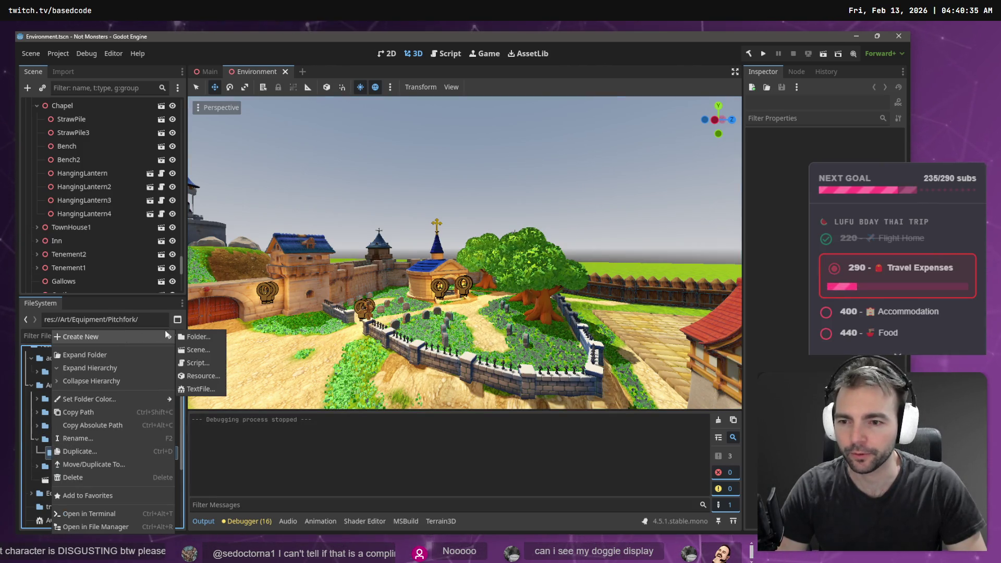
{"action": "left_click", "coordinate": [206, 345]}
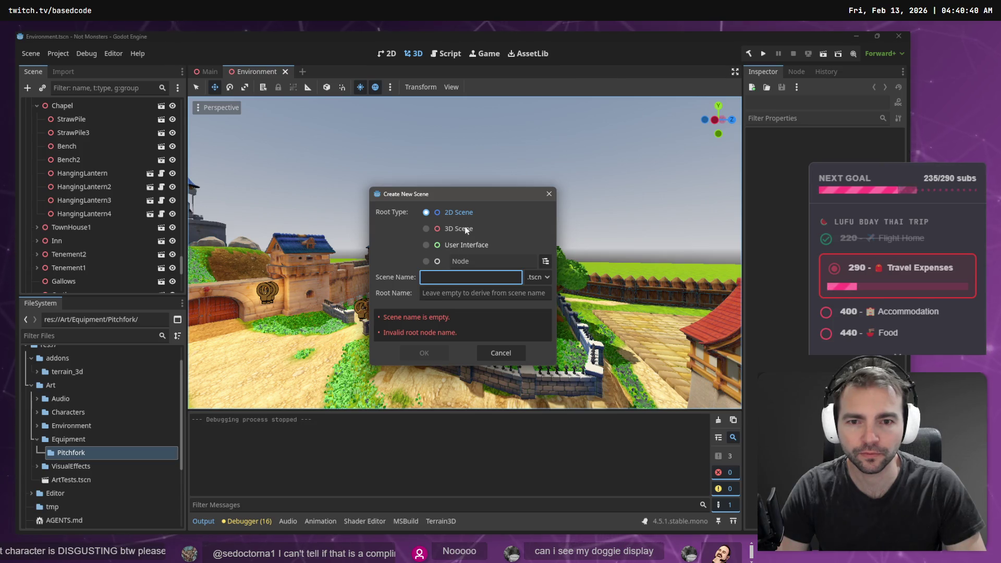
{"action": "left_click", "coordinate": [465, 293]}
{"action": "left_click", "coordinate": [464, 275]}
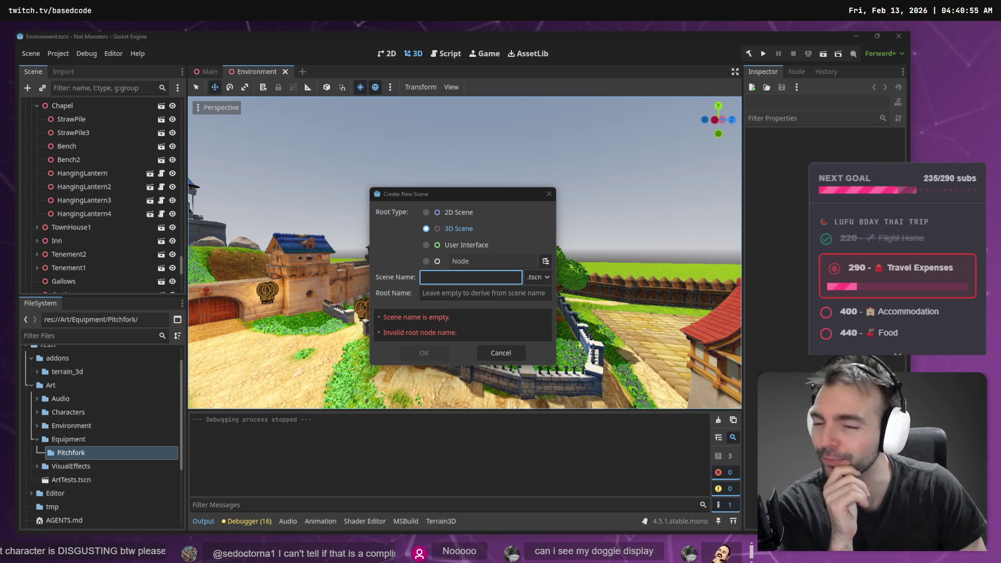
{"action": "left_click", "coordinate": [496, 343]}
{"action": "left_click", "coordinate": [498, 353]}
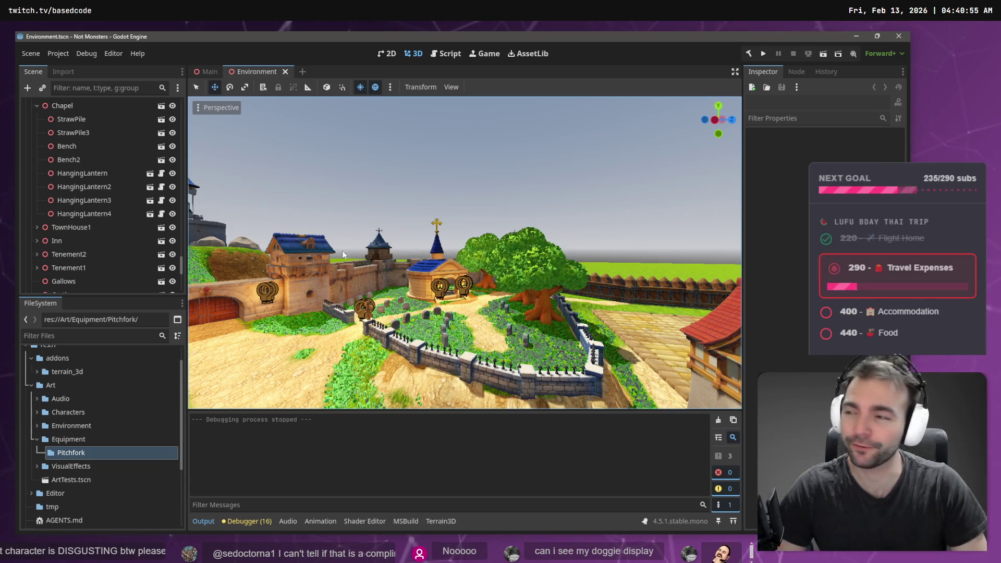
Run the game, walk the werewolf down the stairs into the crypt hall, then relaunch it.
{"action": "key", "text": "F5"}
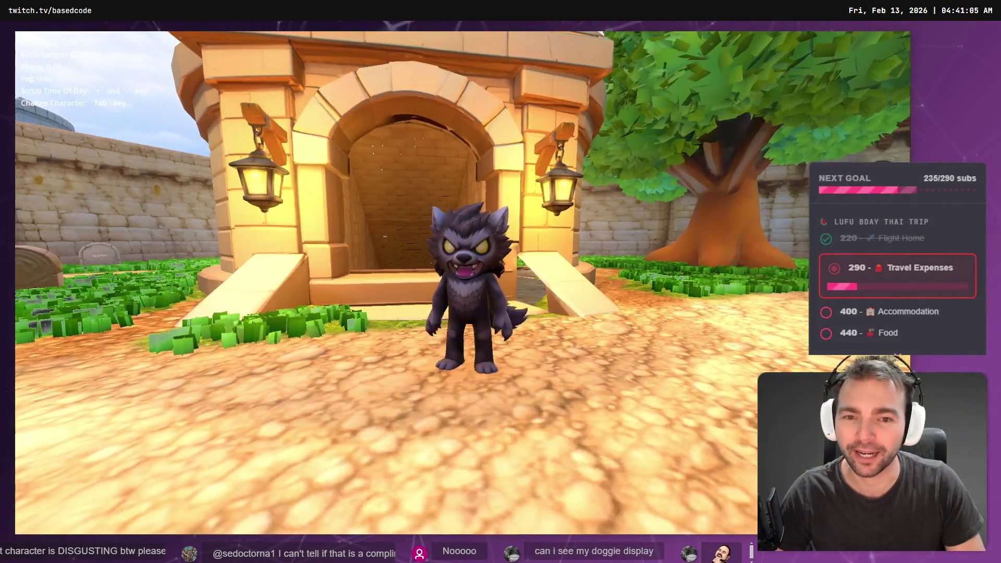
{"action": "key", "text": "w"}
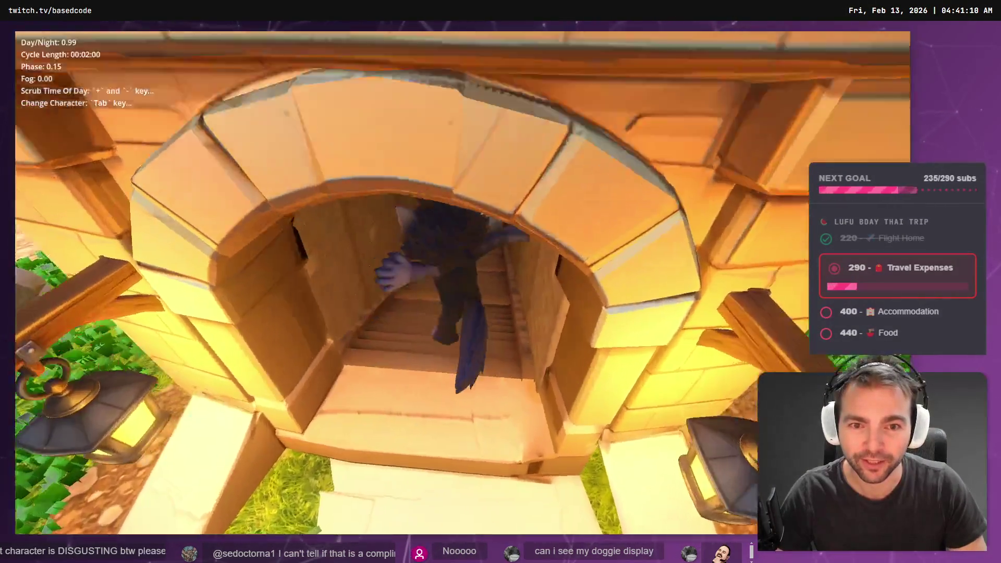
{"action": "key", "text": "a"}
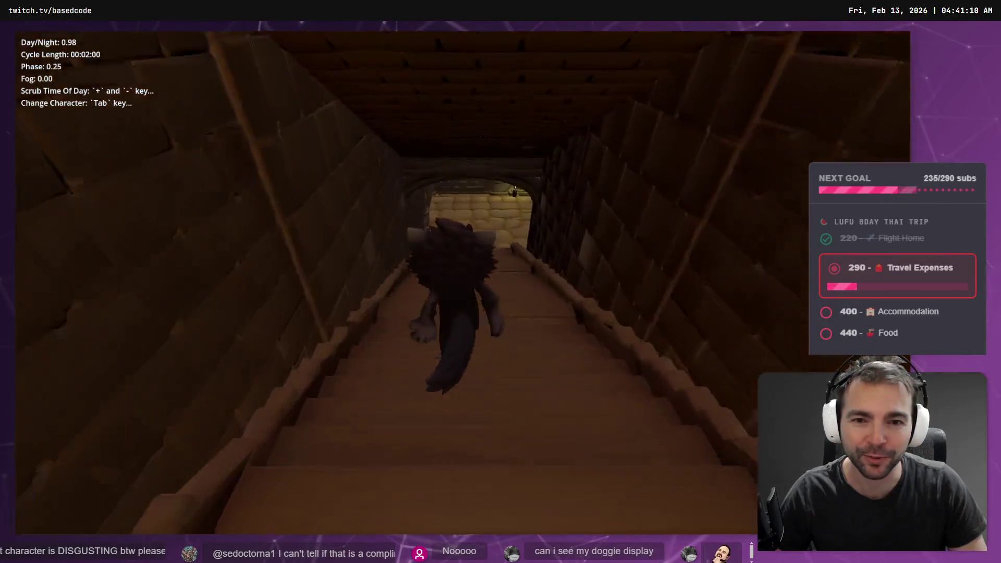
{"action": "key", "text": "w"}
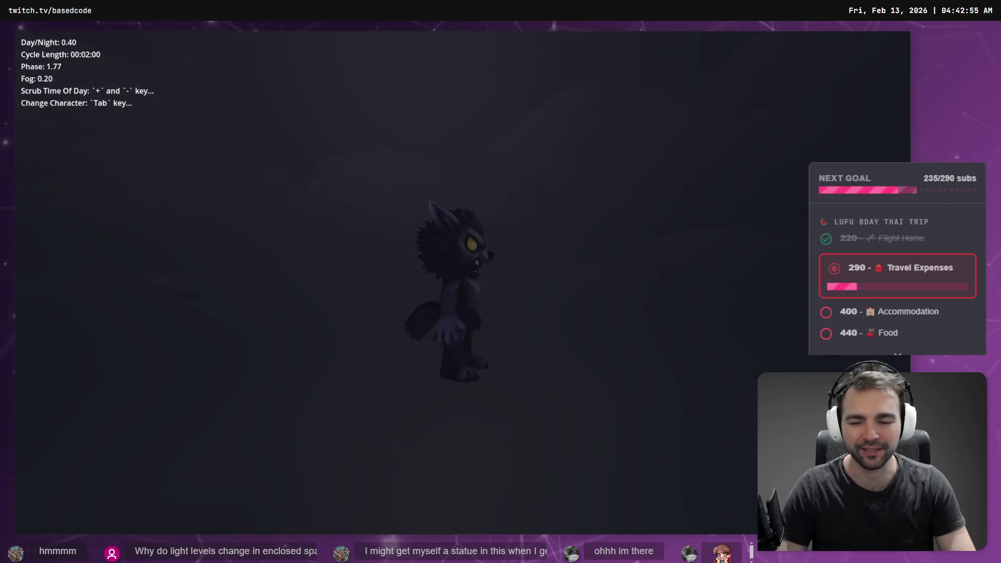
{"action": "key", "text": "F8"}
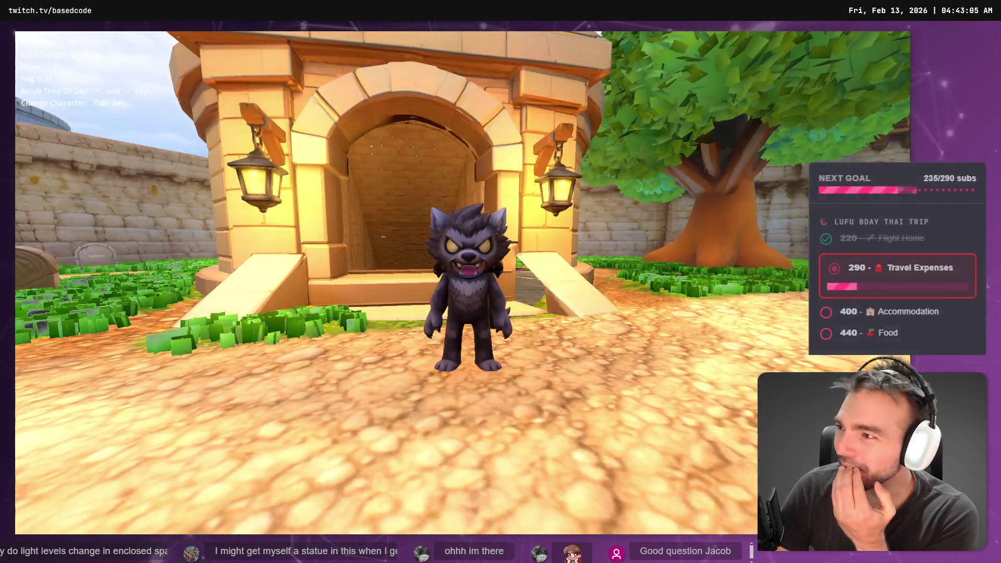
Run the werewolf from the chapel doorway through the graveyard and along the cobblestone path to the town square.
{"action": "key", "text": "w"}
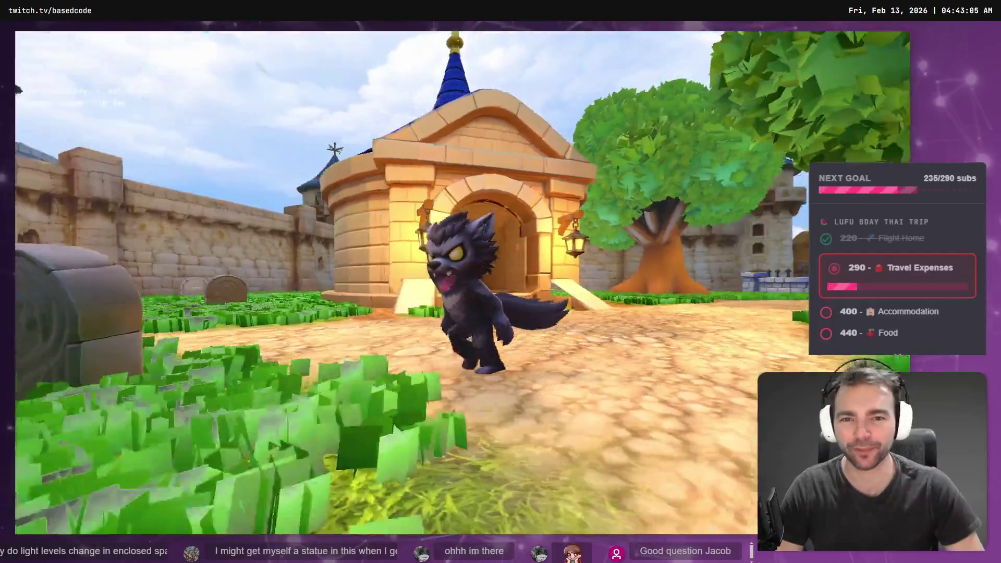
{"action": "key", "text": "w"}
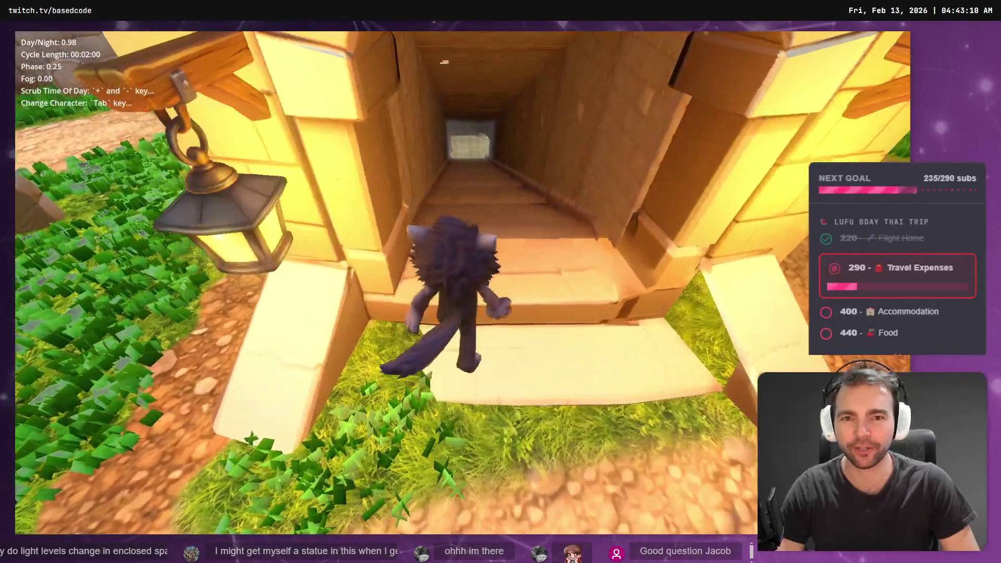
{"action": "key", "text": "s"}
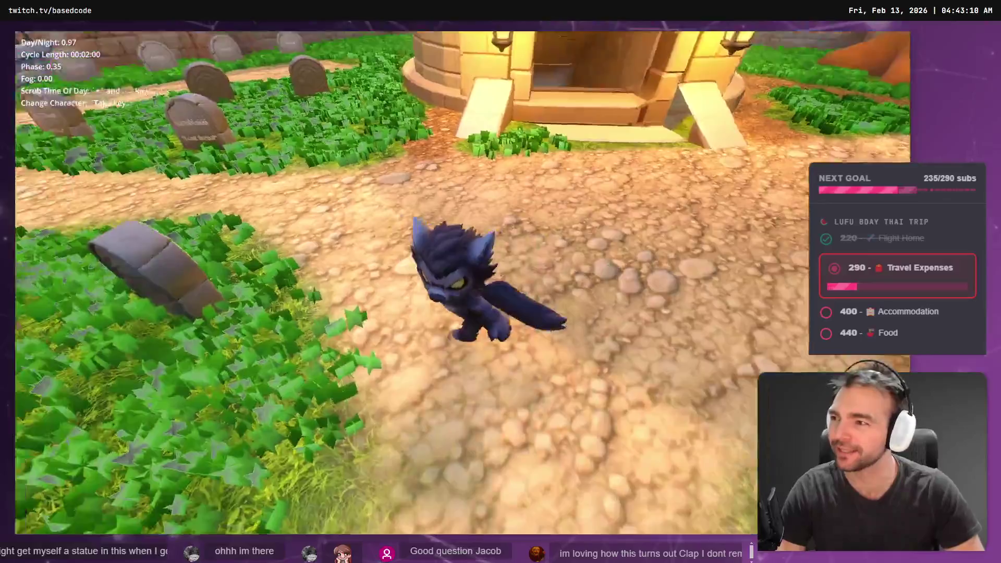
{"action": "key", "text": "w"}
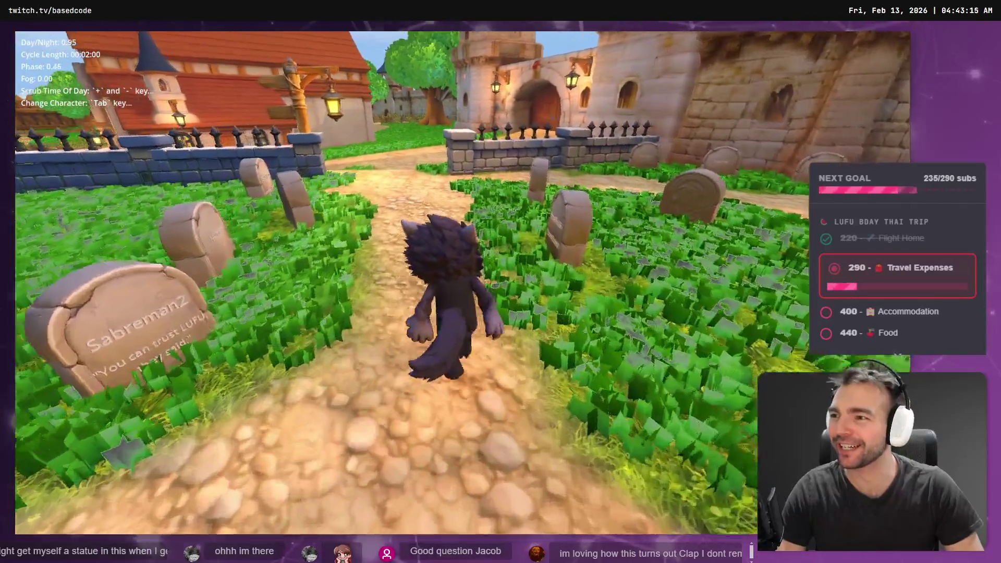
{"action": "key", "text": "a"}
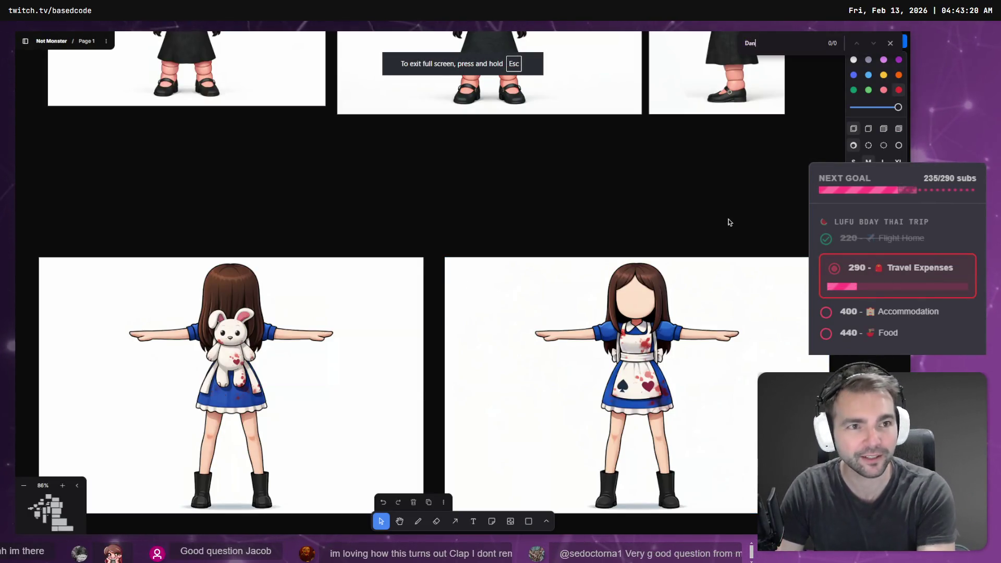
Close find and place a copy of the WormWoman caption above the Alice images.
{"action": "key", "text": "Escape"}
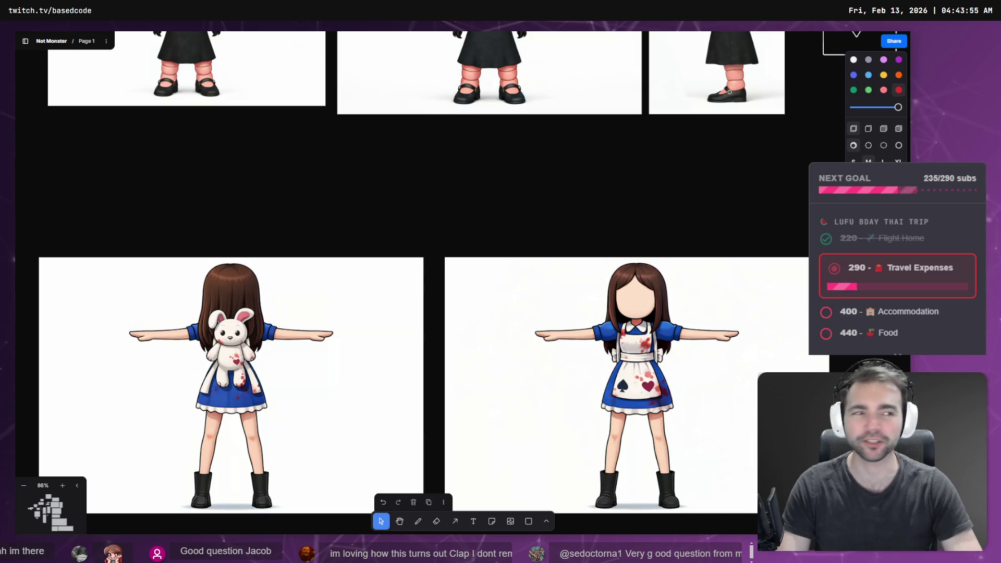
{"action": "scroll", "coordinate": [472, 207], "scroll_direction": "down", "scroll_amount": 2}
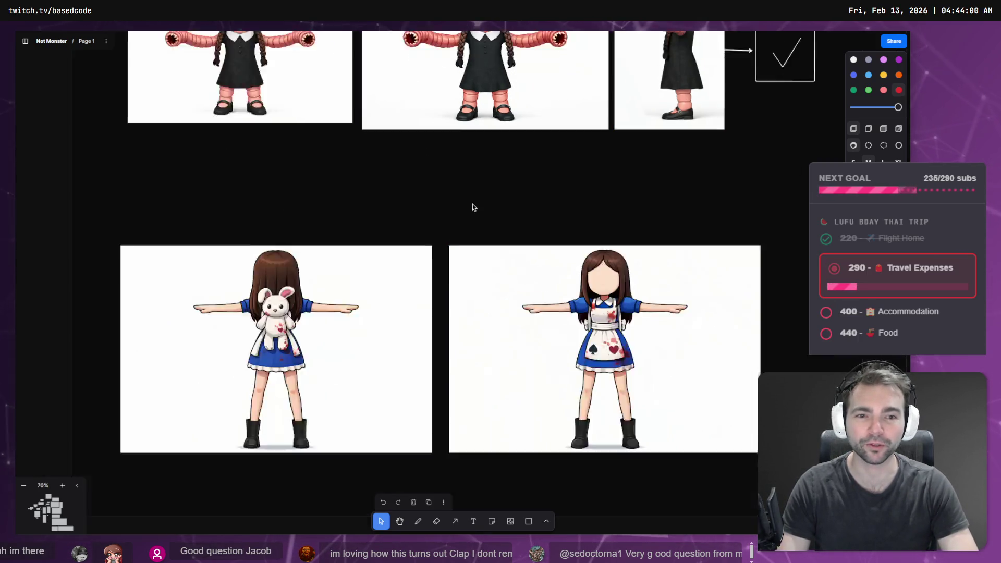
{"action": "scroll", "coordinate": [472, 207], "scroll_direction": "down", "scroll_amount": 3}
{"action": "scroll", "coordinate": [464, 211], "scroll_direction": "up", "scroll_amount": 3}
{"action": "left_click", "coordinate": [465, 218]}
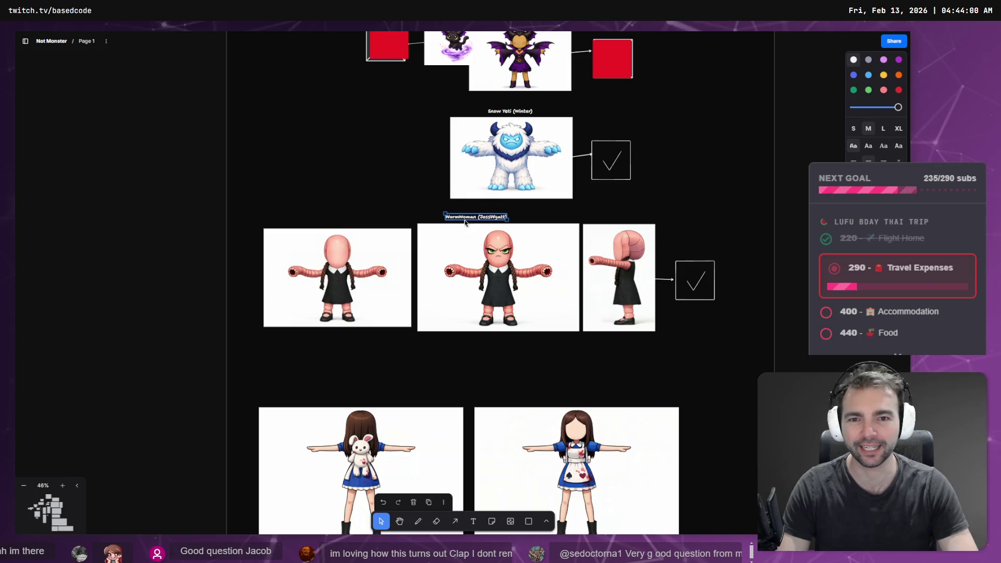
{"action": "left_click_drag", "start_coordinate": [465, 221], "coordinate": [392, 401]}
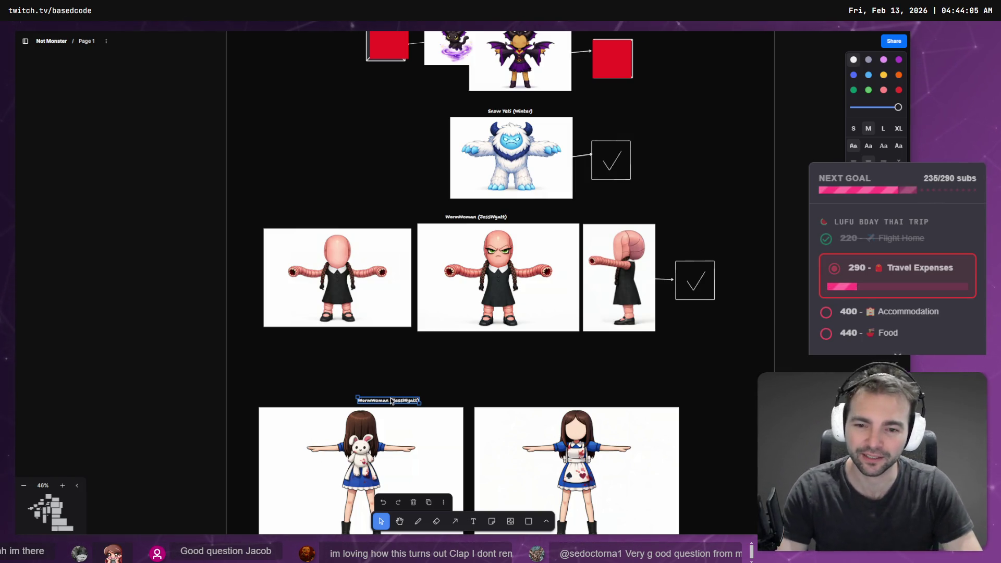
Reword the copied caption to 'Alice' followed by the creator's name in parentheses.
{"action": "left_click", "coordinate": [383, 412]}
{"action": "left_click", "coordinate": [374, 402]}
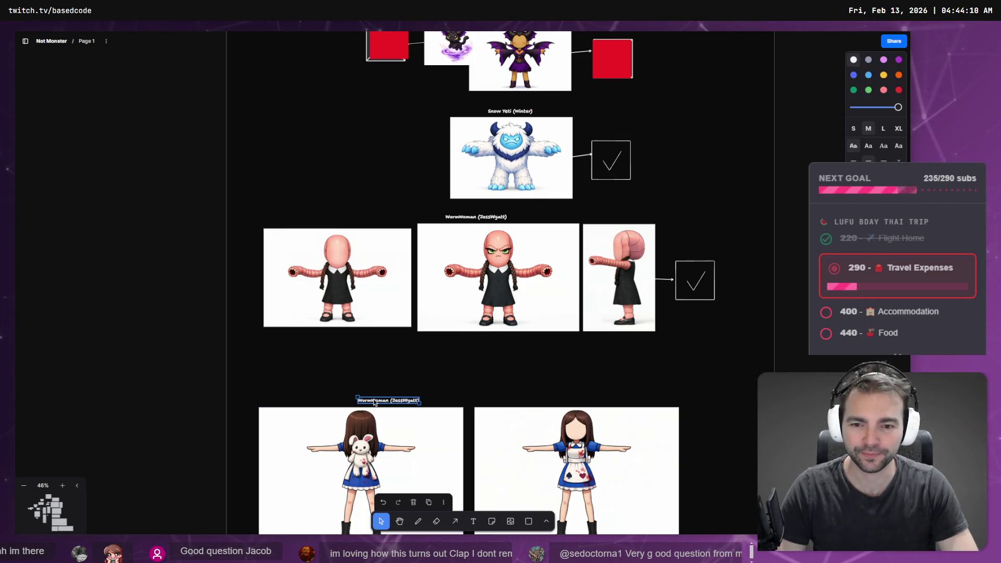
{"action": "double_click", "coordinate": [374, 401]}
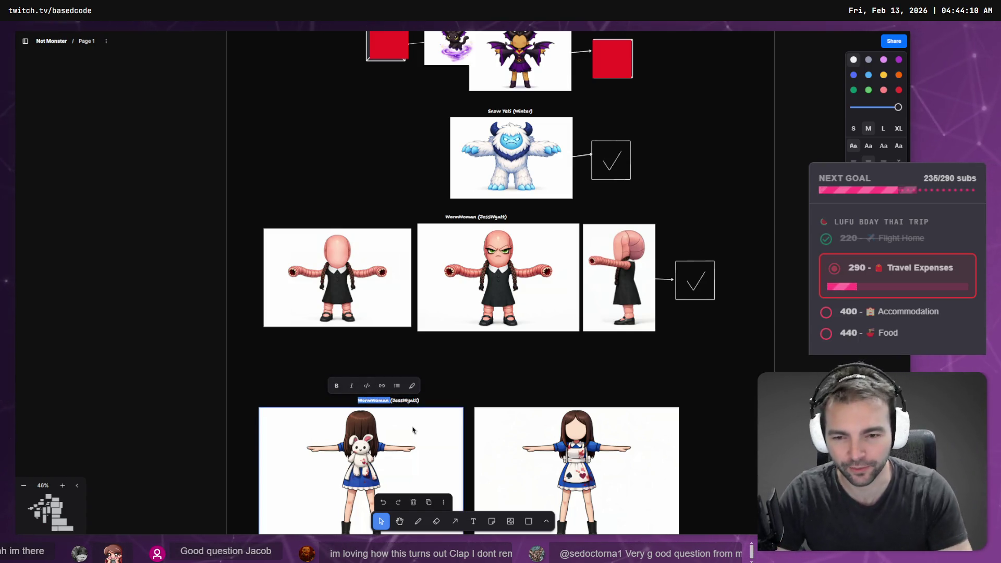
{"action": "type", "text": "A"}
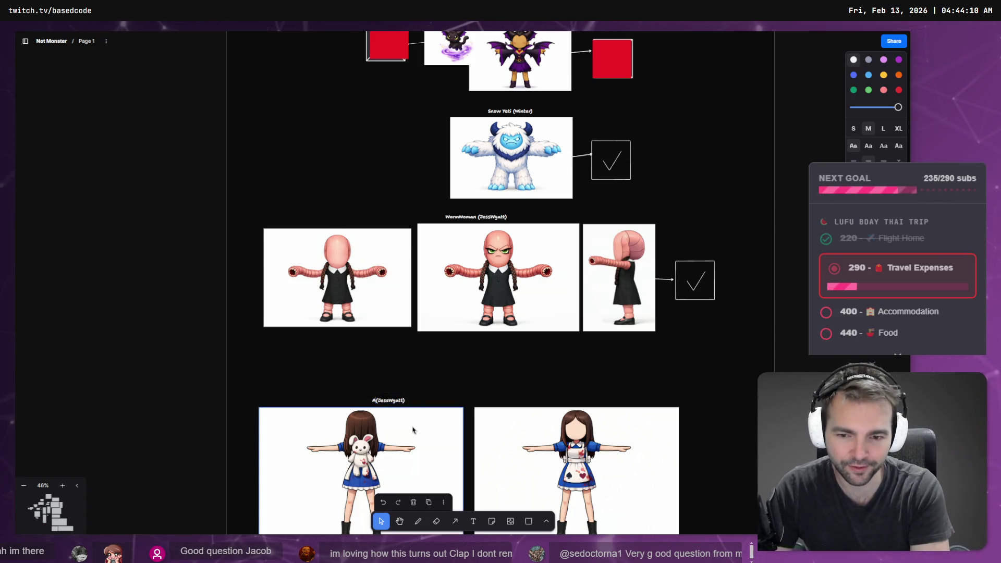
{"action": "type", "text": "lice"}
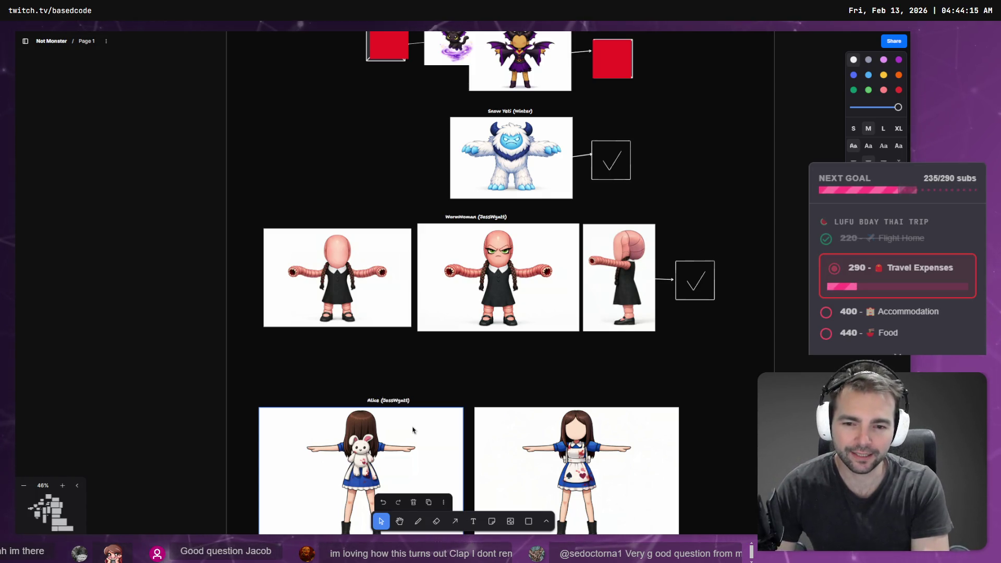
{"action": "key", "text": "shift+End"}
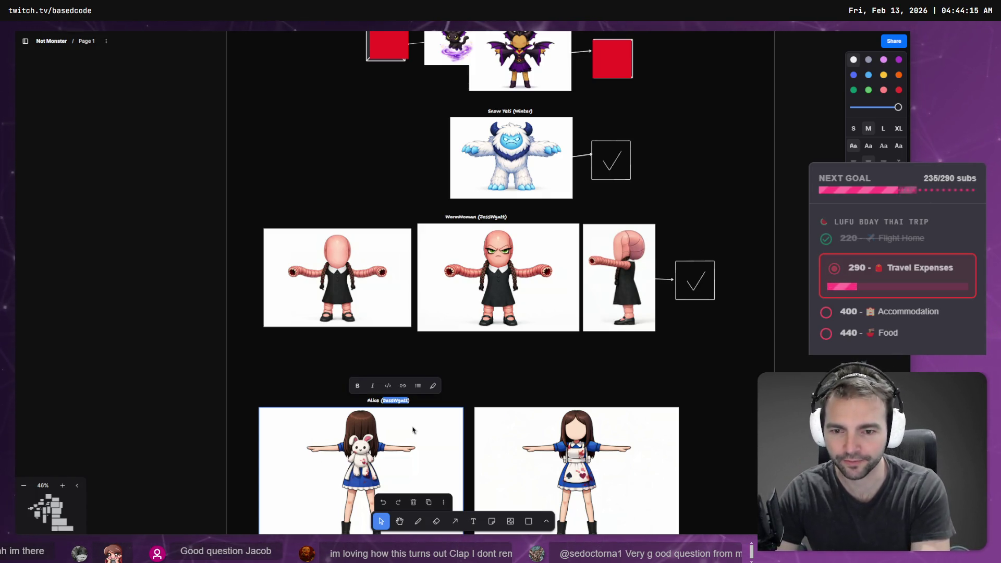
{"action": "type", "text": "(Kiki)"}
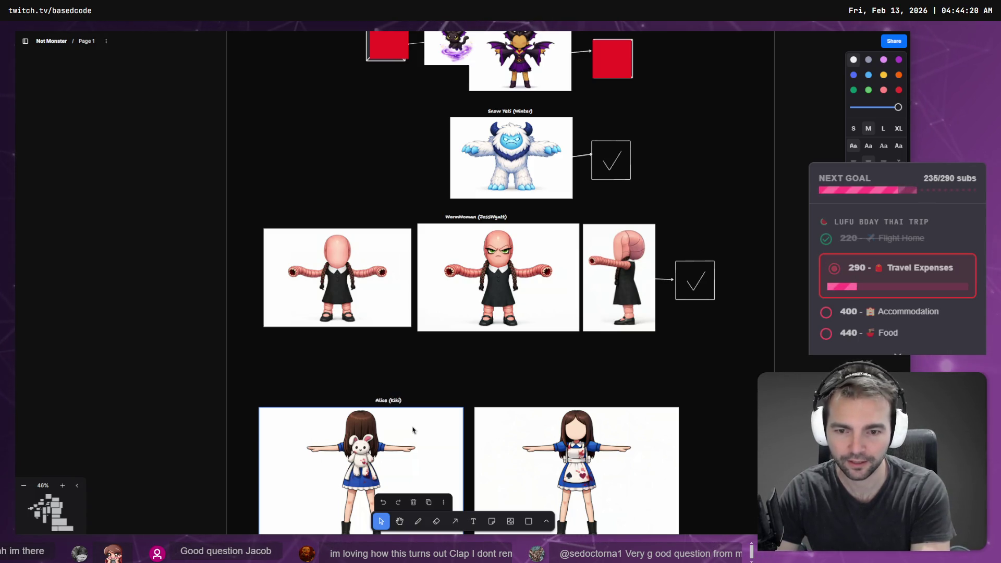
Finish the Alice caption and nudge the Alice frame slightly upward.
{"action": "left_click", "coordinate": [514, 348]}
{"action": "scroll", "coordinate": [667, 344], "scroll_direction": "down", "scroll_amount": 3}
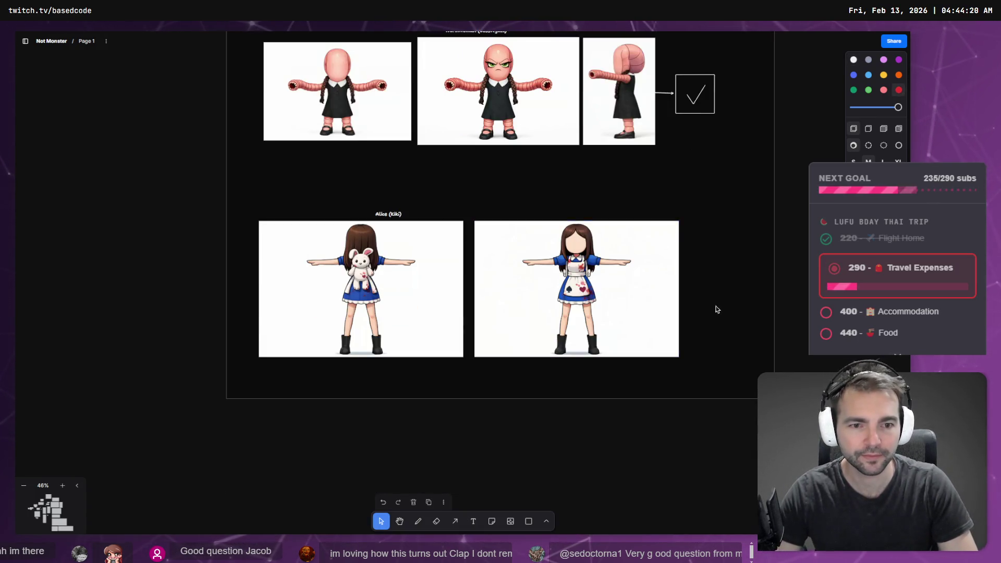
{"action": "mouse_move", "coordinate": [714, 166]}
{"action": "left_mouse_down"}
{"action": "mouse_move", "coordinate": [680, 219]}
{"action": "mouse_move", "coordinate": [352, 319]}
{"action": "mouse_move", "coordinate": [421, 281]}
{"action": "mouse_move", "coordinate": [408, 271]}
{"action": "mouse_move", "coordinate": [409, 313]}
{"action": "mouse_move", "coordinate": [414, 244]}
{"action": "left_mouse_up"}
Copy the red square and arrow from beside Succubus and paste them beside Alice.
{"action": "scroll", "coordinate": [521, 234], "scroll_direction": "up", "scroll_amount": 6}
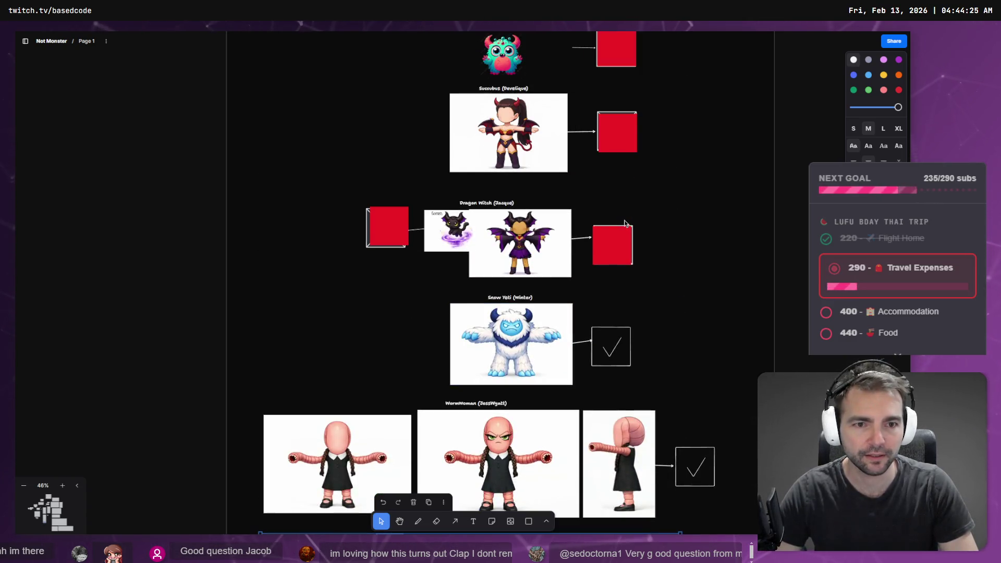
{"action": "left_click", "coordinate": [605, 137]}
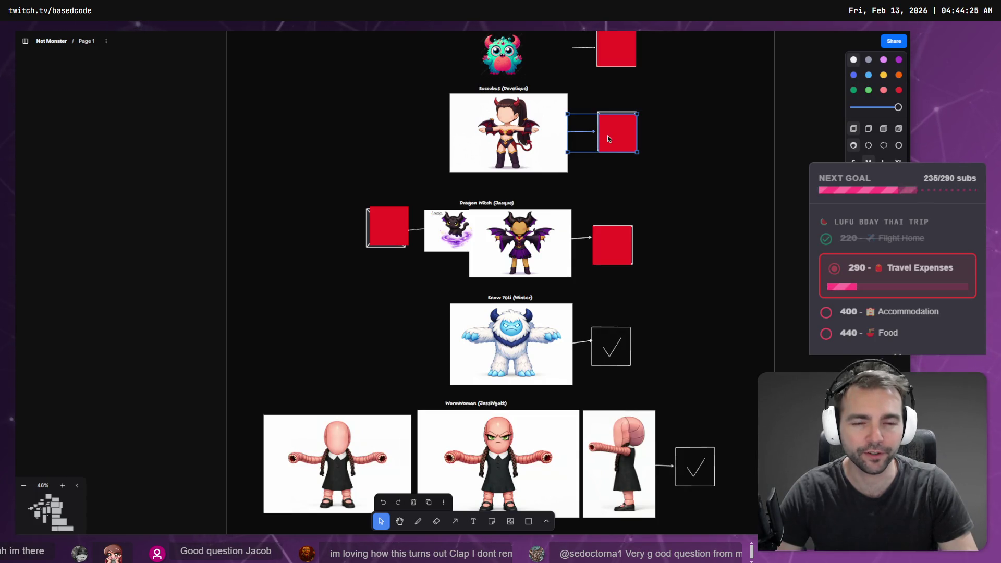
{"action": "key", "text": "ctrl+c"}
{"action": "scroll", "coordinate": [608, 138], "scroll_direction": "down", "scroll_amount": 5}
{"action": "key", "text": "ctrl+v"}
{"action": "left_click_drag", "start_coordinate": [693, 291], "coordinate": [717, 288]}
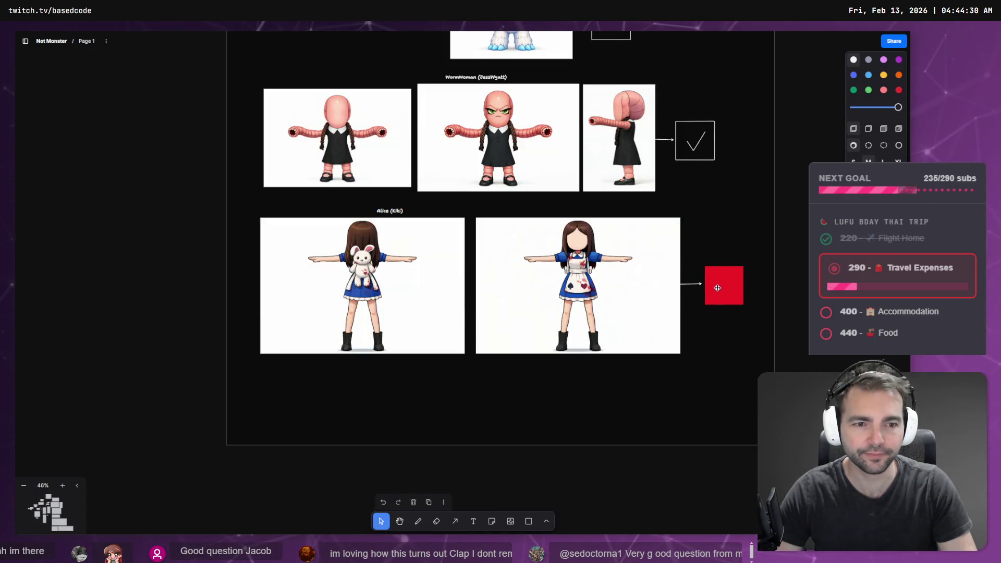
{"action": "left_click", "coordinate": [721, 226]}
Browse the Next 50 statue figurines and select the #55 image.
{"action": "scroll", "coordinate": [719, 229], "scroll_direction": "down", "scroll_amount": 5}
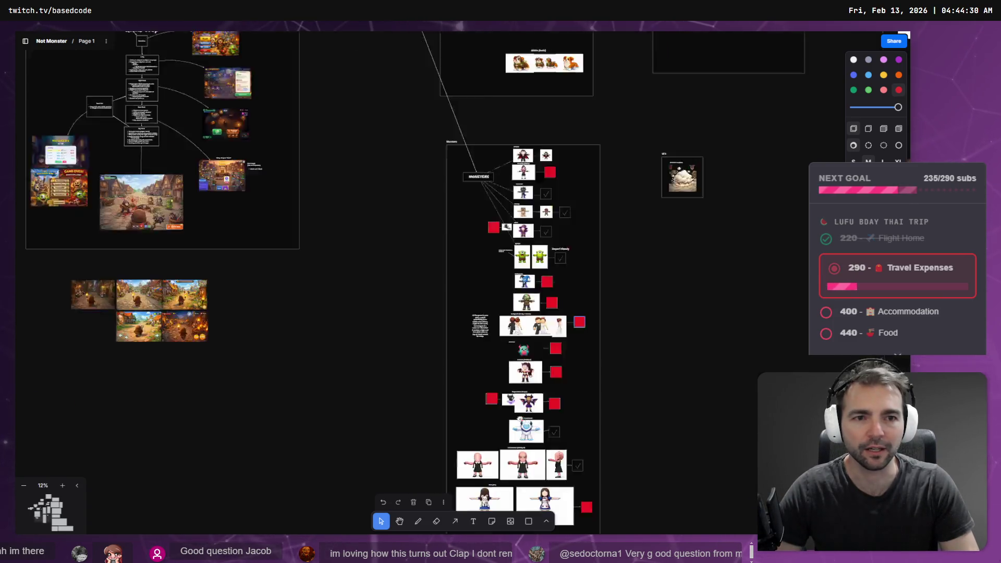
{"action": "scroll", "coordinate": [417, 109], "scroll_direction": "down", "scroll_amount": 5}
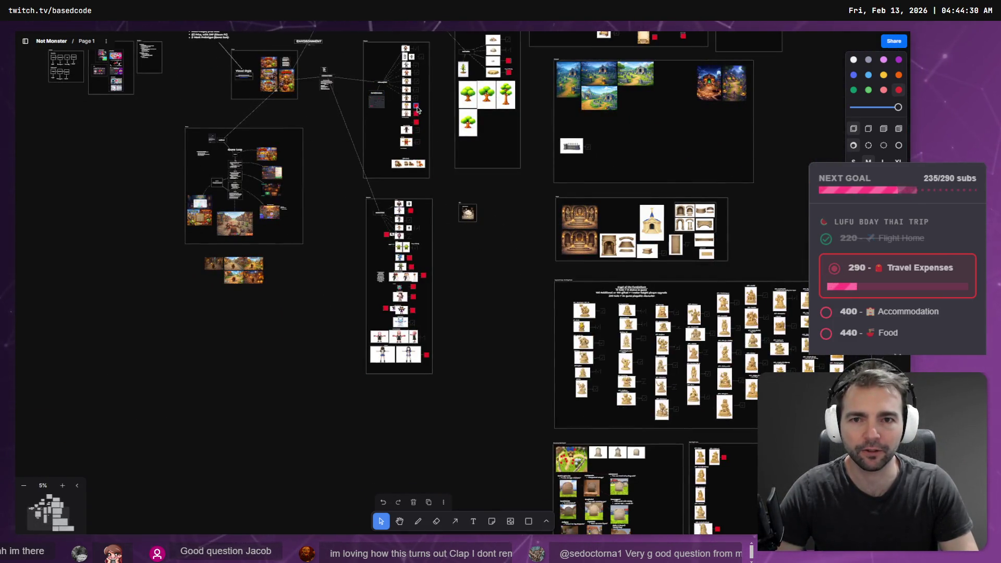
{"action": "scroll", "coordinate": [452, 375], "scroll_direction": "down", "scroll_amount": 3}
{"action": "scroll", "coordinate": [453, 376], "scroll_direction": "right", "scroll_amount": 4}
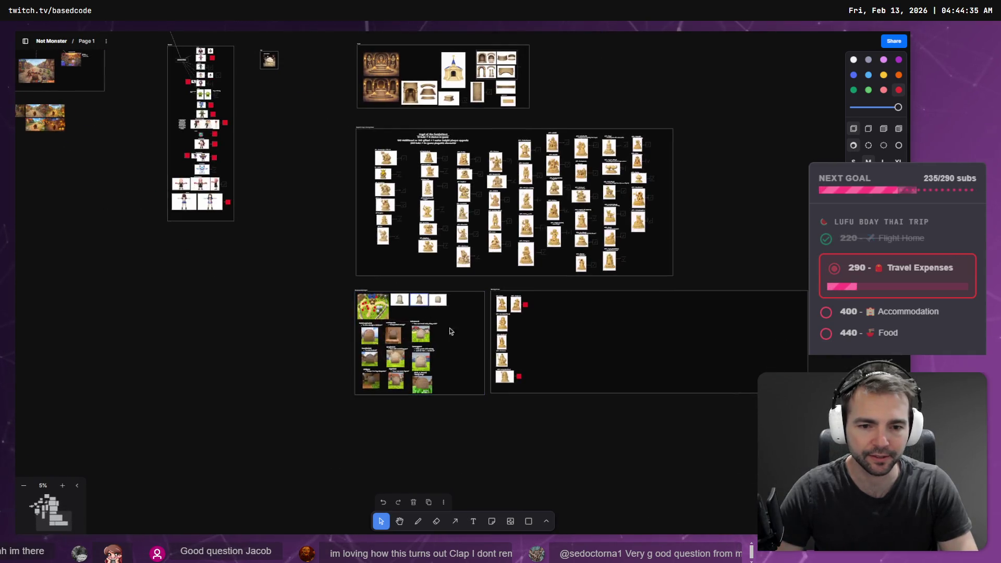
{"action": "scroll", "coordinate": [513, 378], "scroll_direction": "up", "scroll_amount": 10}
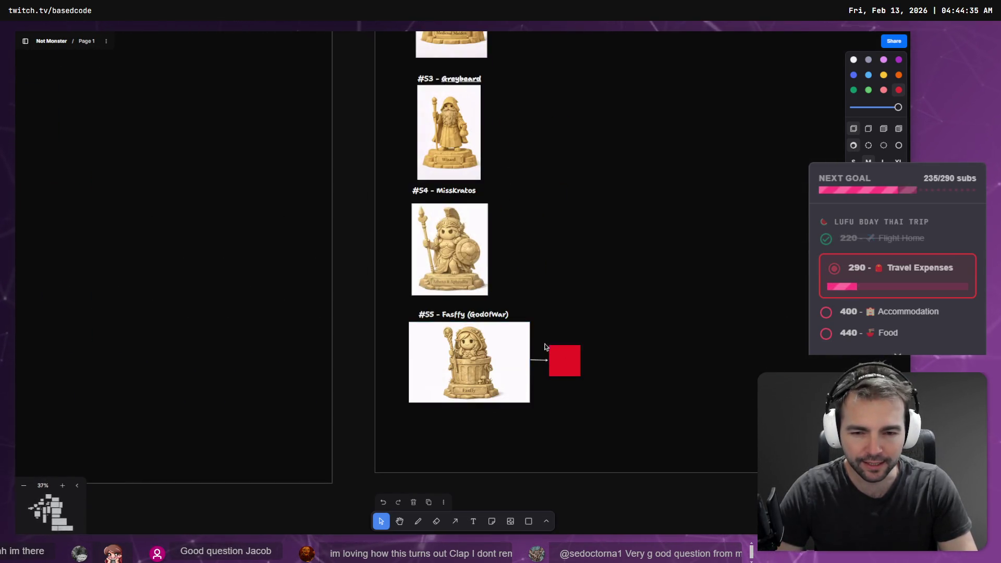
{"action": "scroll", "coordinate": [483, 399], "scroll_direction": "up", "scroll_amount": 10}
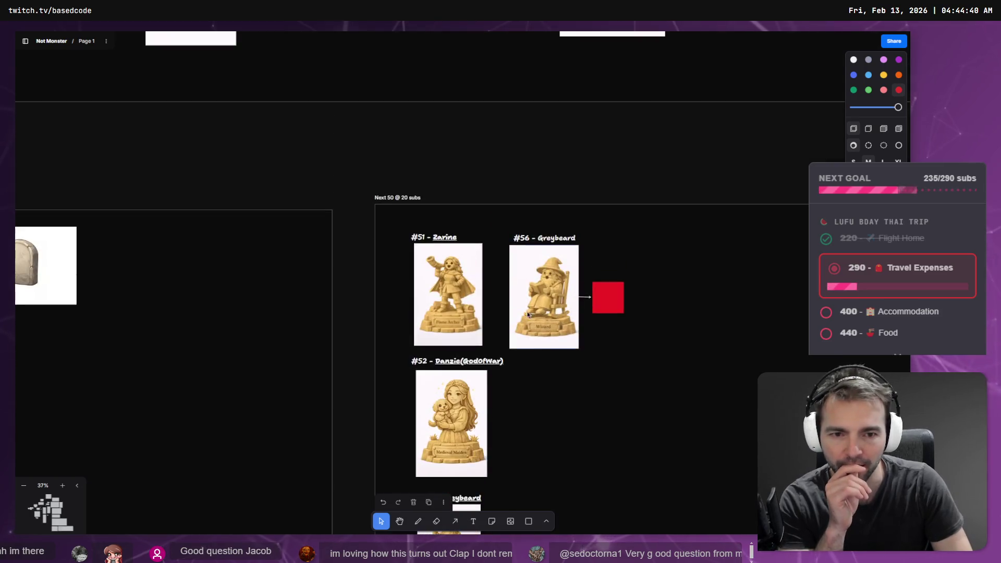
{"action": "scroll", "coordinate": [557, 299], "scroll_direction": "down", "scroll_amount": 9}
{"action": "left_click", "coordinate": [523, 393]}
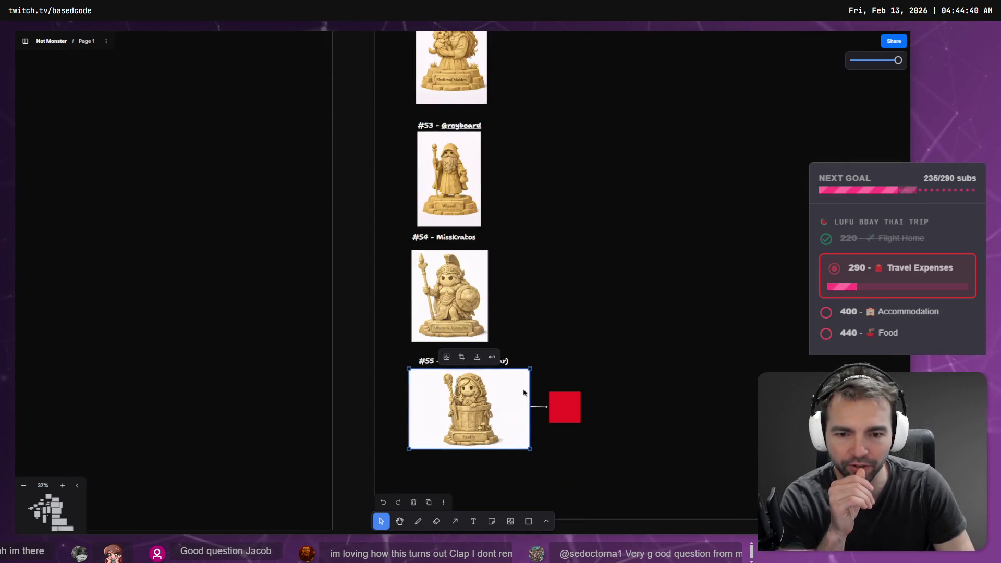
{"action": "scroll", "coordinate": [522, 392], "scroll_direction": "up", "scroll_amount": 10}
{"action": "scroll", "coordinate": [545, 278], "scroll_direction": "down", "scroll_amount": 9}
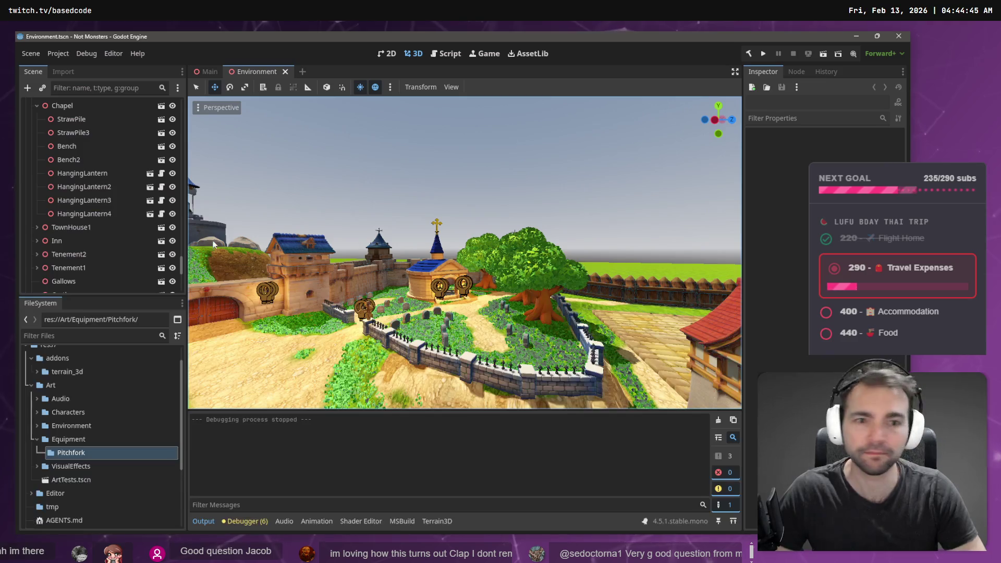
Switch to Godot and expand the Art/Environment folder in the FileSystem dock.
{"action": "key", "text": "alt+Tab"}
{"action": "left_click", "coordinate": [33, 437]}
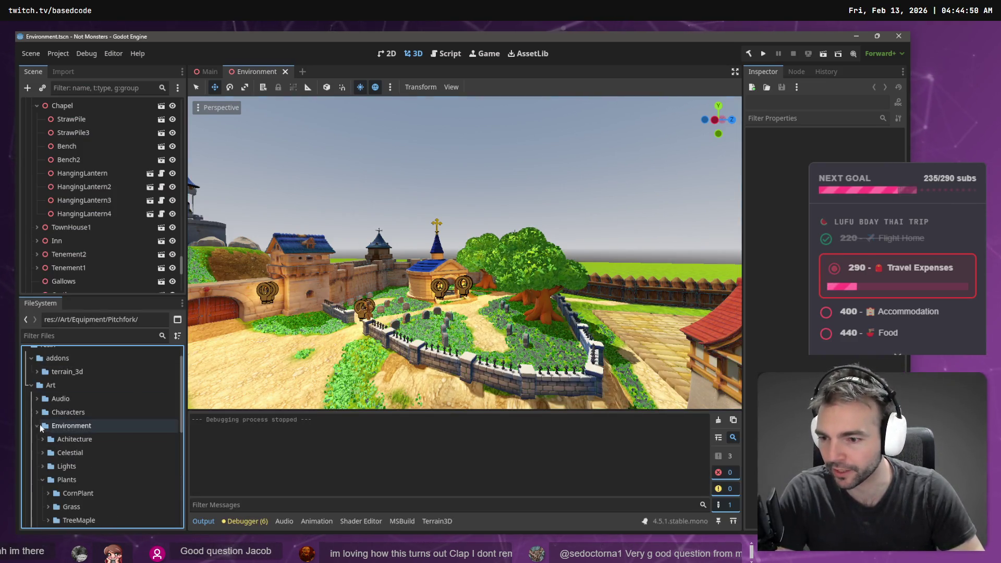
{"action": "left_click", "coordinate": [38, 425]}
{"action": "scroll", "coordinate": [42, 420], "scroll_direction": "down", "scroll_amount": 3}
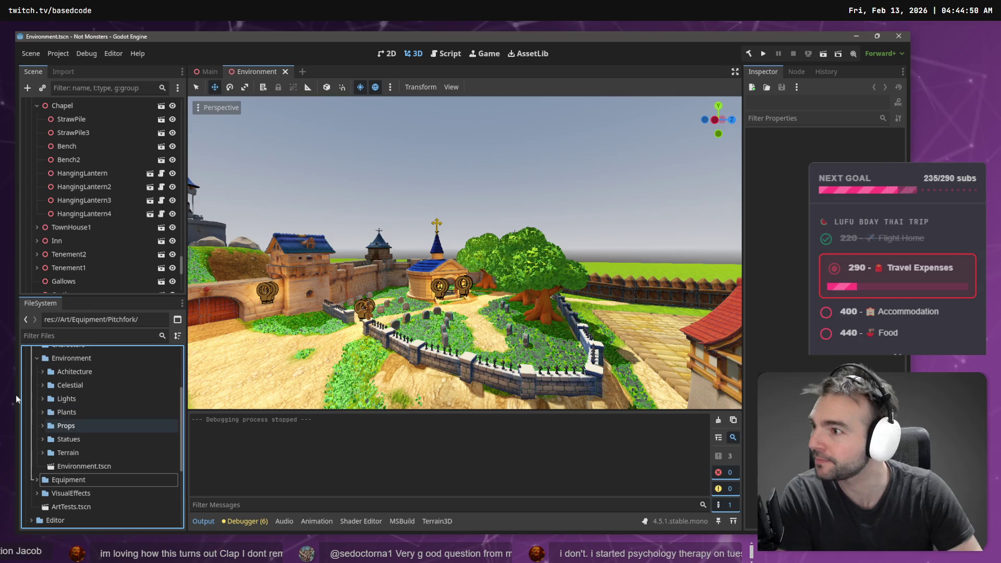
{"action": "key", "text": "alt+Tab"}
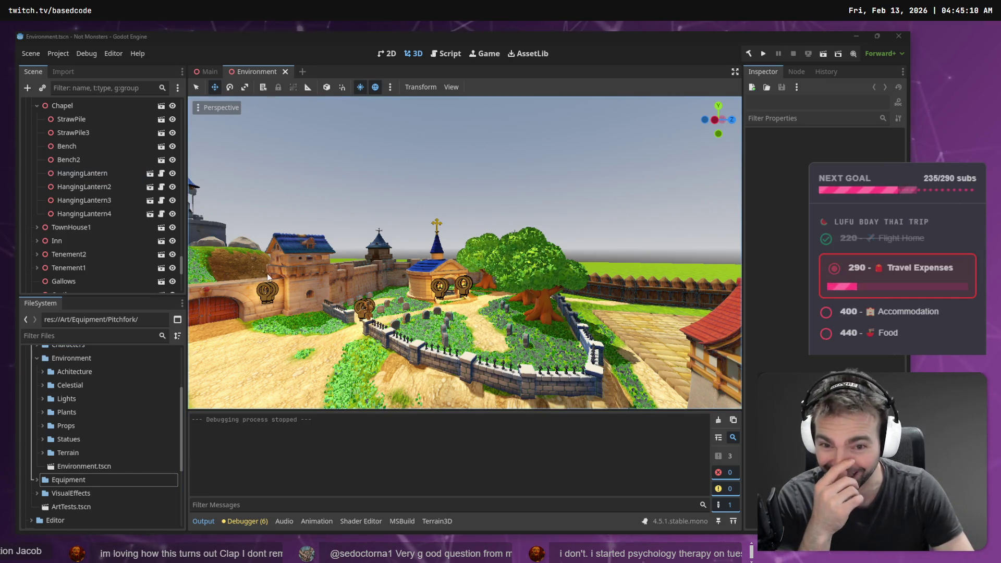
Fly the viewport camera from the chapel past the castle wall and town square to the windmills.
{"action": "key", "text": "w"}
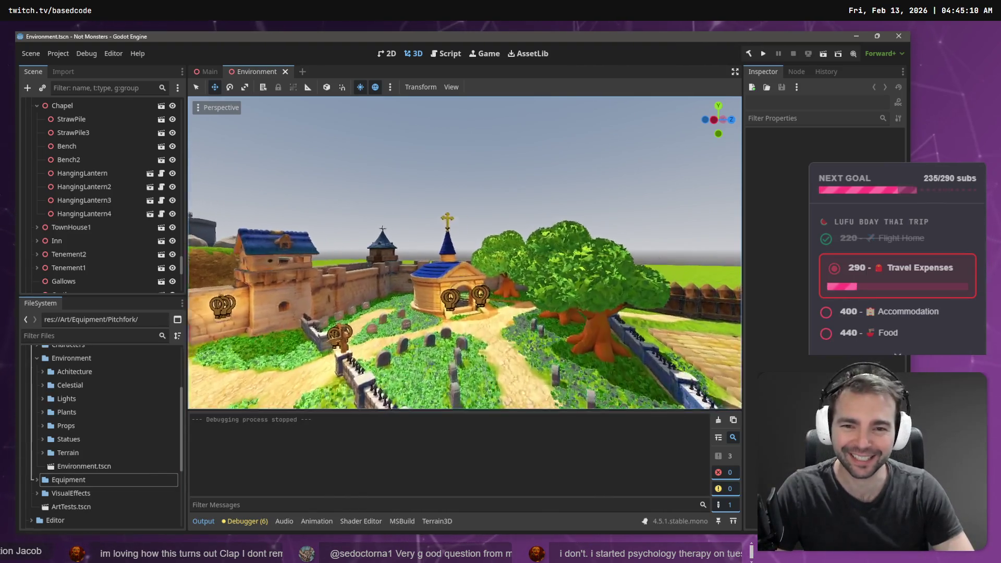
{"action": "key", "text": "w"}
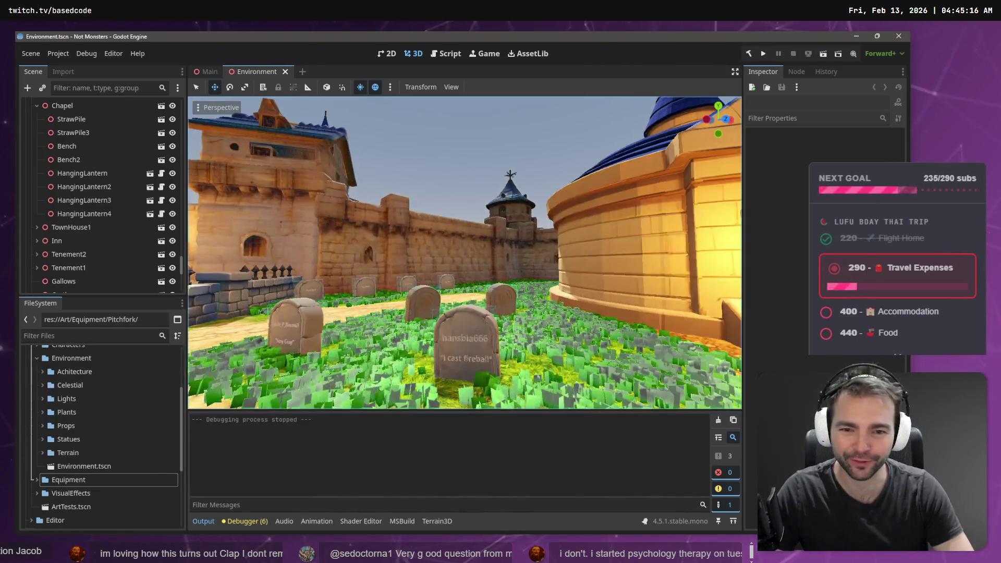
{"action": "key", "text": "w"}
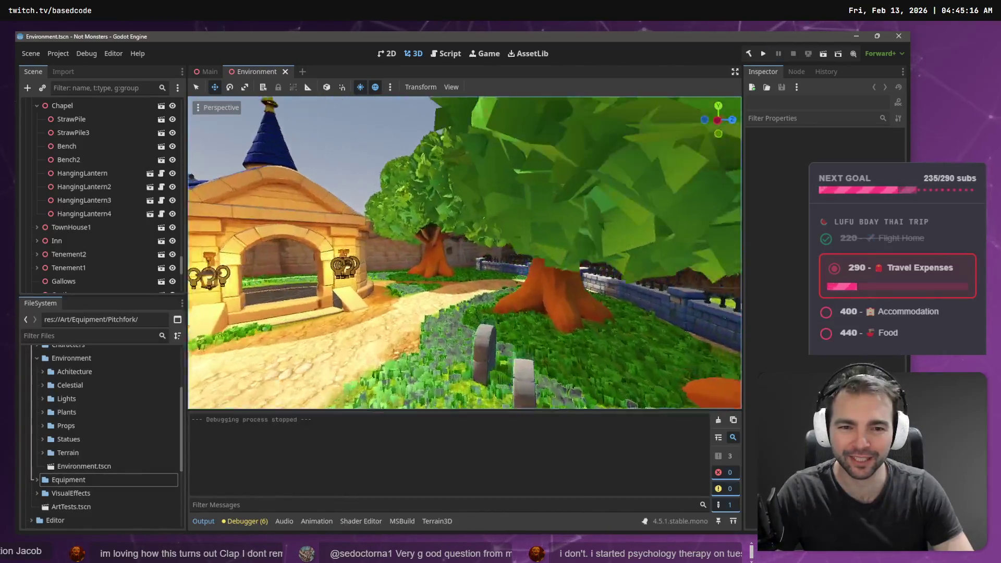
{"action": "key", "text": "w"}
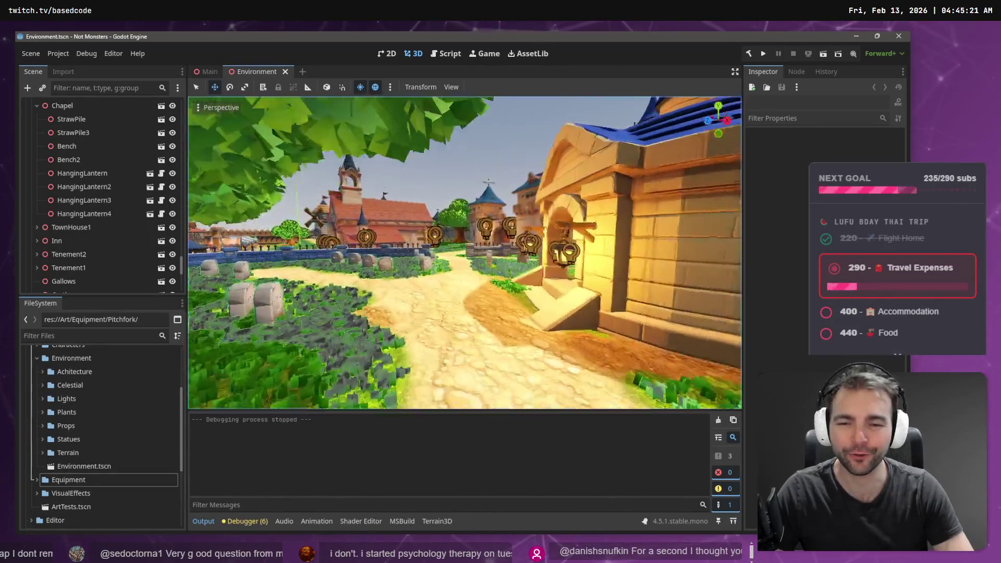
{"action": "key", "text": "w"}
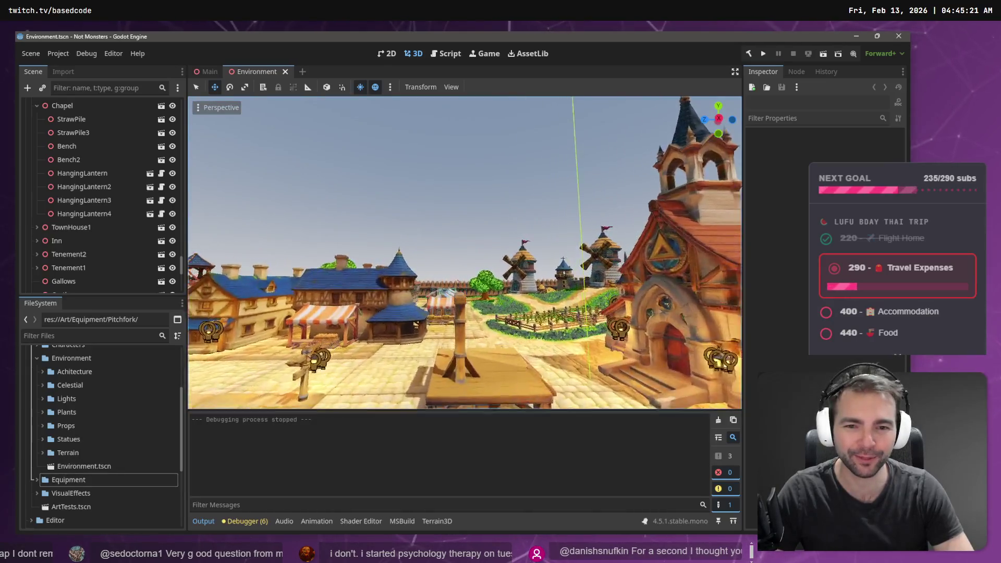
{"action": "key", "text": "w"}
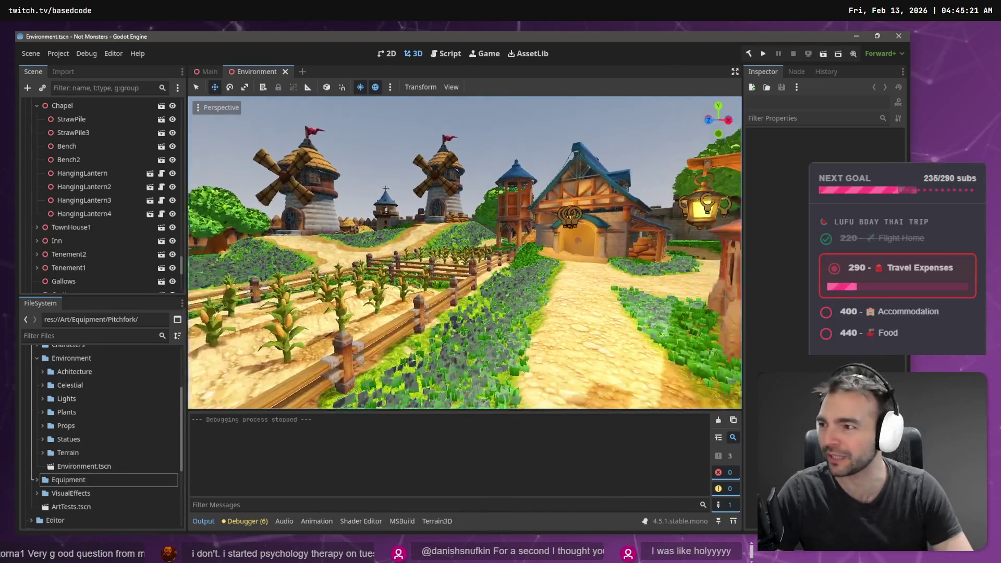
{"action": "key", "text": "alt+Tab"}
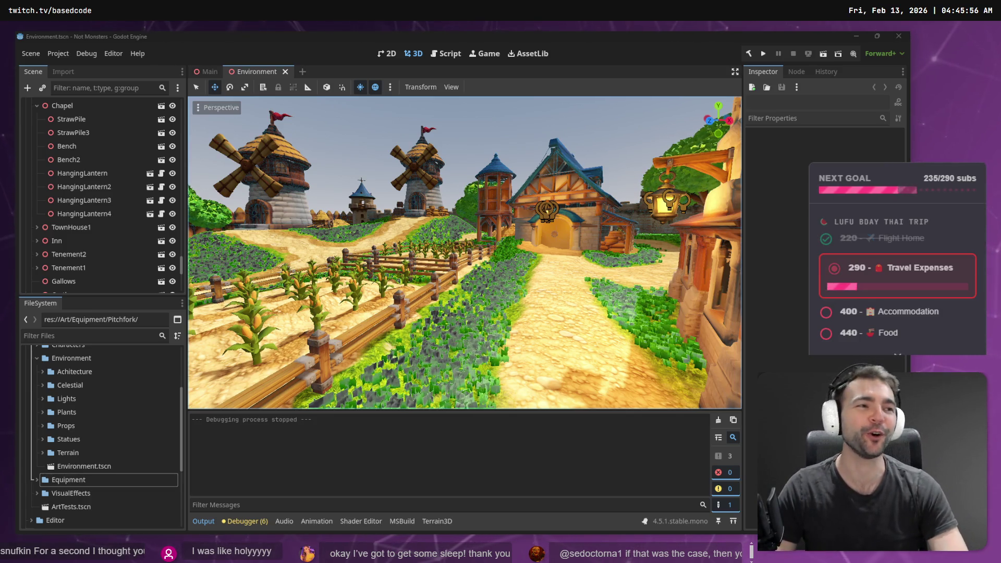
Return to tldraw, deselect the #55 image, and pan around the zoomed-out Not Monster board.
{"action": "key", "text": "alt+Tab"}
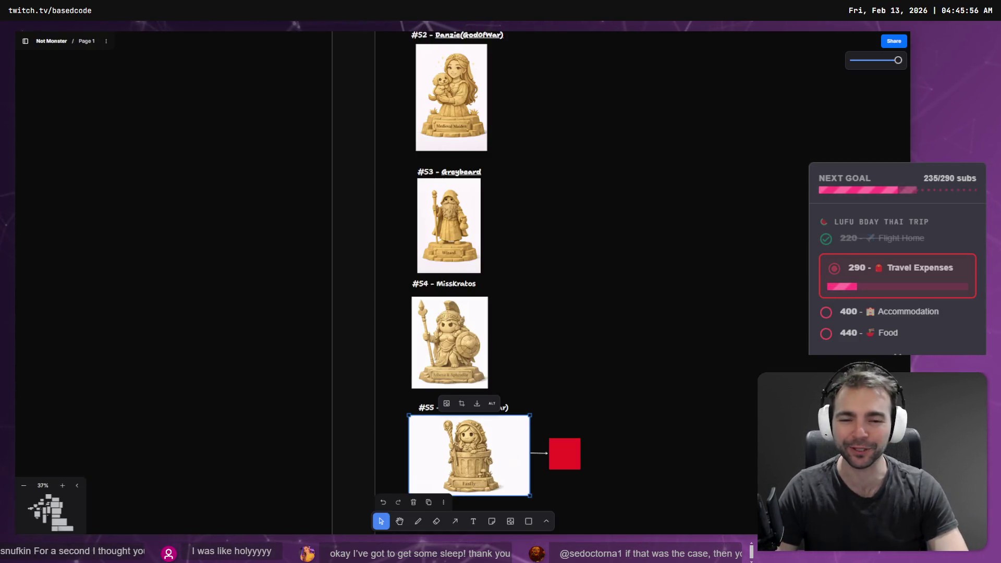
{"action": "left_click", "coordinate": [322, 223]}
{"action": "scroll", "coordinate": [323, 223], "scroll_direction": "down", "scroll_amount": 10}
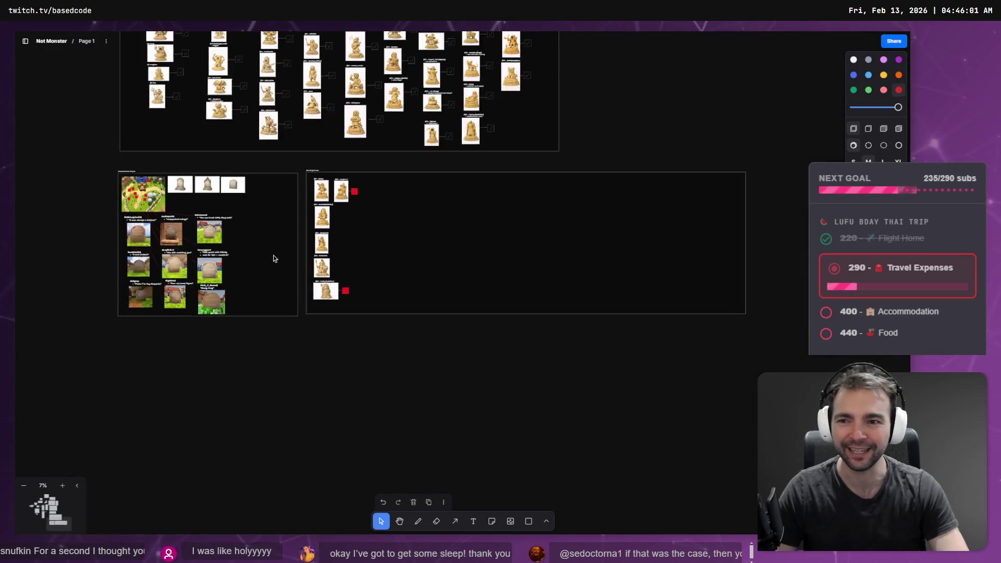
{"action": "scroll", "coordinate": [290, 351], "scroll_direction": "up", "scroll_amount": 5}
{"action": "scroll", "coordinate": [482, 279], "scroll_direction": "left", "scroll_amount": 8}
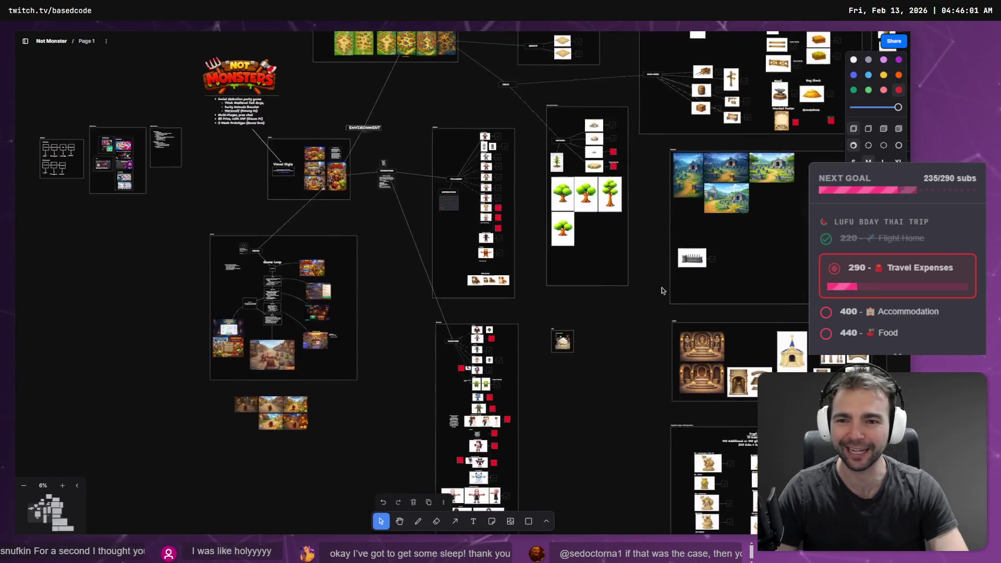
{"action": "scroll", "coordinate": [481, 279], "scroll_direction": "down", "scroll_amount": 3}
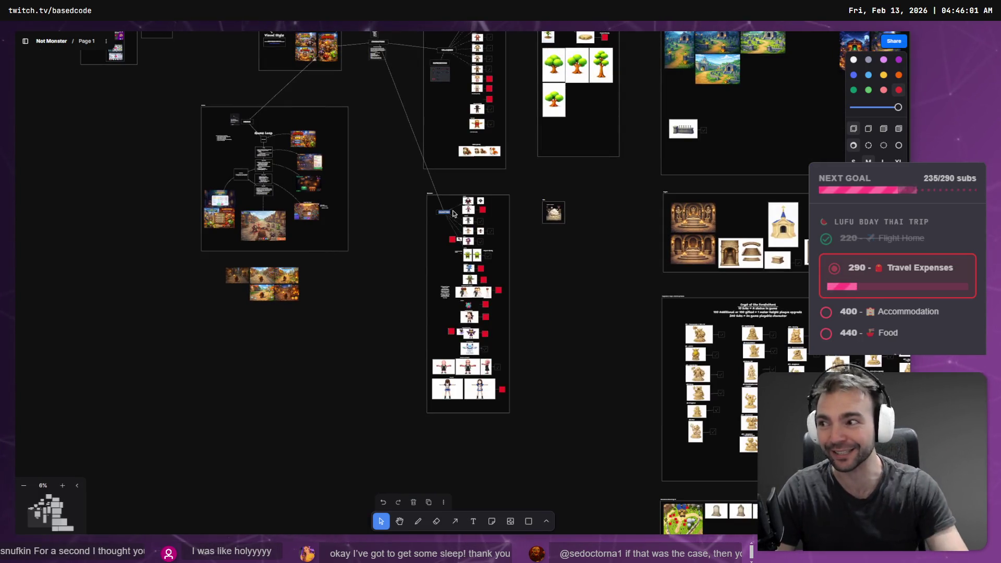
{"action": "scroll", "coordinate": [556, 366], "scroll_direction": "down", "scroll_amount": 3}
{"action": "scroll", "coordinate": [556, 366], "scroll_direction": "right", "scroll_amount": 2}
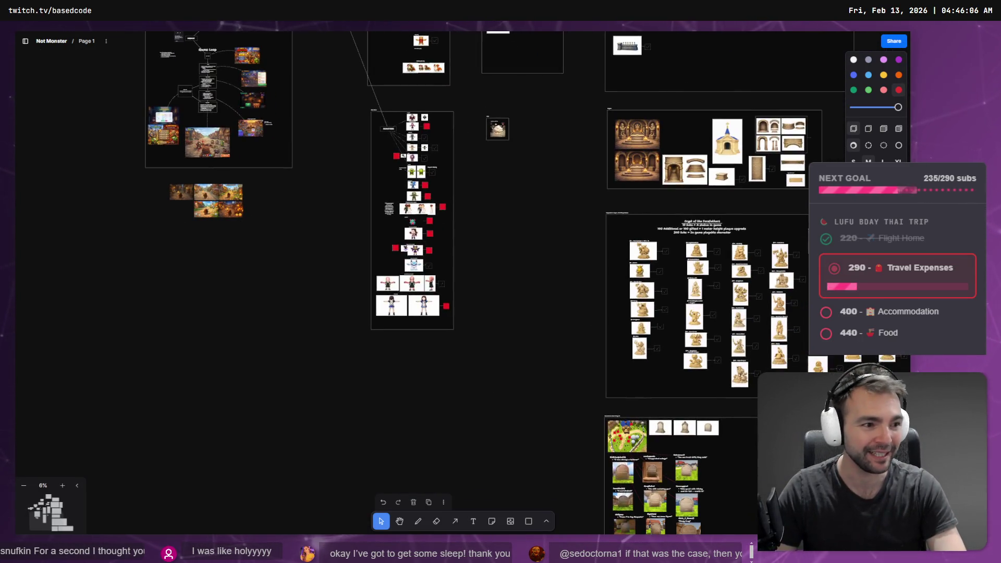
{"action": "key", "text": "alt+Tab"}
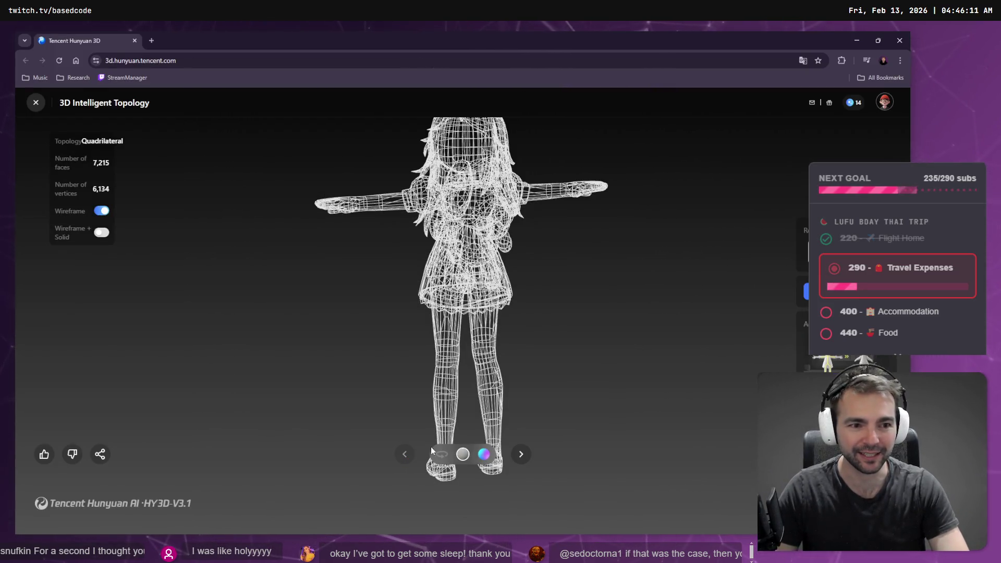
Turn on auto-rotate for the Hunyuan 3D wireframe model, then go back to tldraw.
{"action": "left_click", "coordinate": [441, 455]}
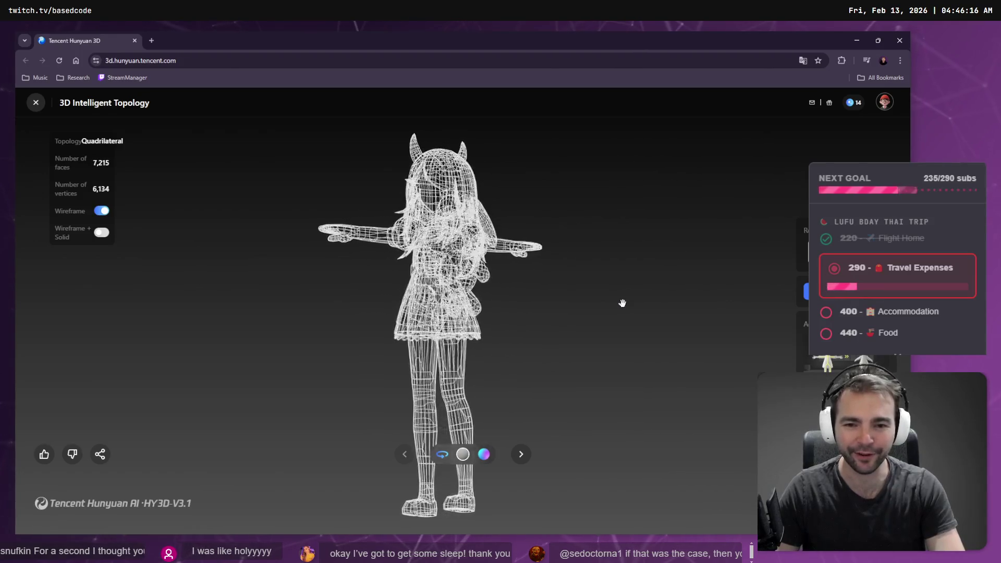
{"action": "key", "text": "alt+Tab"}
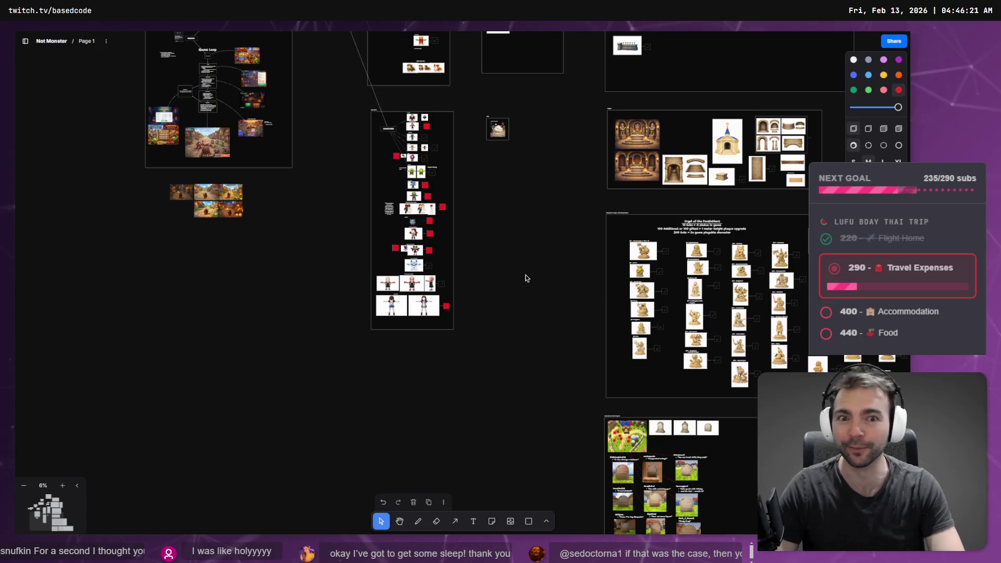
{"action": "mouse_move", "coordinate": [462, 63]}
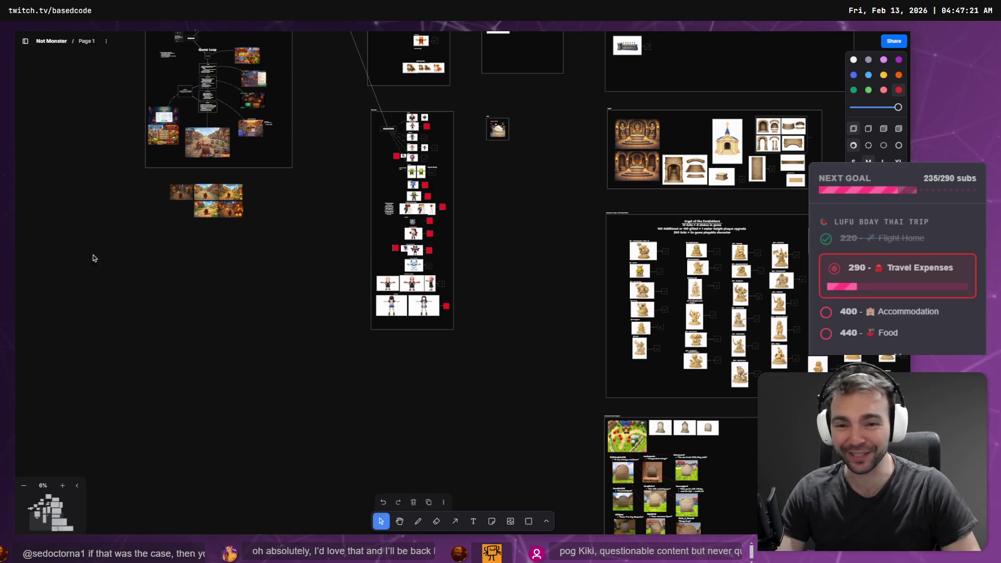
Shrink both Alice images and move the red square up beside them.
{"action": "scroll", "coordinate": [399, 357], "scroll_direction": "down", "scroll_amount": 2}
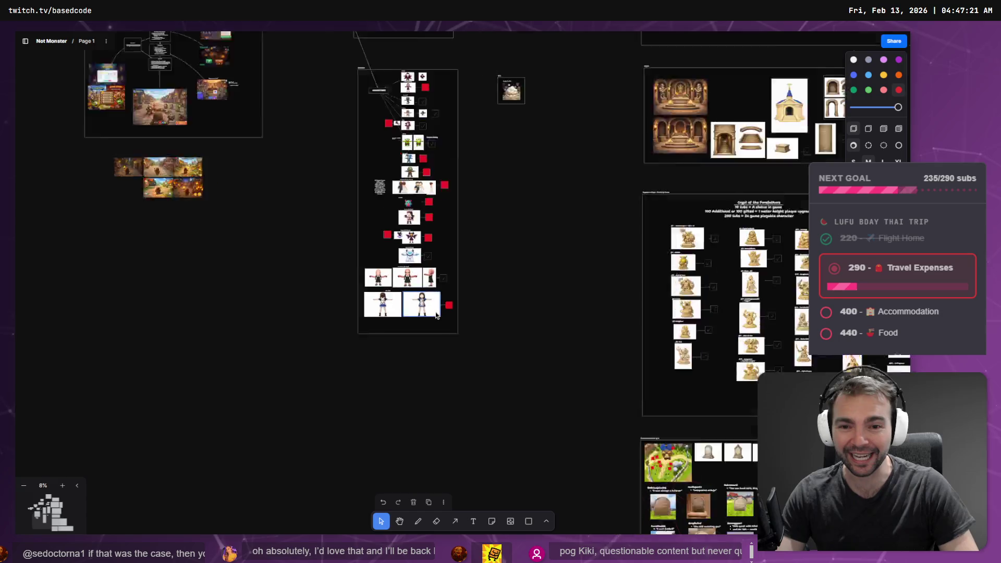
{"action": "scroll", "coordinate": [409, 315], "scroll_direction": "up", "scroll_amount": 5}
{"action": "left_click", "coordinate": [382, 297]}
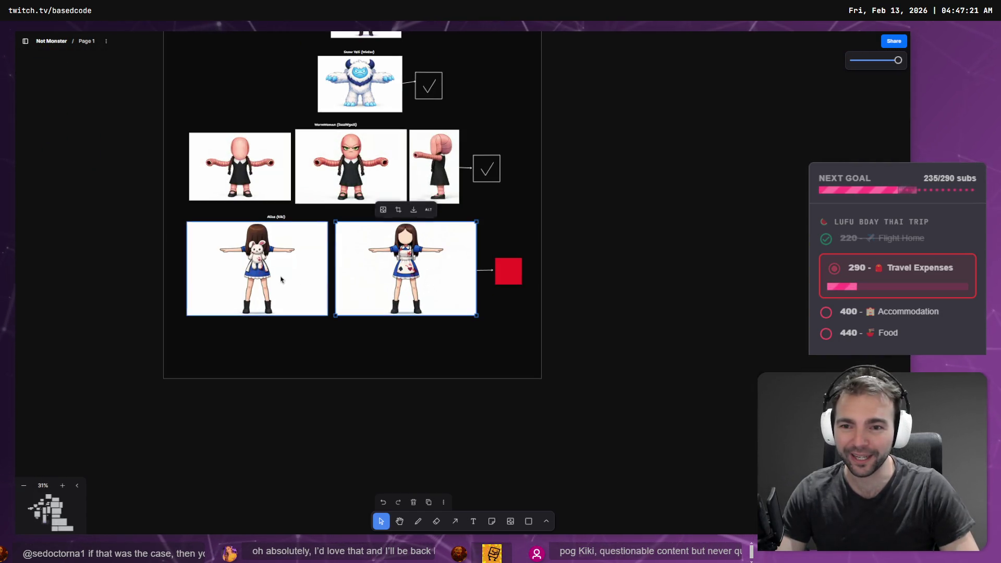
{"action": "left_click", "coordinate": [279, 401]}
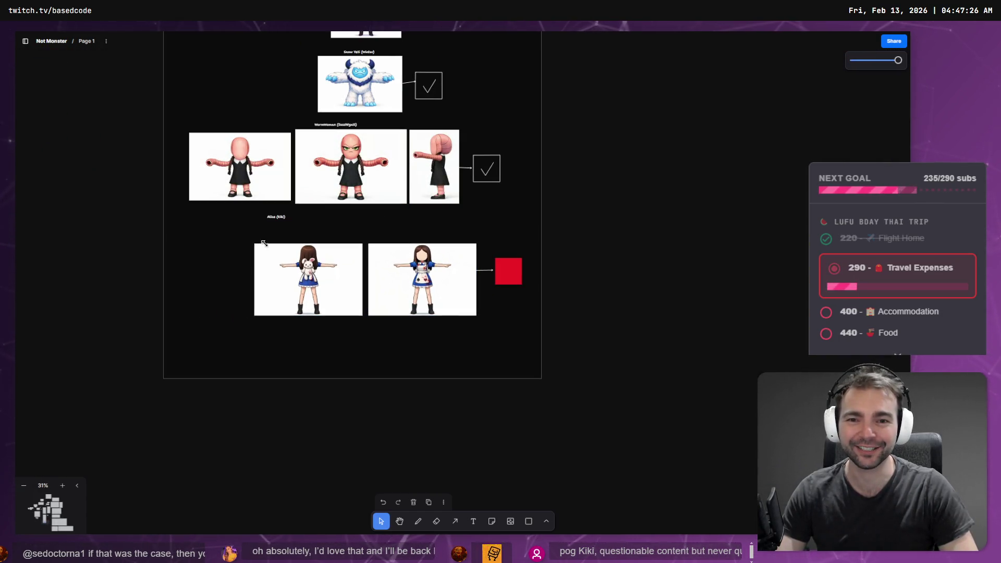
{"action": "left_click_drag", "start_coordinate": [208, 222], "coordinate": [300, 249]}
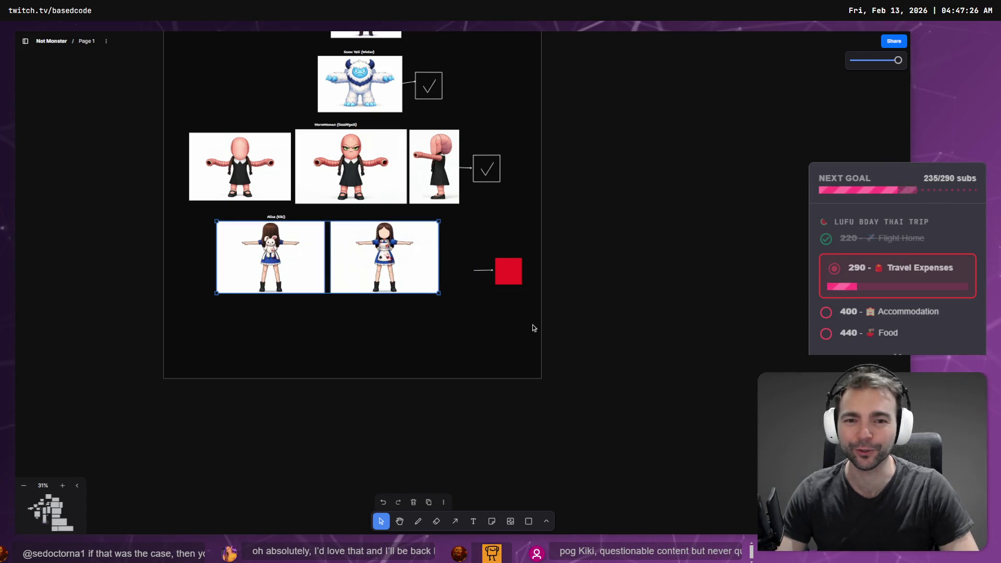
{"action": "left_click", "coordinate": [508, 271]}
{"action": "left_click_drag", "start_coordinate": [495, 273], "coordinate": [459, 264]}
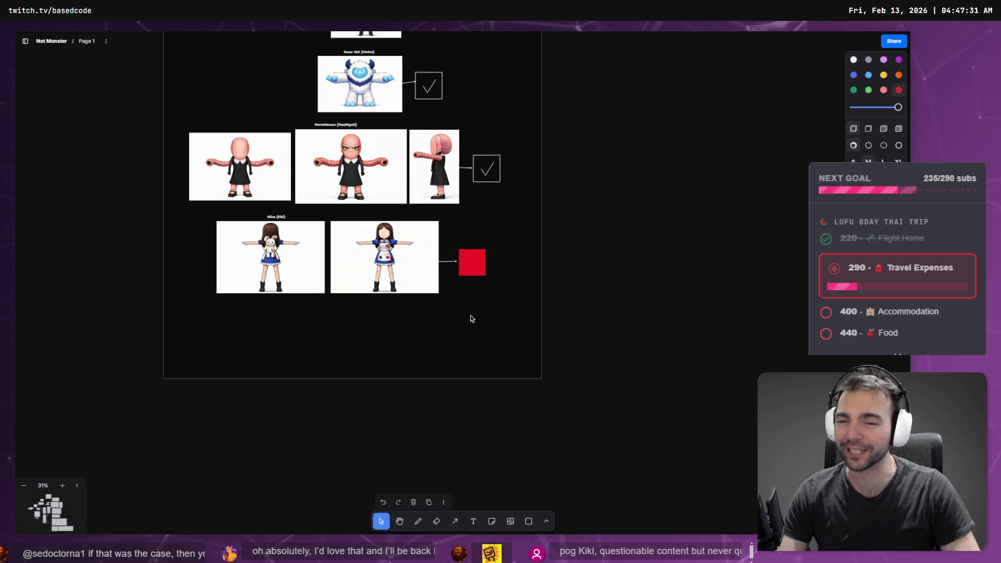
Reselect the two Alice images, scale them down further, and line them up with the red square and arrow.
{"action": "scroll", "coordinate": [452, 259], "scroll_direction": "up", "scroll_amount": 5}
{"action": "scroll", "coordinate": [478, 273], "scroll_direction": "down", "scroll_amount": 4}
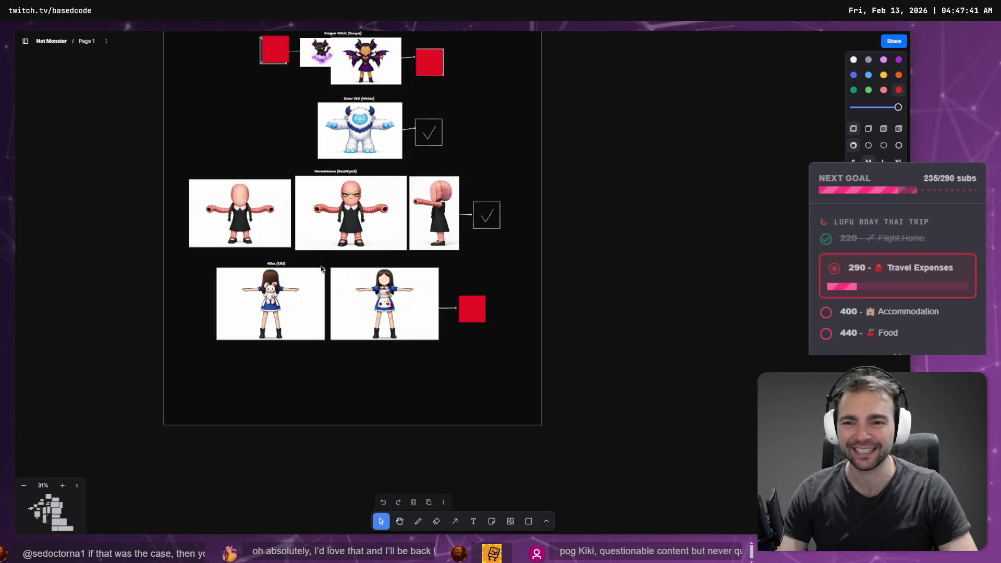
{"action": "left_click_drag", "start_coordinate": [477, 360], "coordinate": [199, 312]}
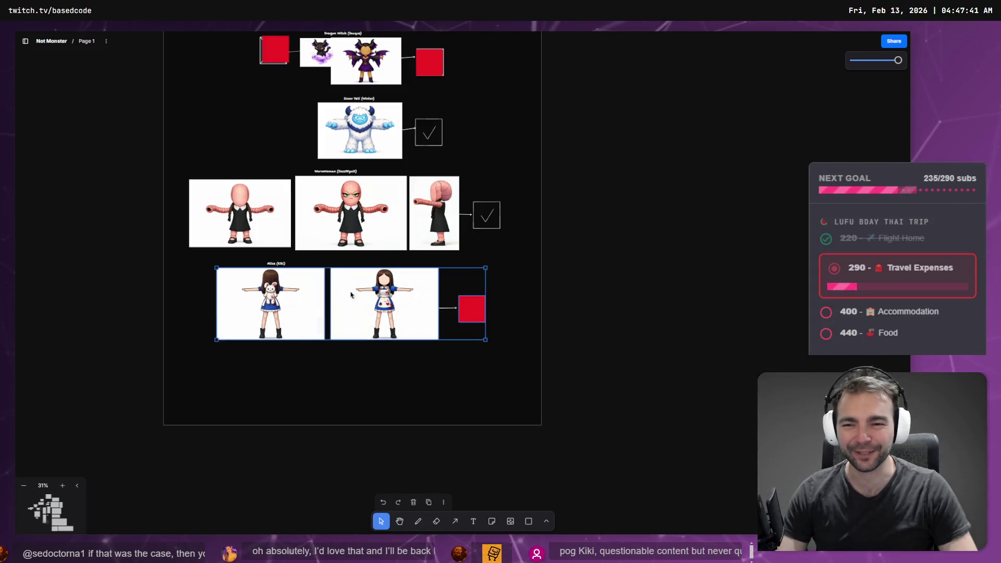
{"action": "left_click_drag", "start_coordinate": [454, 373], "coordinate": [303, 323]}
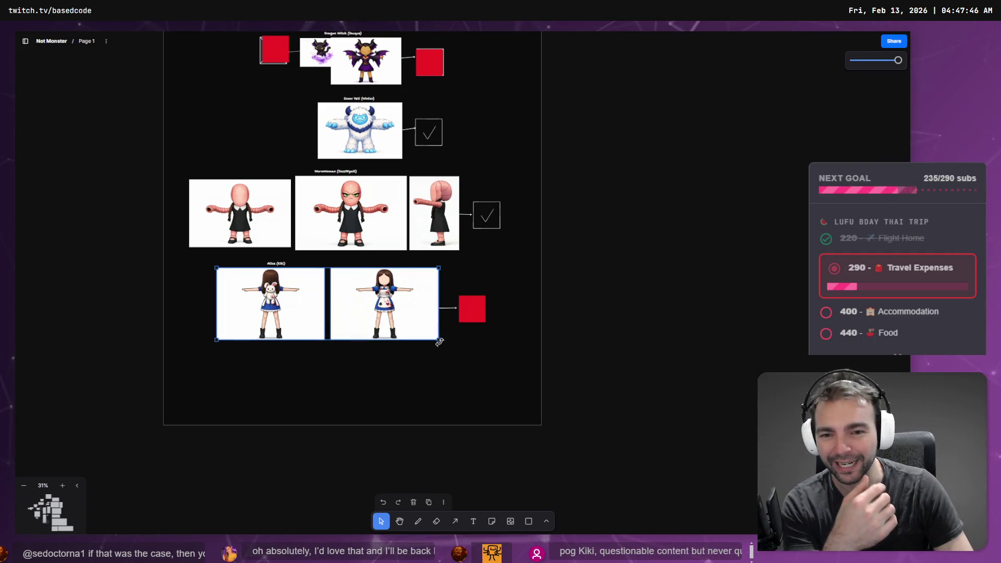
{"action": "left_click_drag", "start_coordinate": [440, 340], "coordinate": [395, 323]}
{"action": "mouse_move", "coordinate": [331, 305]}
{"action": "left_mouse_down"}
{"action": "mouse_move", "coordinate": [371, 318]}
{"action": "mouse_move", "coordinate": [369, 308]}
{"action": "left_mouse_up"}
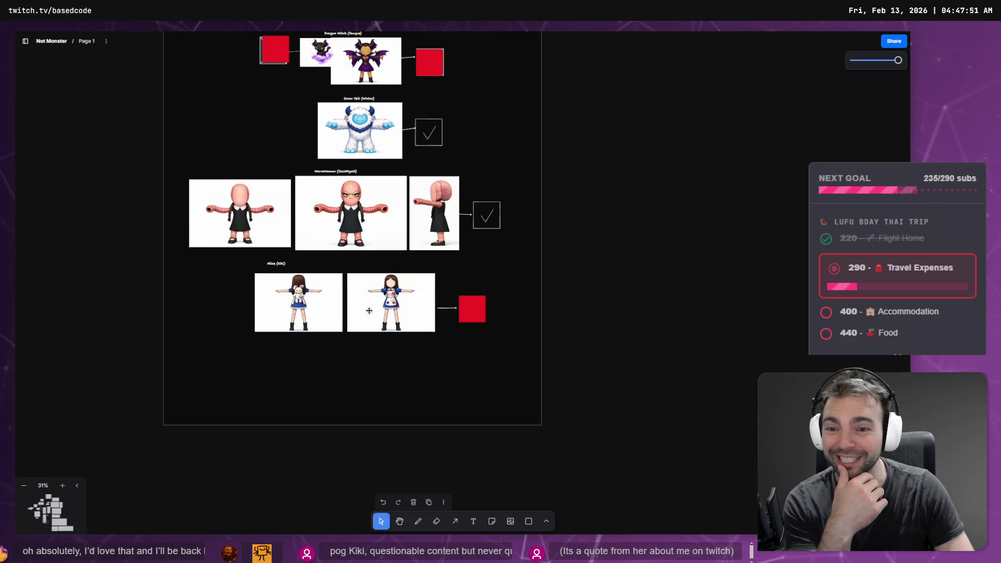
{"action": "mouse_move", "coordinate": [485, 344]}
{"action": "left_mouse_down"}
{"action": "mouse_move", "coordinate": [432, 291]}
{"action": "mouse_move", "coordinate": [464, 301]}
{"action": "left_mouse_up"}
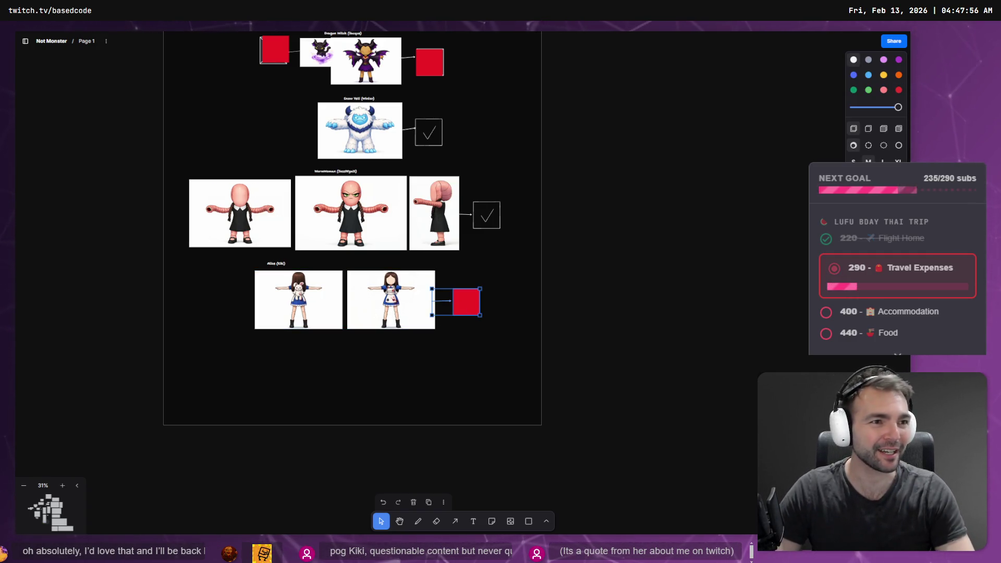
{"action": "key", "text": "alt+Tab"}
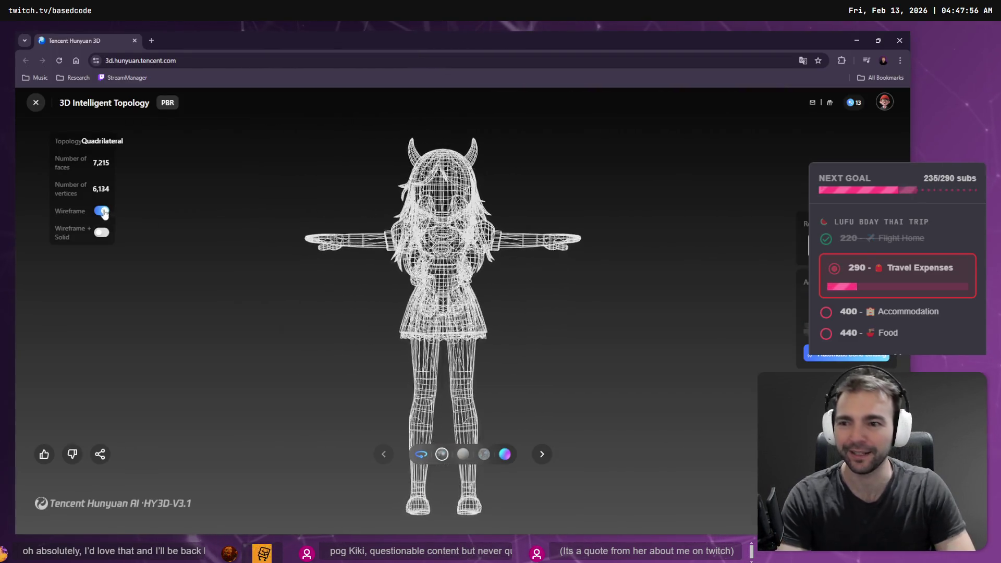
Turn off wireframe, view the textured Alice model full screen, and orbit it to the front.
{"action": "left_click", "coordinate": [101, 211]}
{"action": "key", "text": "F11"}
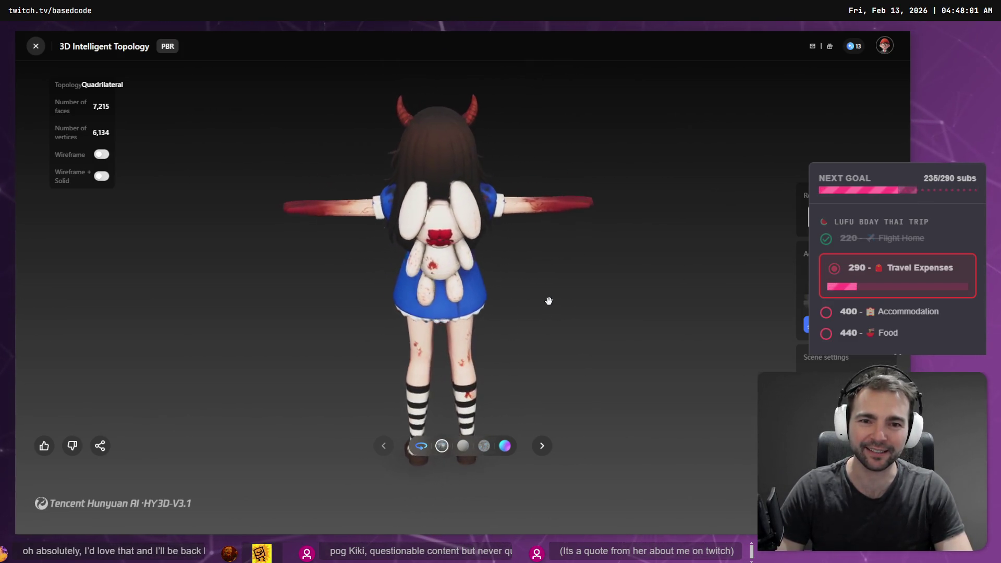
{"action": "mouse_move", "coordinate": [323, 119]}
{"action": "left_mouse_down"}
{"action": "mouse_move", "coordinate": [504, 224]}
{"action": "mouse_move", "coordinate": [539, 225]}
{"action": "left_mouse_up"}
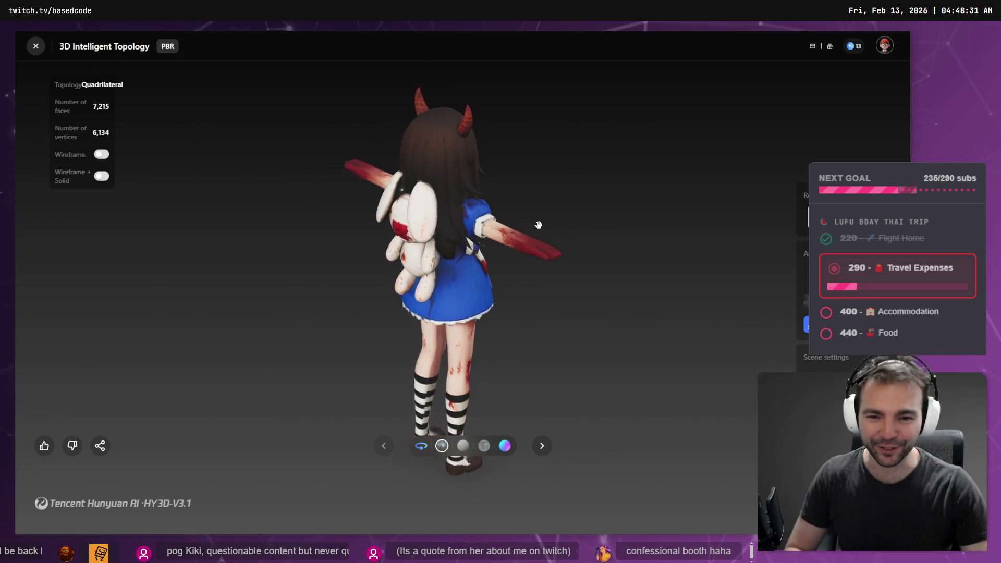
{"action": "key", "text": "alt+Tab"}
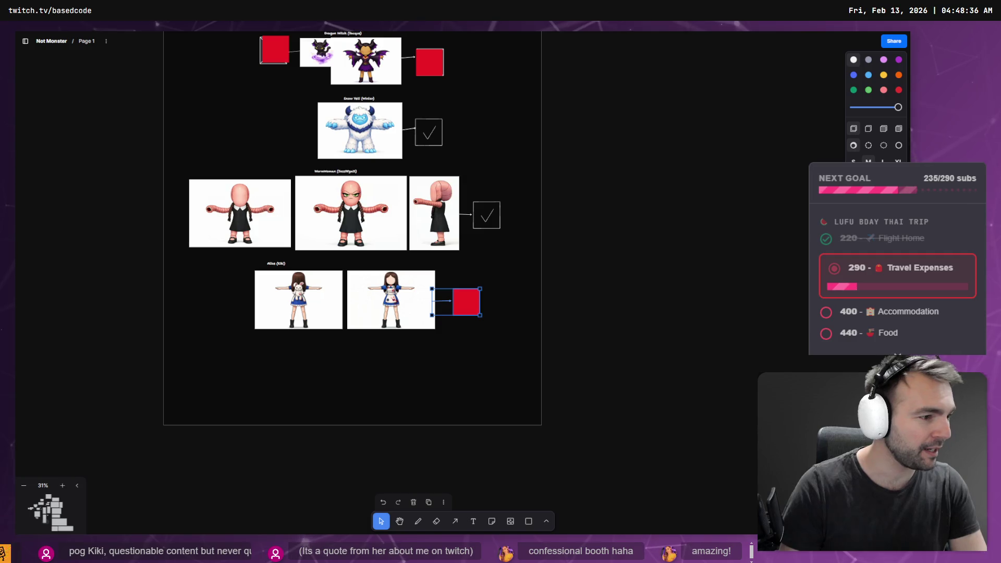
Switch to AccuRIG, dismiss its file picker, and open File Explorer on the Downloads folder.
{"action": "left_click", "coordinate": [749, 245]}
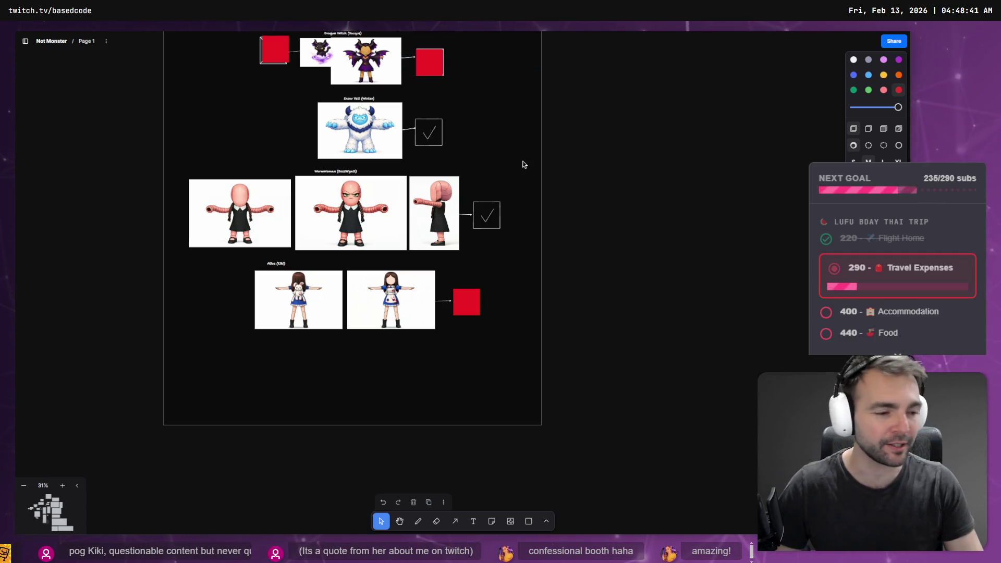
{"action": "key", "text": "alt+Tab"}
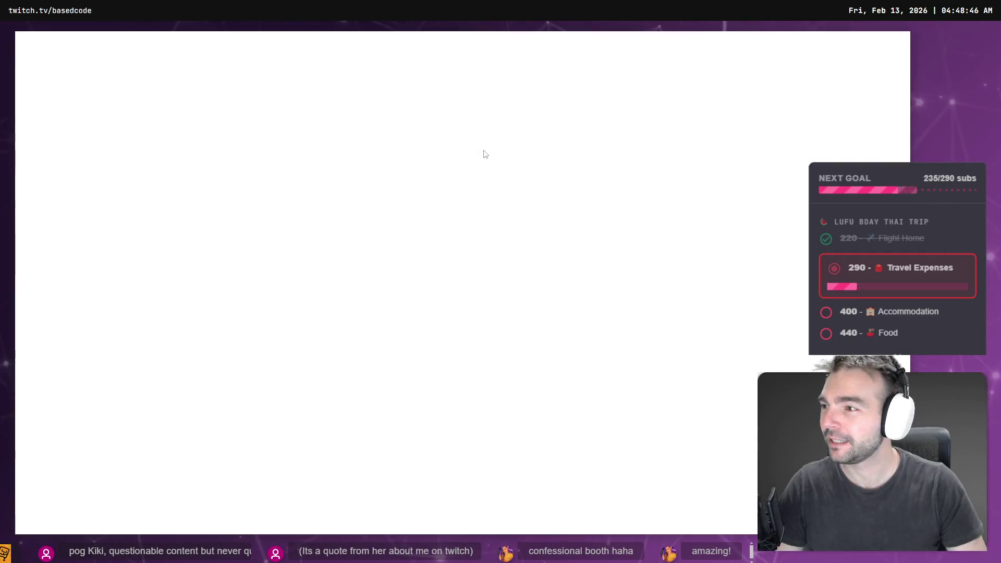
{"action": "left_click", "coordinate": [486, 238]}
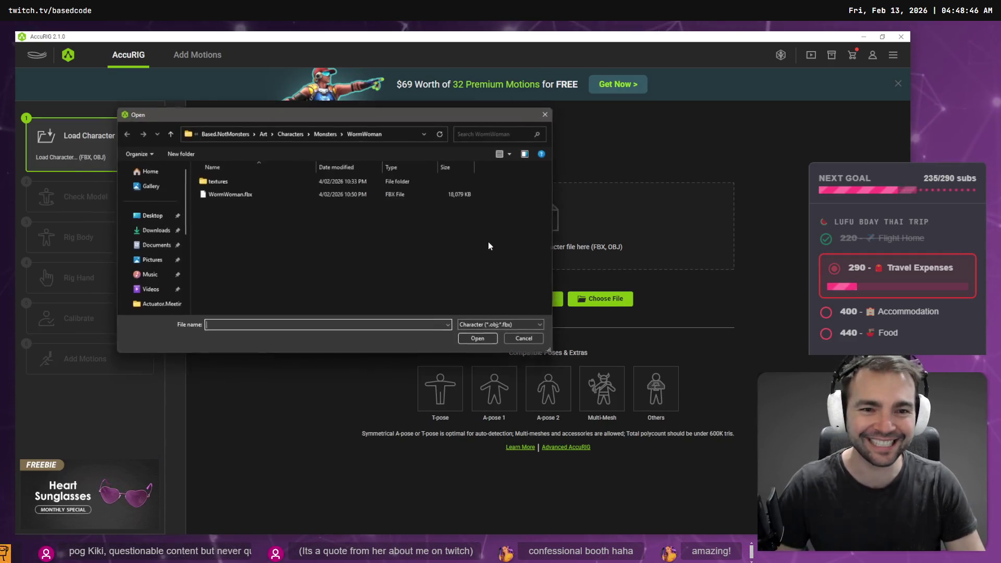
{"action": "key", "text": "Escape"}
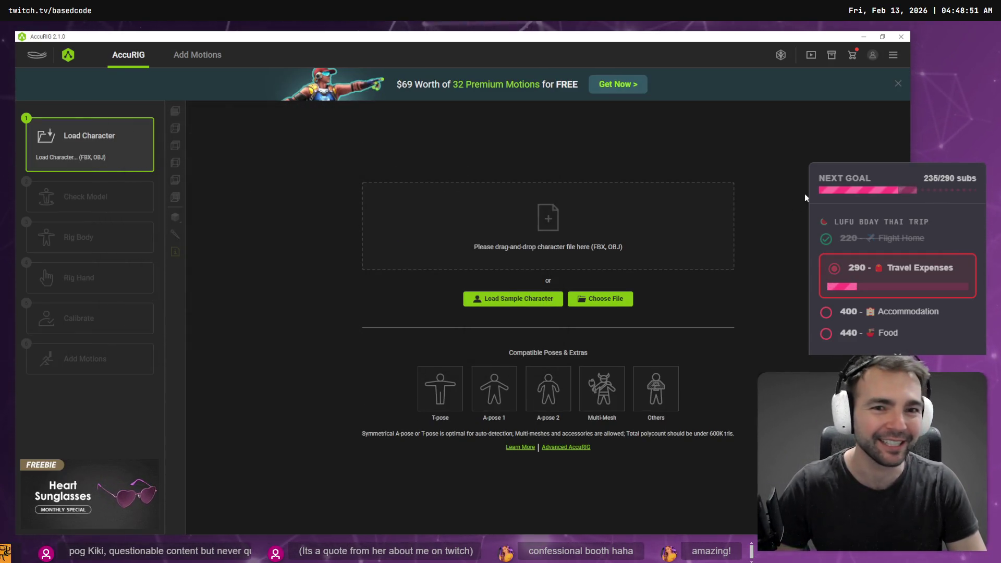
{"action": "key", "text": "super+e"}
{"action": "left_click", "coordinate": [133, 244]}
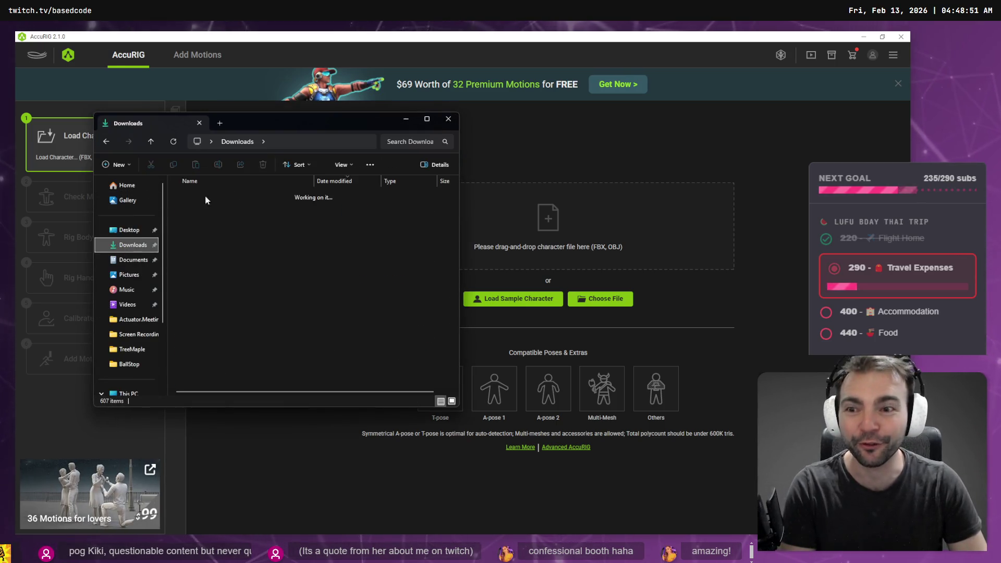
Move the downloaded model zip from Downloads into the C:\Work\...\_To Process folder.
{"action": "left_click_drag", "start_coordinate": [269, 130], "coordinate": [398, 132]}
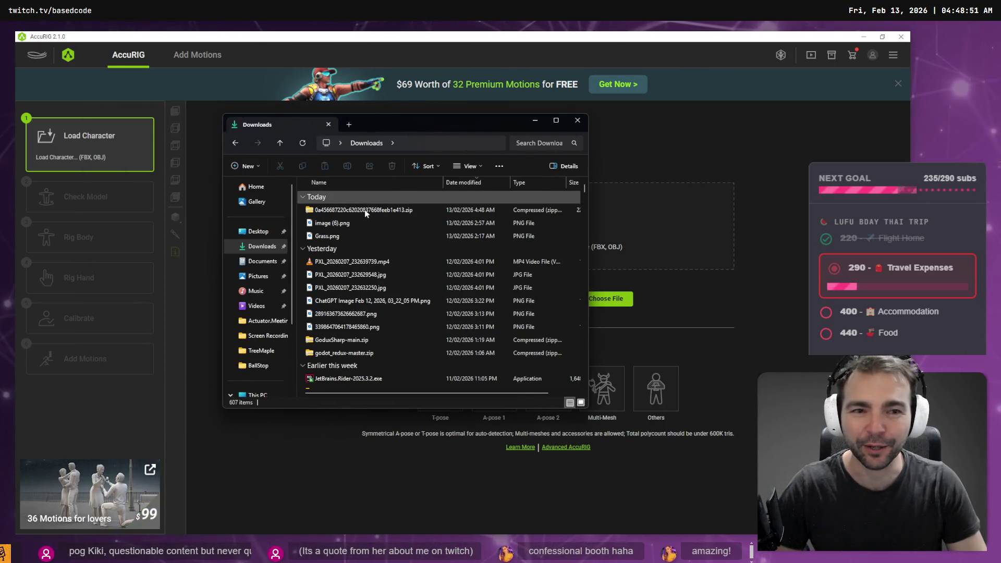
{"action": "double_click", "coordinate": [363, 213]}
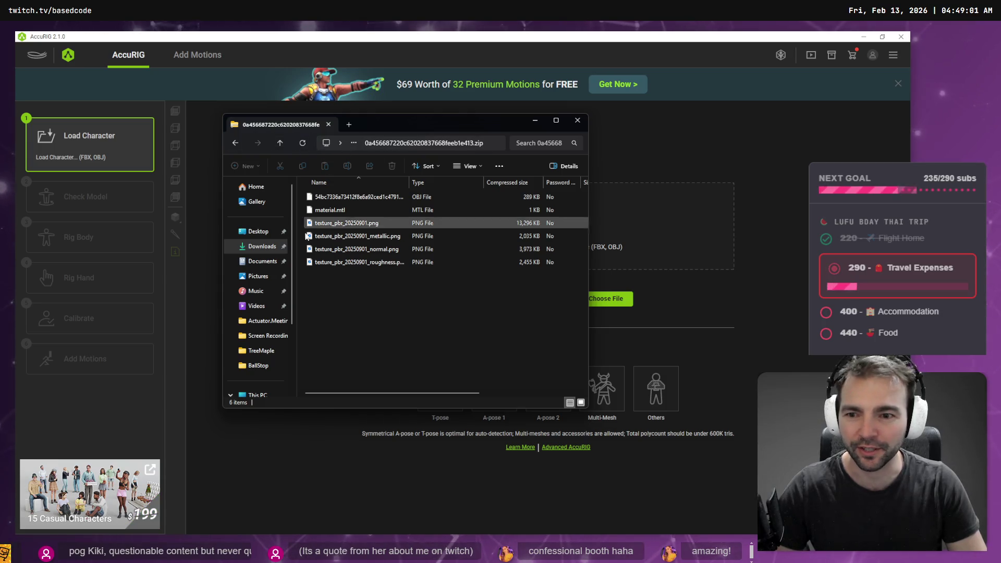
{"action": "left_click", "coordinate": [344, 222]}
{"action": "left_click", "coordinate": [234, 143]}
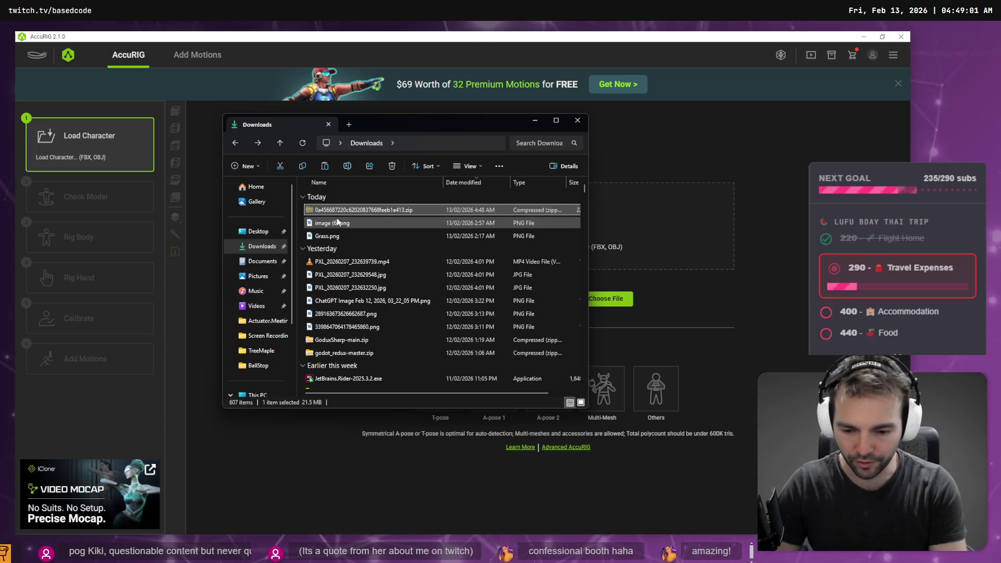
{"action": "key", "text": "ctrl+l"}
{"action": "type", "text": "C:"}
{"action": "key", "text": "Up"}
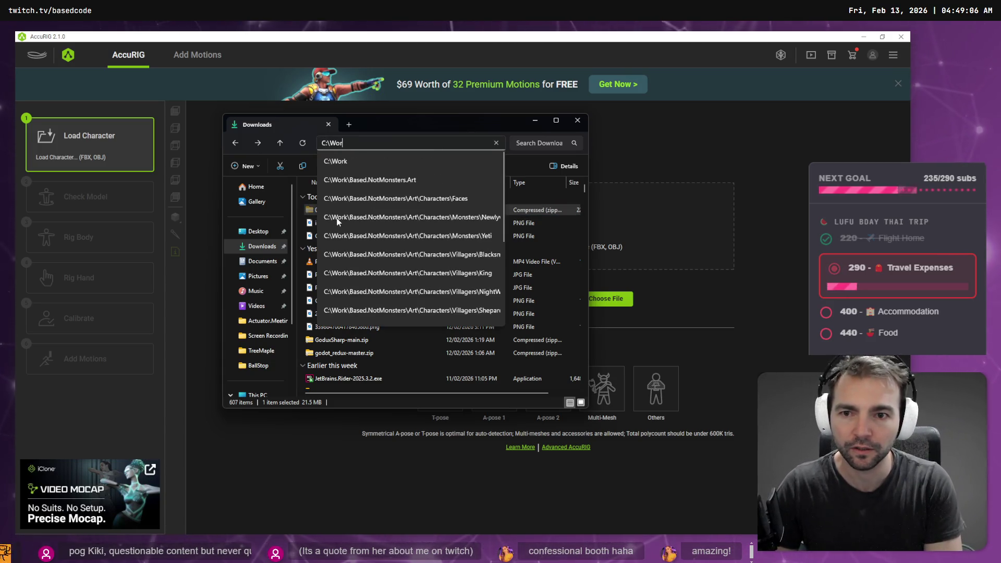
{"action": "key", "text": "Up"}
{"action": "key", "text": "Return"}
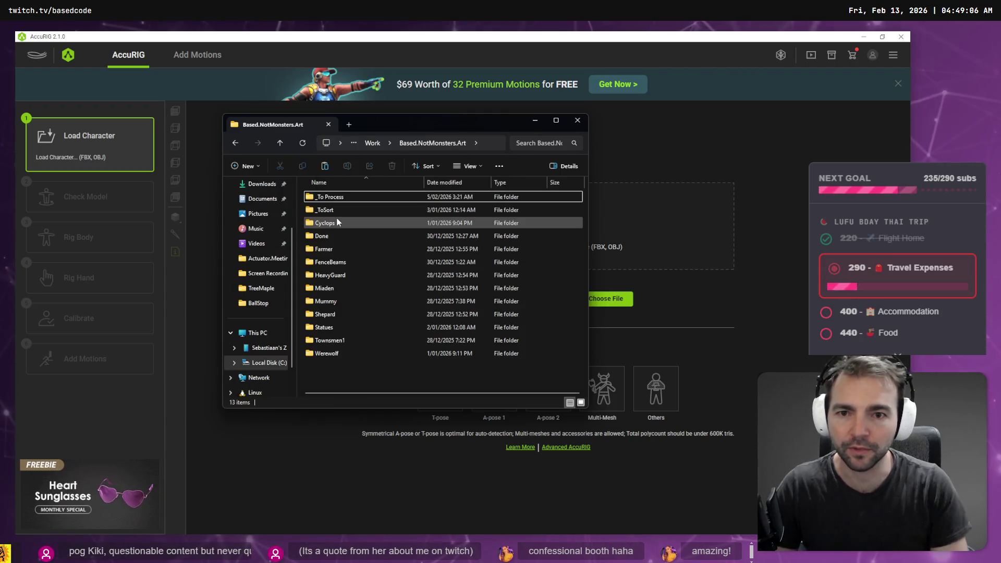
{"action": "double_click", "coordinate": [374, 197]}
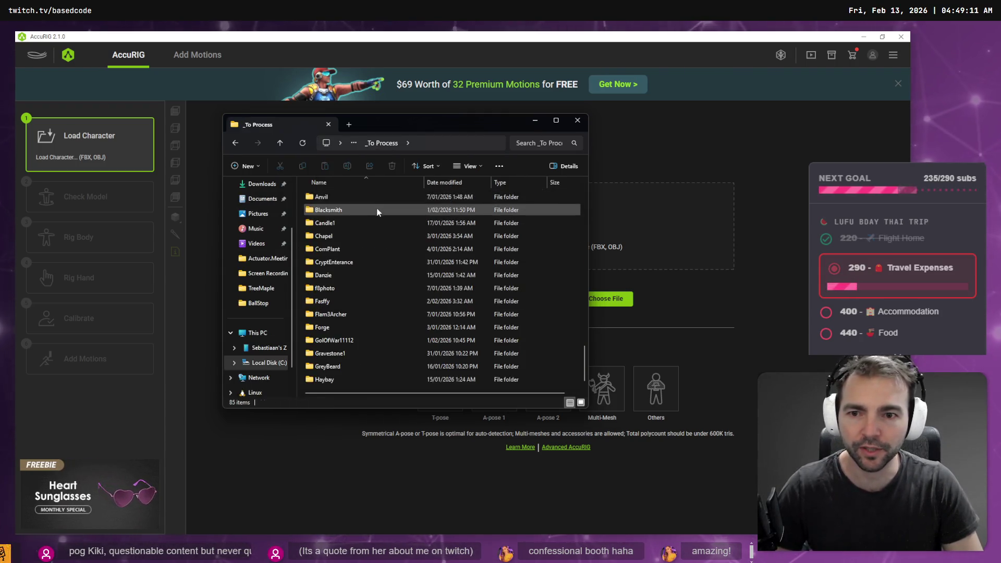
{"action": "key", "text": "End"}
Rename the zip to AliceBunny.zip and extract it.
{"action": "left_click", "coordinate": [355, 384]}
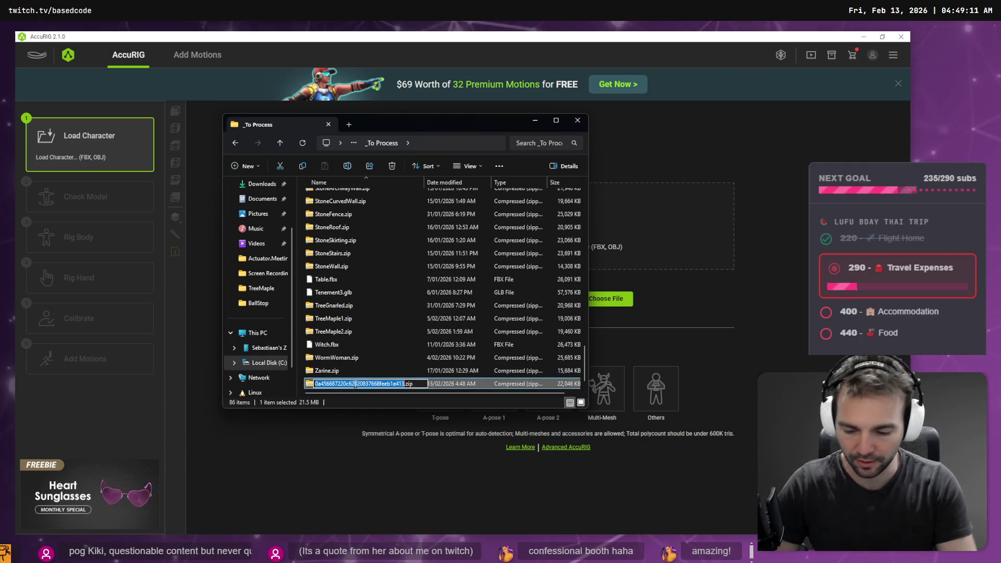
{"action": "type", "text": "Alice"}
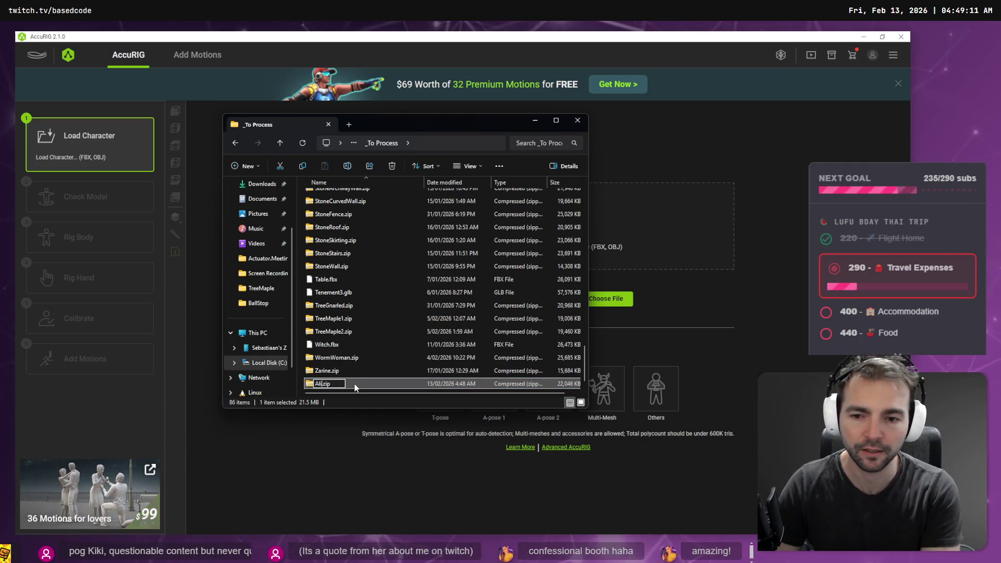
{"action": "type", "text": "Bunny"}
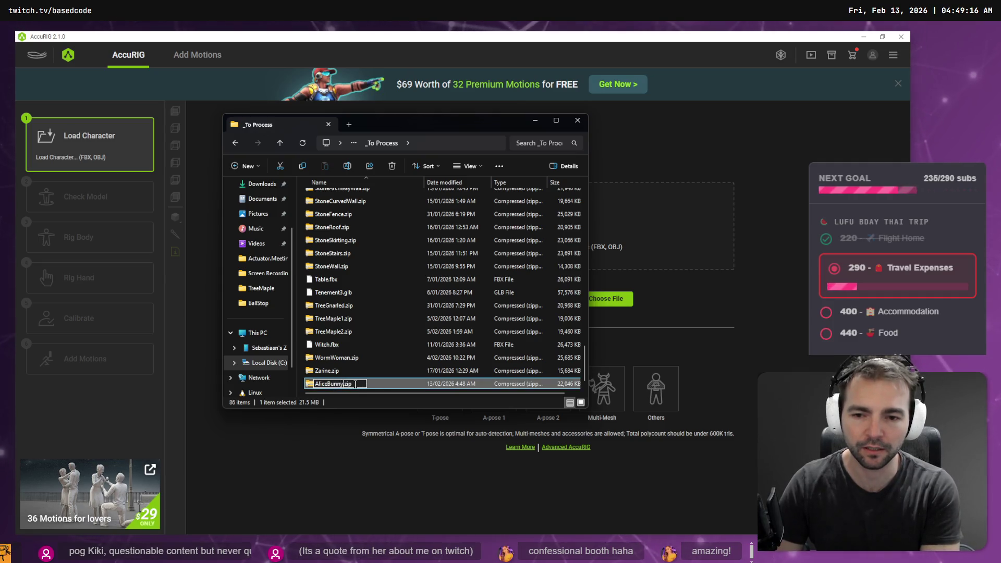
{"action": "key", "text": "Return"}
{"action": "right_click", "coordinate": [354, 387]}
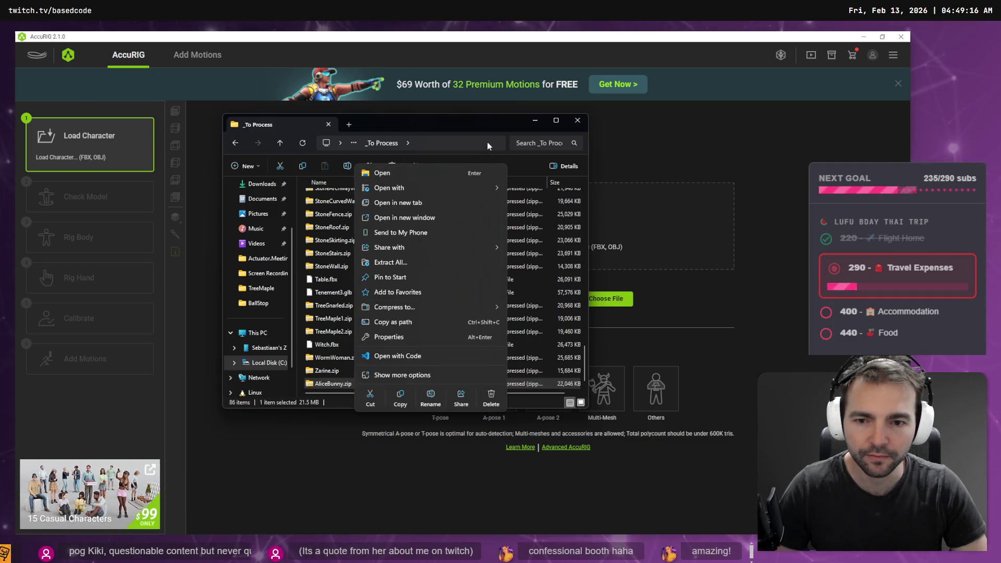
{"action": "left_click", "coordinate": [436, 264]}
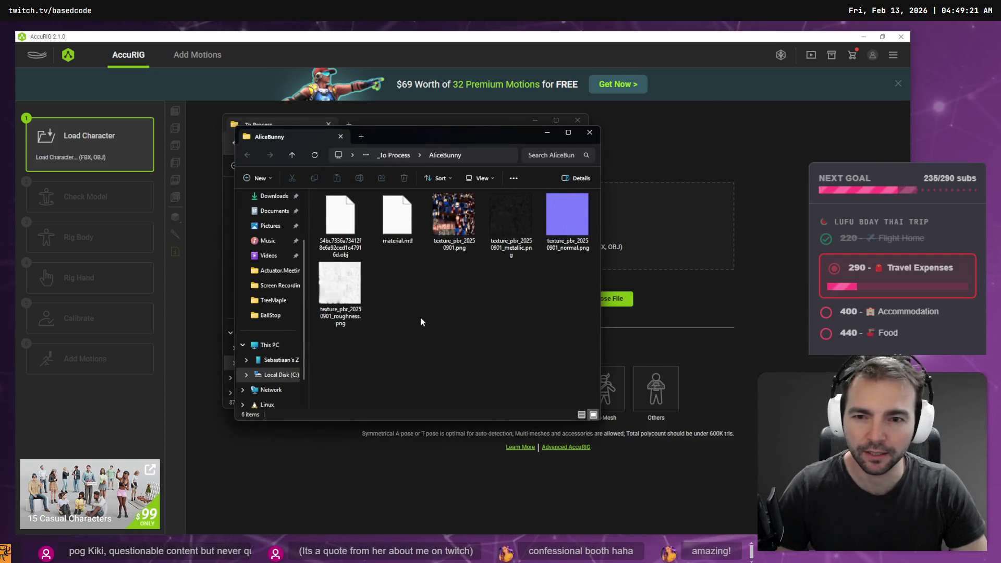
Rename the extracted OBJ to AliceBunny.obj and drag it into AccuRIG.
{"action": "left_click", "coordinate": [350, 234]}
{"action": "key", "text": "F2"}
{"action": "type", "text": "AliceBunn.obj"}
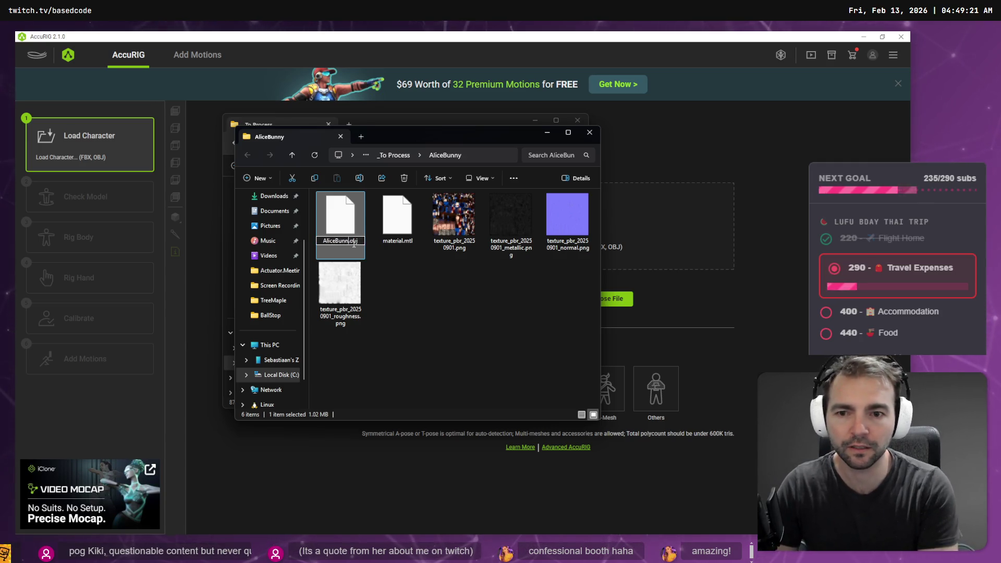
{"action": "type", "text": "liceBunny"}
{"action": "key", "text": "Return"}
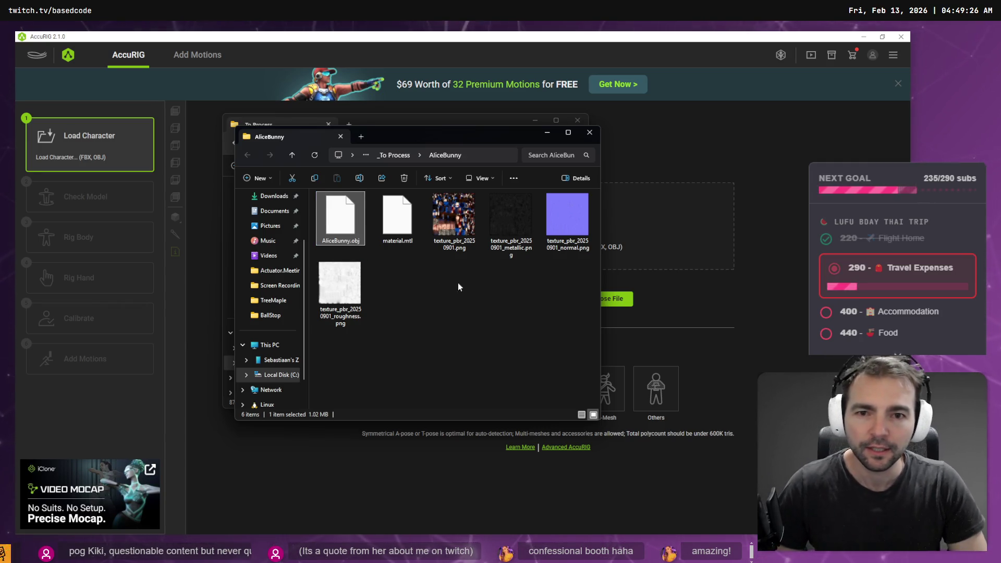
{"action": "key", "text": "ctrl+a"}
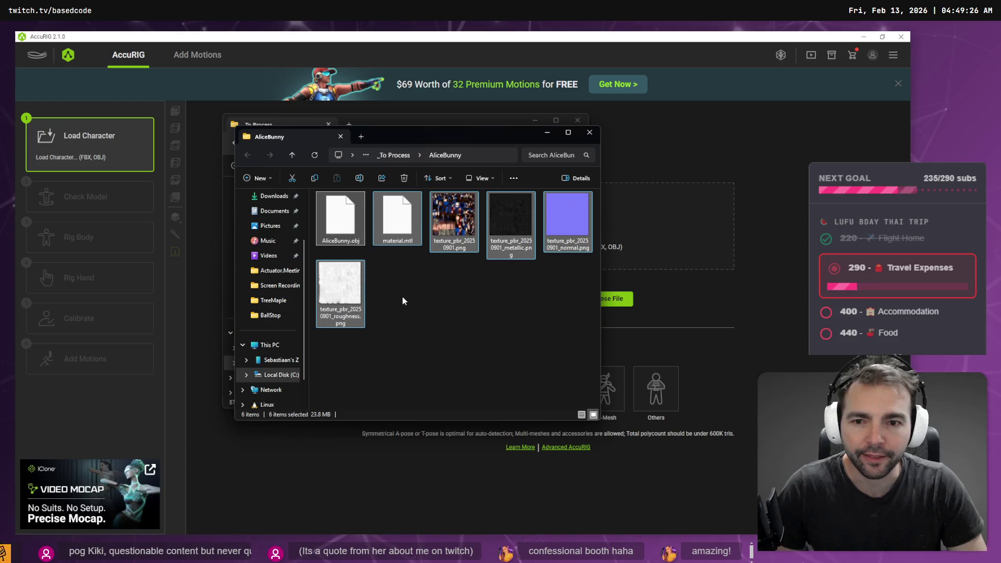
{"action": "left_click", "coordinate": [340, 219]}
{"action": "mouse_move", "coordinate": [341, 219]}
{"action": "left_mouse_down"}
{"action": "mouse_move", "coordinate": [686, 243]}
{"action": "mouse_move", "coordinate": [621, 257]}
{"action": "left_mouse_up"}
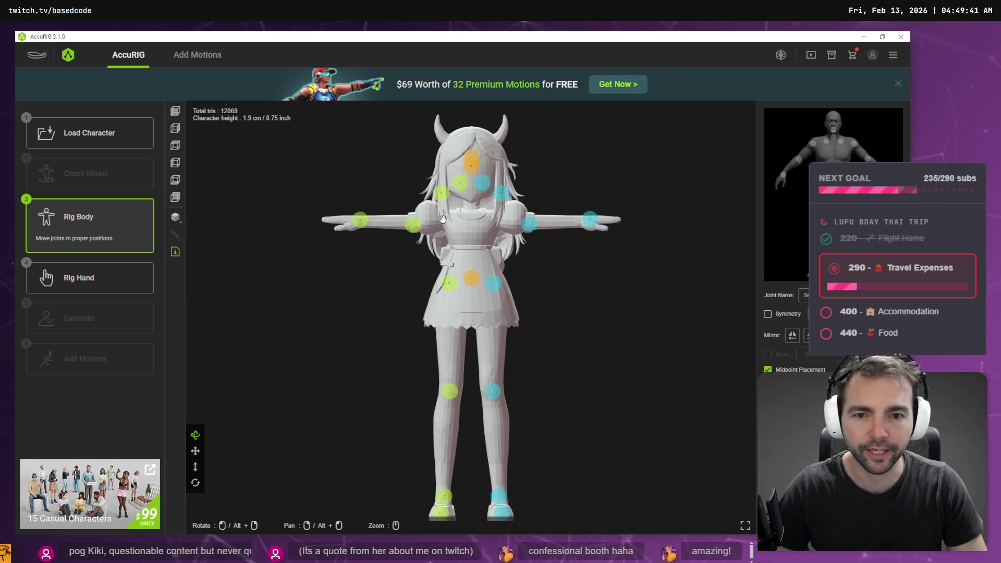
Raise the clavicle, place the shoulder and elbow joints, and lower the hip joints in front view.
{"action": "mouse_move", "coordinate": [442, 199]}
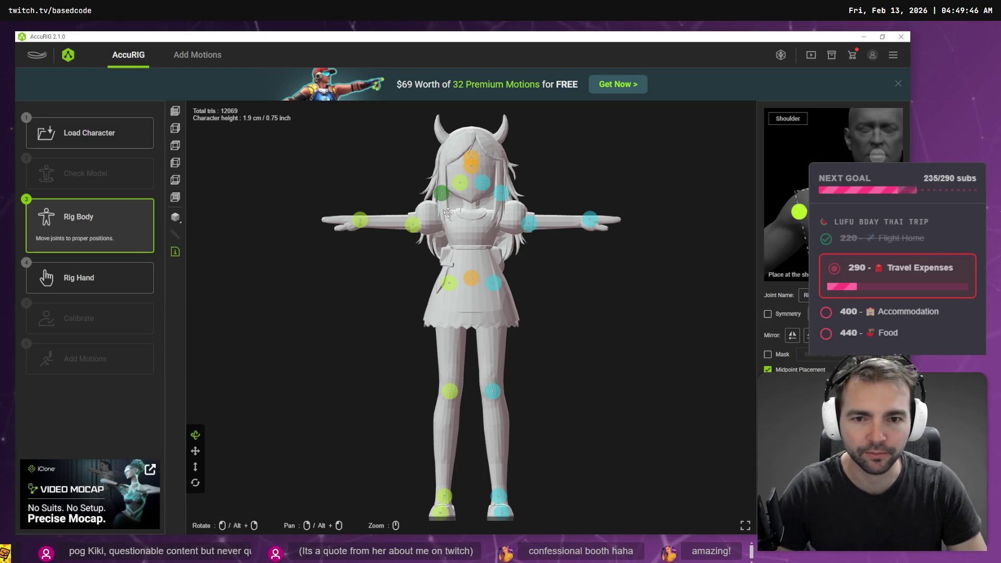
{"action": "left_click_drag", "start_coordinate": [463, 219], "coordinate": [461, 213]}
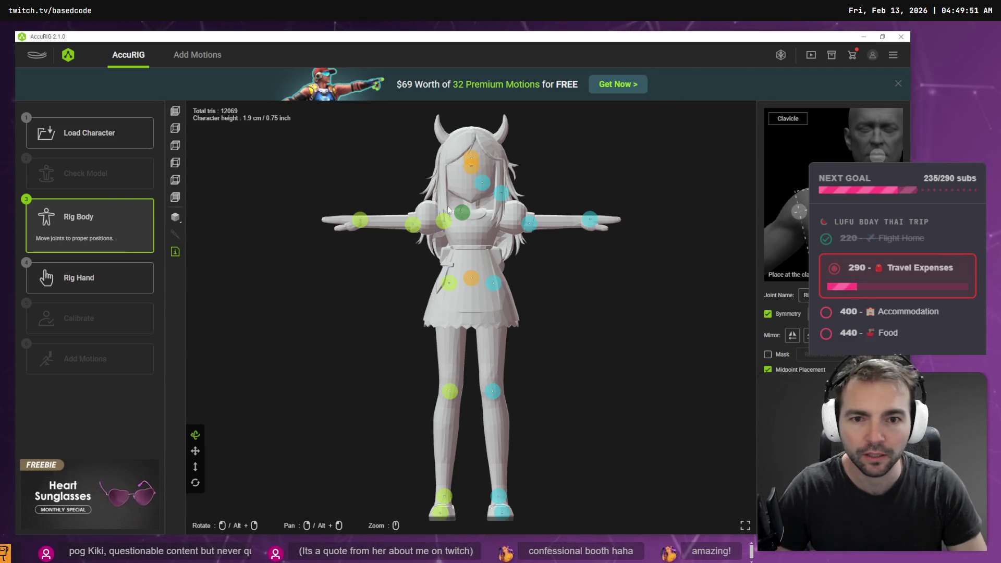
{"action": "left_click_drag", "start_coordinate": [441, 221], "coordinate": [438, 219]}
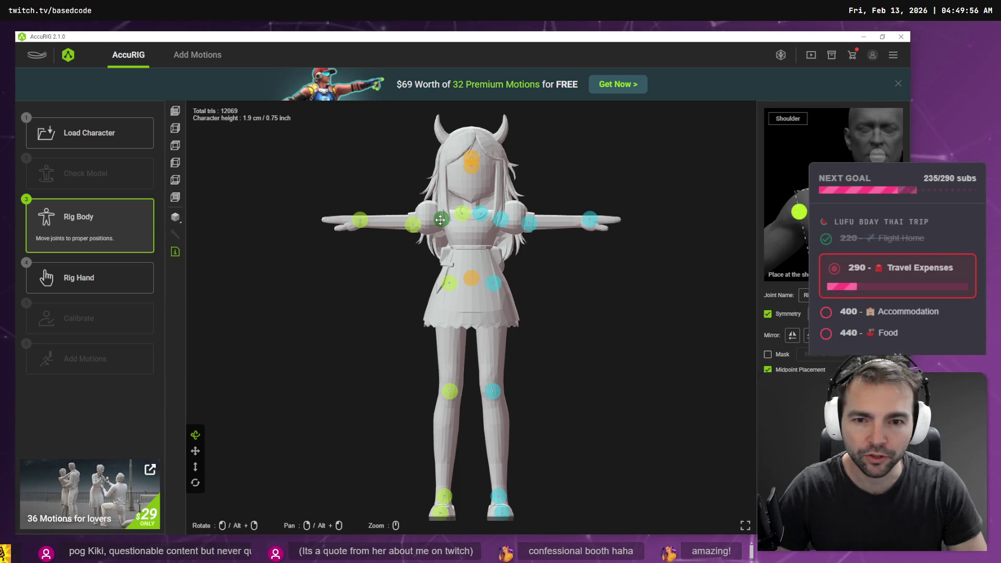
{"action": "left_click_drag", "start_coordinate": [412, 224], "coordinate": [390, 221]}
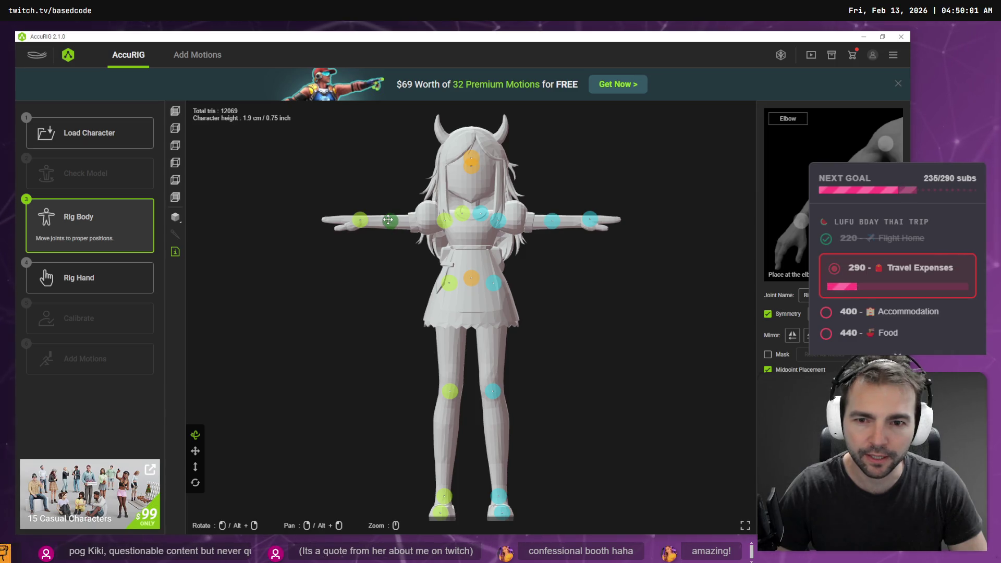
{"action": "left_click", "coordinate": [448, 283]}
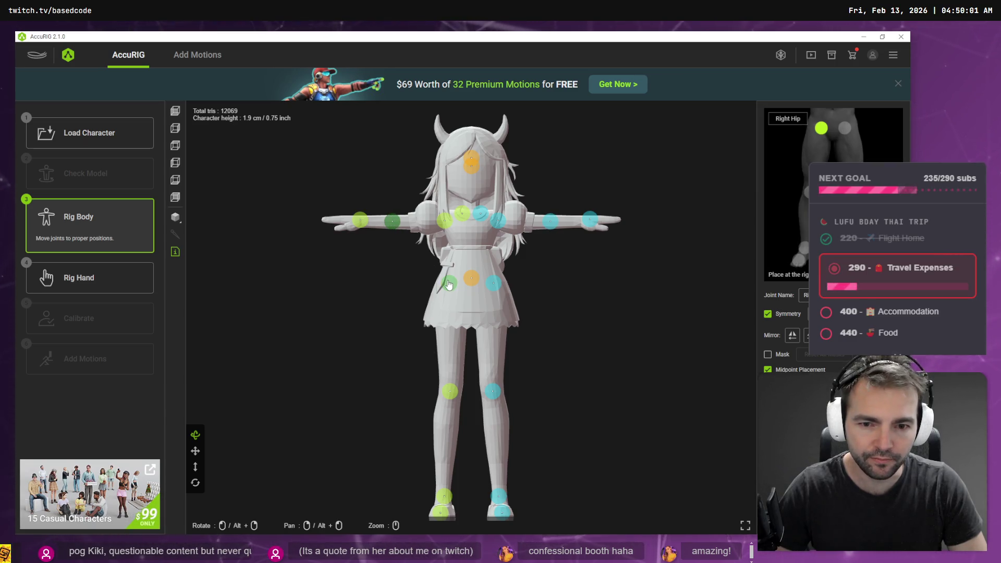
{"action": "left_click_drag", "start_coordinate": [448, 283], "coordinate": [446, 305]}
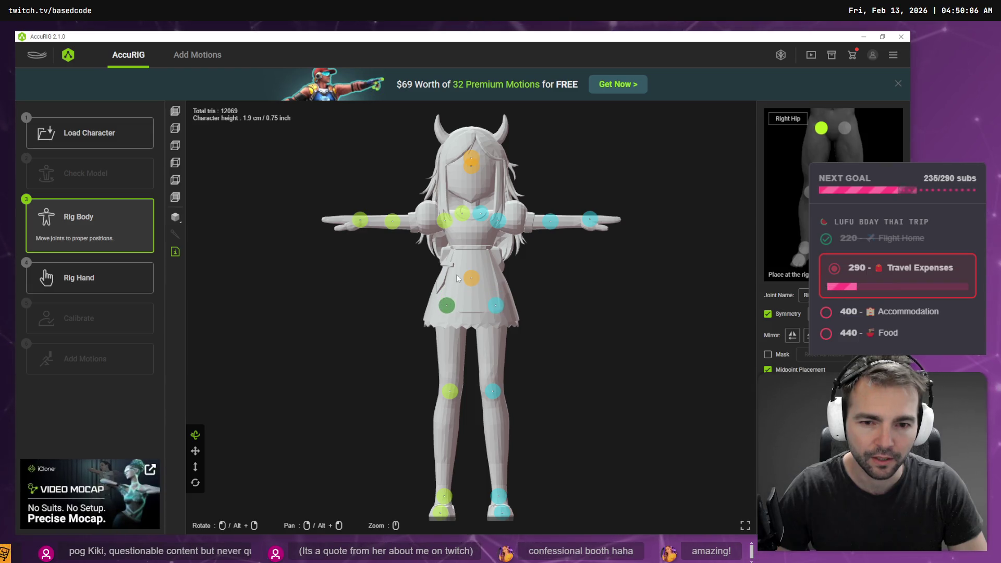
{"action": "left_click", "coordinate": [471, 277]}
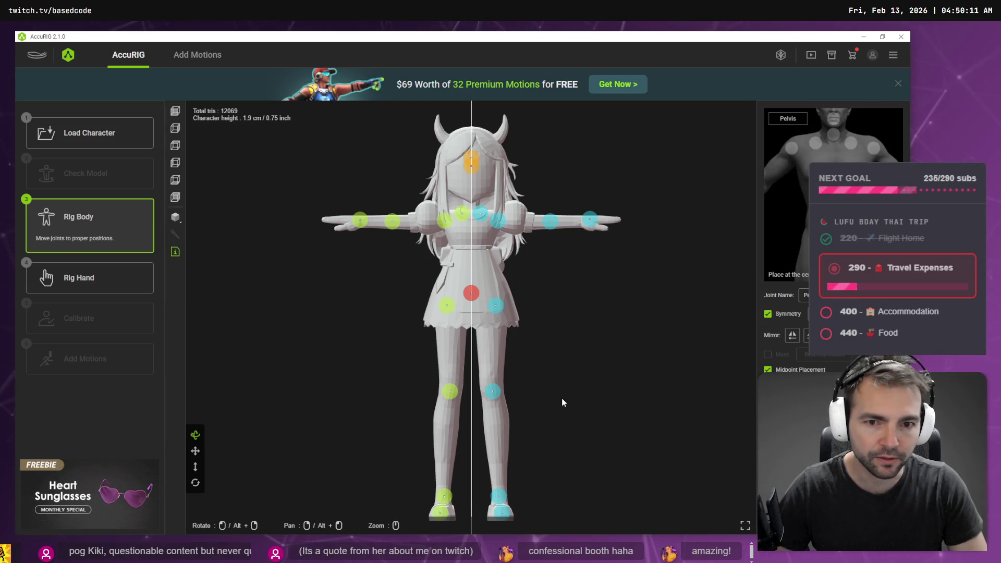
Lower the wrist joints onto the hands and bring the neck and head joints down.
{"action": "left_click_drag", "start_coordinate": [589, 219], "coordinate": [581, 222]}
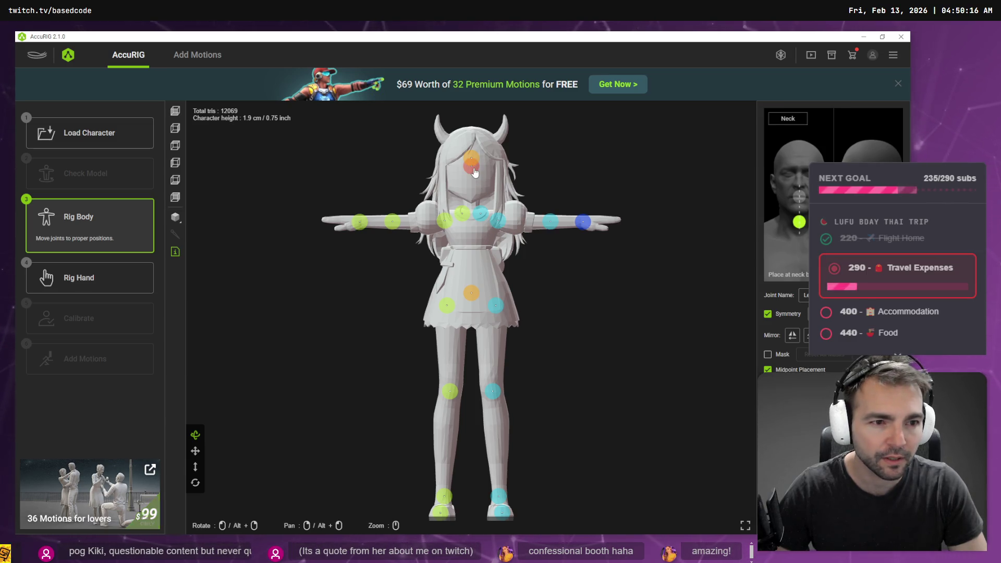
{"action": "left_click_drag", "start_coordinate": [474, 172], "coordinate": [474, 190]}
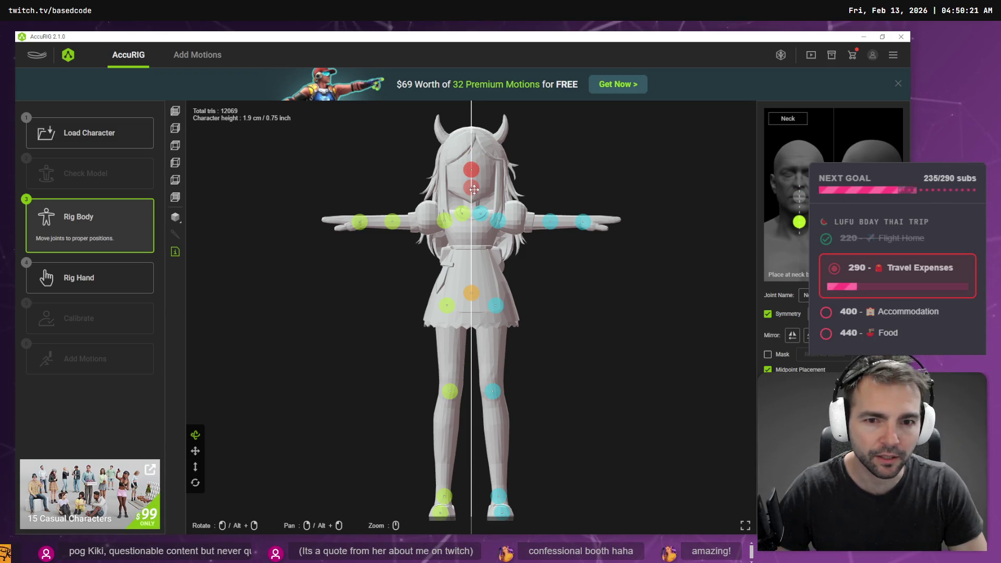
{"action": "left_click_drag", "start_coordinate": [473, 189], "coordinate": [473, 210]}
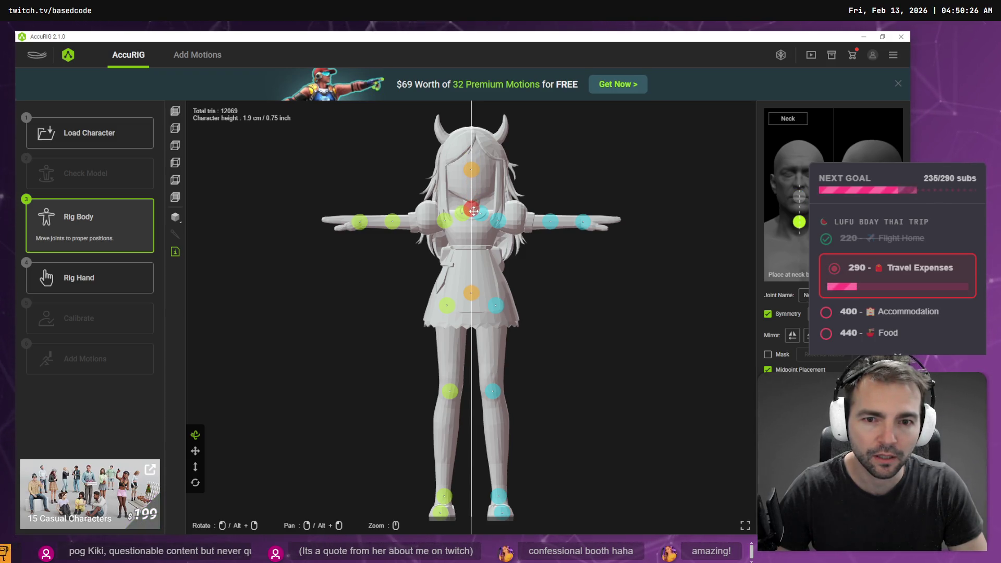
{"action": "left_click_drag", "start_coordinate": [471, 170], "coordinate": [470, 190]}
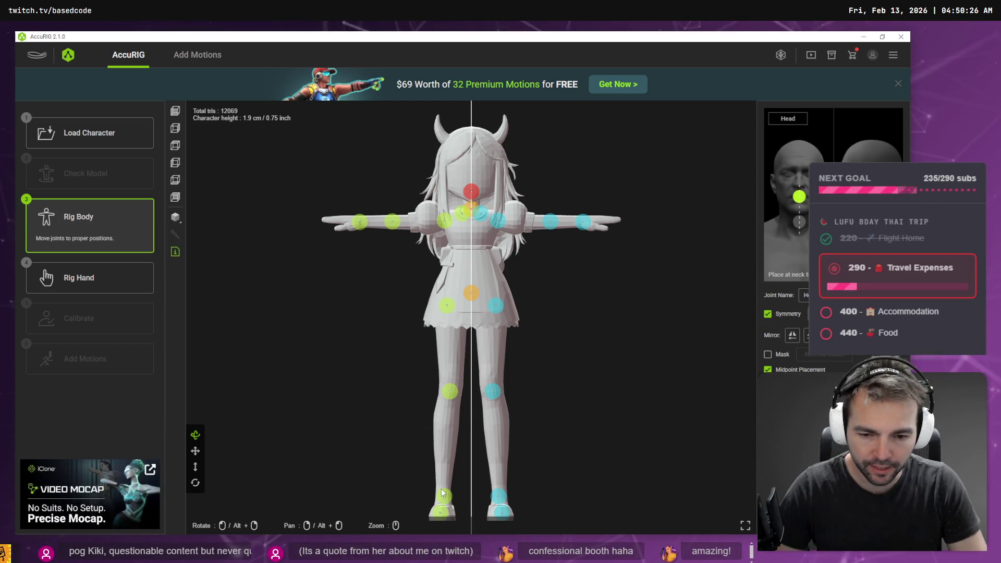
In side view, move the clavicle, shoulder and neck joints back inside the body.
{"action": "left_click", "coordinate": [176, 146]}
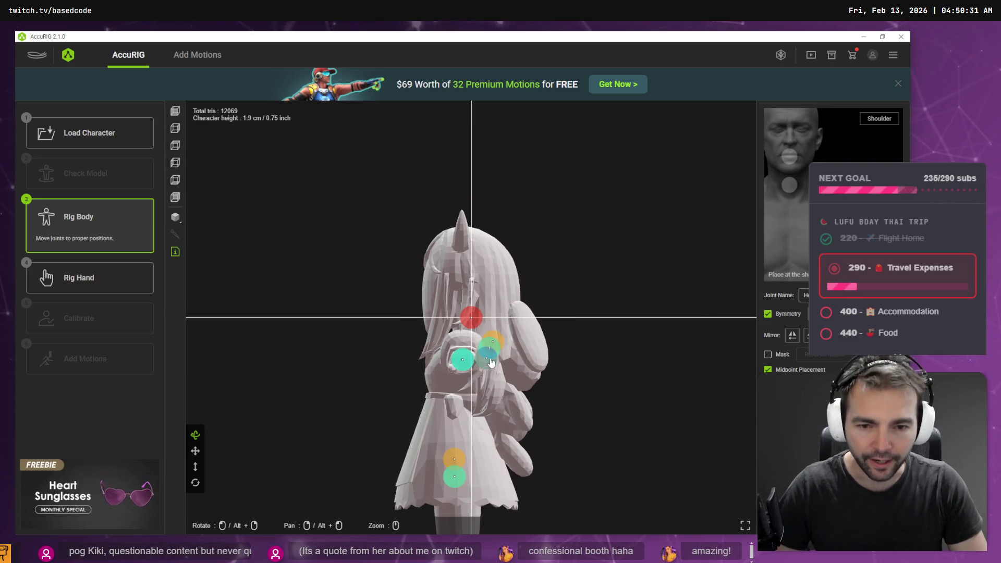
{"action": "left_click_drag", "start_coordinate": [489, 348], "coordinate": [463, 339]}
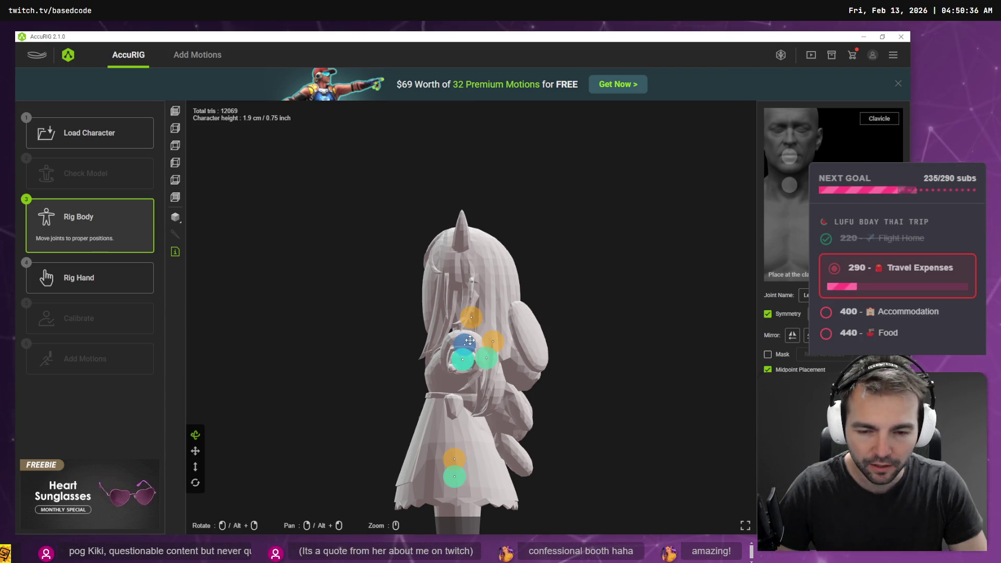
{"action": "left_click", "coordinate": [463, 353]}
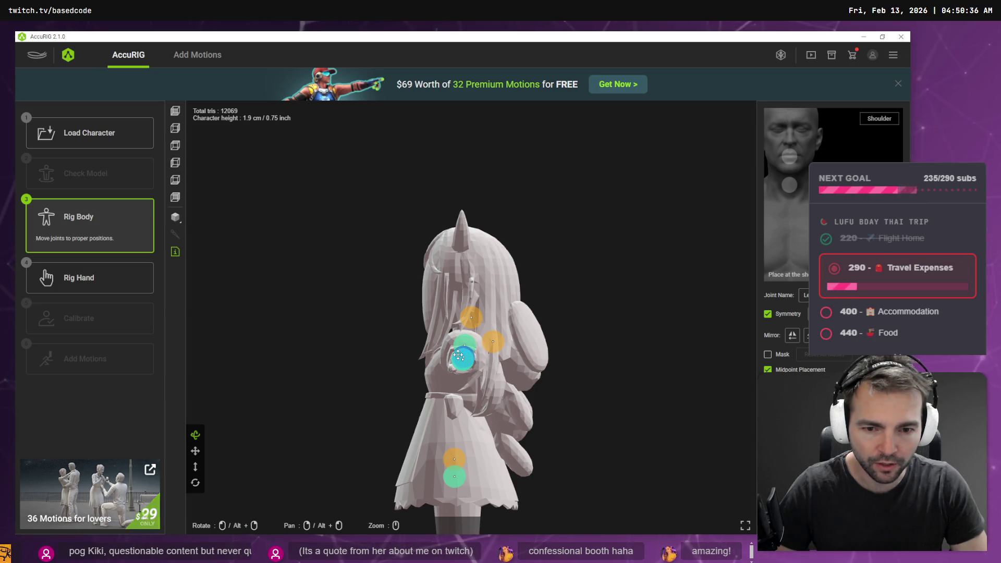
{"action": "mouse_move", "coordinate": [498, 346]}
{"action": "left_mouse_down"}
{"action": "mouse_move", "coordinate": [455, 339]}
{"action": "mouse_move", "coordinate": [457, 314]}
{"action": "left_mouse_up"}
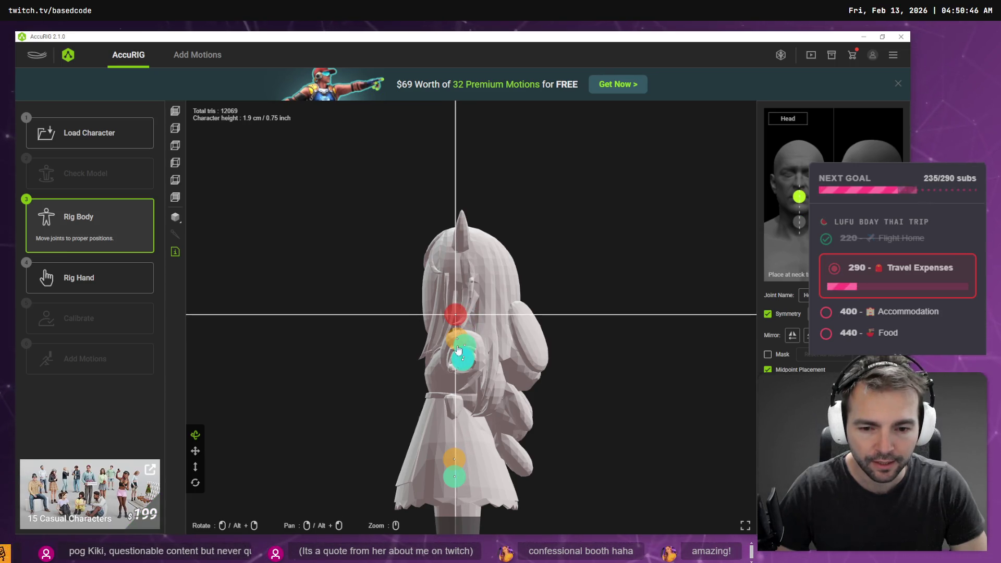
Zoom to the feet, place the ankle and toe joints, and check the ankle from the front.
{"action": "scroll", "coordinate": [458, 342], "scroll_direction": "down", "scroll_amount": 3}
{"action": "scroll", "coordinate": [469, 344], "scroll_direction": "up", "scroll_amount": 5}
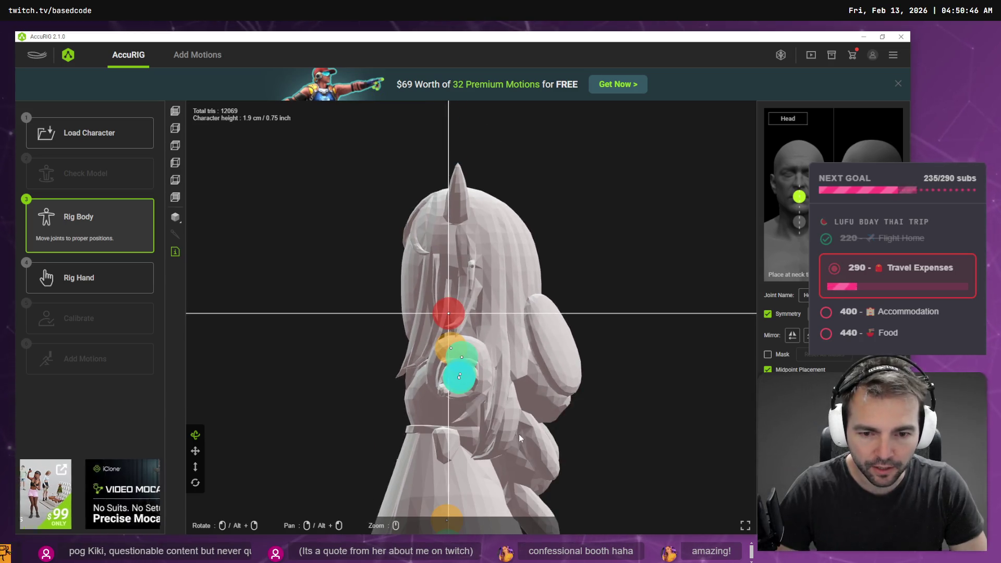
{"action": "scroll", "coordinate": [552, 260], "scroll_direction": "up", "scroll_amount": 5}
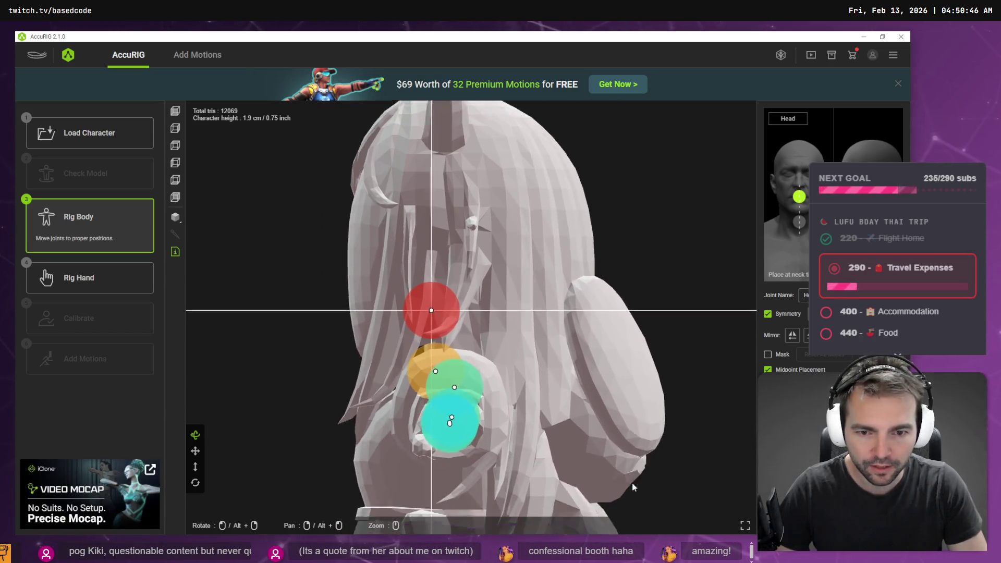
{"action": "scroll", "coordinate": [477, 371], "scroll_direction": "down", "scroll_amount": 8}
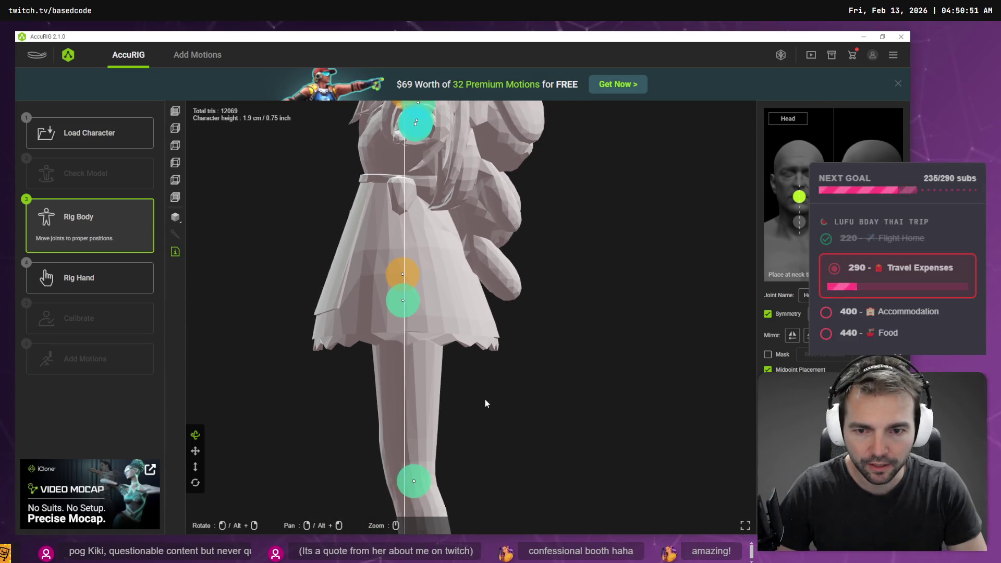
{"action": "scroll", "coordinate": [536, 487], "scroll_direction": "up", "scroll_amount": 3}
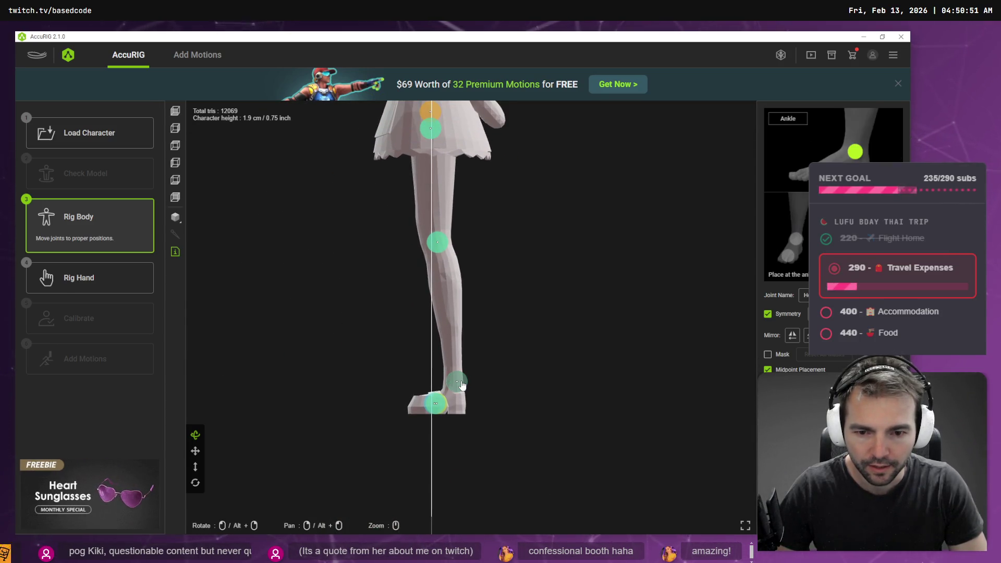
{"action": "left_click_drag", "start_coordinate": [460, 381], "coordinate": [423, 412]}
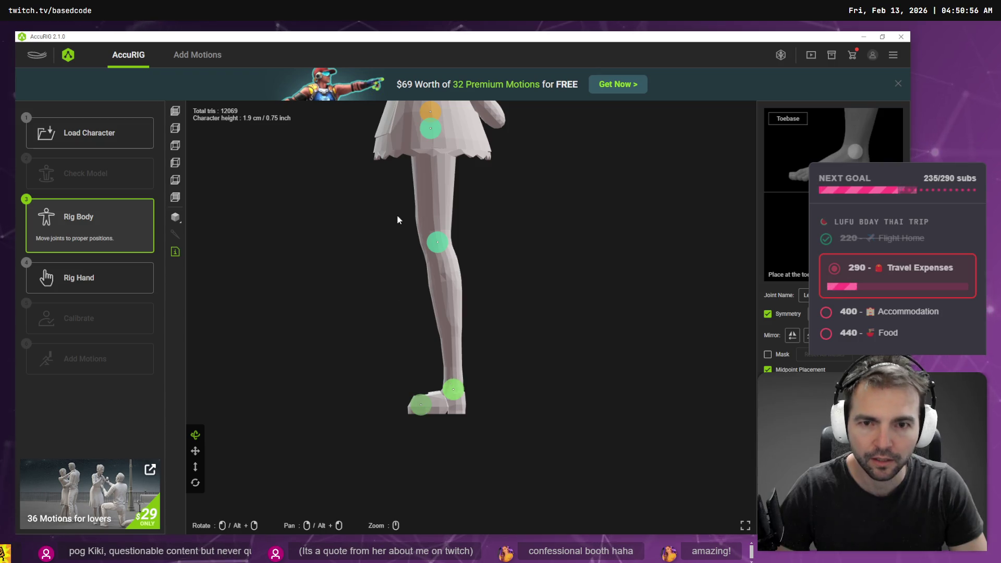
{"action": "left_click", "coordinate": [175, 110]}
{"action": "scroll", "coordinate": [466, 253], "scroll_direction": "down", "scroll_amount": 5}
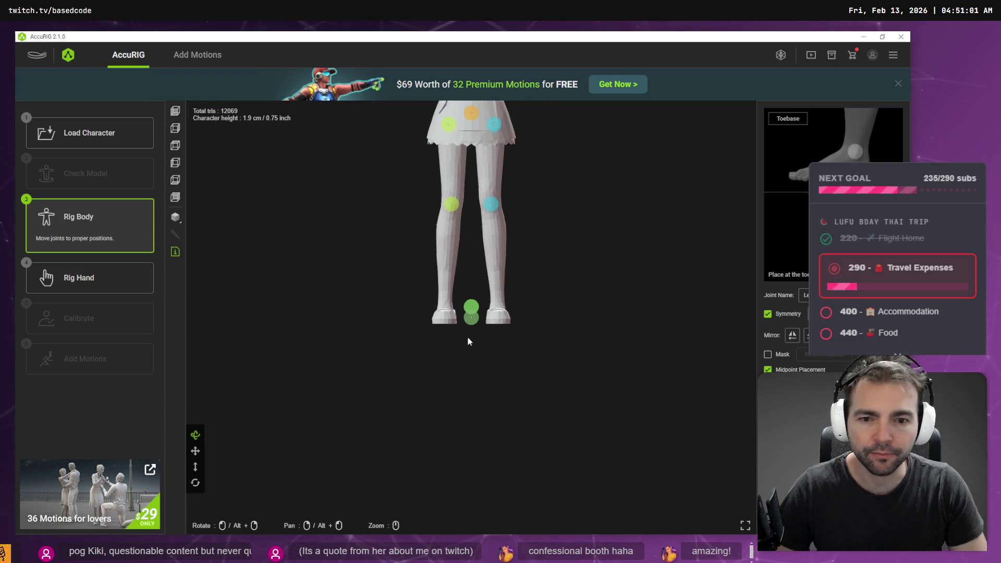
{"action": "left_click", "coordinate": [458, 310]}
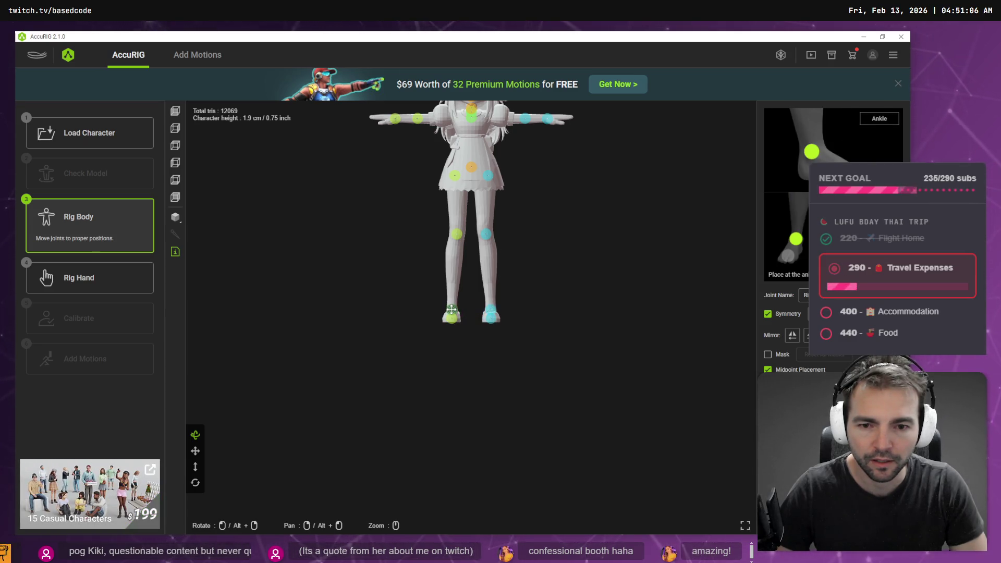
{"action": "scroll", "coordinate": [473, 222], "scroll_direction": "up", "scroll_amount": 2}
{"action": "scroll", "coordinate": [509, 232], "scroll_direction": "down", "scroll_amount": 4}
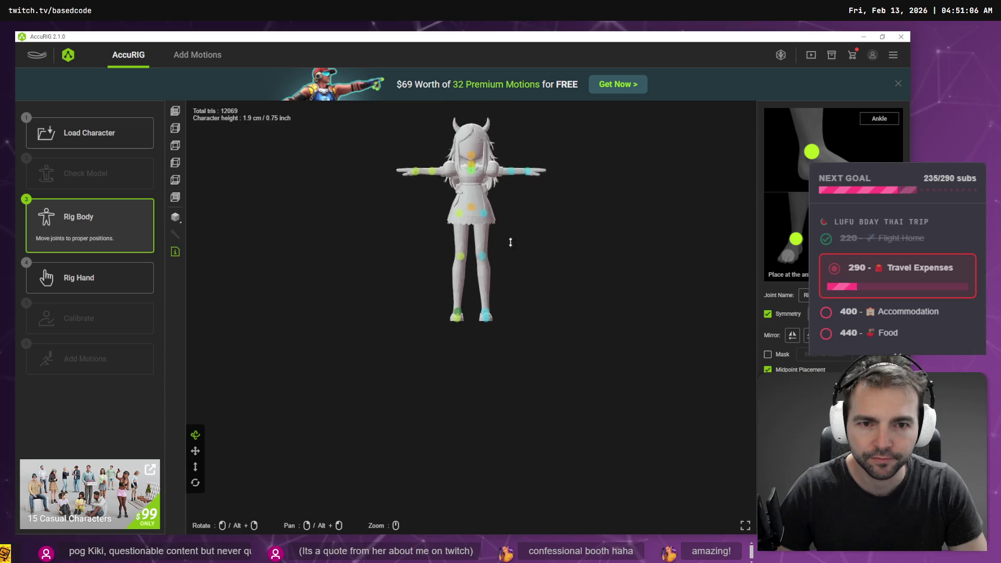
{"action": "scroll", "coordinate": [509, 228], "scroll_direction": "up", "scroll_amount": 5}
{"action": "scroll", "coordinate": [505, 184], "scroll_direction": "down", "scroll_amount": 5}
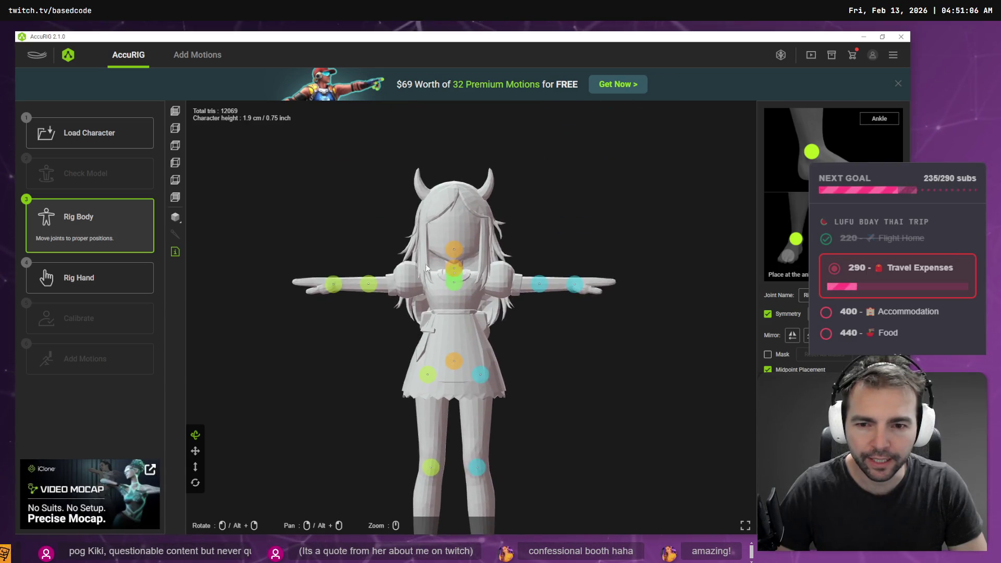
Inspect the shoulder joint from several angles and move it onto the shoulder in front view.
{"action": "left_click", "coordinate": [452, 279]}
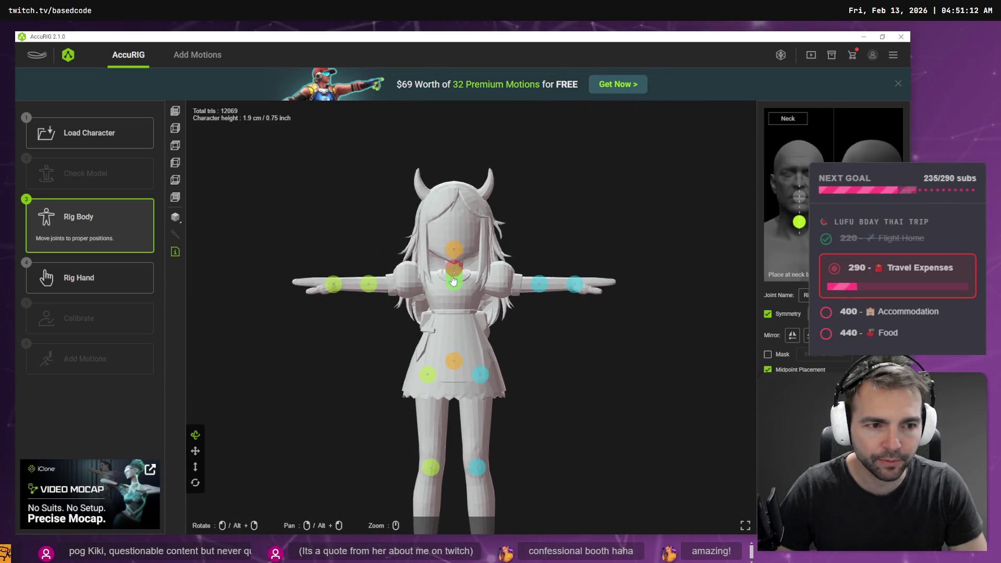
{"action": "left_click", "coordinate": [455, 282]}
{"action": "left_click", "coordinate": [415, 279]}
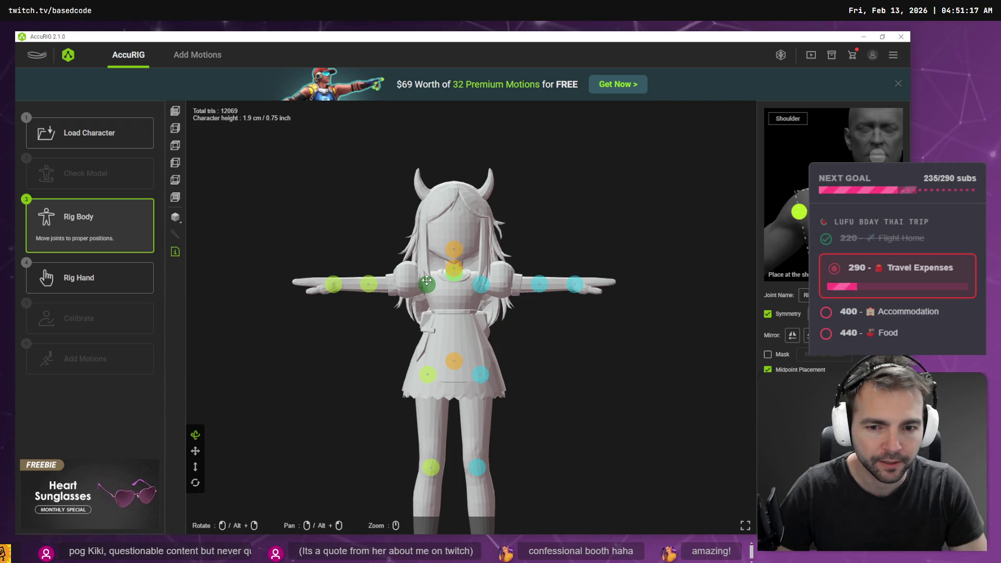
{"action": "mouse_move", "coordinate": [532, 342]}
{"action": "left_mouse_down"}
{"action": "mouse_move", "coordinate": [467, 349]}
{"action": "mouse_move", "coordinate": [491, 319]}
{"action": "mouse_move", "coordinate": [494, 265]}
{"action": "left_mouse_up"}
{"action": "mouse_move", "coordinate": [504, 236]}
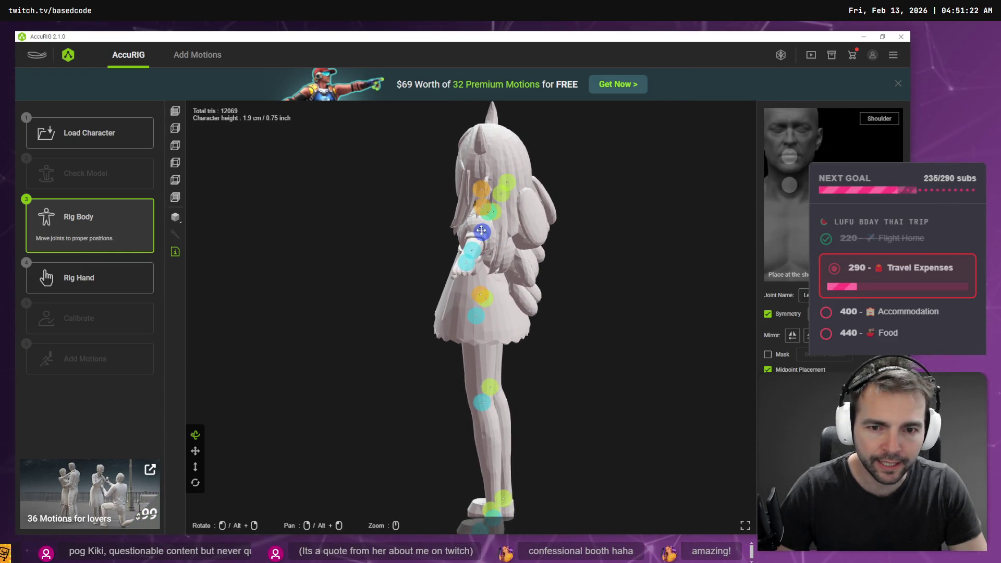
{"action": "mouse_move", "coordinate": [473, 256]}
{"action": "left_mouse_down"}
{"action": "mouse_move", "coordinate": [495, 224]}
{"action": "mouse_move", "coordinate": [444, 306]}
{"action": "mouse_move", "coordinate": [508, 275]}
{"action": "mouse_move", "coordinate": [476, 289]}
{"action": "left_mouse_up"}
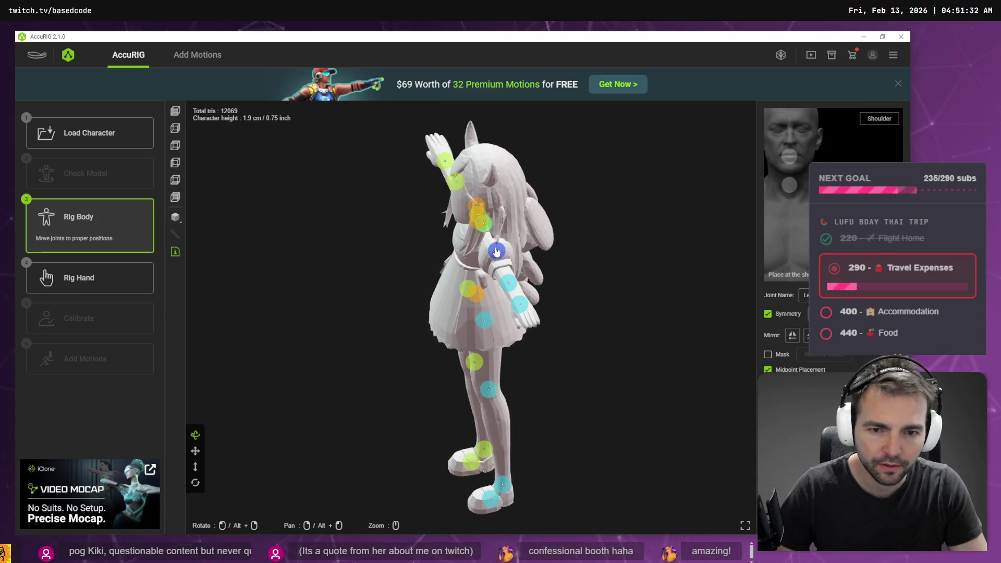
{"action": "mouse_move", "coordinate": [489, 247]}
{"action": "left_mouse_down"}
{"action": "mouse_move", "coordinate": [429, 275]}
{"action": "mouse_move", "coordinate": [429, 289]}
{"action": "mouse_move", "coordinate": [443, 284]}
{"action": "left_mouse_up"}
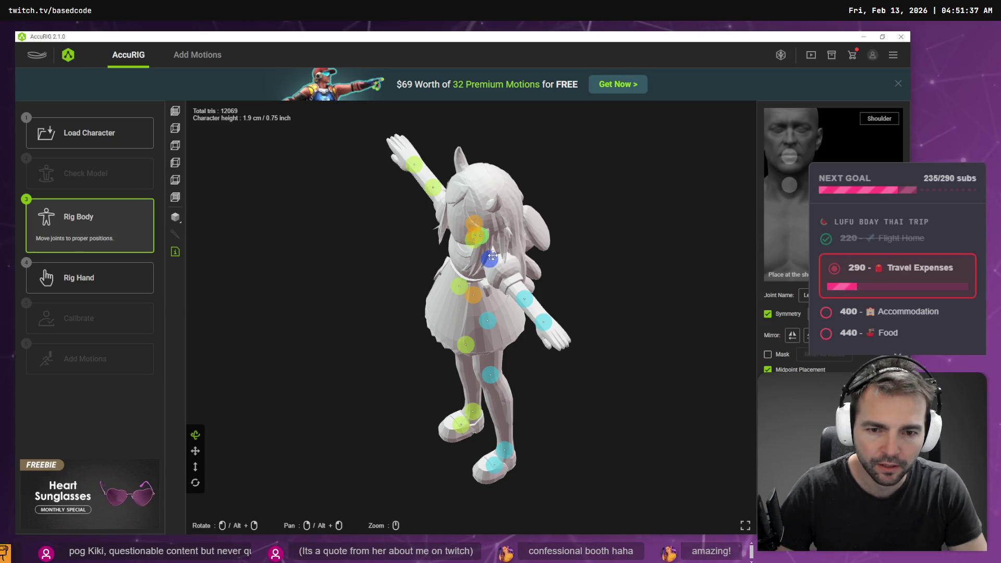
{"action": "key", "text": "f"}
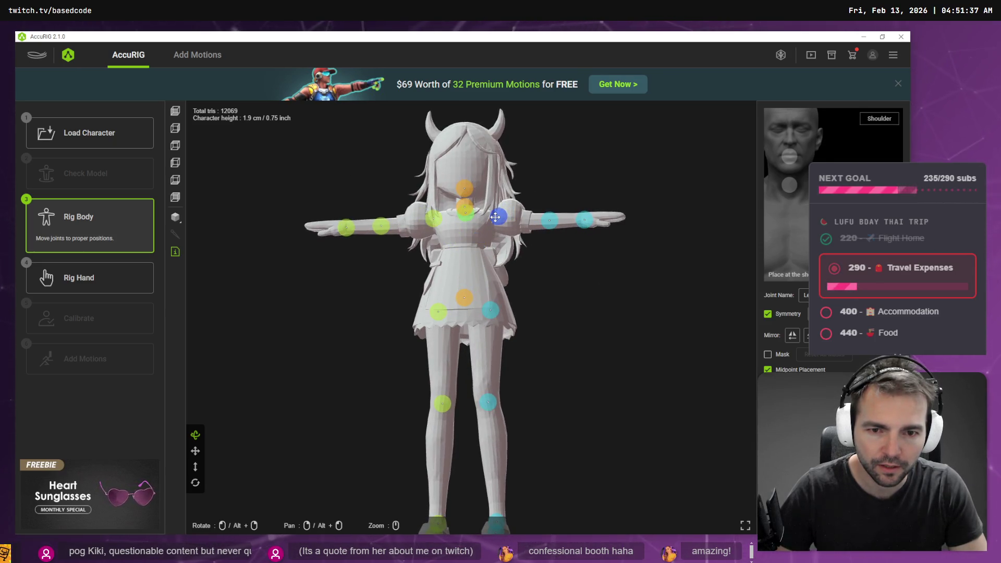
{"action": "left_click_drag", "start_coordinate": [500, 227], "coordinate": [518, 250]}
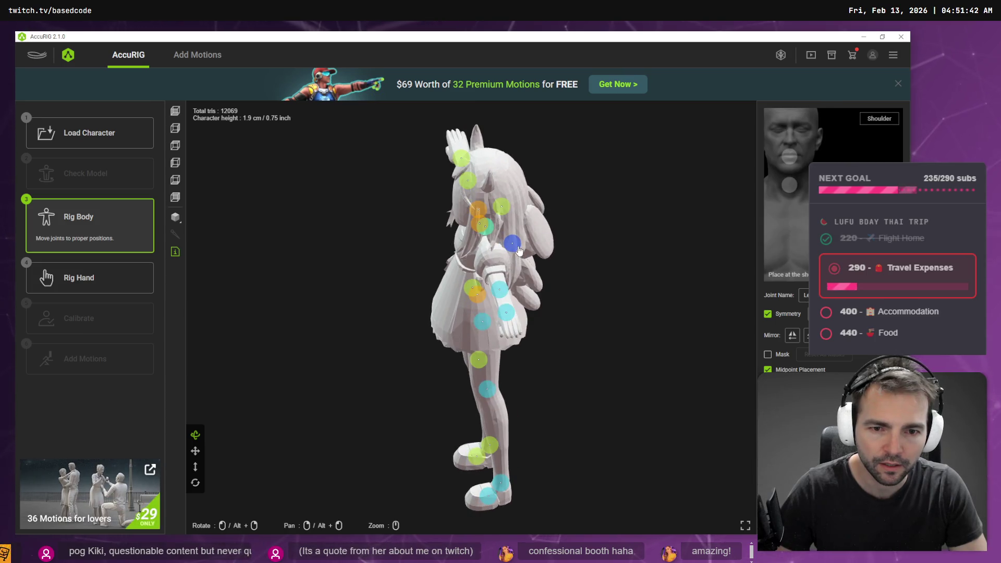
{"action": "key", "text": "f"}
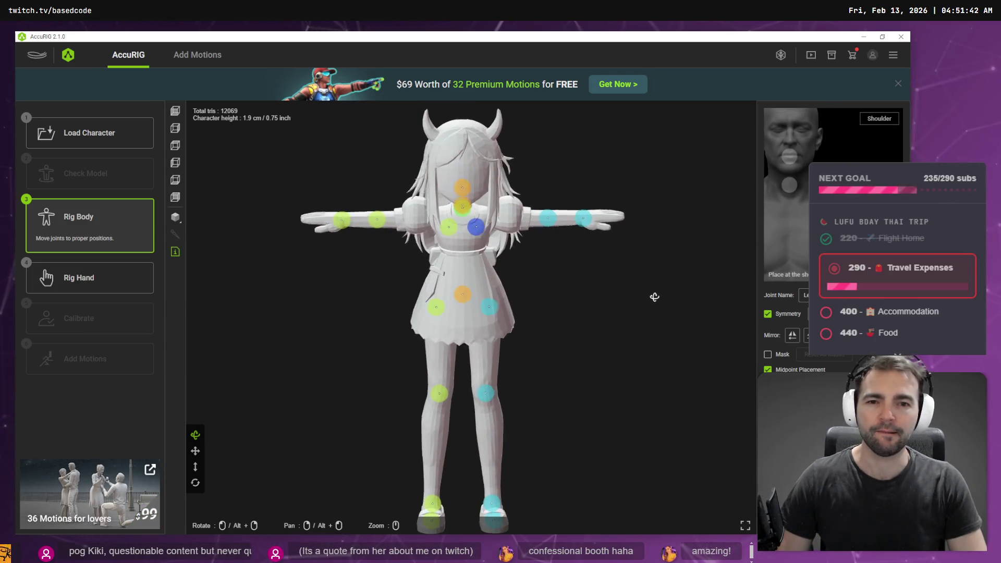
{"action": "left_click", "coordinate": [175, 128]}
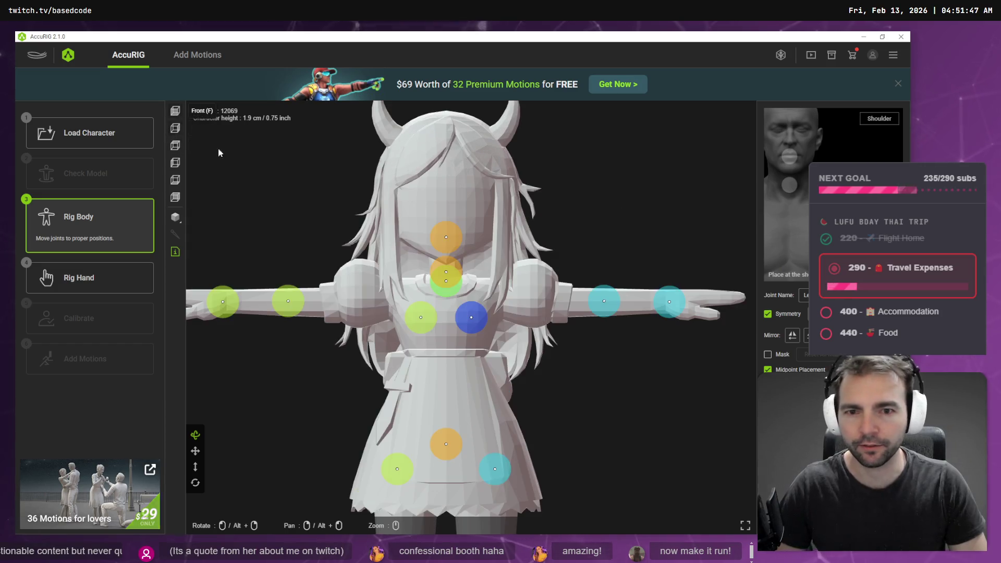
{"action": "left_click", "coordinate": [506, 298]}
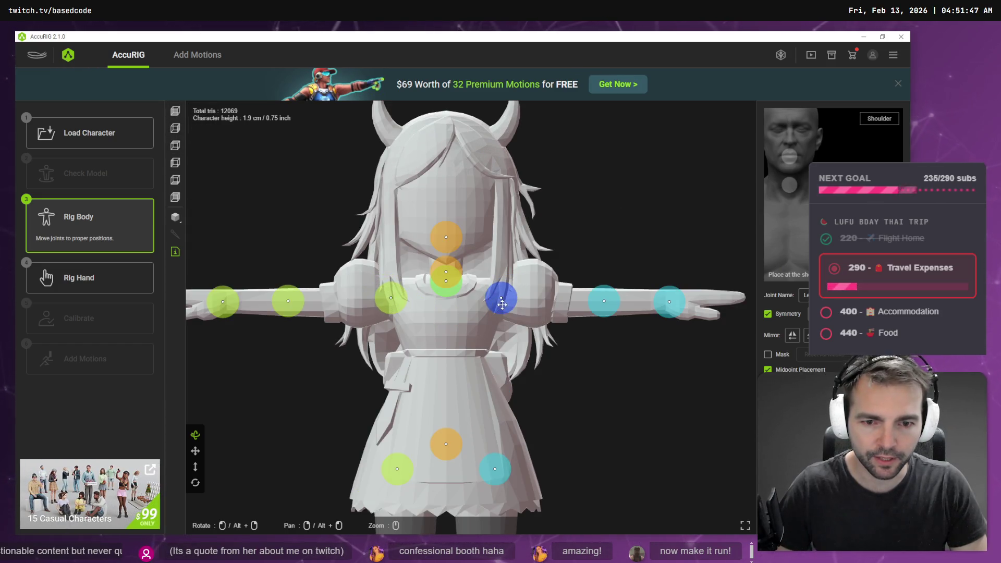
Adjust the shoulder joint's depth from the side, then shift it further outward from the front.
{"action": "left_click", "coordinate": [176, 151]}
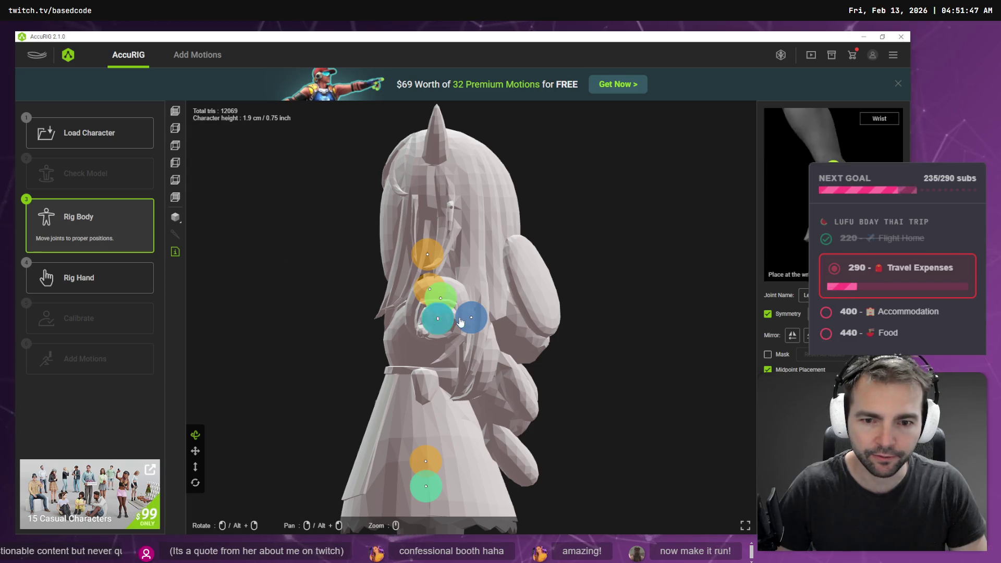
{"action": "left_click_drag", "start_coordinate": [471, 315], "coordinate": [444, 310]}
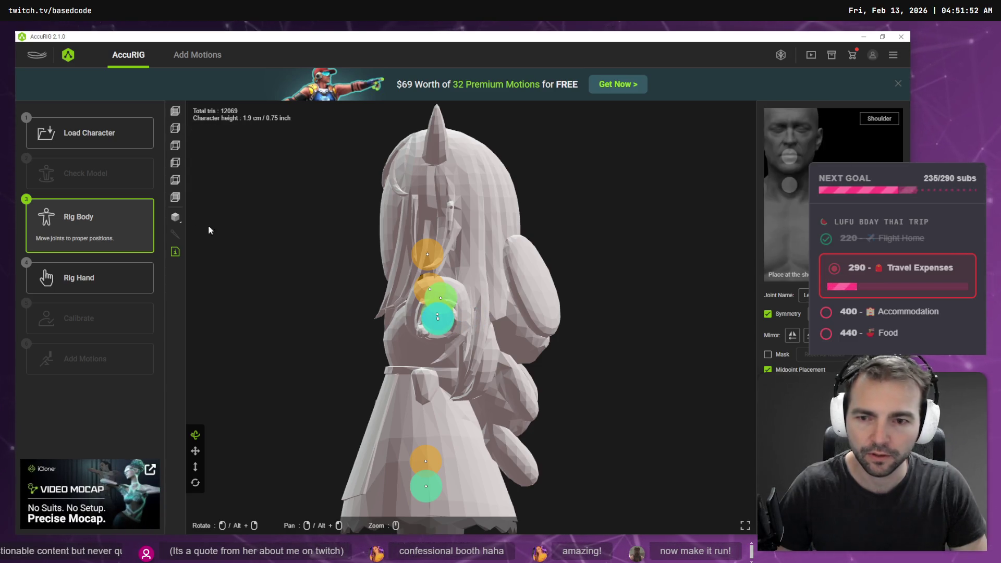
{"action": "left_click", "coordinate": [179, 112]}
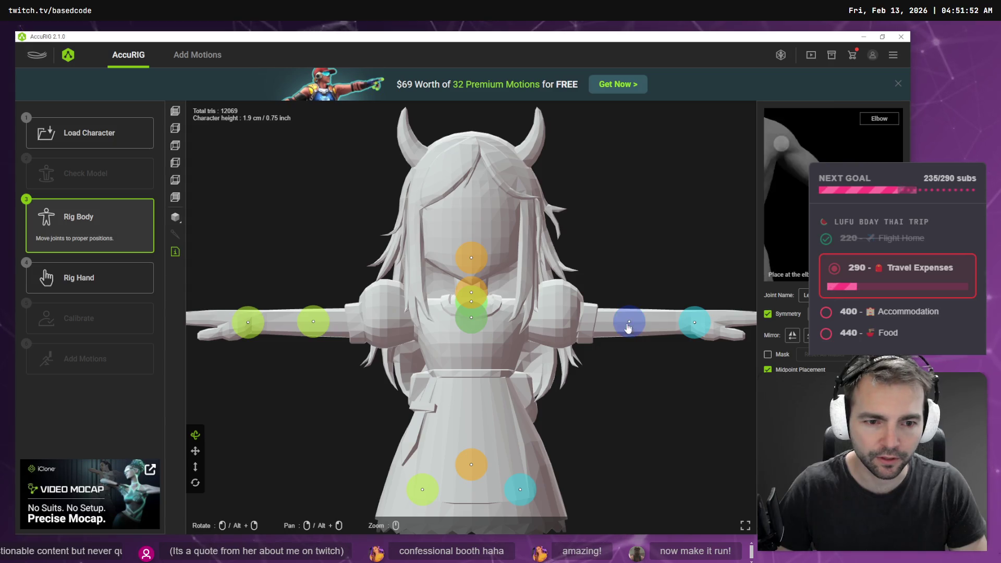
{"action": "scroll", "coordinate": [525, 402], "scroll_direction": "down", "scroll_amount": 5}
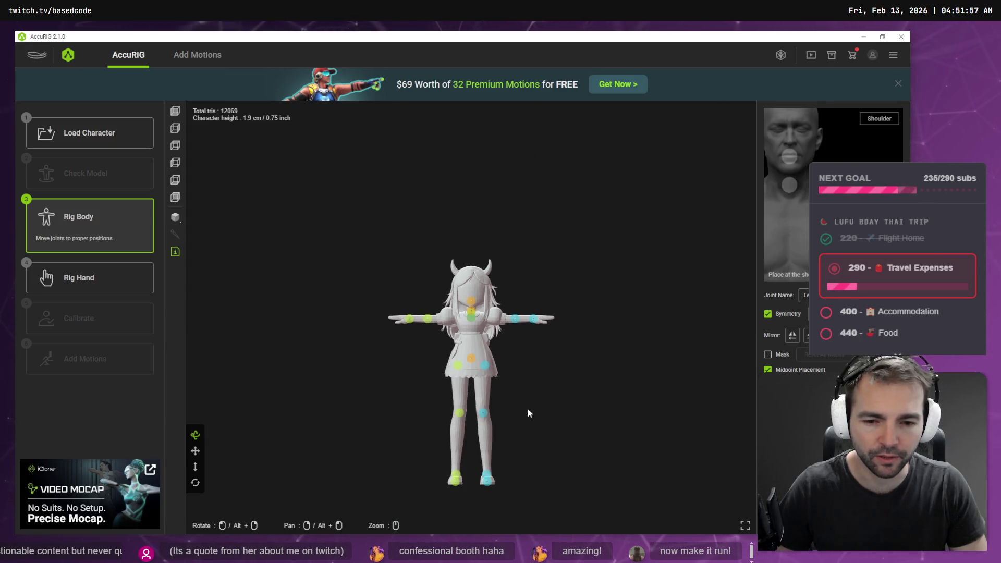
{"action": "scroll", "coordinate": [494, 343], "scroll_direction": "up", "scroll_amount": 2}
{"action": "scroll", "coordinate": [494, 342], "scroll_direction": "up", "scroll_amount": 3}
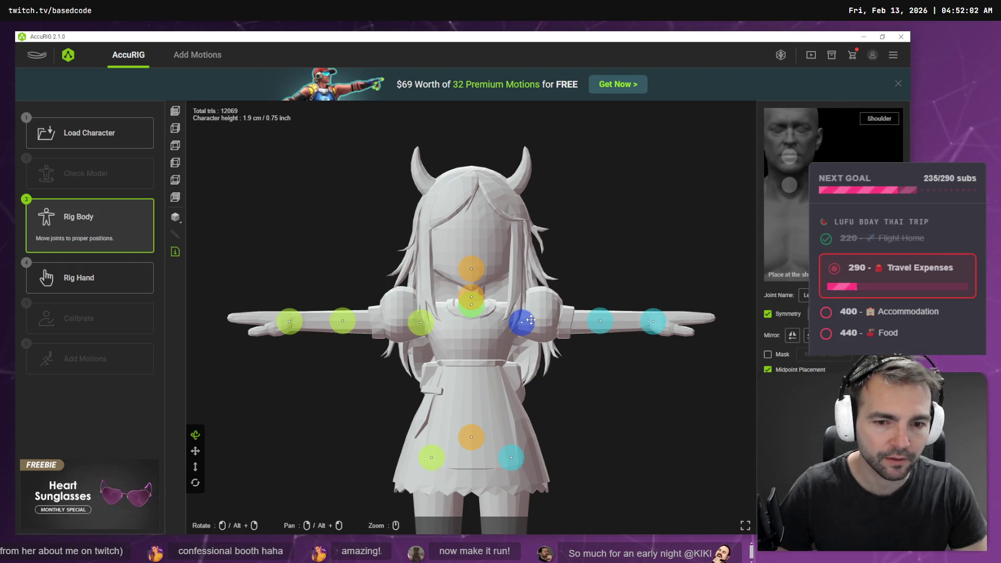
{"action": "mouse_move", "coordinate": [530, 319]}
{"action": "left_mouse_down"}
{"action": "mouse_move", "coordinate": [482, 386]}
{"action": "mouse_move", "coordinate": [506, 331]}
{"action": "left_mouse_up"}
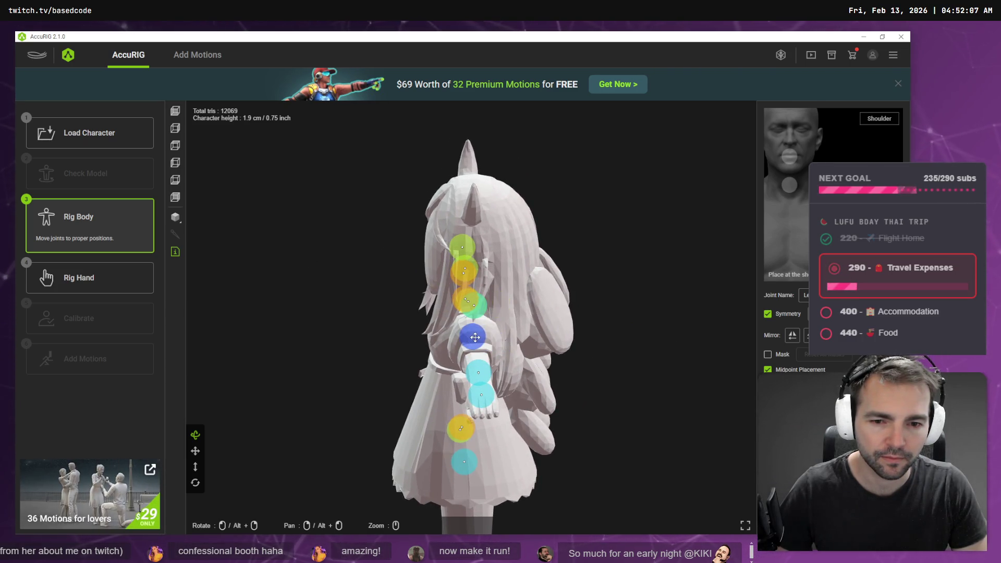
{"action": "mouse_move", "coordinate": [447, 345]}
{"action": "left_mouse_down"}
{"action": "mouse_move", "coordinate": [508, 313]}
{"action": "mouse_move", "coordinate": [516, 336]}
{"action": "mouse_move", "coordinate": [488, 344]}
{"action": "mouse_move", "coordinate": [486, 370]}
{"action": "left_mouse_up"}
{"action": "mouse_move", "coordinate": [475, 331]}
{"action": "left_mouse_down"}
{"action": "mouse_move", "coordinate": [525, 317]}
{"action": "mouse_move", "coordinate": [563, 326]}
{"action": "mouse_move", "coordinate": [577, 359]}
{"action": "mouse_move", "coordinate": [461, 329]}
{"action": "left_mouse_up"}
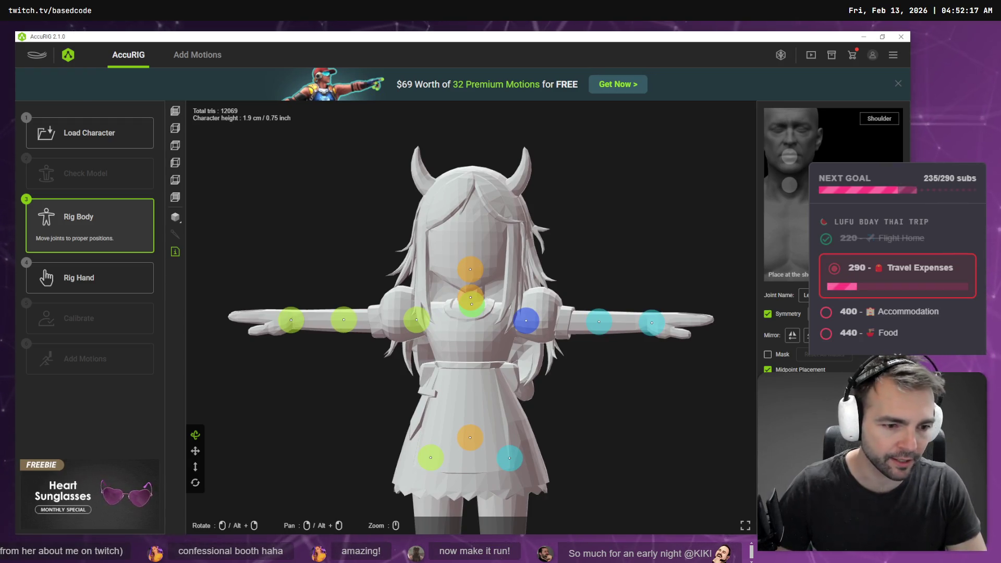
Set Number of Fingers to 0 and run the auto rigging.
{"action": "left_click", "coordinate": [464, 313]}
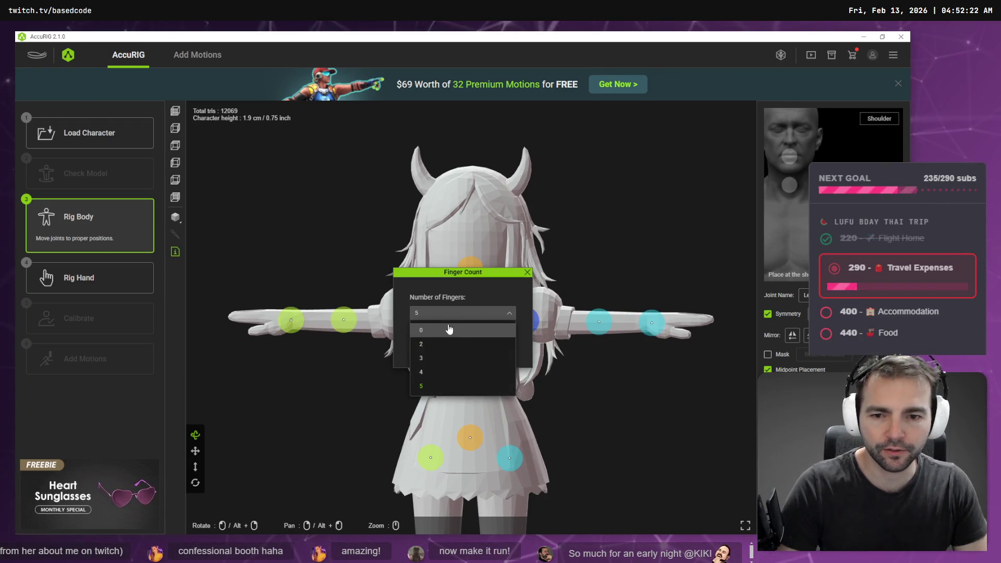
{"action": "left_click", "coordinate": [447, 328]}
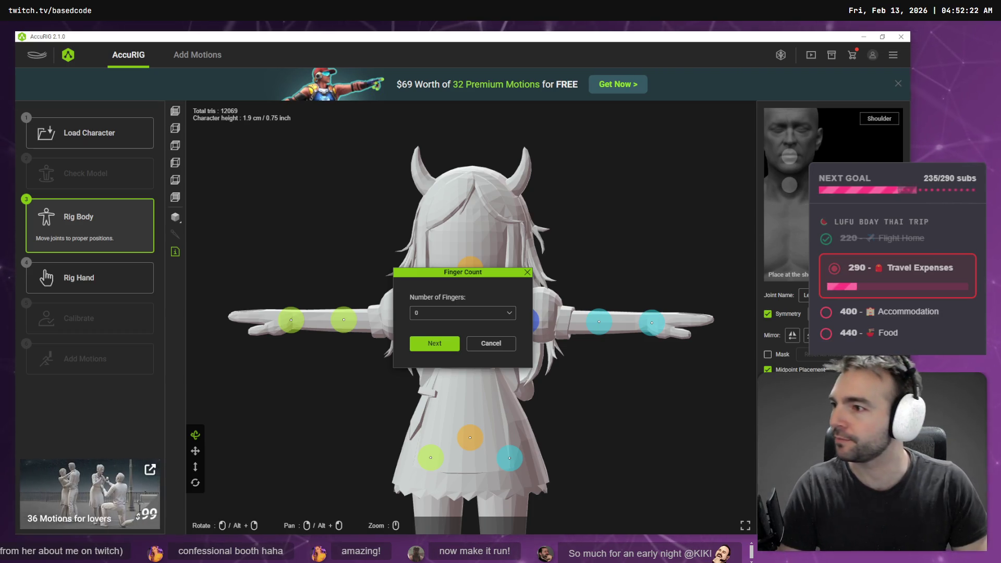
{"action": "left_click", "coordinate": [431, 343]}
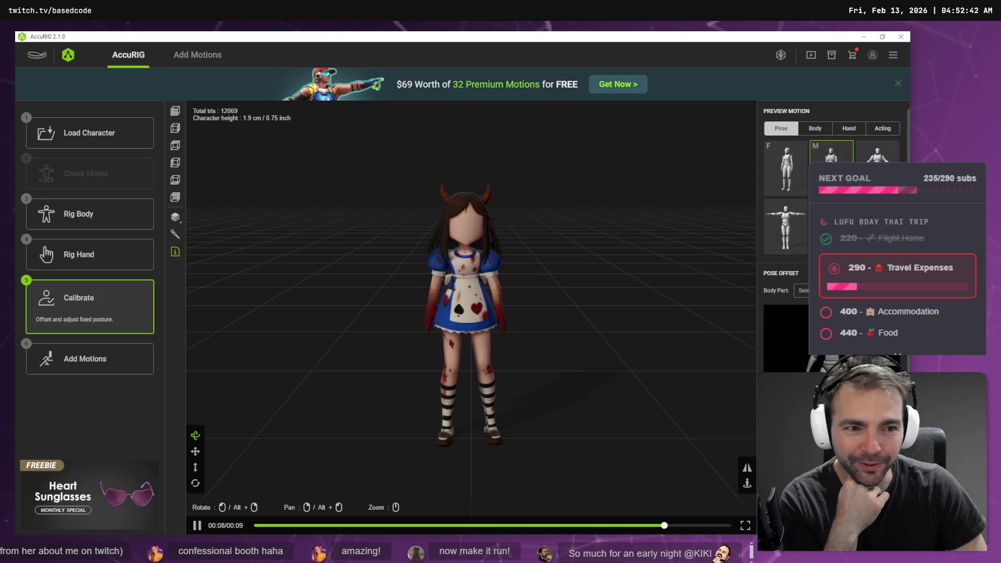
Preview the rig in the A-pose and the first two Body motions, orbiting to inspect her.
{"action": "left_click", "coordinate": [866, 154]}
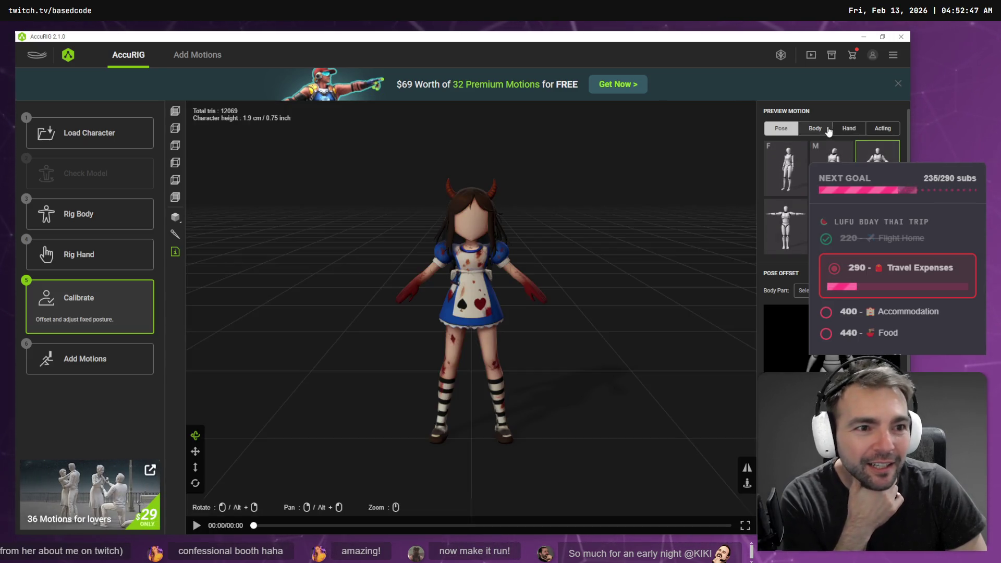
{"action": "left_click", "coordinate": [798, 180]}
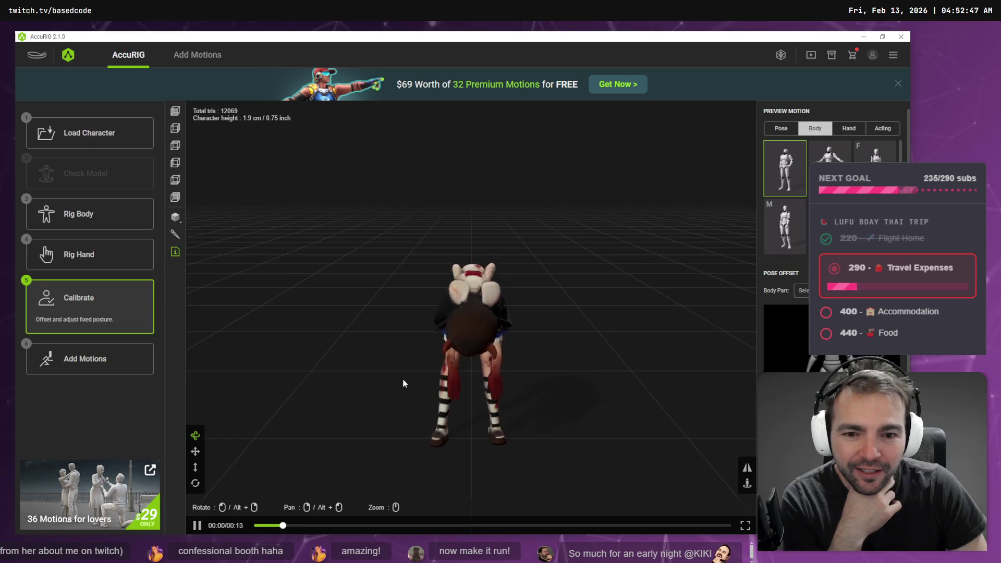
{"action": "left_click_drag", "start_coordinate": [558, 389], "coordinate": [402, 386]}
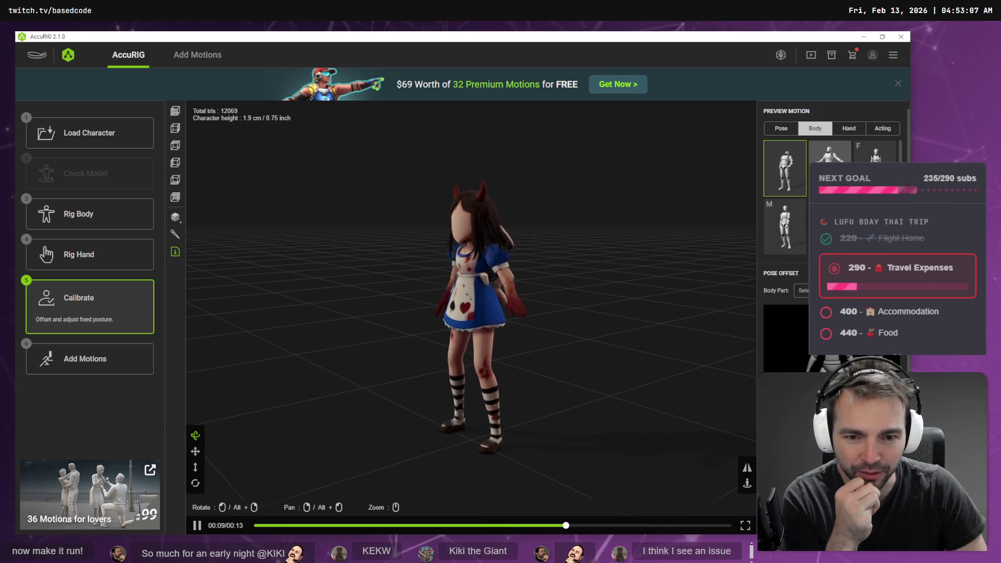
{"action": "left_click", "coordinate": [829, 152]}
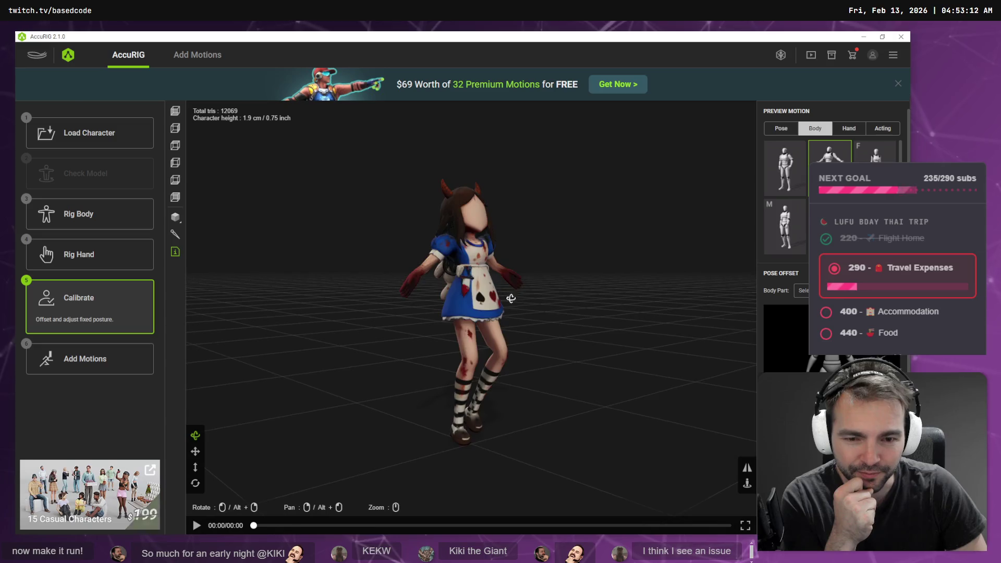
{"action": "left_click_drag", "start_coordinate": [511, 298], "coordinate": [598, 283]}
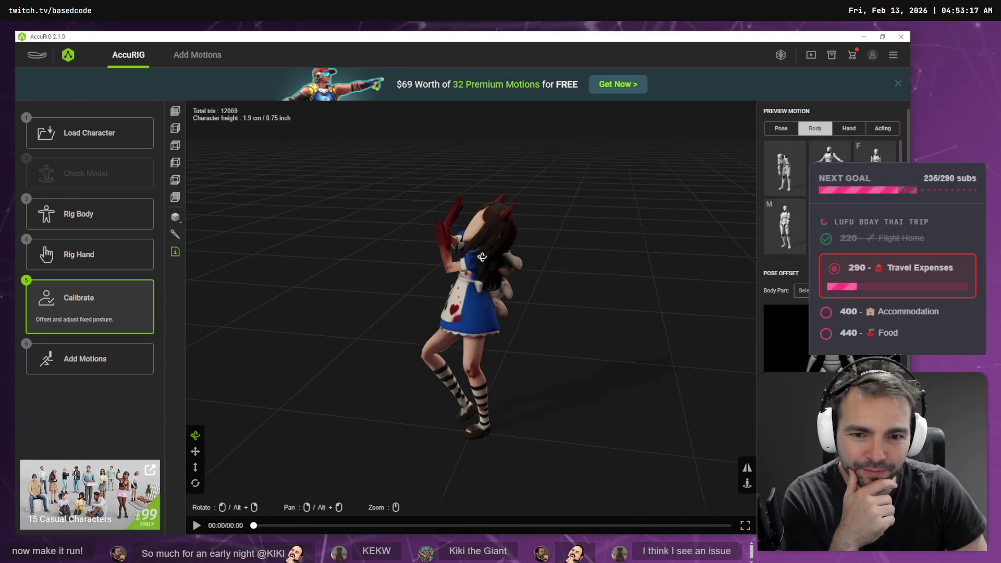
{"action": "left_click_drag", "start_coordinate": [598, 277], "coordinate": [432, 272]}
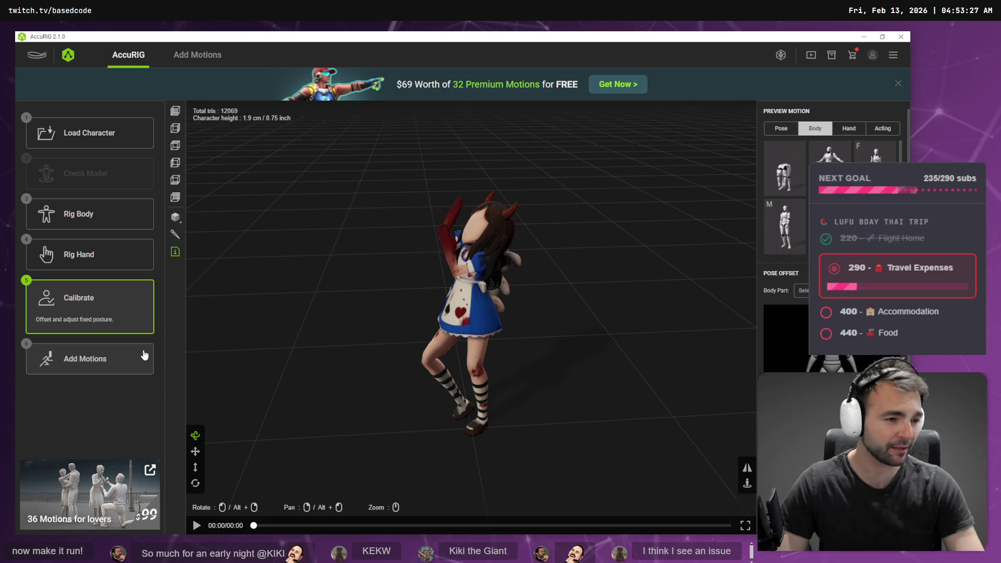
{"action": "key", "text": "alt+Tab"}
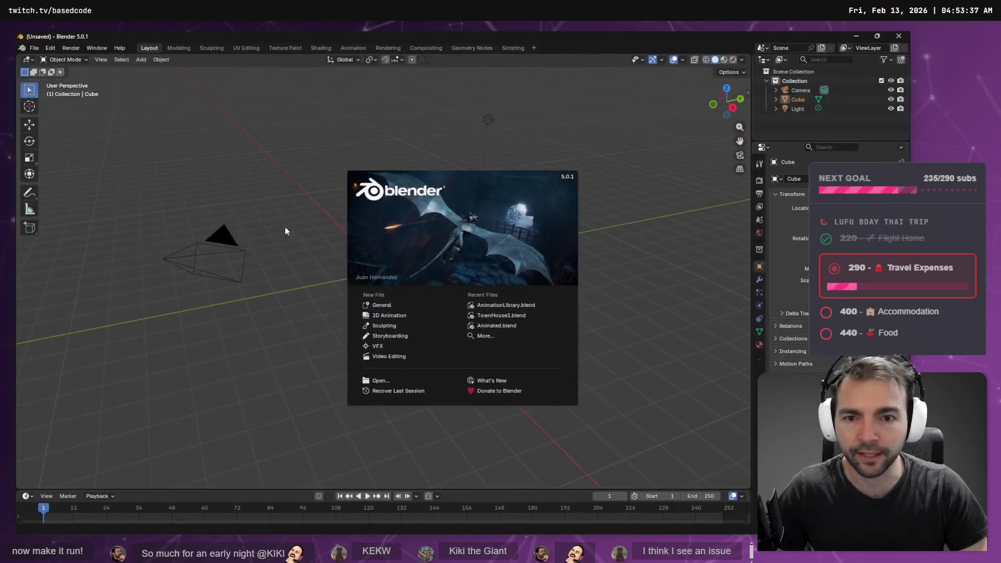
Import AliceBunny.obj into Blender as a Wavefront OBJ.
{"action": "key", "text": "alt+Tab"}
{"action": "left_click_drag", "start_coordinate": [339, 217], "coordinate": [357, 311]}
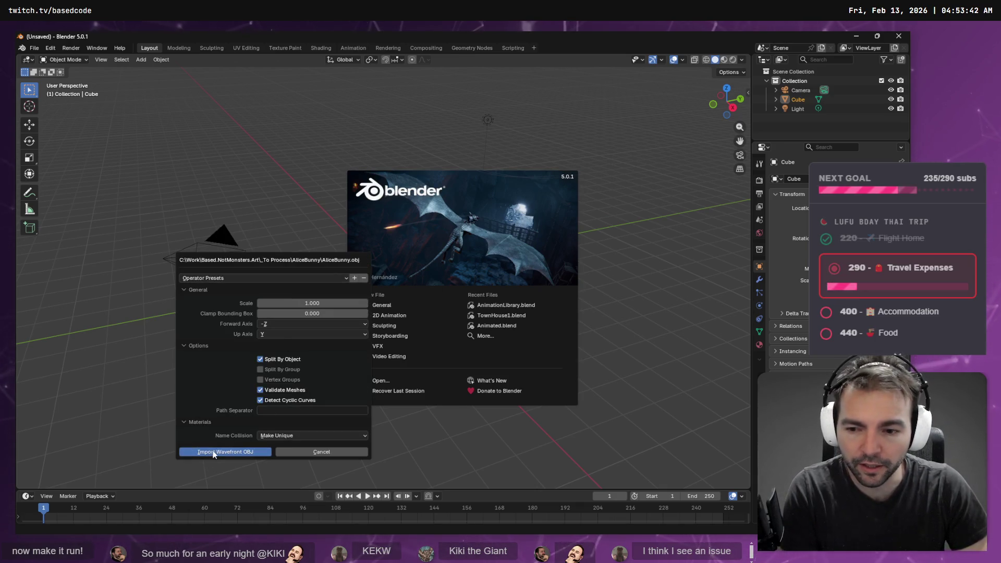
{"action": "left_click", "coordinate": [213, 452]}
{"action": "left_click", "coordinate": [797, 106]}
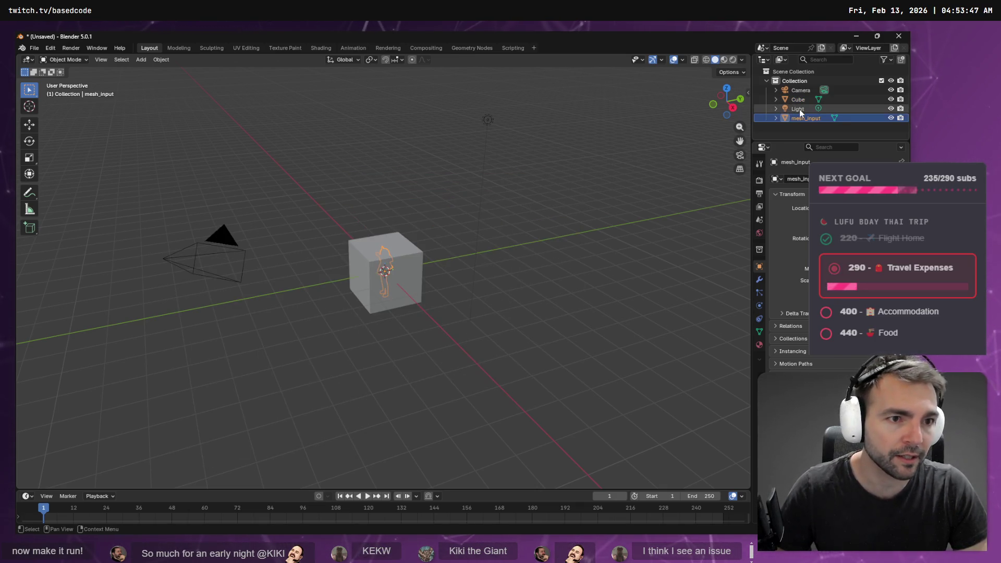
Delete the default light, cube and camera, then select and frame mesh_input.
{"action": "left_click", "coordinate": [799, 109]}
{"action": "key", "text": "x"}
{"action": "left_click", "coordinate": [798, 99]}
{"action": "key", "text": "x"}
{"action": "left_click", "coordinate": [799, 90]}
{"action": "key", "text": "x"}
{"action": "left_click", "coordinate": [805, 90]}
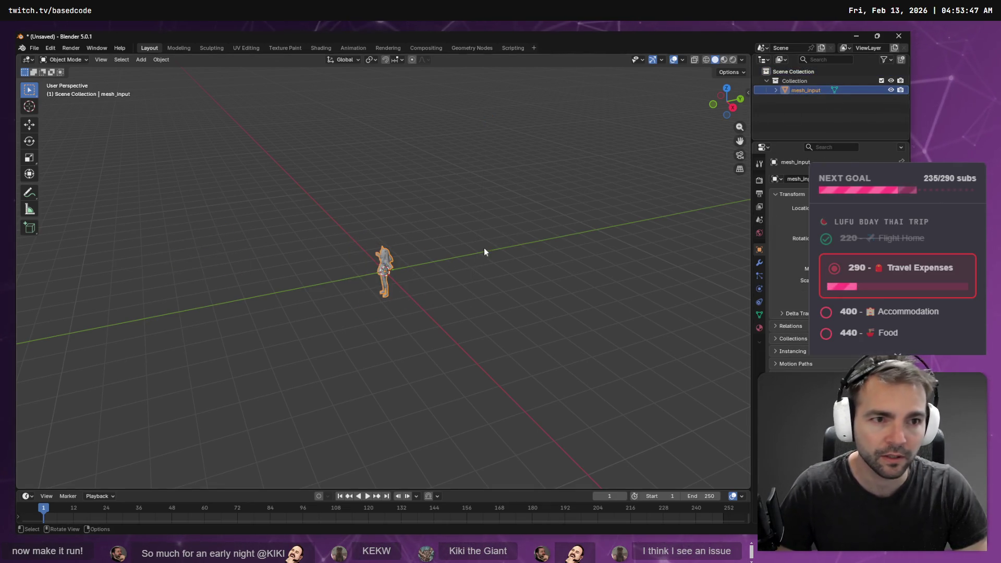
{"action": "key", "text": "KP_Decimal"}
{"action": "scroll", "coordinate": [605, 220], "scroll_direction": "down", "scroll_amount": 3}
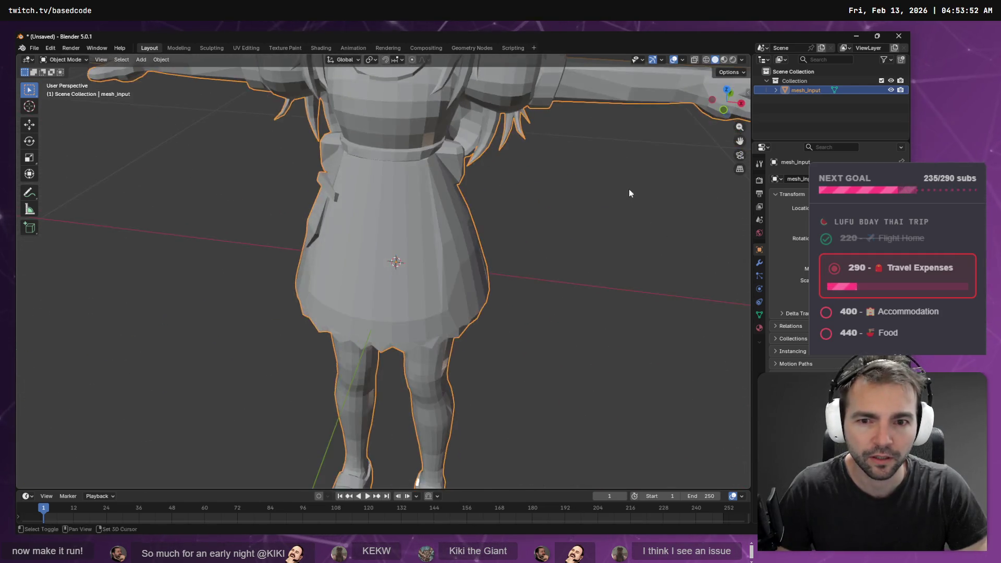
In Edit Mode, use Loop Cut and Slide to add an edge loop across the forearm.
{"action": "key", "text": "Tab"}
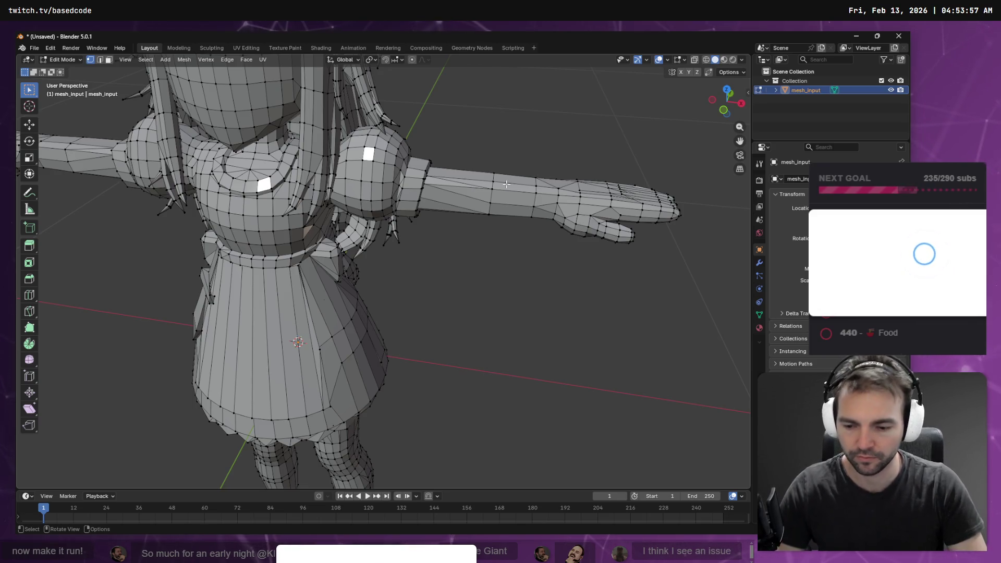
{"action": "key", "text": "F3"}
{"action": "type", "text": "insert"}
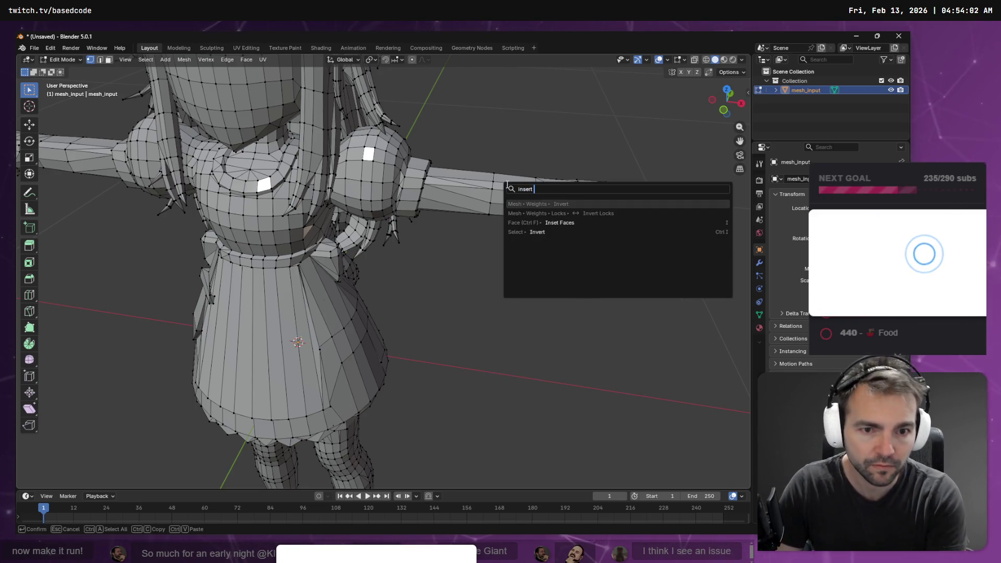
{"action": "key", "text": "Escape"}
{"action": "key", "text": "Tab"}
{"action": "key", "text": "Tab"}
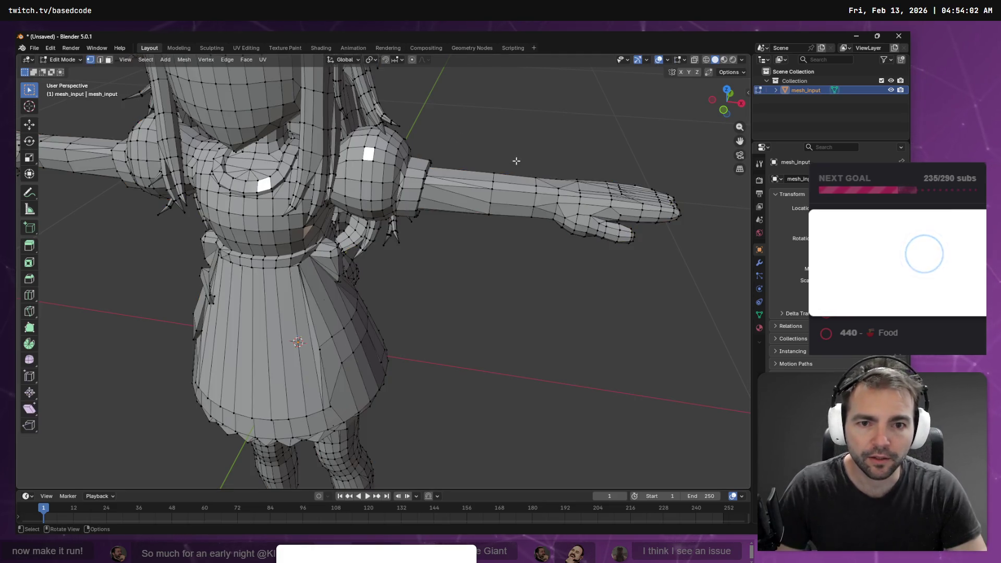
{"action": "key", "text": "ctrl+r"}
{"action": "key", "text": "F3"}
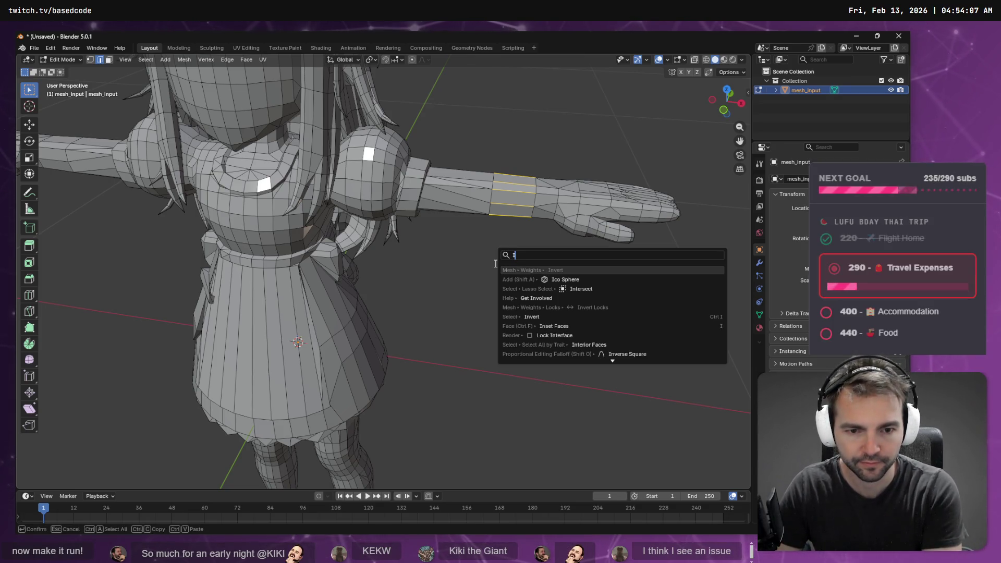
{"action": "type", "text": "cut"}
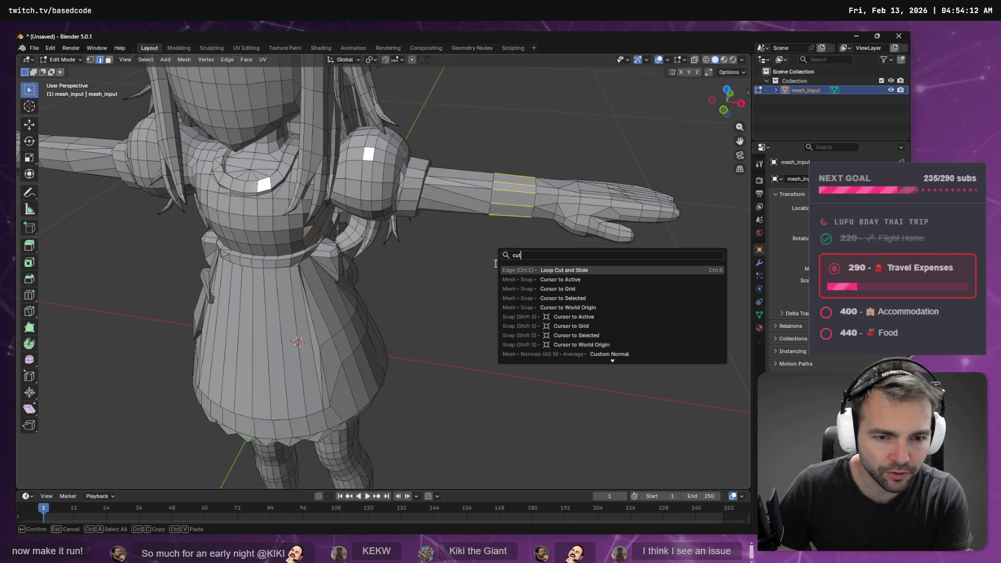
{"action": "key", "text": "Return"}
{"action": "left_click", "coordinate": [512, 189]}
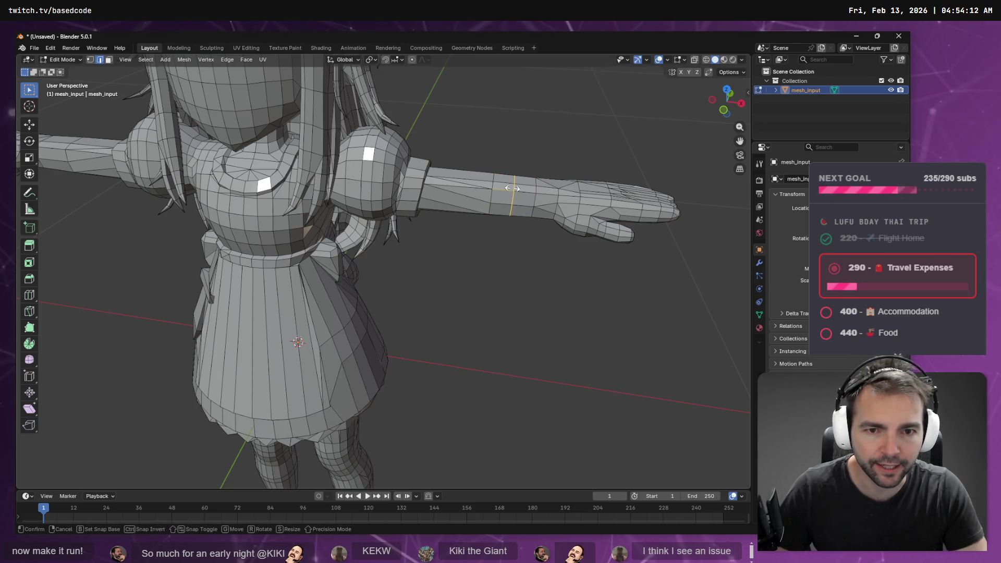
{"action": "left_click", "coordinate": [504, 193]}
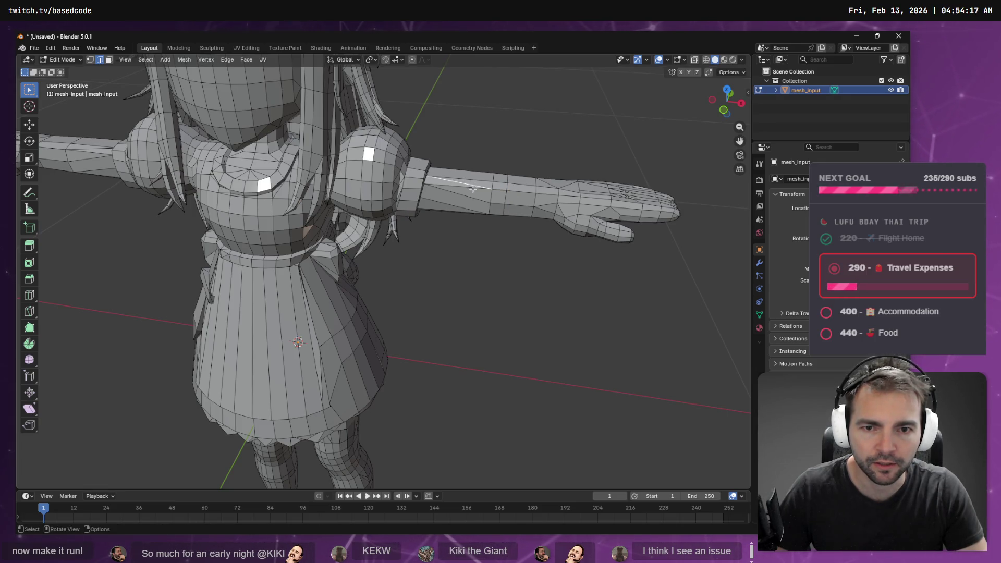
Add a second edge loop on the upper arm beside the elbow.
{"action": "left_click", "coordinate": [473, 170], "text": "ctrl+alt"}
{"action": "right_click", "coordinate": [439, 190]}
{"action": "left_click", "coordinate": [438, 189]}
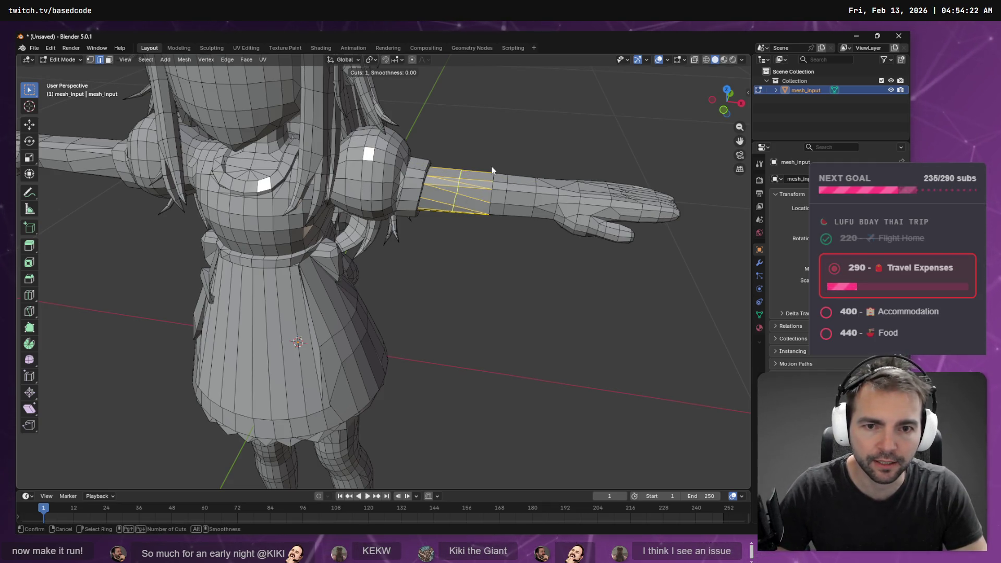
{"action": "left_click", "coordinate": [473, 171]}
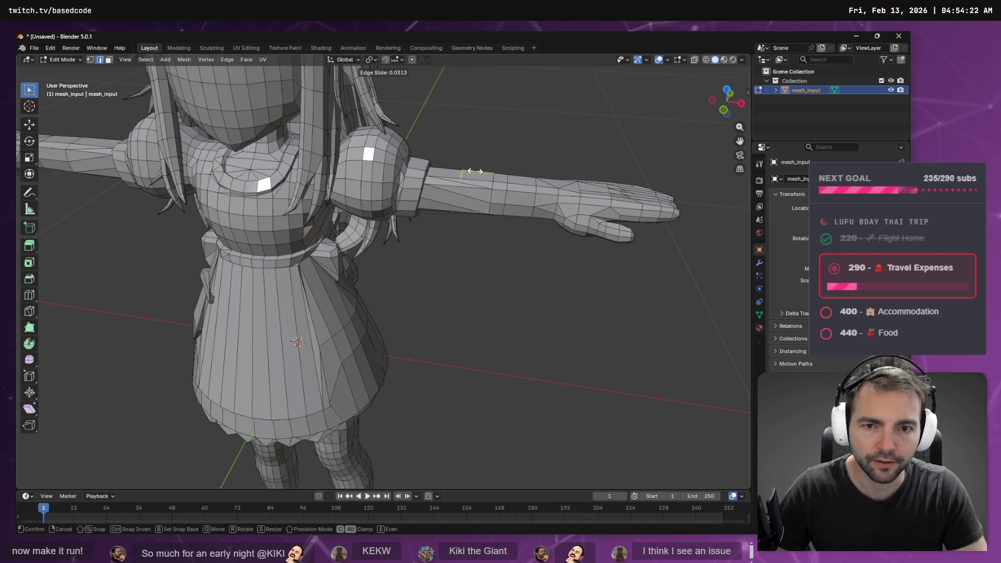
{"action": "left_click", "coordinate": [489, 173]}
{"action": "mouse_move", "coordinate": [471, 264]}
{"action": "left_mouse_down"}
{"action": "mouse_move", "coordinate": [478, 201]}
{"action": "mouse_move", "coordinate": [338, 248]}
{"action": "mouse_move", "coordinate": [398, 189]}
{"action": "mouse_move", "coordinate": [438, 274]}
{"action": "mouse_move", "coordinate": [480, 237]}
{"action": "mouse_move", "coordinate": [471, 224]}
{"action": "left_mouse_up"}
{"action": "key", "text": "F3"}
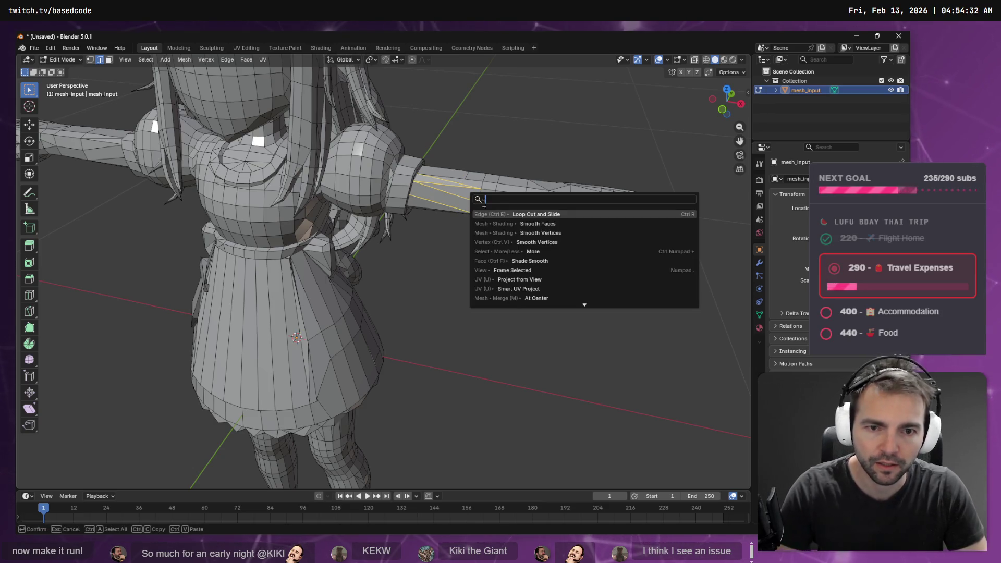
Cancel a stray loop cut and make a Knife Topology cut across the forearm faces.
{"action": "left_click", "coordinate": [542, 215]}
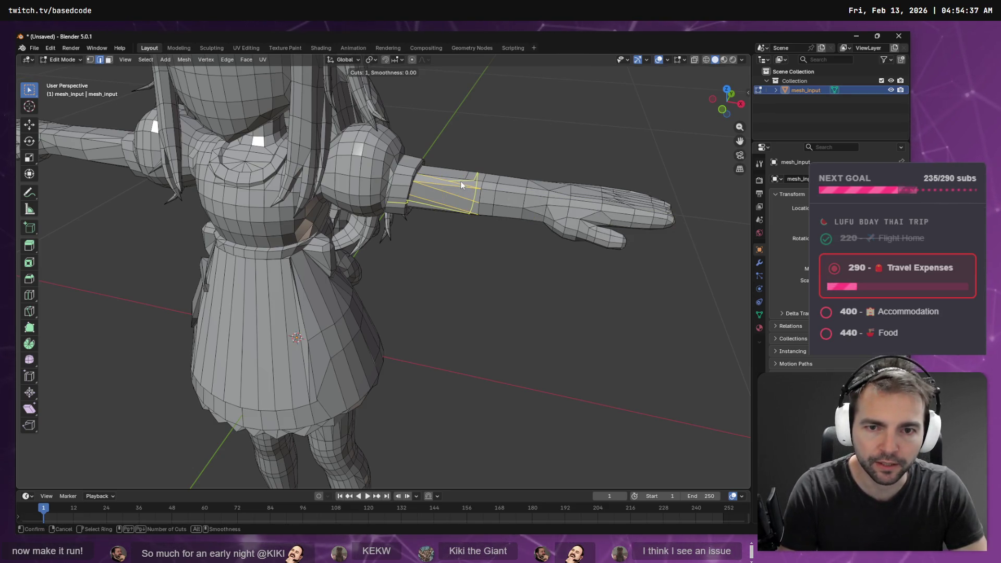
{"action": "key", "text": "Escape"}
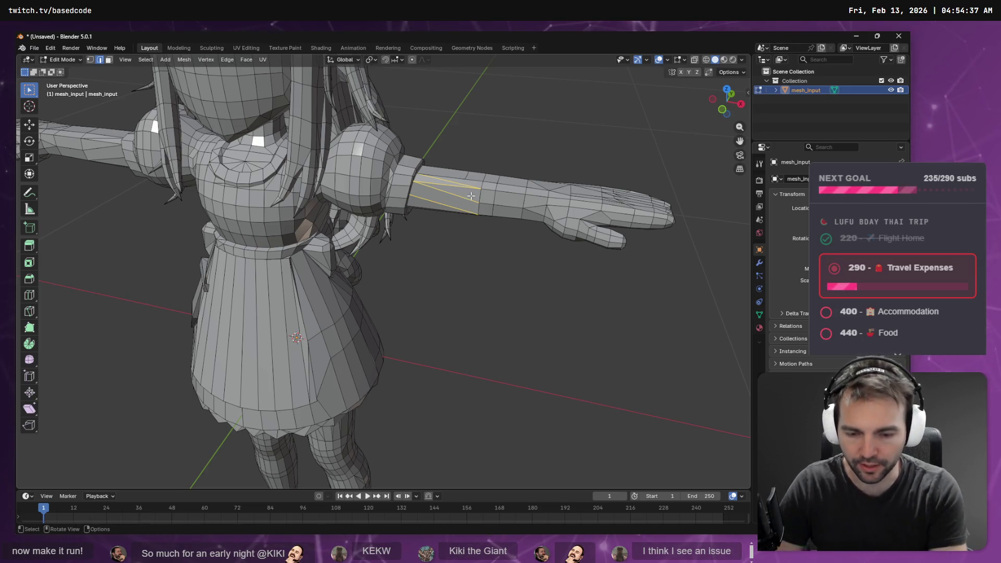
{"action": "key", "text": "F4"}
{"action": "key", "text": "Escape"}
{"action": "key", "text": "F3"}
{"action": "type", "text": "kniv"}
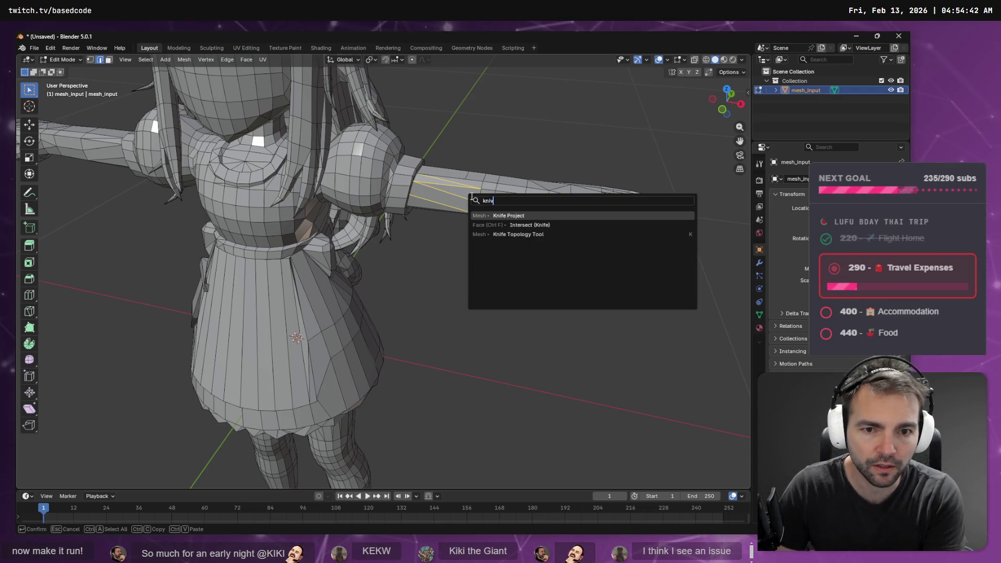
{"action": "key", "text": "Down"}
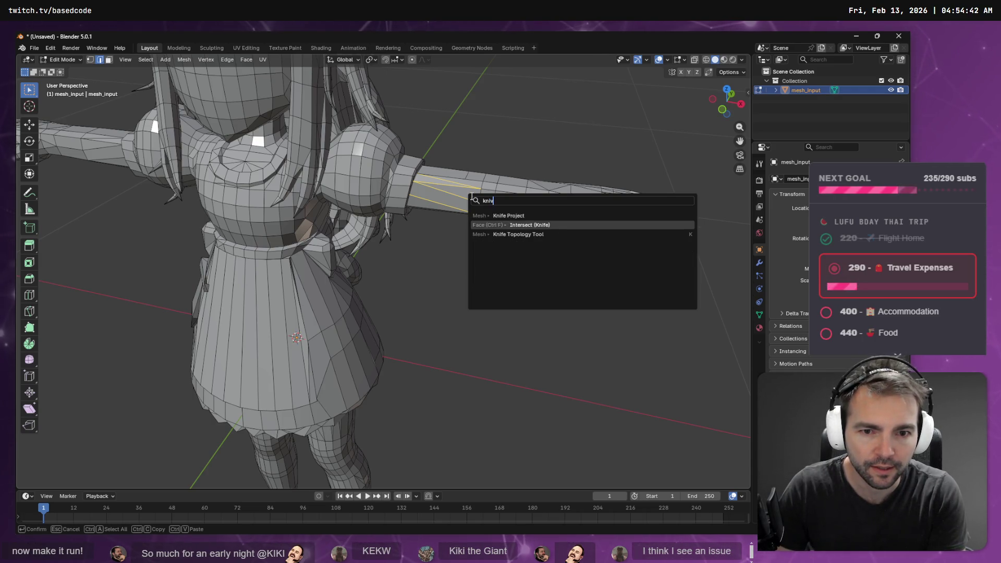
{"action": "key", "text": "Down"}
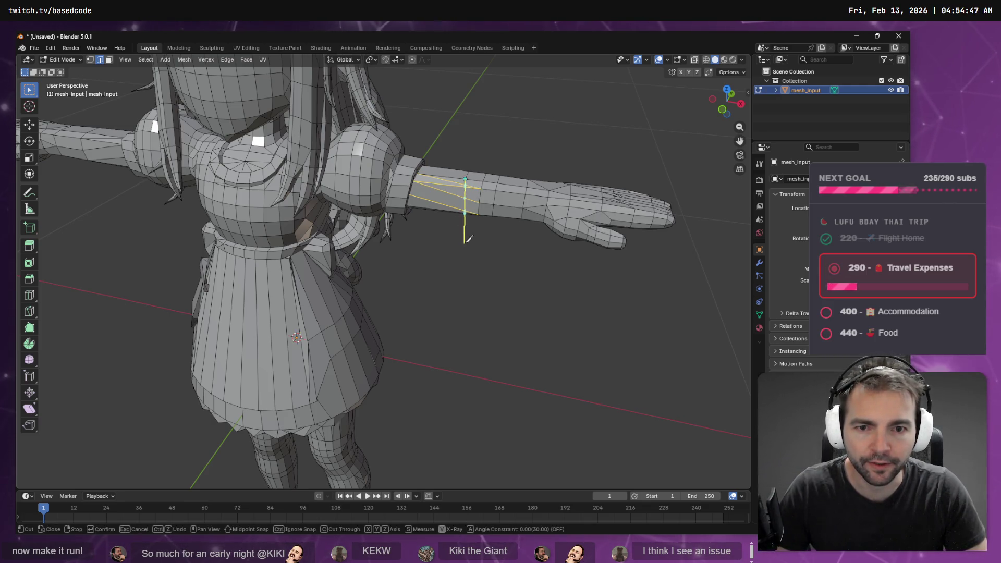
{"action": "left_click_drag", "start_coordinate": [467, 239], "coordinate": [478, 141]}
{"action": "left_click", "coordinate": [468, 130]}
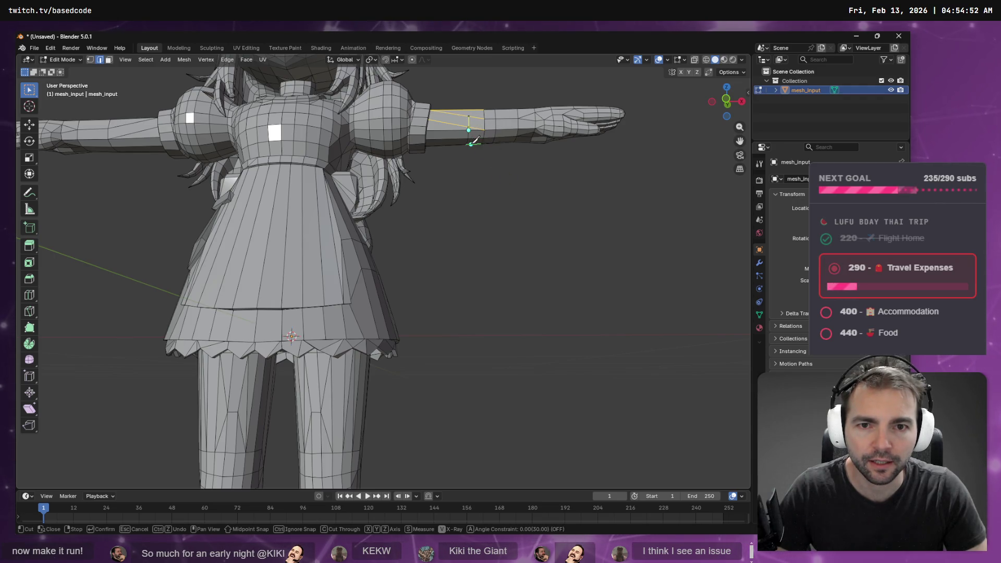
{"action": "left_click_drag", "start_coordinate": [481, 183], "coordinate": [492, 234]}
{"action": "scroll", "coordinate": [492, 234], "scroll_direction": "up", "scroll_amount": 2}
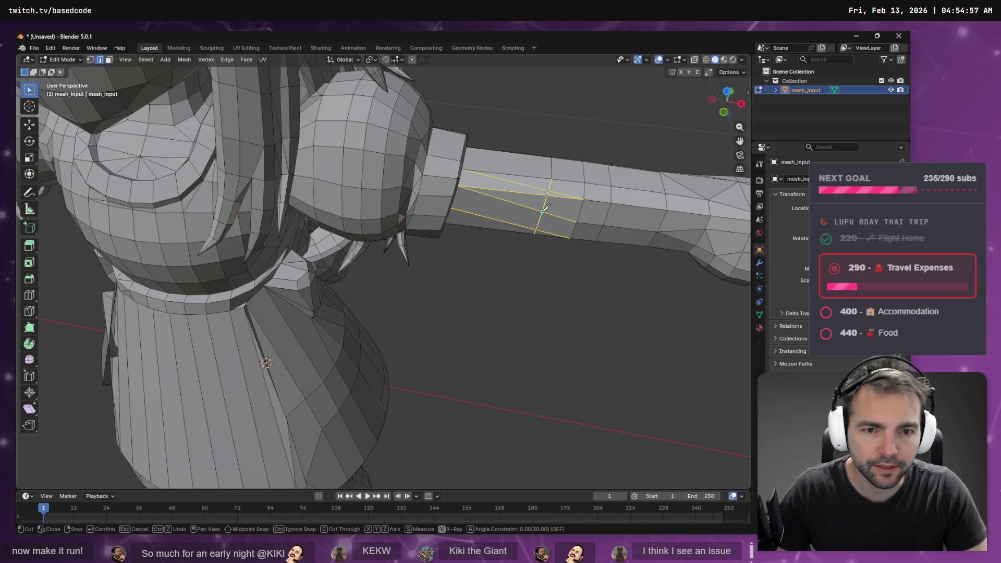
{"action": "mouse_move", "coordinate": [563, 280]}
{"action": "left_mouse_down"}
{"action": "mouse_move", "coordinate": [574, 252]}
{"action": "mouse_move", "coordinate": [573, 297]}
{"action": "mouse_move", "coordinate": [513, 342]}
{"action": "mouse_move", "coordinate": [458, 322]}
{"action": "mouse_move", "coordinate": [489, 250]}
{"action": "mouse_move", "coordinate": [537, 281]}
{"action": "mouse_move", "coordinate": [557, 313]}
{"action": "mouse_move", "coordinate": [549, 206]}
{"action": "mouse_move", "coordinate": [532, 223]}
{"action": "left_mouse_up"}
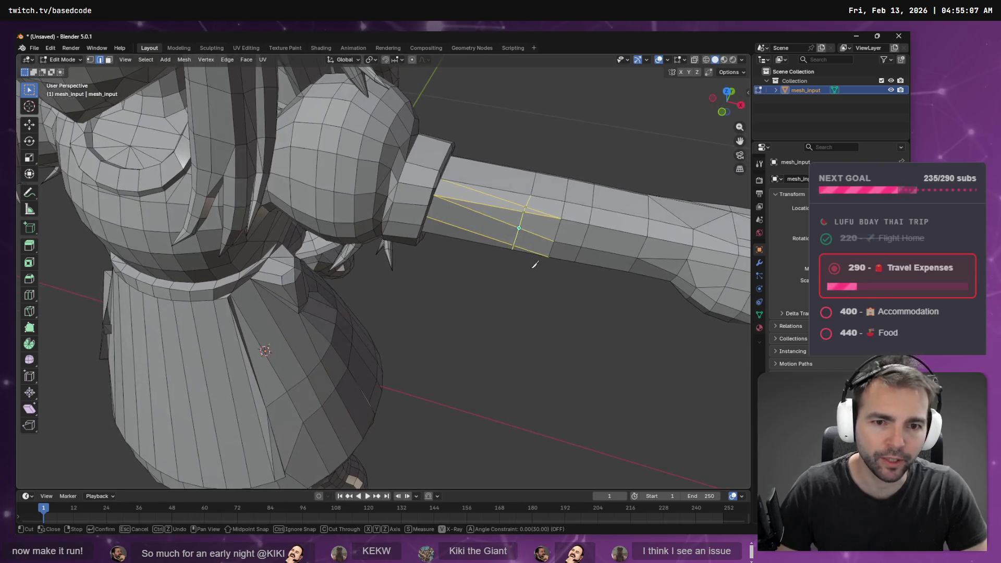
{"action": "key", "text": "Return"}
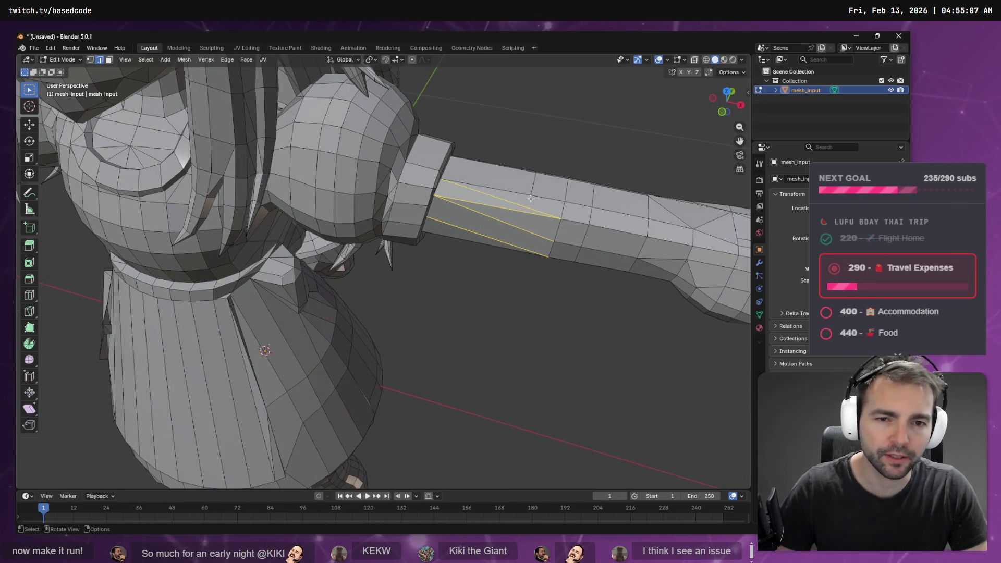
Make a second knife cut on the forearm, deselect all and return to Object Mode.
{"action": "left_click_drag", "start_coordinate": [530, 198], "coordinate": [552, 285]}
{"action": "key", "text": "F3"}
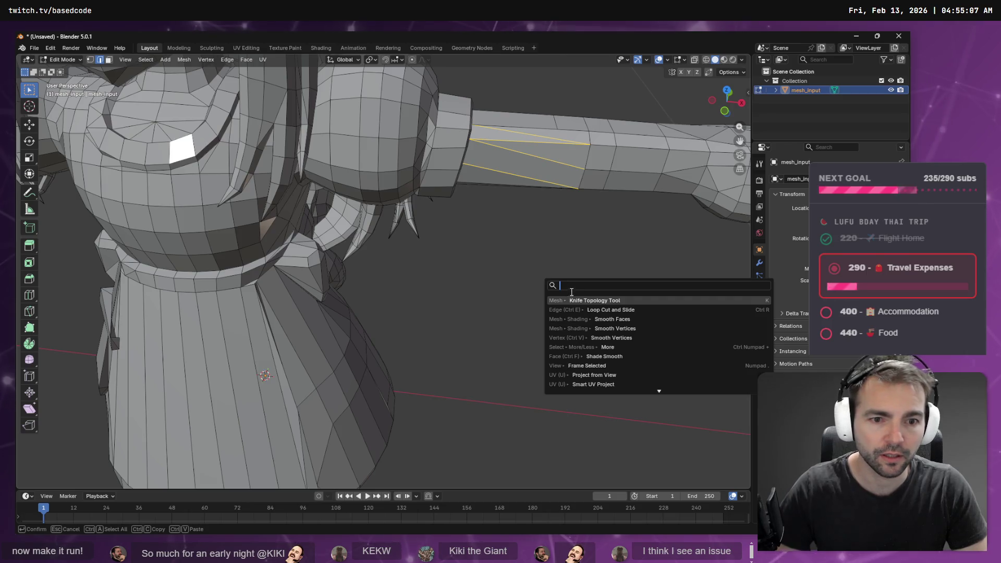
{"action": "left_click", "coordinate": [581, 300]}
{"action": "left_click", "coordinate": [558, 125]}
{"action": "left_click", "coordinate": [508, 67]}
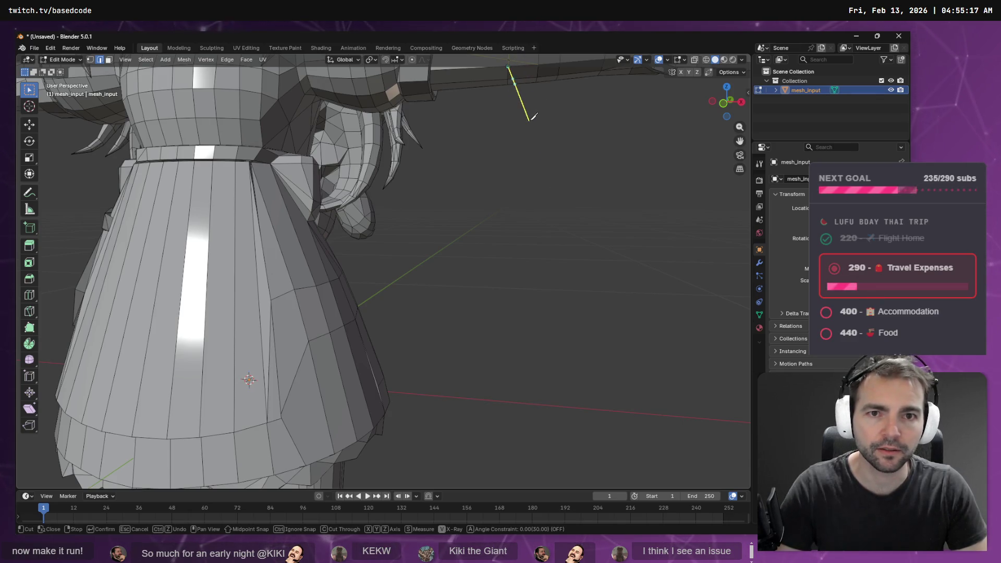
{"action": "key", "text": "Return"}
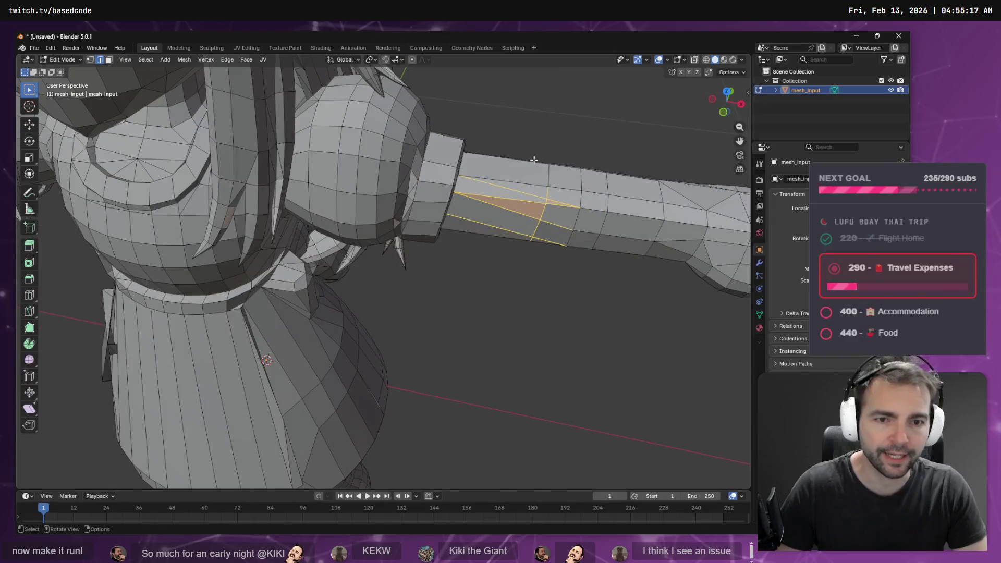
{"action": "key", "text": "alt+a"}
{"action": "key", "text": "Tab"}
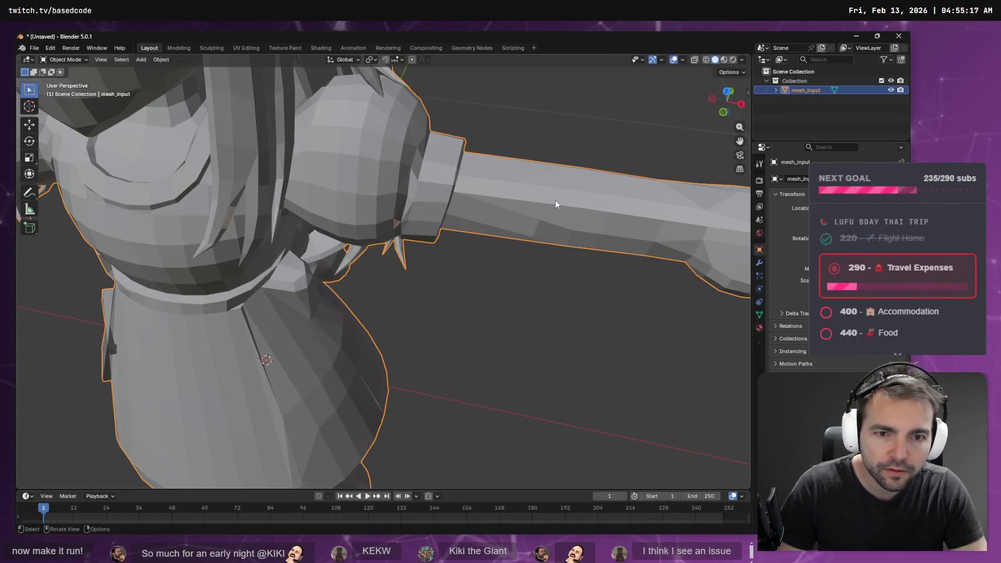
In Edit Mode, select the leftover forearm knife vertices and merge them with Merge At Center.
{"action": "key", "text": "Tab"}
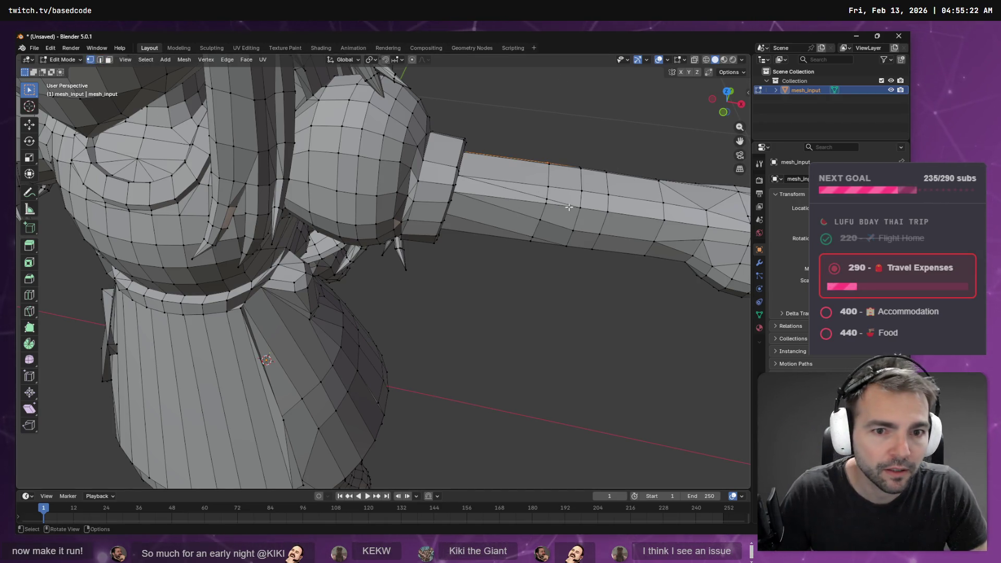
{"action": "left_click", "coordinate": [546, 197]}
{"action": "key", "text": "F3"}
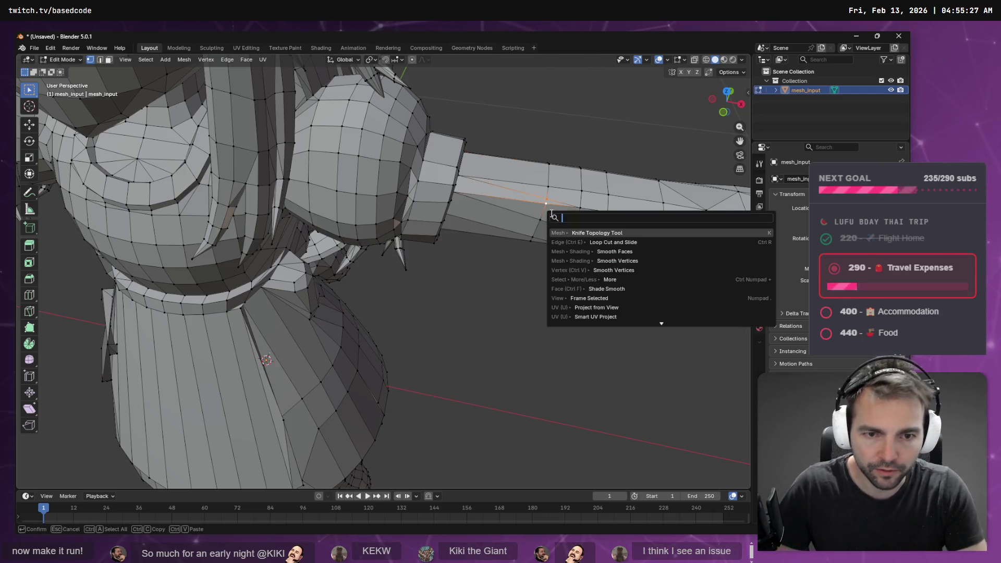
{"action": "type", "text": "nerge"}
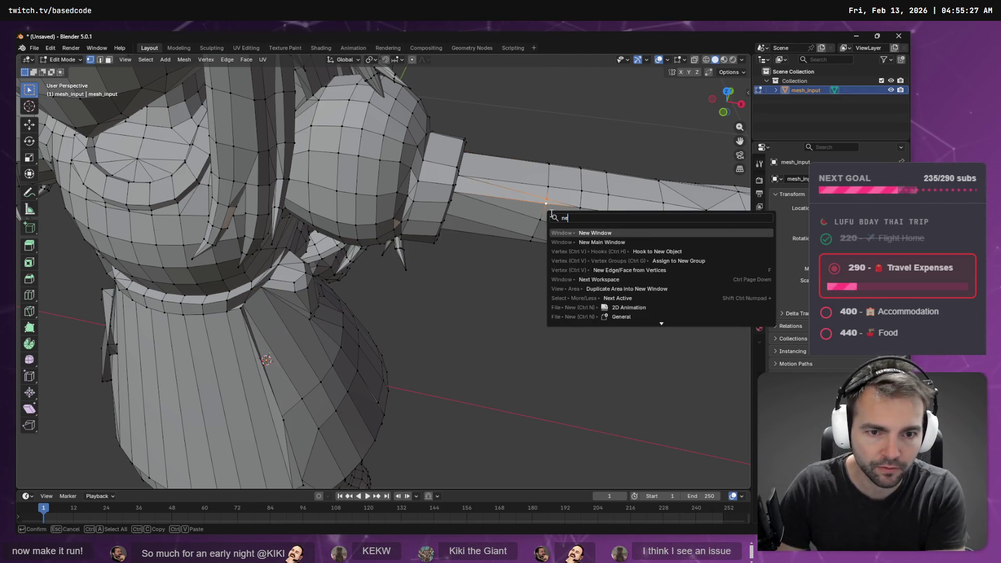
{"action": "key", "text": "BackSpace"}
{"action": "key", "text": "BackSpace"}
{"action": "key", "text": "BackSpace"}
{"action": "type", "text": "mer"}
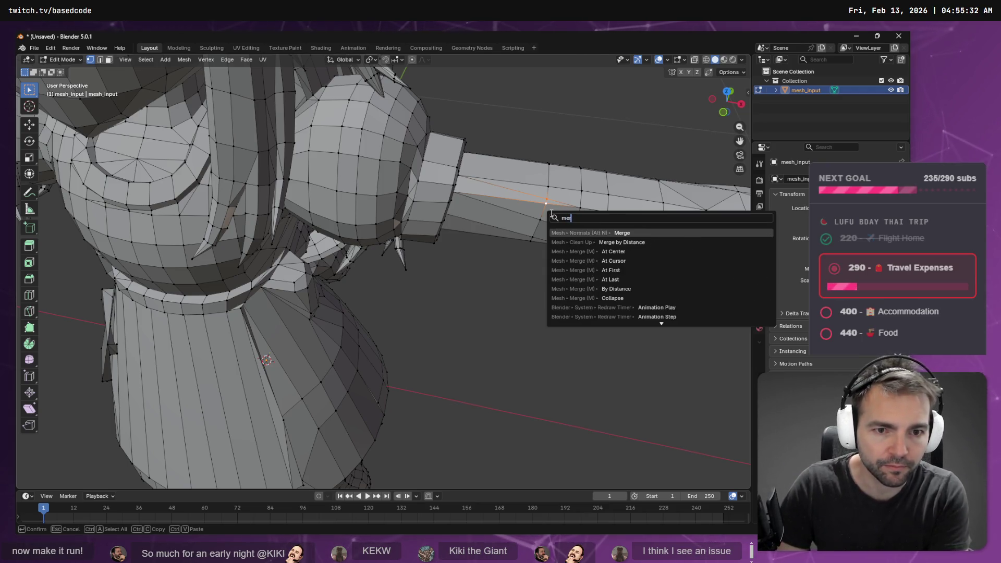
{"action": "key", "text": "Down"}
{"action": "key", "text": "Down"}
{"action": "key", "text": "Return"}
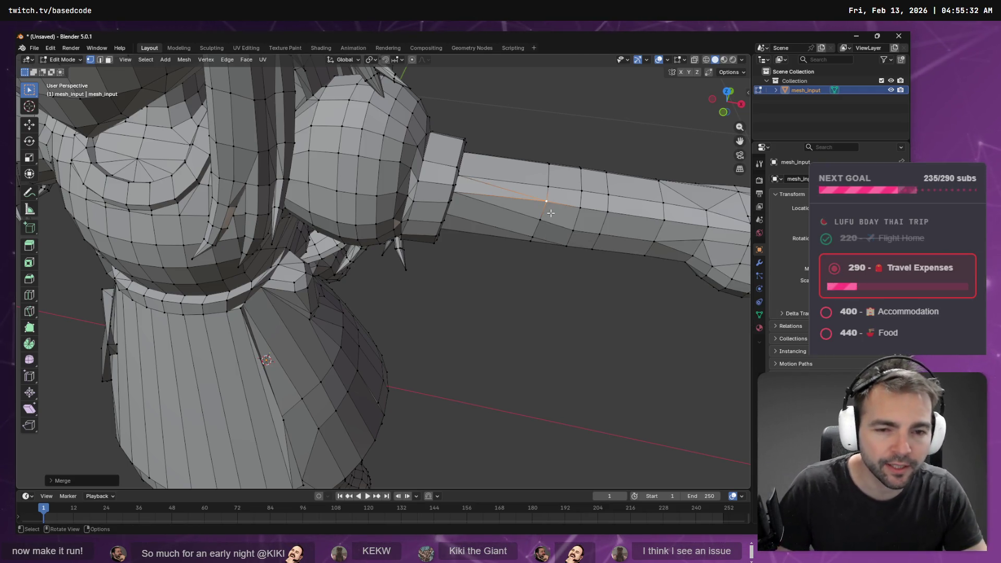
{"action": "scroll", "coordinate": [588, 141], "scroll_direction": "down", "scroll_amount": 5}
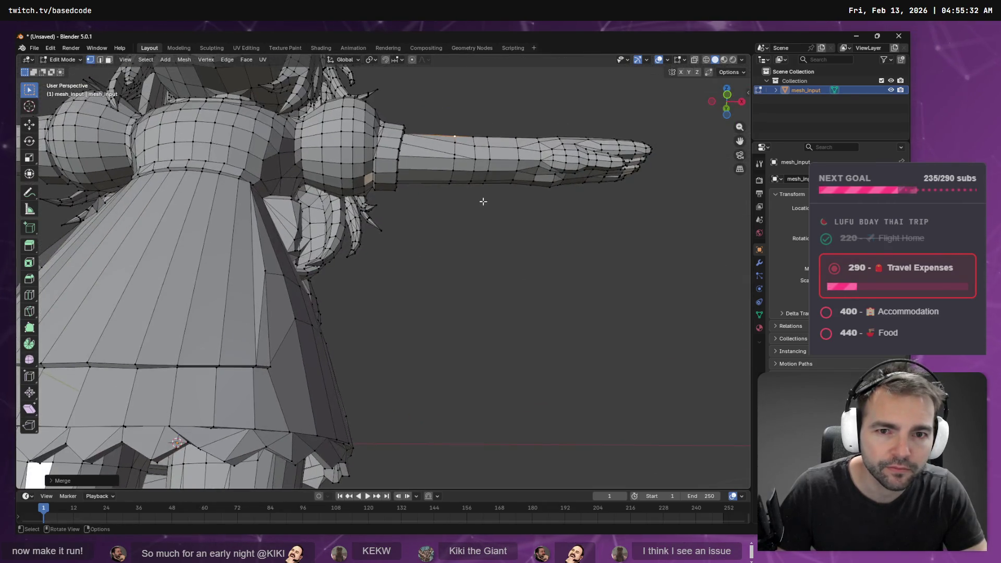
{"action": "scroll", "coordinate": [483, 201], "scroll_direction": "down", "scroll_amount": 6}
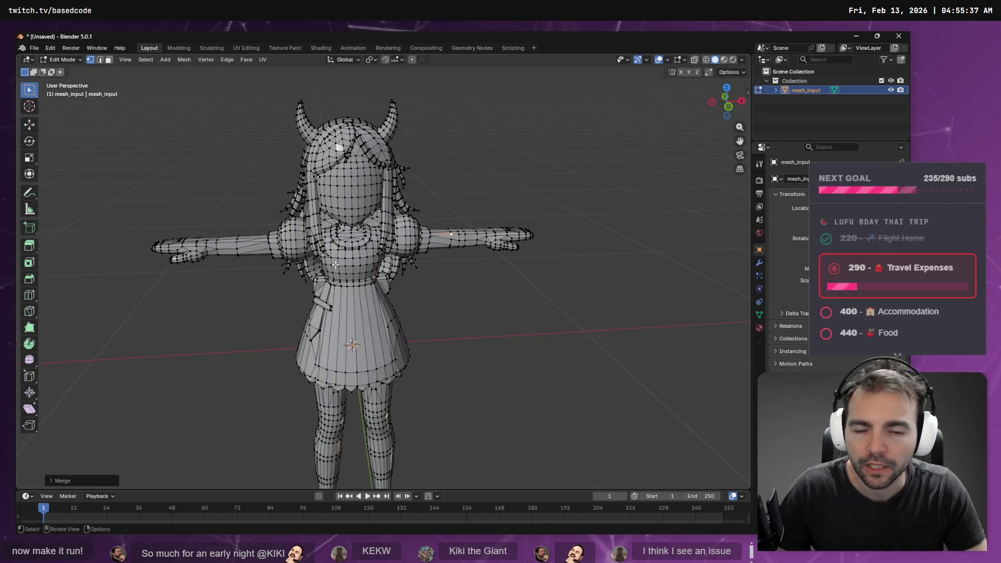
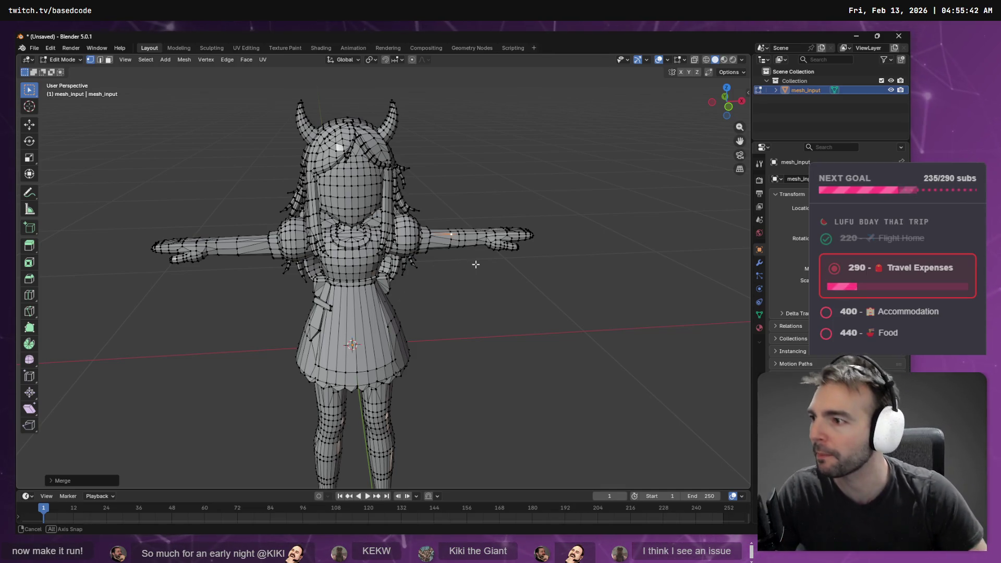
Orbit and zoom Blender's view in on the character's arm mesh.
{"action": "left_click_drag", "start_coordinate": [471, 263], "coordinate": [464, 263]}
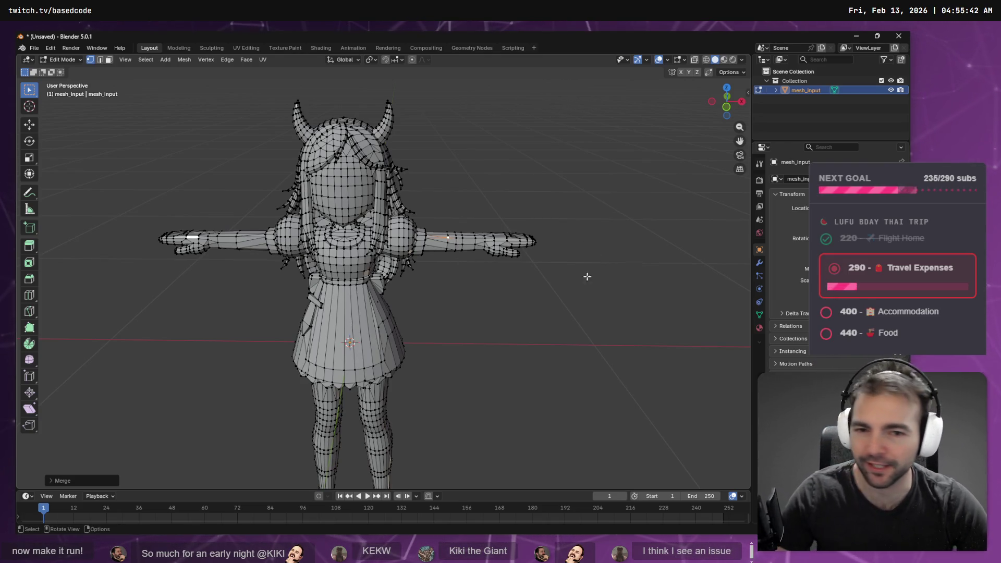
{"action": "scroll", "coordinate": [533, 264], "scroll_direction": "up", "scroll_amount": 7}
{"action": "scroll", "coordinate": [618, 177], "scroll_direction": "down", "scroll_amount": 3}
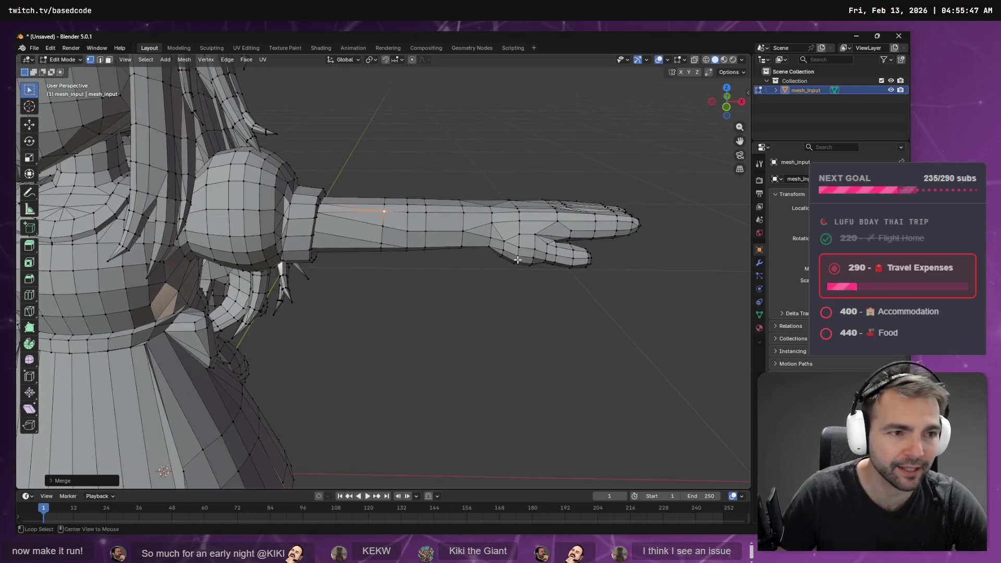
Switch to AccuRIG, which shows the rigged, textured character.
{"action": "key", "text": "alt+Tab"}
{"action": "left_click", "coordinate": [518, 258]}
{"action": "key", "text": "alt+Tab"}
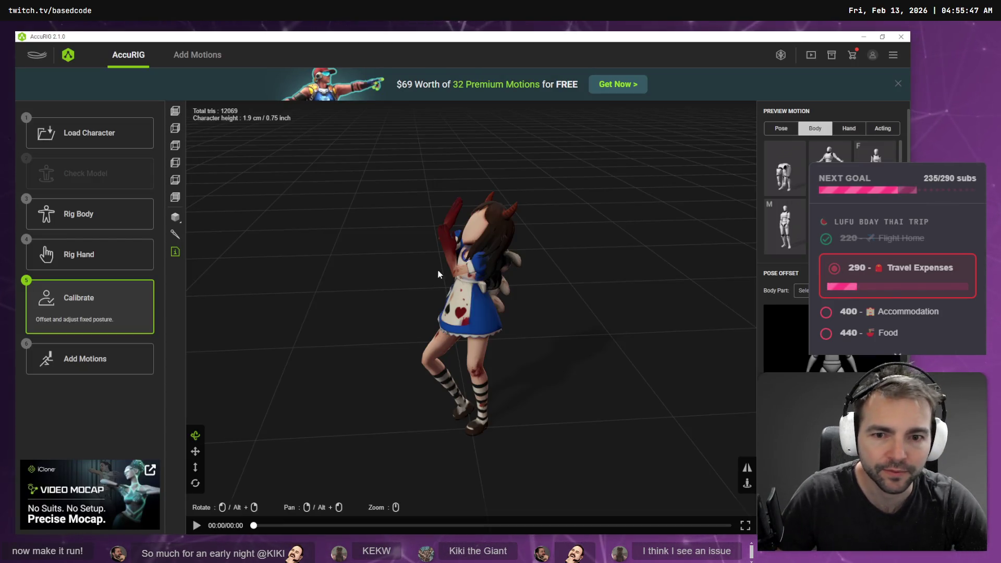
Zoom and orbit AccuRIG's view low around the character's dress and arm, then return to Blender.
{"action": "scroll", "coordinate": [439, 273], "scroll_direction": "up", "scroll_amount": 6}
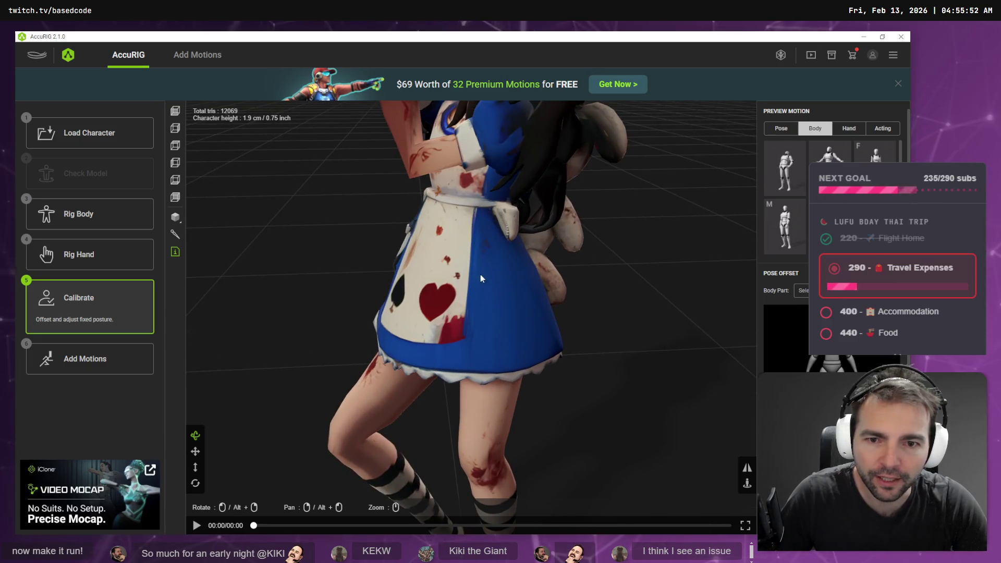
{"action": "scroll", "coordinate": [481, 280], "scroll_direction": "down", "scroll_amount": 5}
{"action": "scroll", "coordinate": [473, 229], "scroll_direction": "up", "scroll_amount": 5}
{"action": "left_click_drag", "start_coordinate": [472, 210], "coordinate": [540, 321]}
{"action": "scroll", "coordinate": [491, 302], "scroll_direction": "up", "scroll_amount": 5}
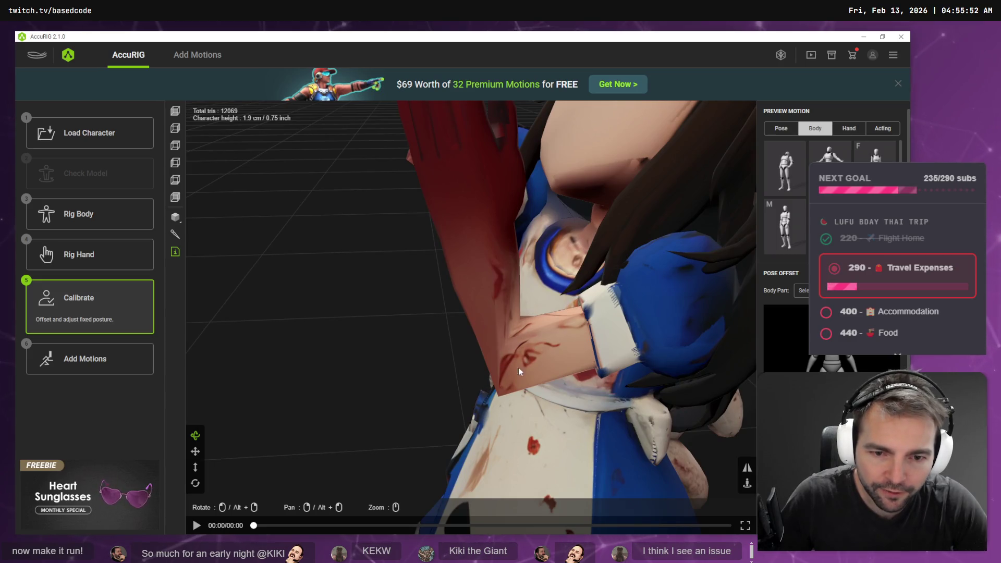
{"action": "scroll", "coordinate": [483, 358], "scroll_direction": "down", "scroll_amount": 5}
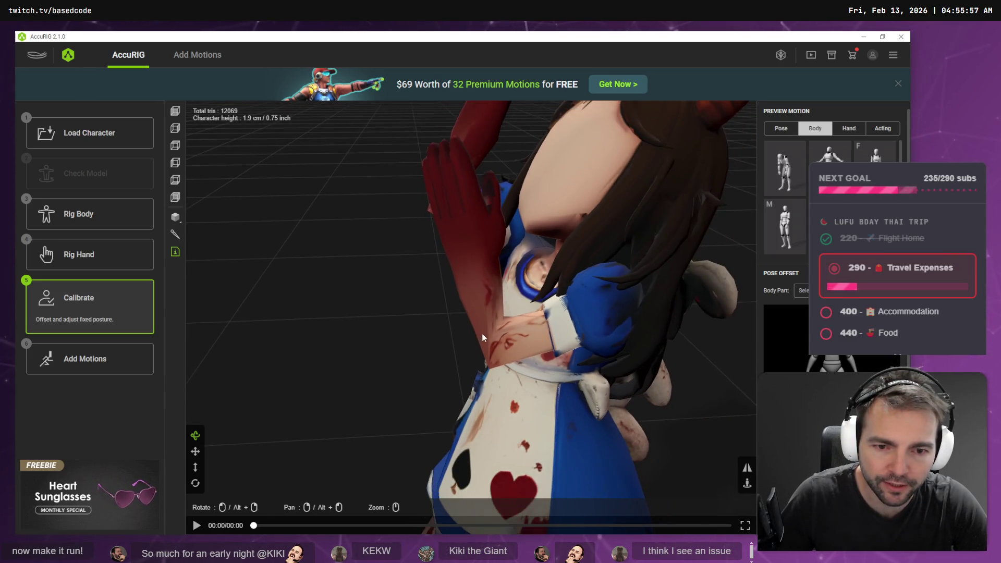
{"action": "scroll", "coordinate": [454, 316], "scroll_direction": "up", "scroll_amount": 3}
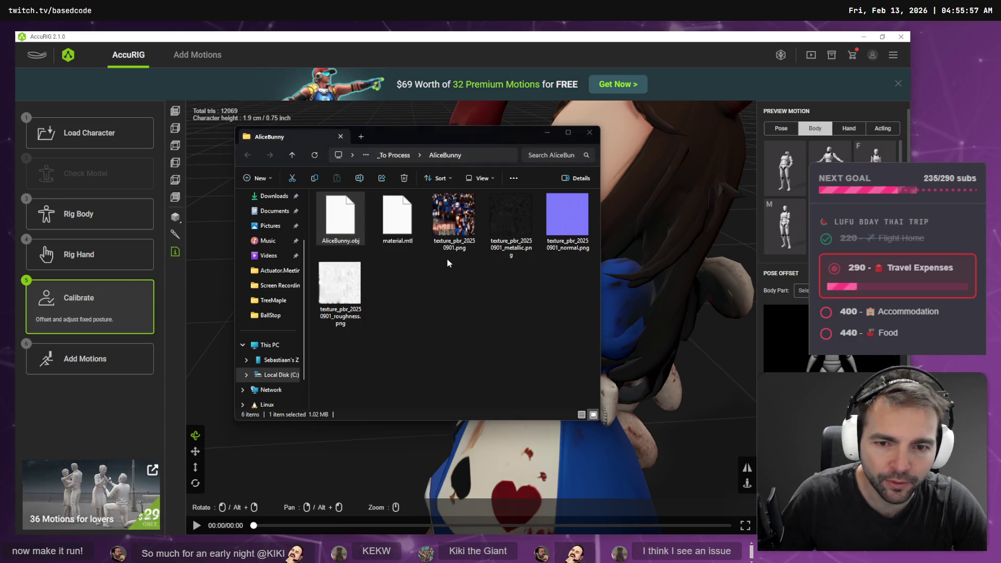
{"action": "key", "text": "alt+Tab"}
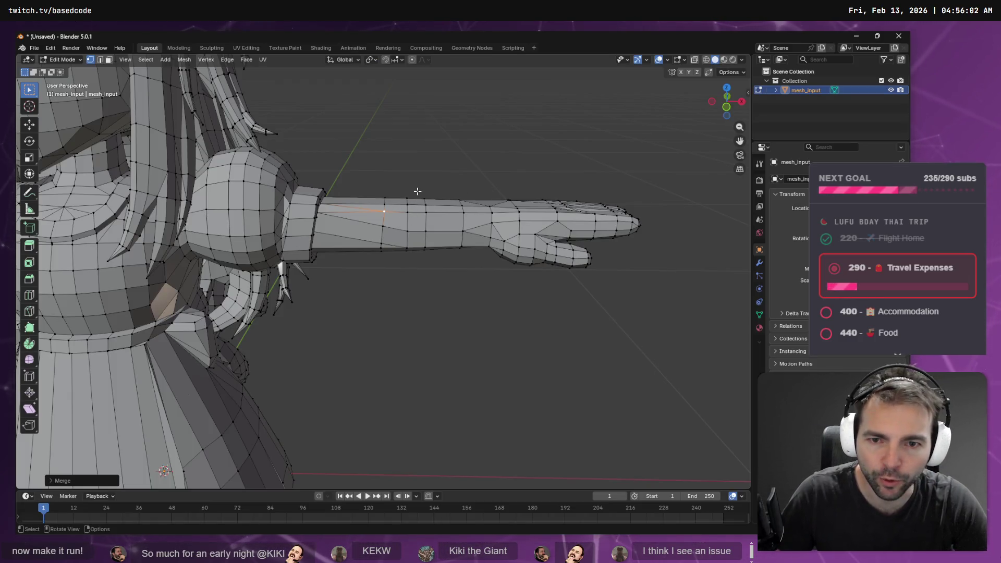
Select the ring of edges around the forearm with the F3 Edge Rings command.
{"action": "mouse_move", "coordinate": [447, 270]}
{"action": "left_mouse_down"}
{"action": "mouse_move", "coordinate": [450, 327]}
{"action": "mouse_move", "coordinate": [446, 305]}
{"action": "left_mouse_up"}
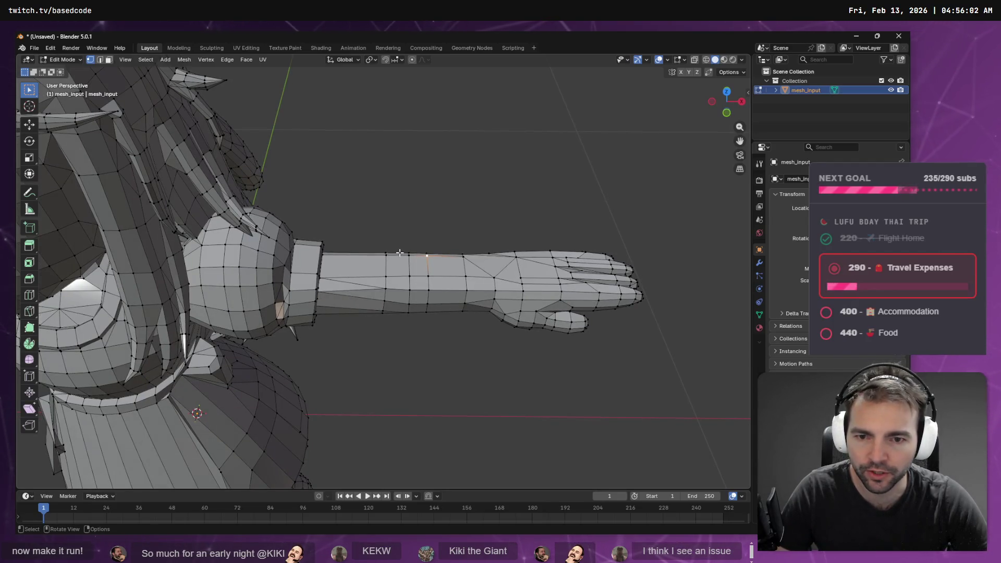
{"action": "key", "text": "Tab"}
{"action": "key", "text": "Tab"}
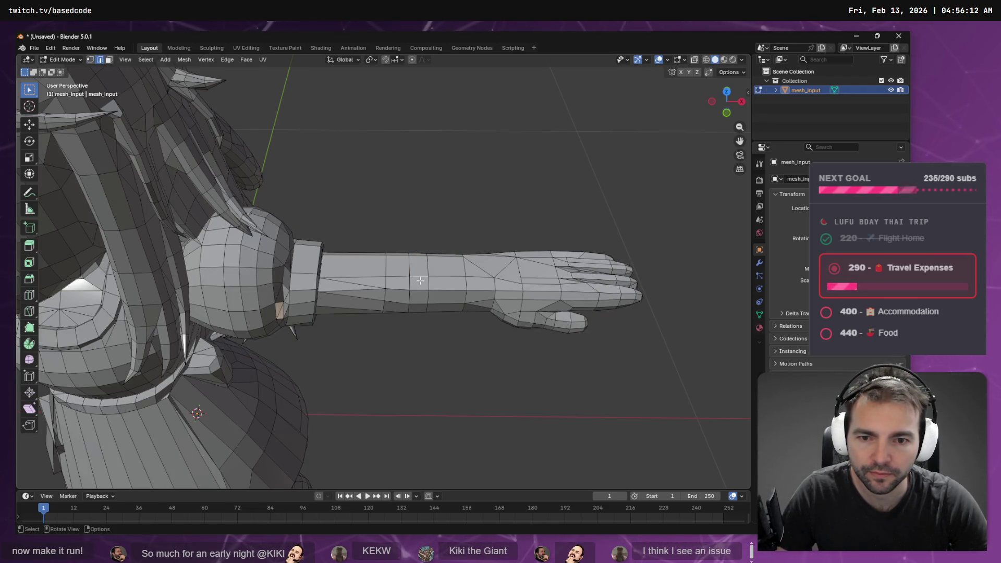
{"action": "key", "text": "F3"}
{"action": "type", "text": "ring"}
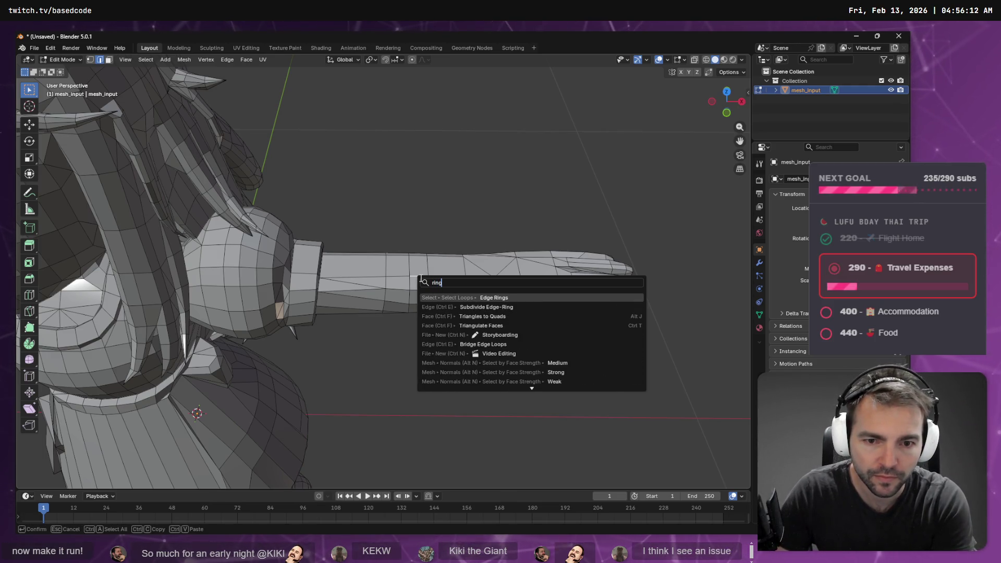
{"action": "key", "text": "Return"}
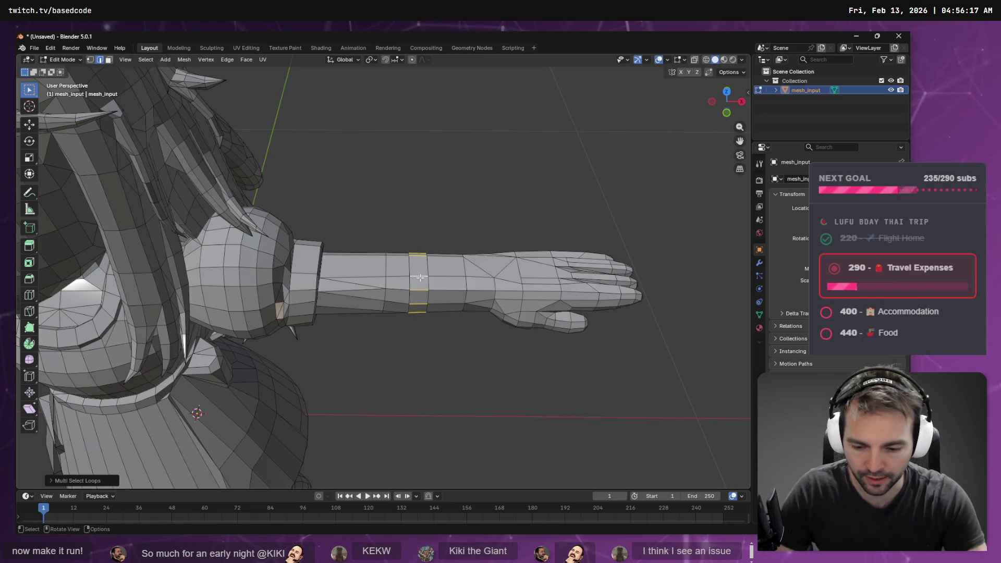
Add a Loop Cut and Slide edge loop across the forearm.
{"action": "key", "text": "F3"}
{"action": "type", "text": "cy"}
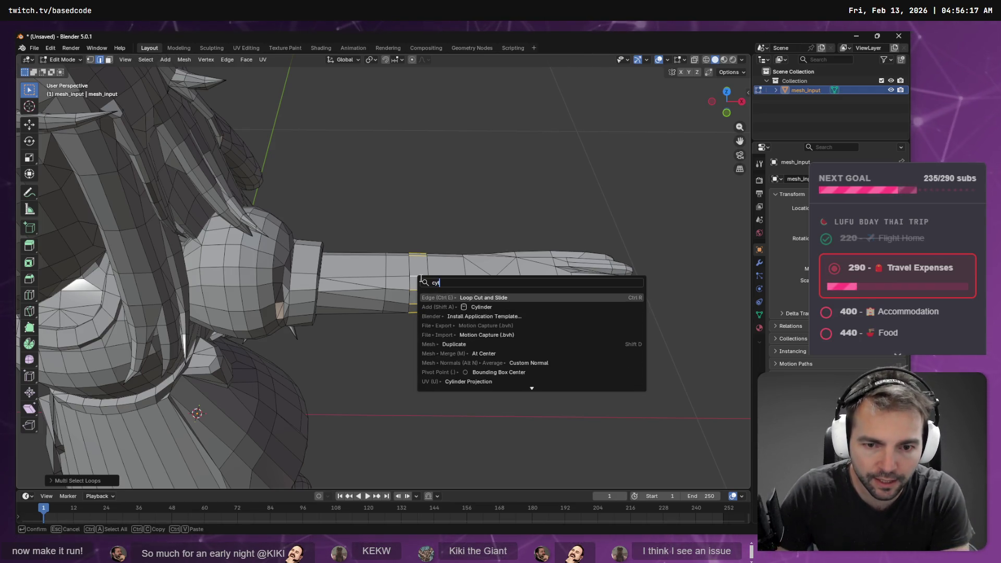
{"action": "key", "text": "BackSpace"}
{"action": "type", "text": "ut"}
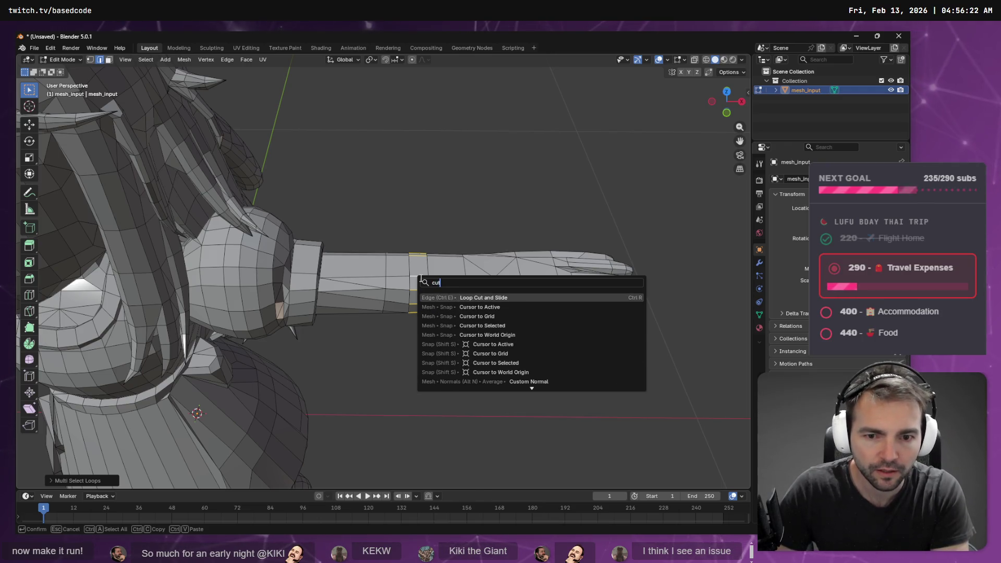
{"action": "key", "text": "Return"}
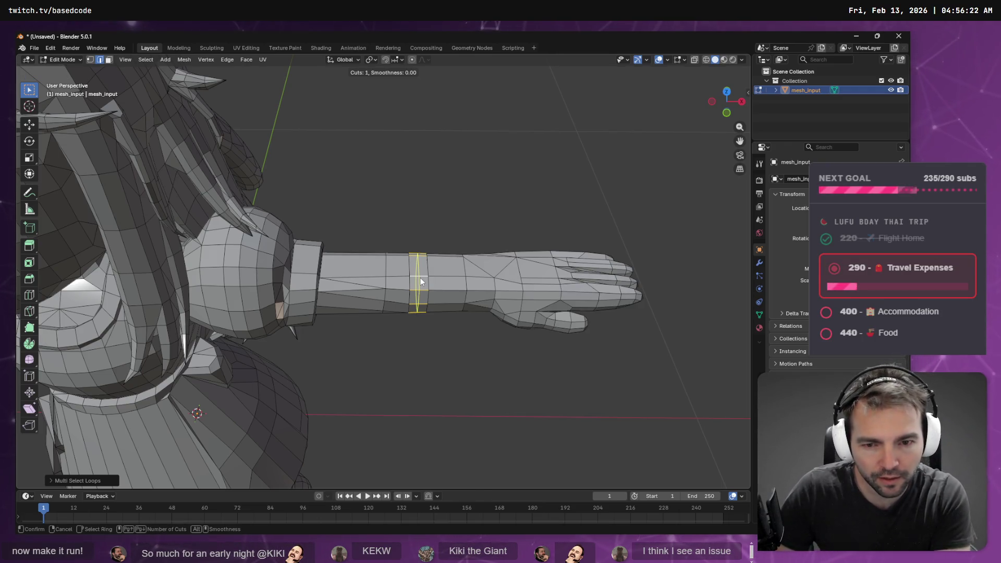
{"action": "left_click", "coordinate": [420, 282]}
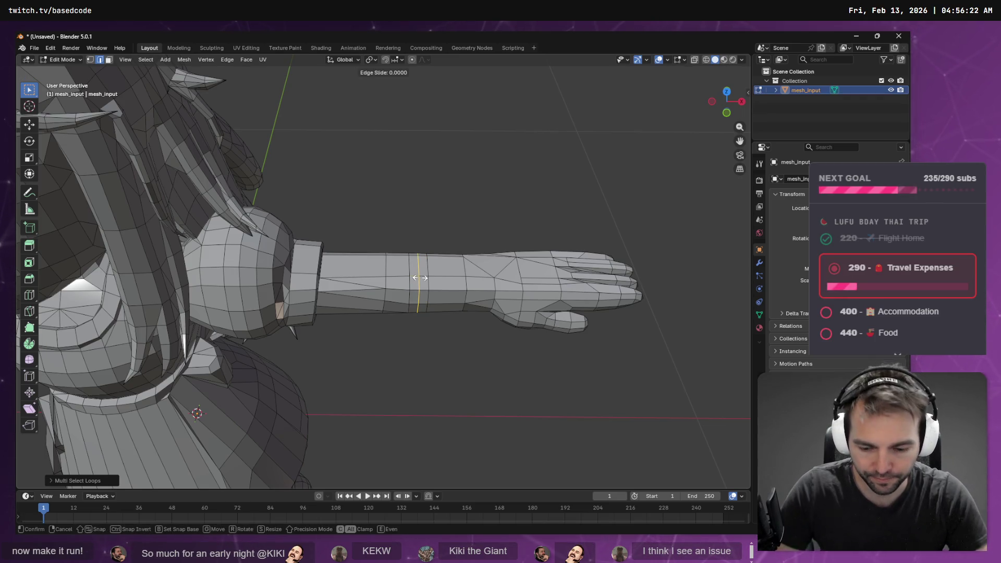
{"action": "left_click", "coordinate": [420, 277]}
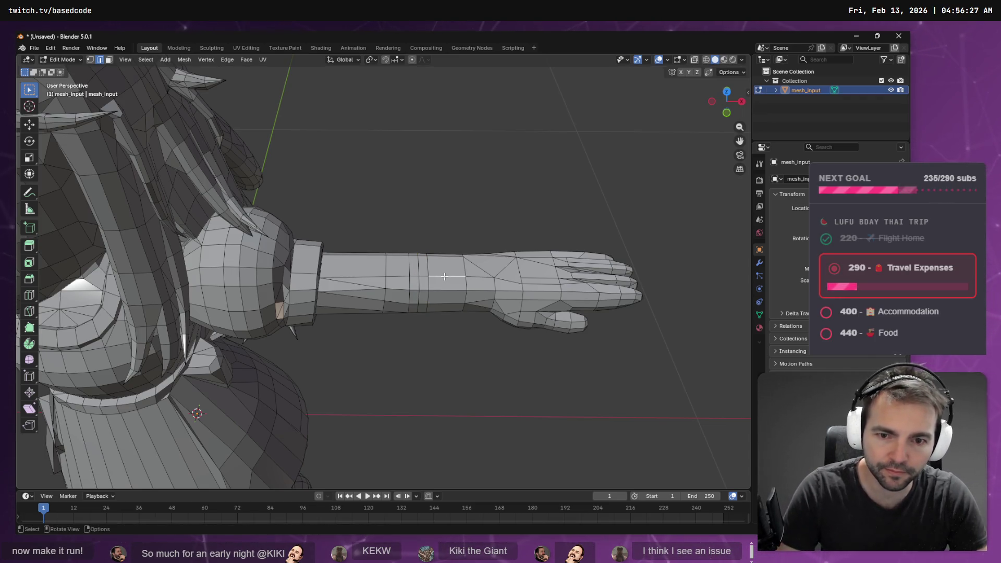
Reselect the forearm edge ring and add a second loop toward the wrist.
{"action": "key", "text": "F3"}
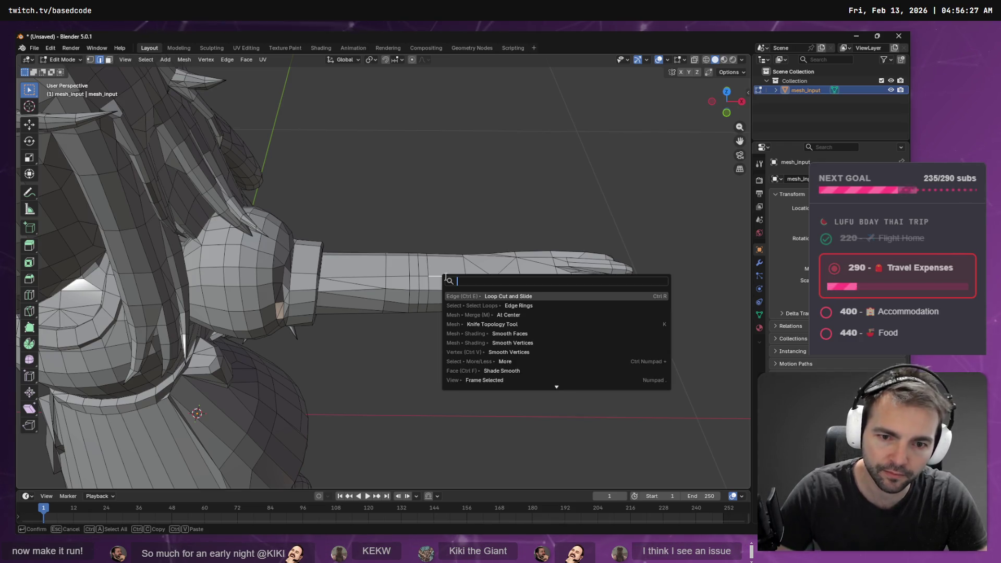
{"action": "key", "text": "Down"}
{"action": "key", "text": "Return"}
{"action": "key", "text": "F3"}
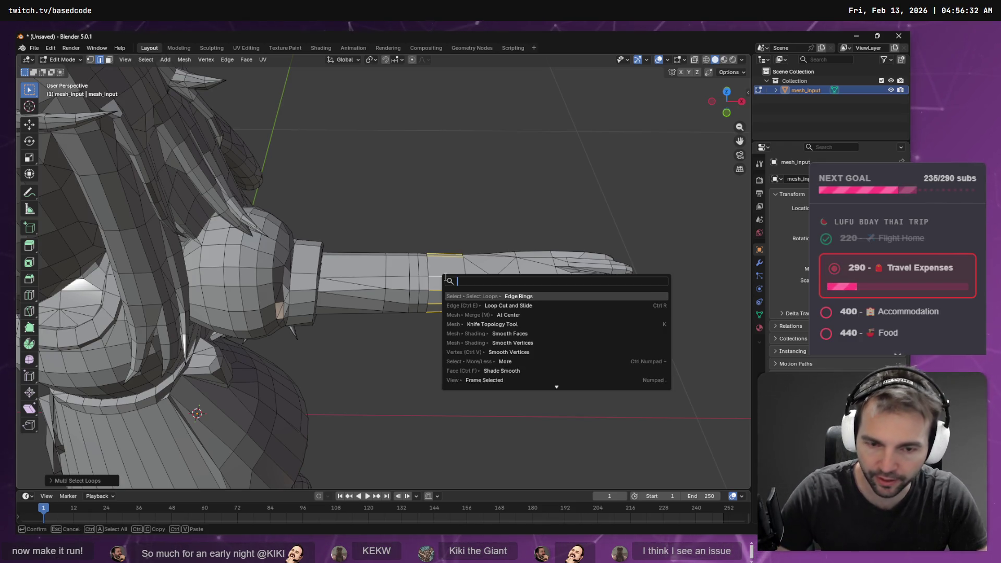
{"action": "key", "text": "Down"}
{"action": "key", "text": "Return"}
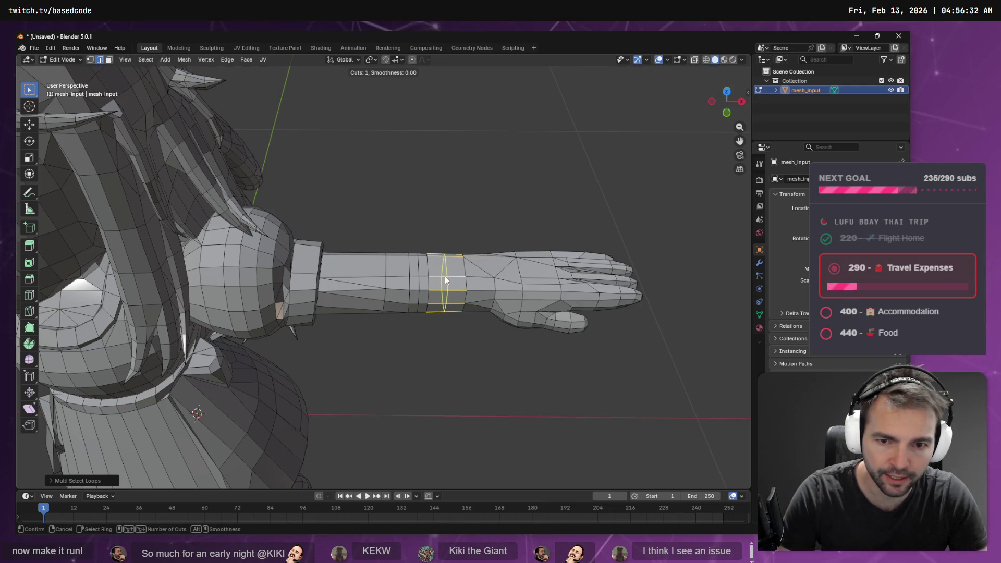
{"action": "left_click", "coordinate": [445, 277]}
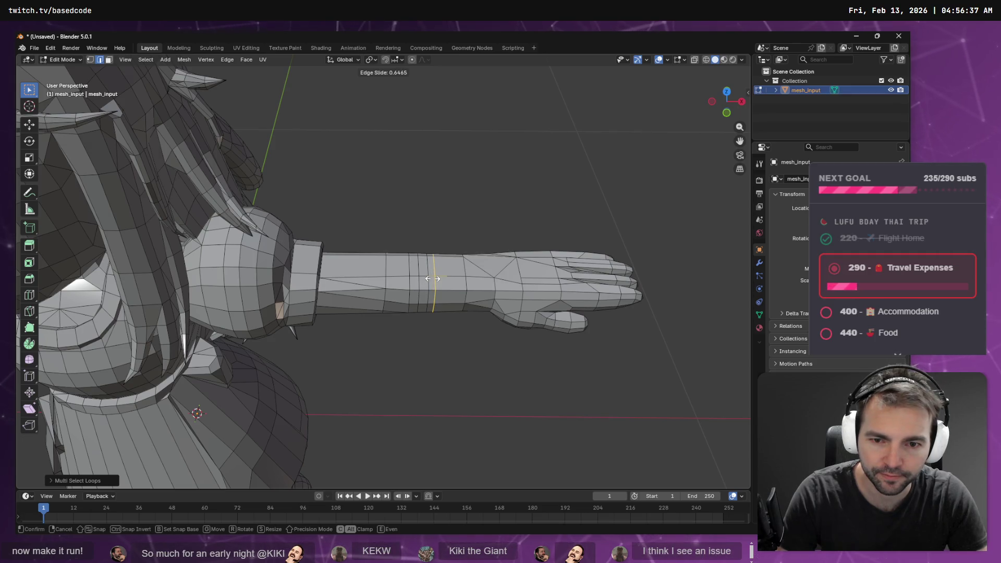
{"action": "left_click", "coordinate": [434, 302]}
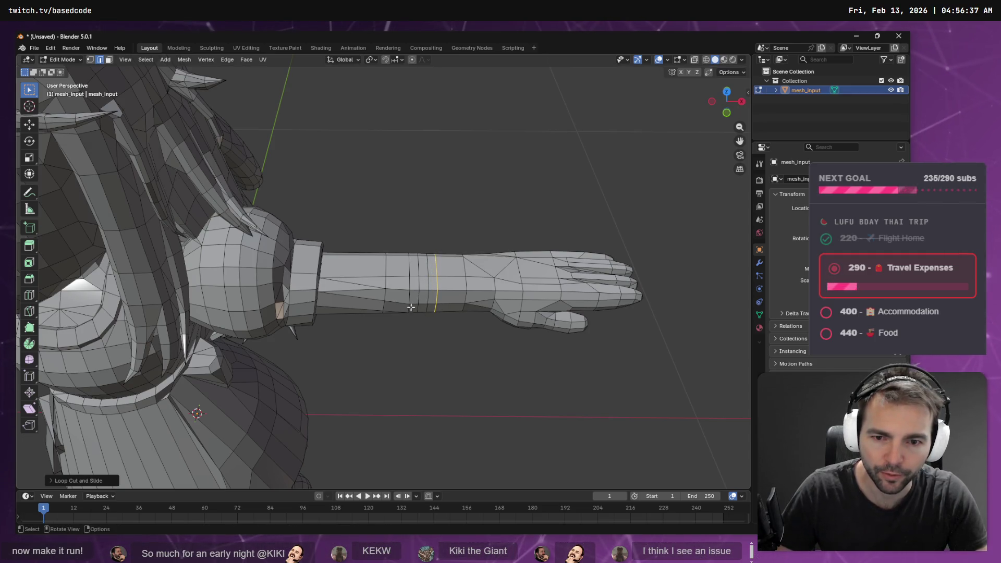
From a top-down view, loop-cut the arm and slide the new loop into place.
{"action": "scroll", "coordinate": [398, 305], "scroll_direction": "down", "scroll_amount": 8}
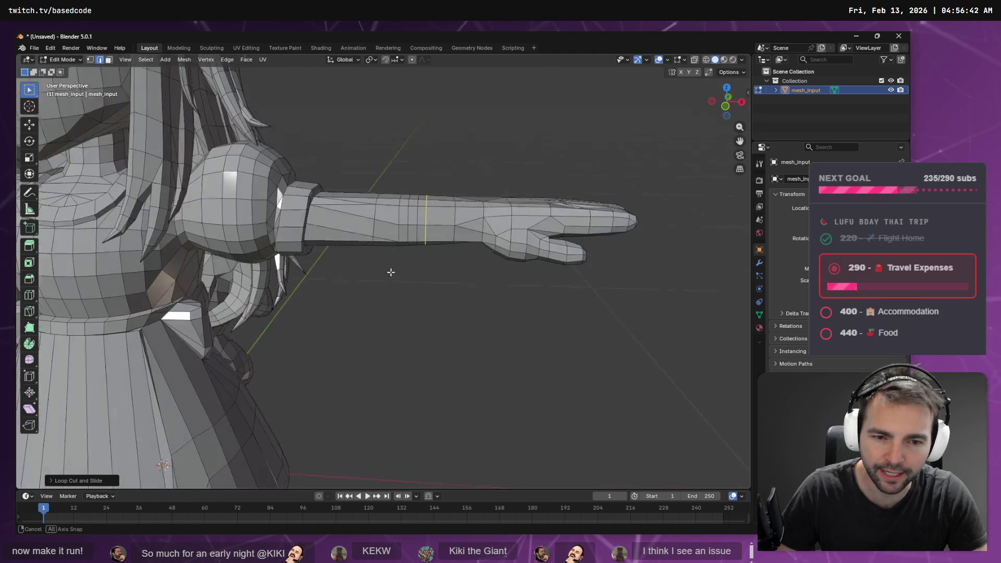
{"action": "left_click_drag", "start_coordinate": [369, 303], "coordinate": [367, 303]}
{"action": "scroll", "coordinate": [367, 303], "scroll_direction": "up", "scroll_amount": 8}
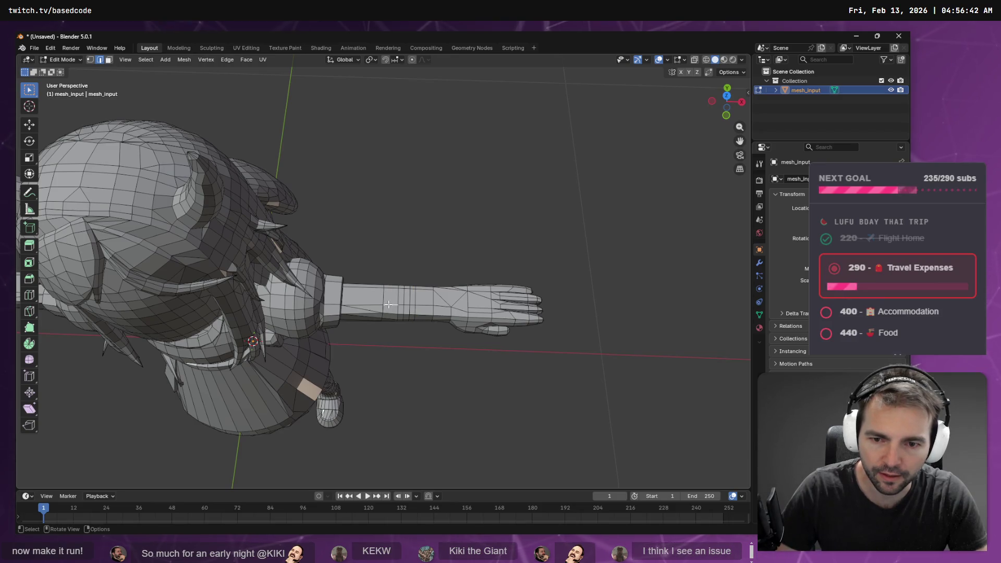
{"action": "key", "text": "F3"}
{"action": "key", "text": "Return"}
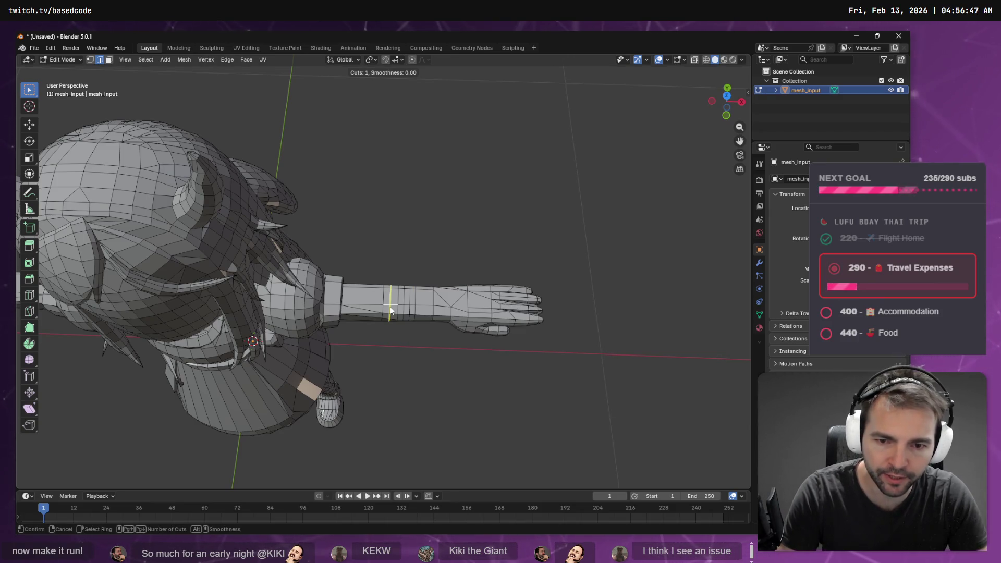
{"action": "left_click", "coordinate": [389, 310]}
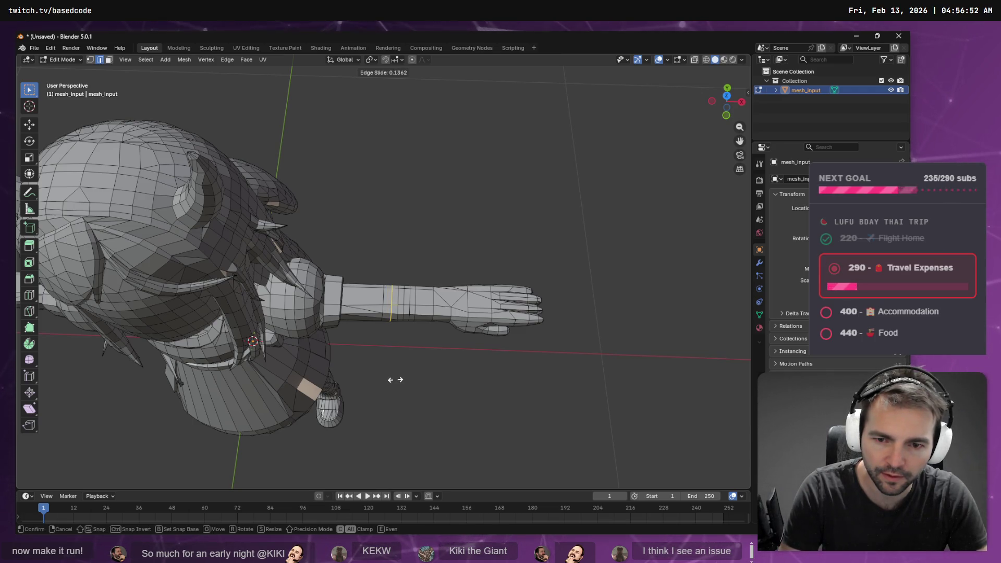
{"action": "left_click", "coordinate": [391, 380]}
Select the edge ring along the arm, then switch the viewport to Material Preview shading.
{"action": "mouse_move", "coordinate": [380, 374]}
{"action": "left_mouse_down"}
{"action": "mouse_move", "coordinate": [542, 282]}
{"action": "mouse_move", "coordinate": [302, 424]}
{"action": "mouse_move", "coordinate": [386, 321]}
{"action": "left_mouse_up"}
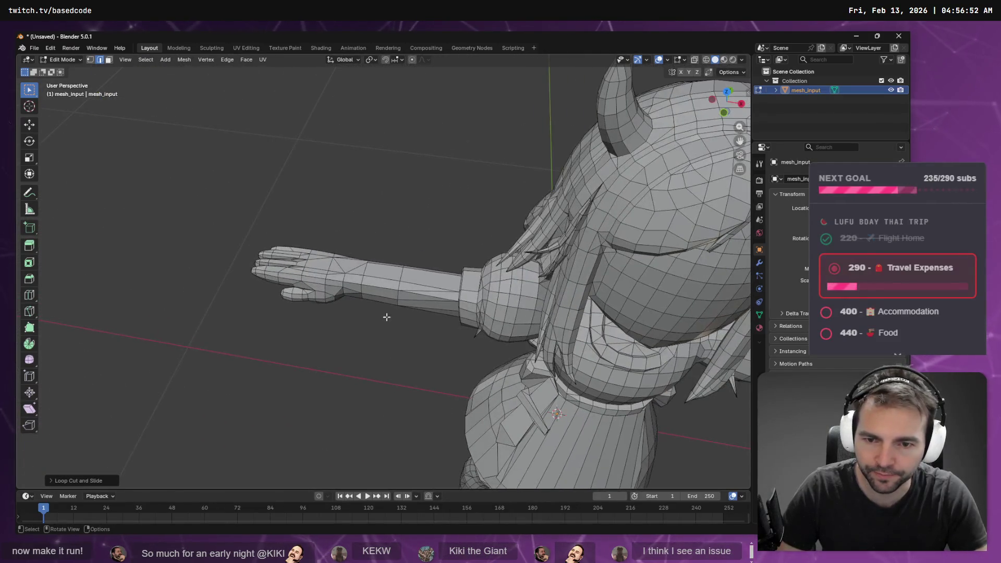
{"action": "left_click", "coordinate": [394, 289]}
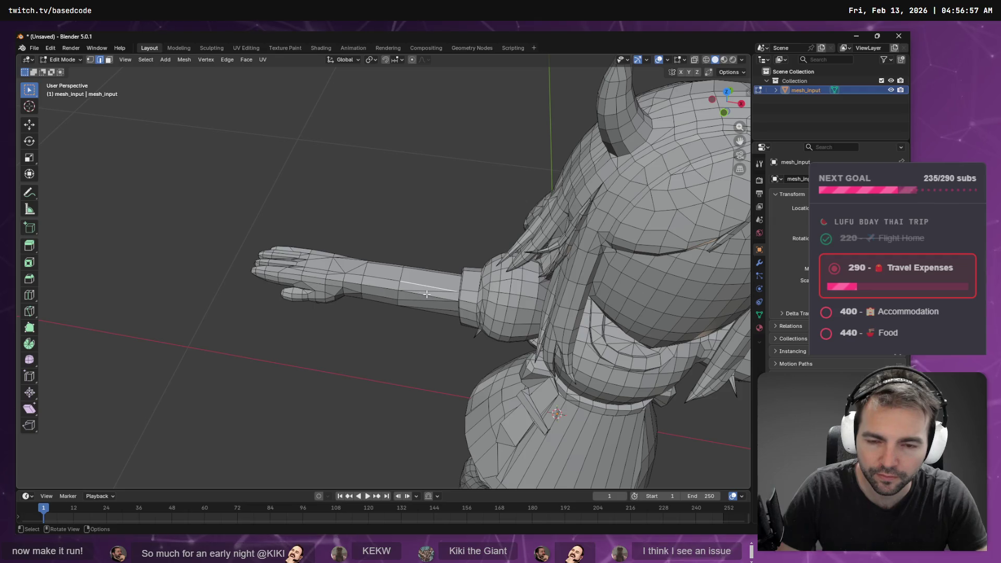
{"action": "key", "text": "F3"}
{"action": "key", "text": "Down"}
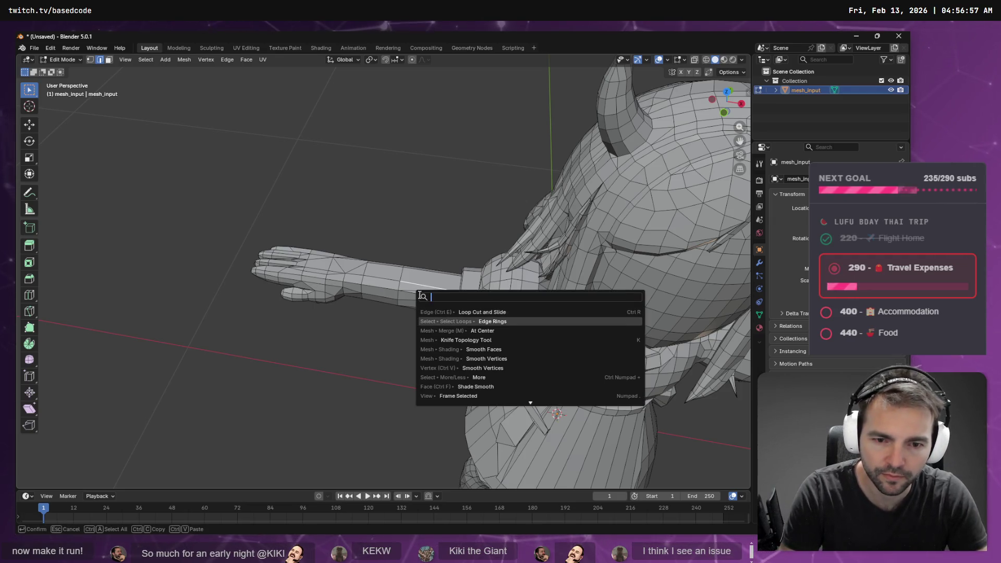
{"action": "key", "text": "Return"}
{"action": "key", "text": "F3"}
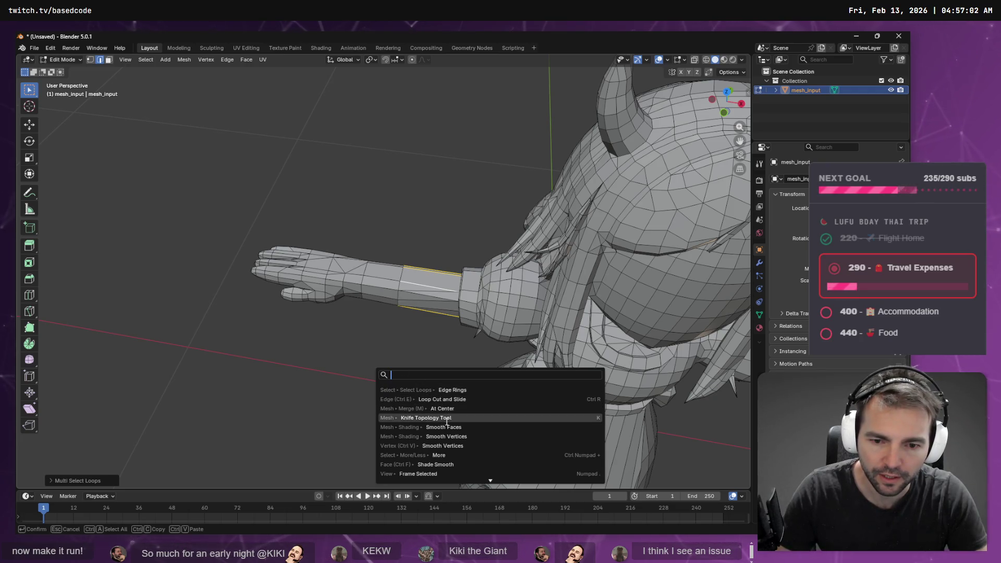
{"action": "key", "text": "Escape"}
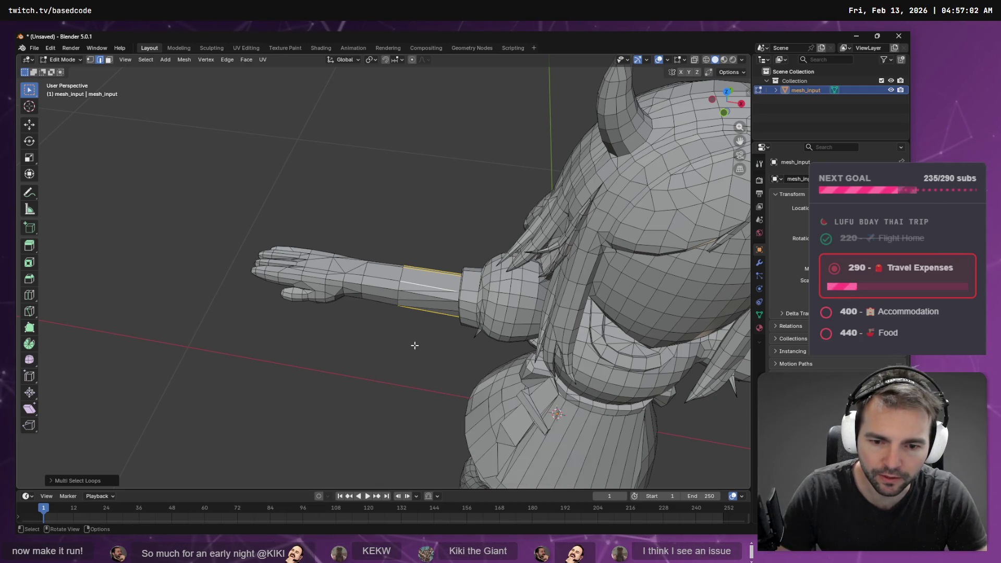
{"action": "left_click", "coordinate": [724, 59]}
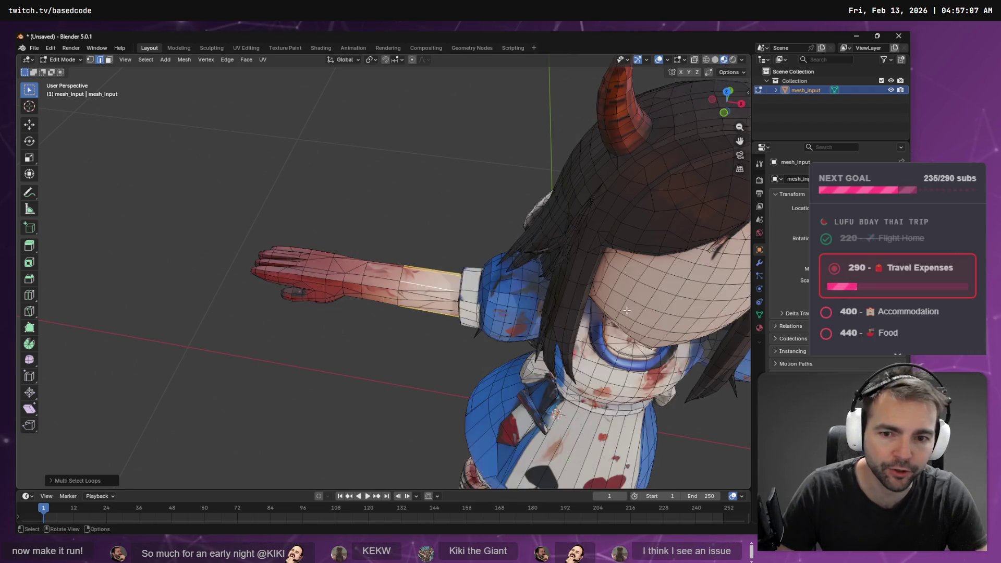
From a front view, add a Loop Cut and Slide edge loop across the forearm.
{"action": "left_click_drag", "start_coordinate": [645, 107], "coordinate": [544, 337]}
{"action": "mouse_move", "coordinate": [505, 382]}
{"action": "left_mouse_down"}
{"action": "mouse_move", "coordinate": [584, 270]}
{"action": "mouse_move", "coordinate": [498, 292]}
{"action": "mouse_move", "coordinate": [542, 330]}
{"action": "mouse_move", "coordinate": [443, 345]}
{"action": "left_mouse_up"}
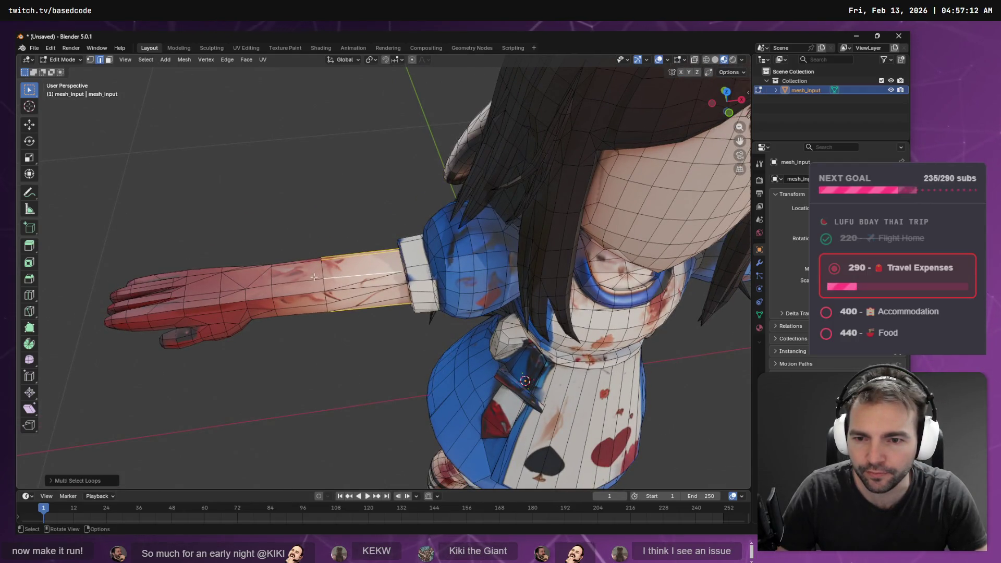
{"action": "left_click", "coordinate": [343, 277]}
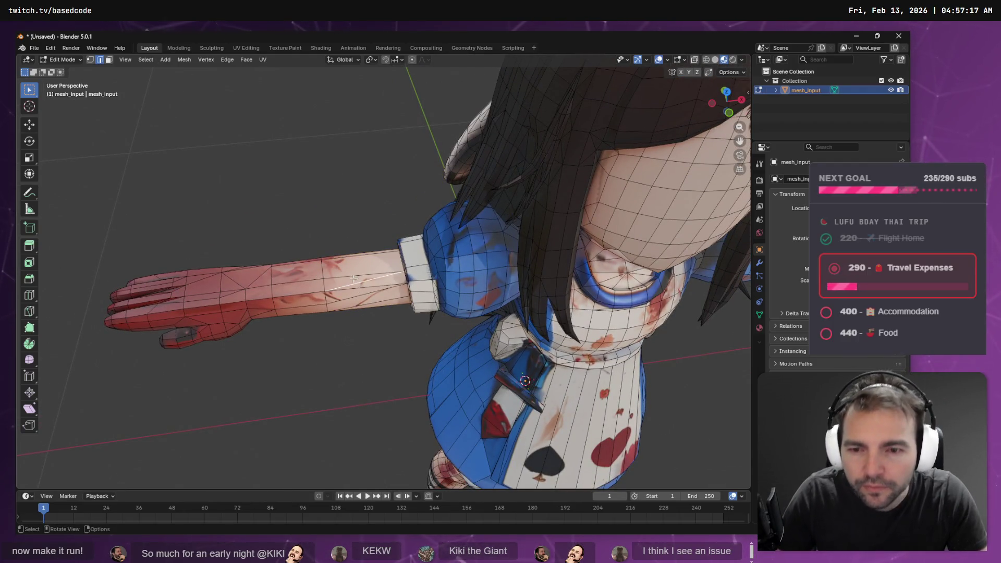
{"action": "key", "text": "F3"}
{"action": "key", "text": "Down"}
{"action": "key", "text": "Return"}
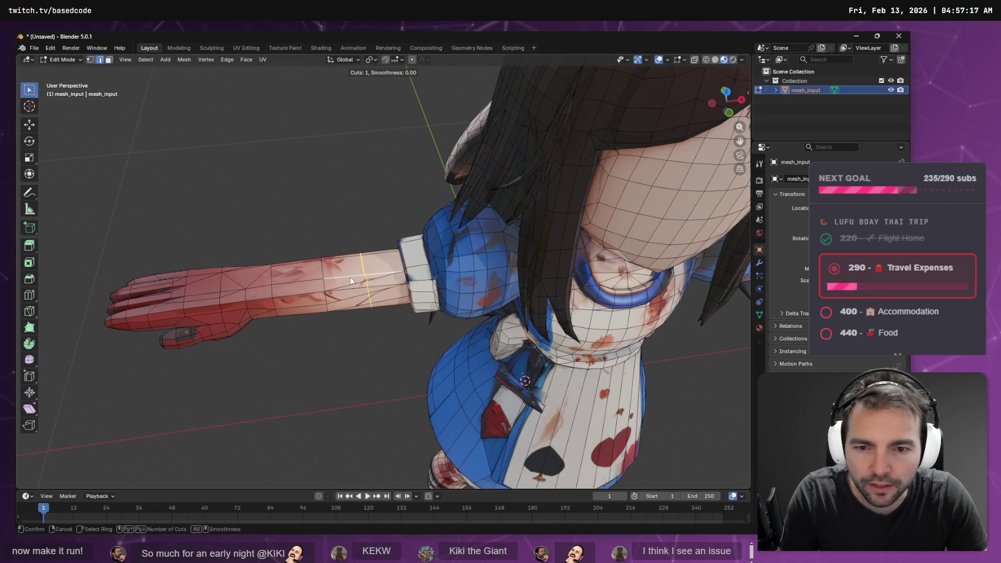
{"action": "left_click", "coordinate": [362, 278]}
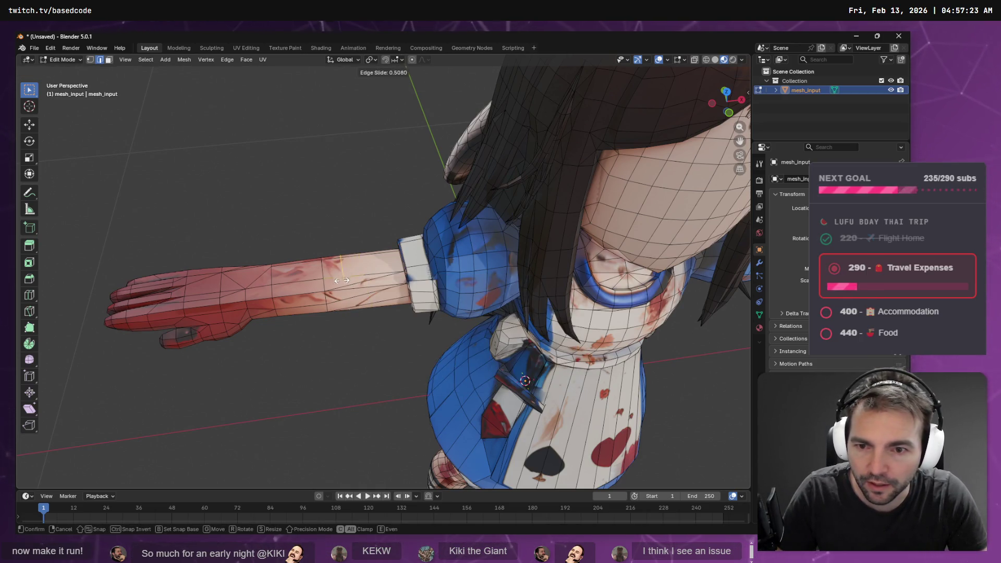
{"action": "left_click", "coordinate": [337, 292]}
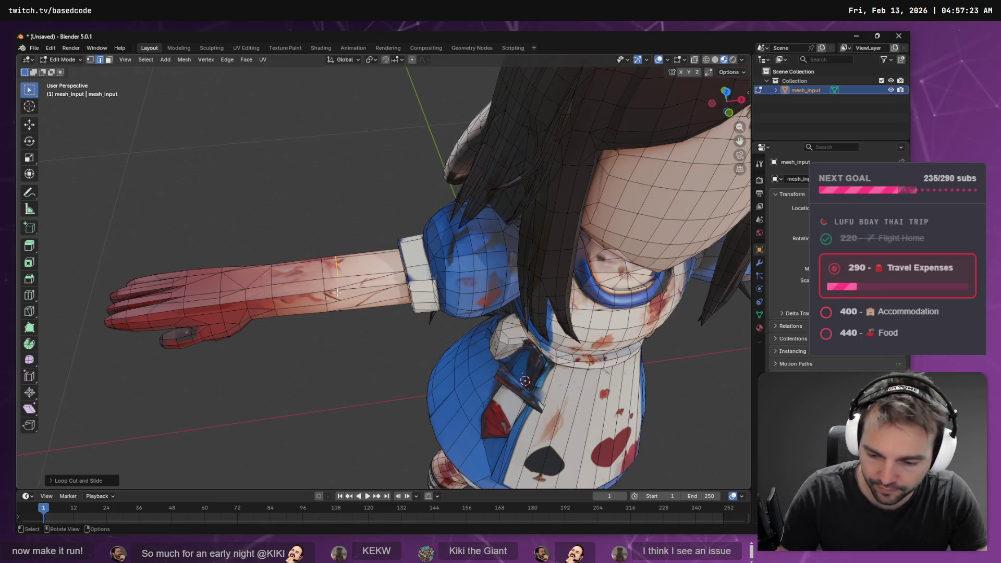
Cut across the forearm with the Knife Topology Tool.
{"action": "key", "text": "F3"}
{"action": "type", "text": "knife"}
{"action": "key", "text": "Return"}
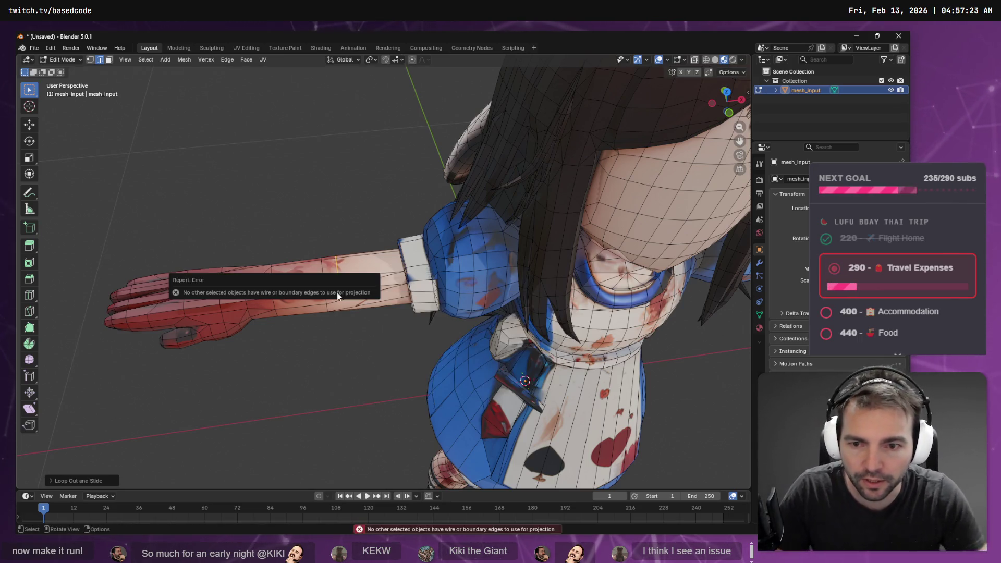
{"action": "key", "text": "F3"}
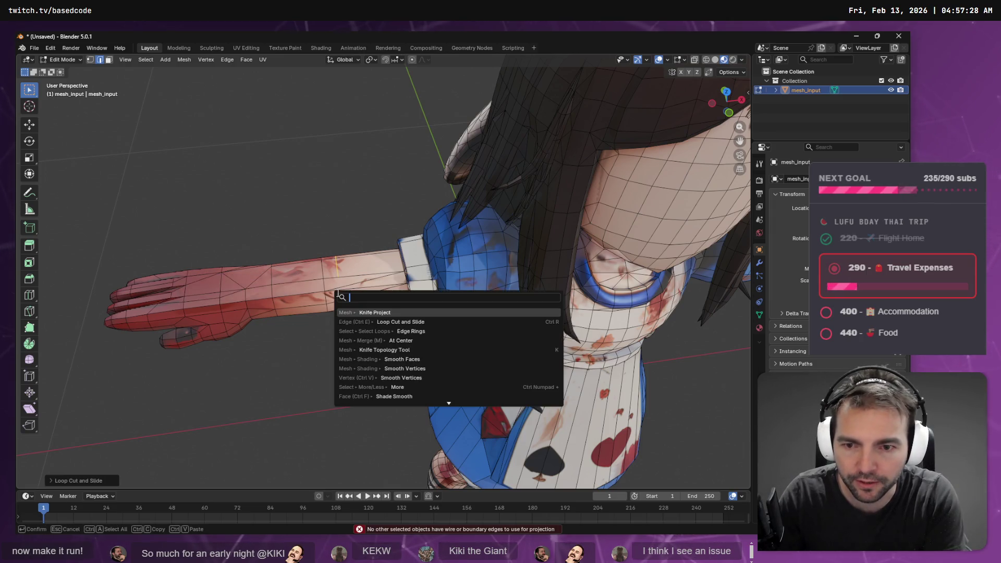
{"action": "type", "text": "knife"}
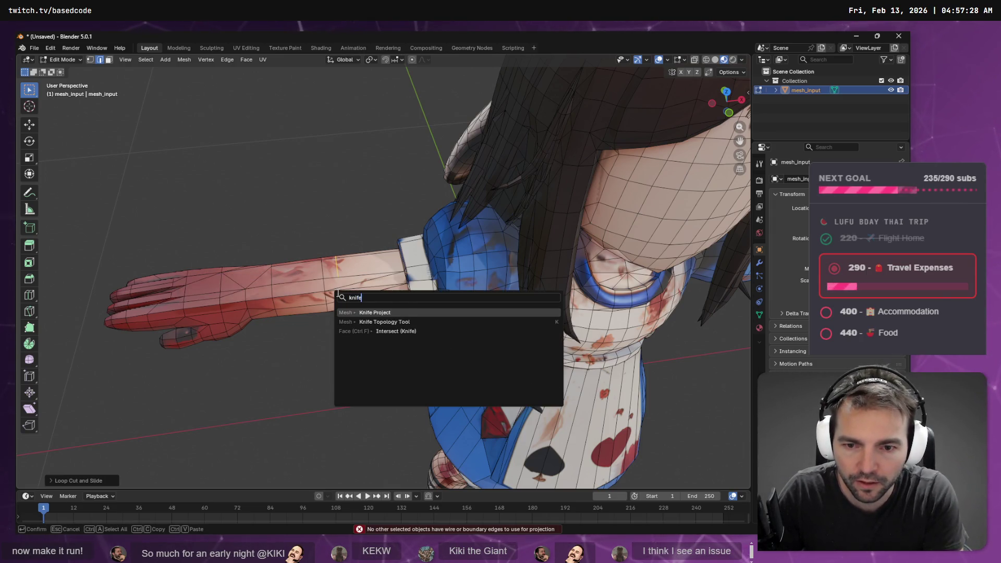
{"action": "key", "text": "Down"}
{"action": "key", "text": "Return"}
{"action": "scroll", "coordinate": [358, 286], "scroll_direction": "down", "scroll_amount": 3}
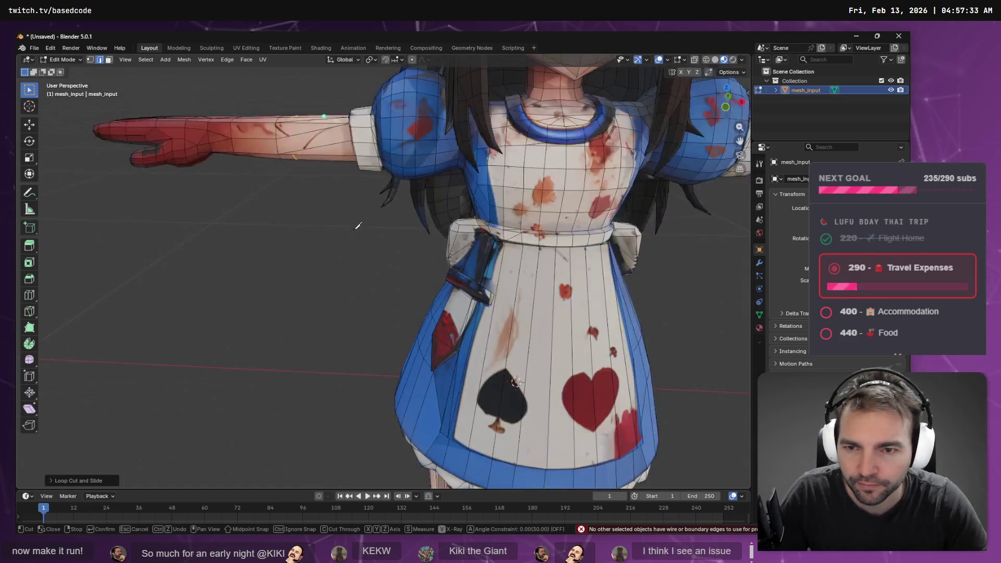
{"action": "scroll", "coordinate": [404, 287], "scroll_direction": "up", "scroll_amount": 3}
{"action": "mouse_move", "coordinate": [415, 304]}
{"action": "left_mouse_down"}
{"action": "mouse_move", "coordinate": [424, 357]}
{"action": "mouse_move", "coordinate": [424, 286]}
{"action": "left_mouse_up"}
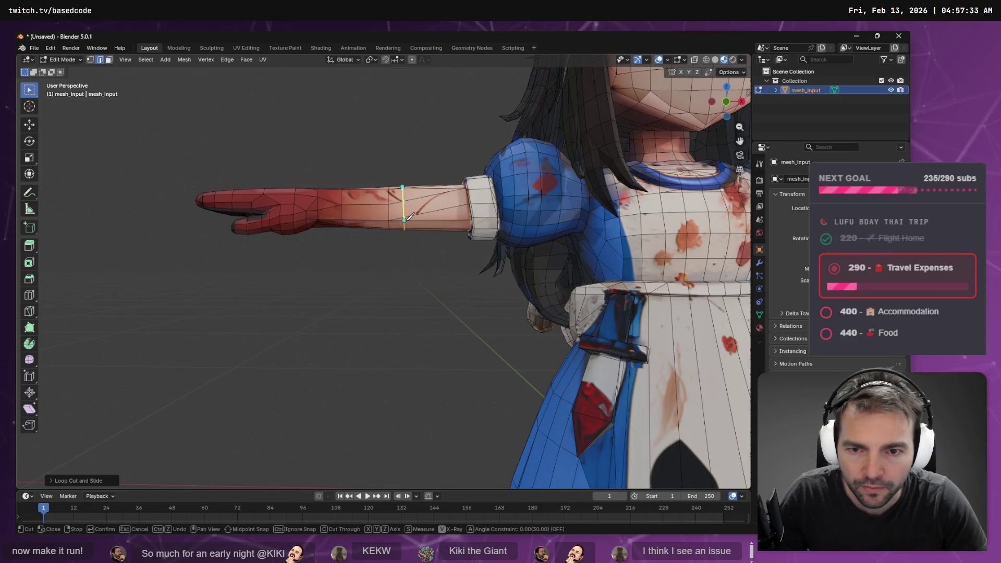
{"action": "key", "text": "Return"}
{"action": "mouse_move", "coordinate": [409, 264]}
{"action": "left_mouse_down"}
{"action": "mouse_move", "coordinate": [413, 302]}
{"action": "mouse_move", "coordinate": [409, 277]}
{"action": "mouse_move", "coordinate": [427, 293]}
{"action": "left_mouse_up"}
{"action": "scroll", "coordinate": [427, 293], "scroll_direction": "up", "scroll_amount": 5}
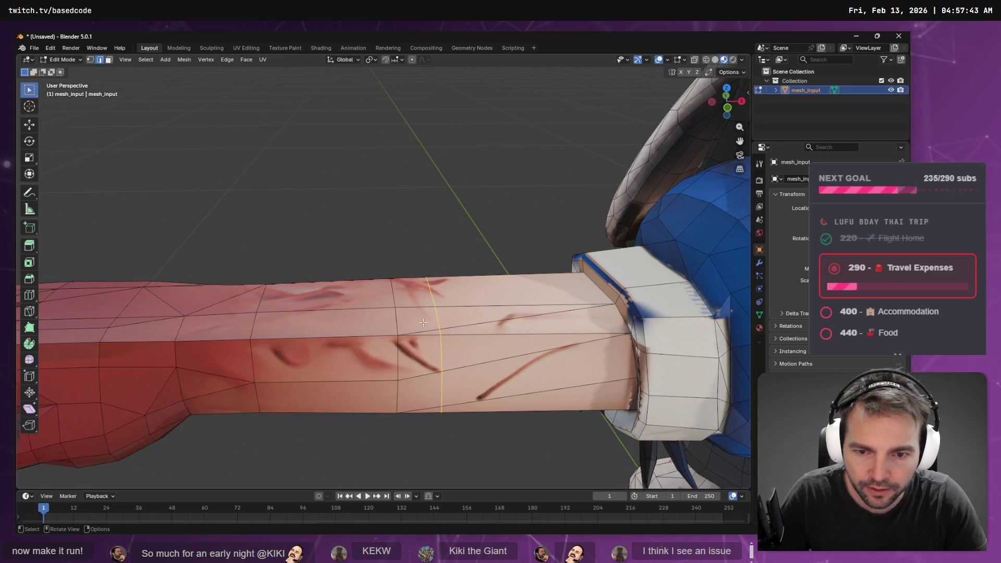
Merge a stray vertex on the forearm using the Merge command.
{"action": "key", "text": "a"}
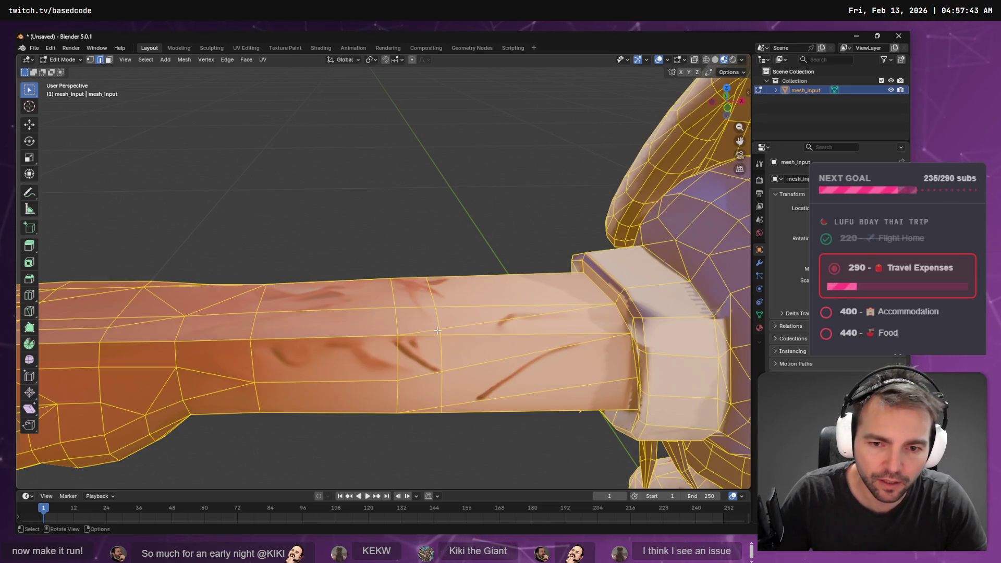
{"action": "key", "text": "Tab"}
{"action": "key", "text": "Tab"}
{"action": "key", "text": "F3"}
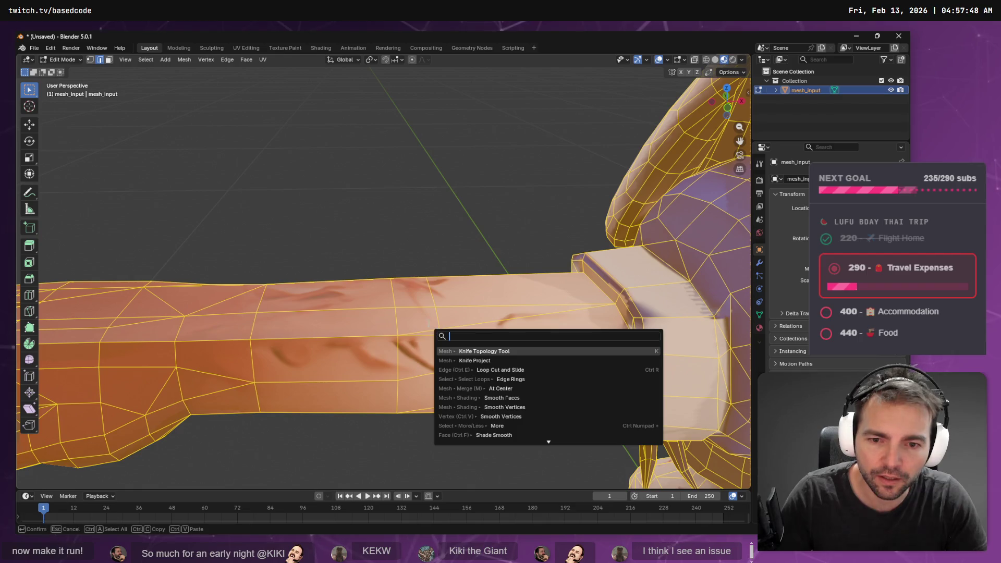
{"action": "key", "text": "Escape"}
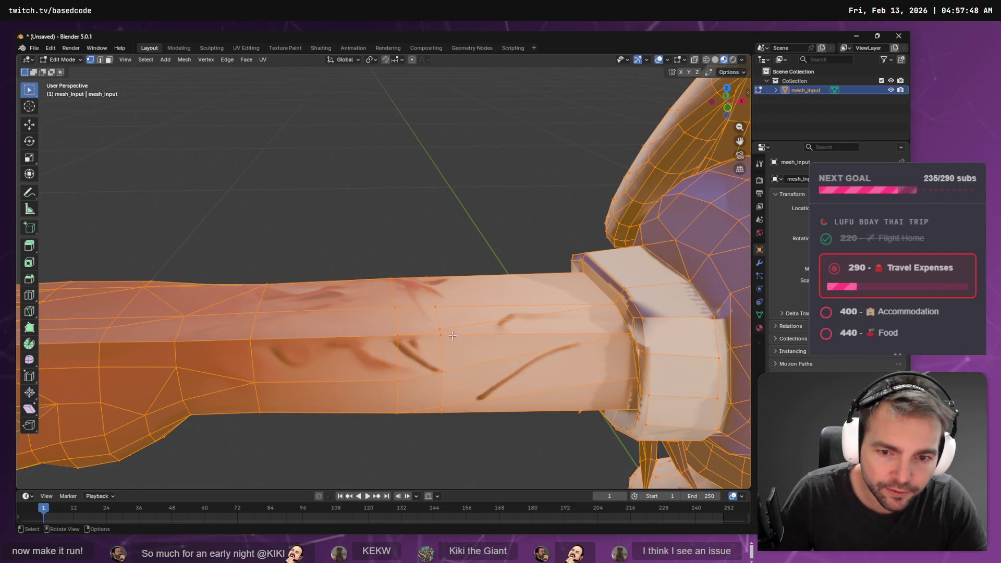
{"action": "left_click", "coordinate": [437, 341]}
{"action": "key", "text": "F3"}
{"action": "type", "text": "merge"}
{"action": "key", "text": "Down"}
{"action": "key", "text": "Down"}
{"action": "key", "text": "Return"}
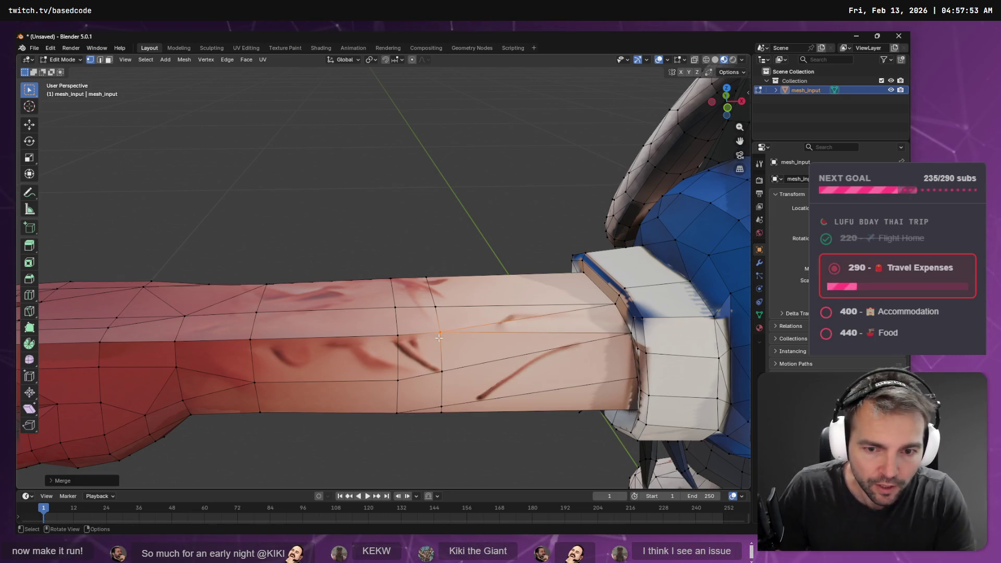
In edge select mode, select the forearm edge ring and loop-cut it again.
{"action": "key", "text": "a"}
{"action": "left_click", "coordinate": [414, 302]}
{"action": "left_click", "coordinate": [99, 59]}
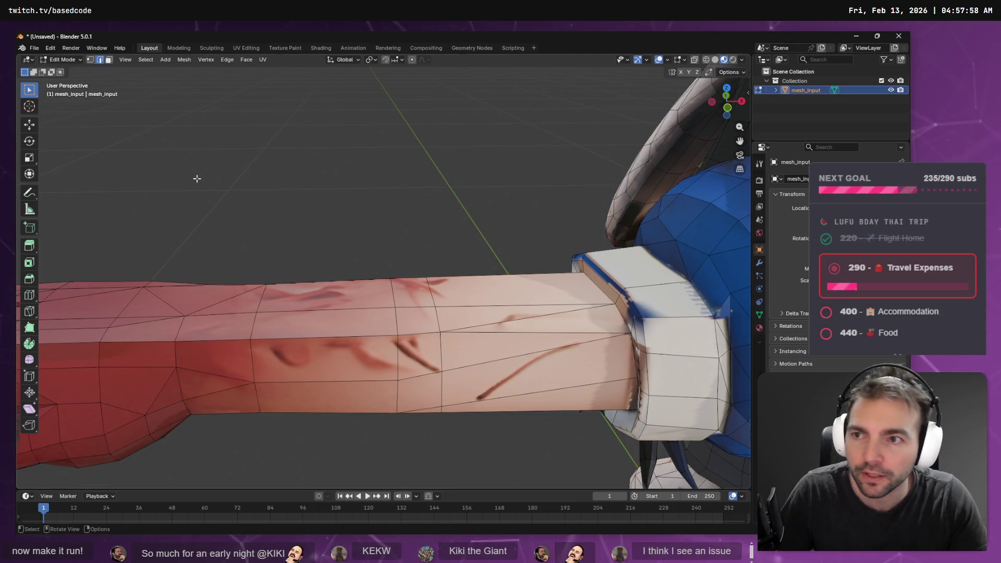
{"action": "key", "text": "F3"}
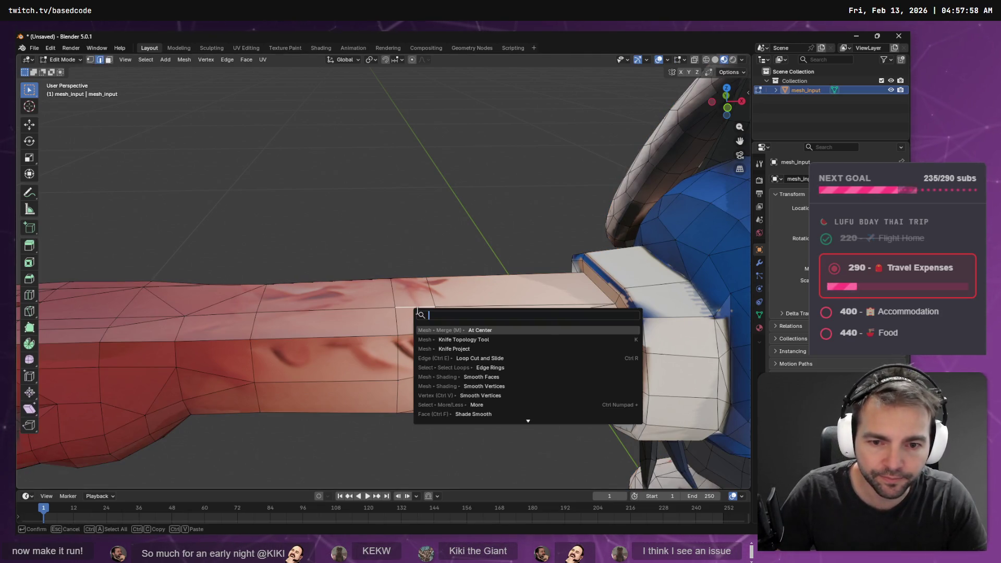
{"action": "key", "text": "Down"}
{"action": "key", "text": "Down"}
{"action": "key", "text": "Down"}
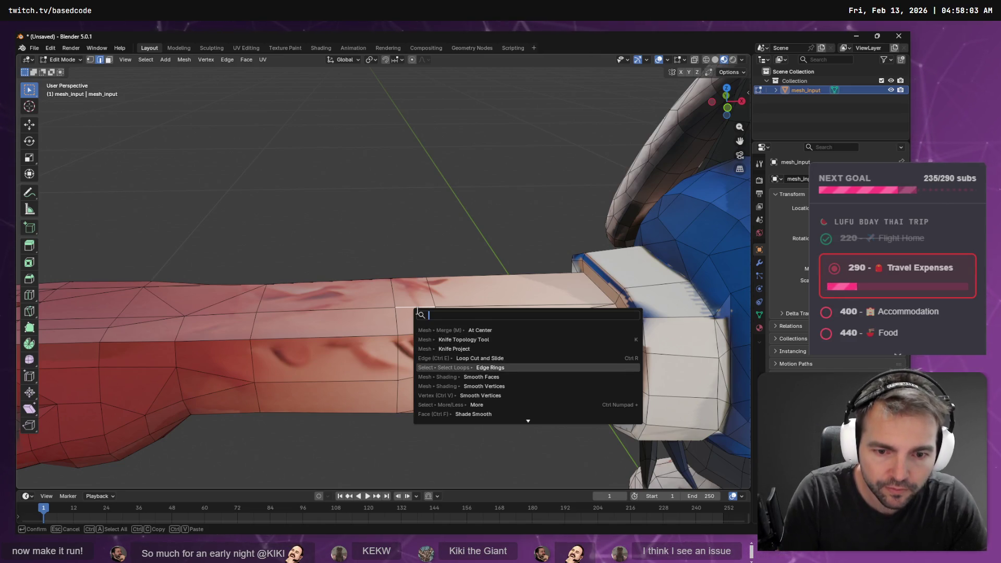
{"action": "key", "text": "Return"}
{"action": "key", "text": "F3"}
{"action": "key", "text": "Down"}
{"action": "key", "text": "Down"}
{"action": "key", "text": "Down"}
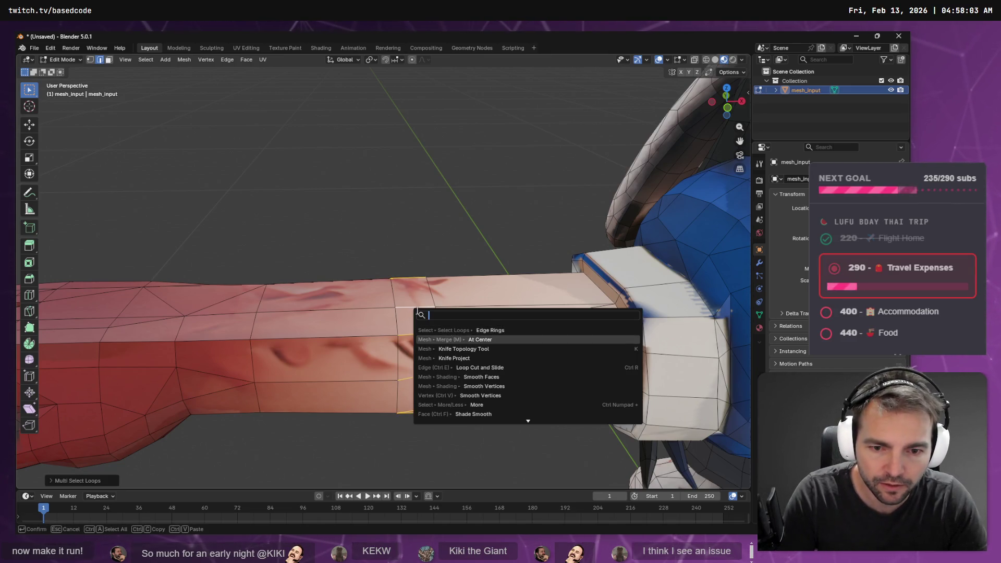
{"action": "key", "text": "Return"}
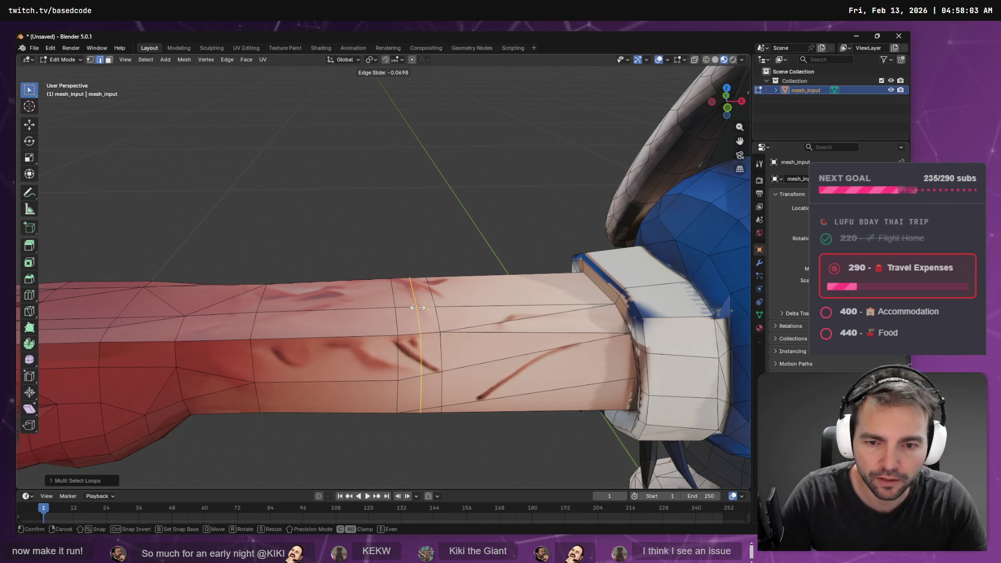
{"action": "left_click", "coordinate": [417, 307]}
{"action": "scroll", "coordinate": [429, 342], "scroll_direction": "down", "scroll_amount": 5}
{"action": "left_click_drag", "start_coordinate": [429, 343], "coordinate": [560, 323]}
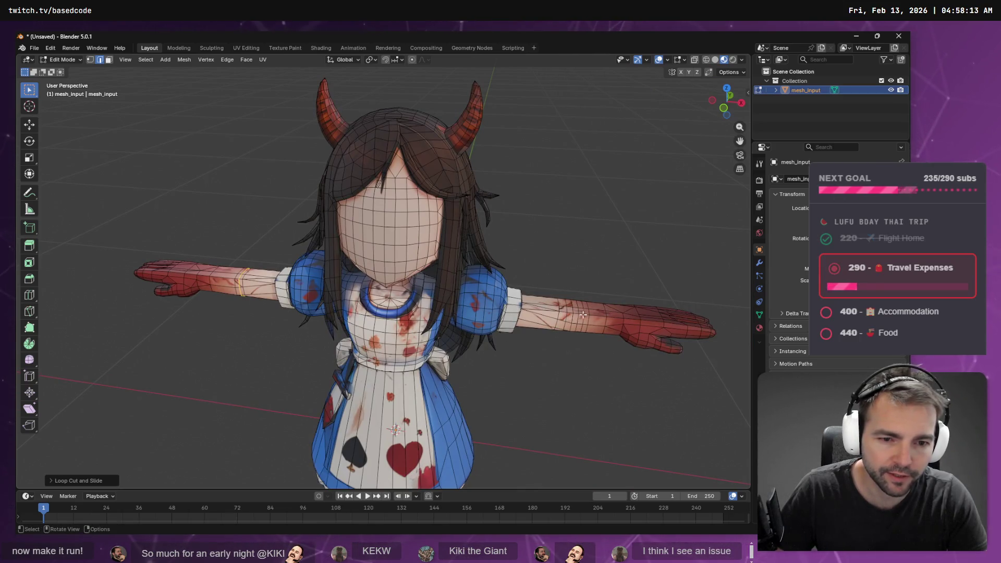
From a three-quarter view, add a Loop Cut and Slide edge loop on the arm.
{"action": "left_click_drag", "start_coordinate": [268, 297], "coordinate": [296, 303]}
{"action": "scroll", "coordinate": [292, 315], "scroll_direction": "up", "scroll_amount": 6}
{"action": "key", "text": "F3"}
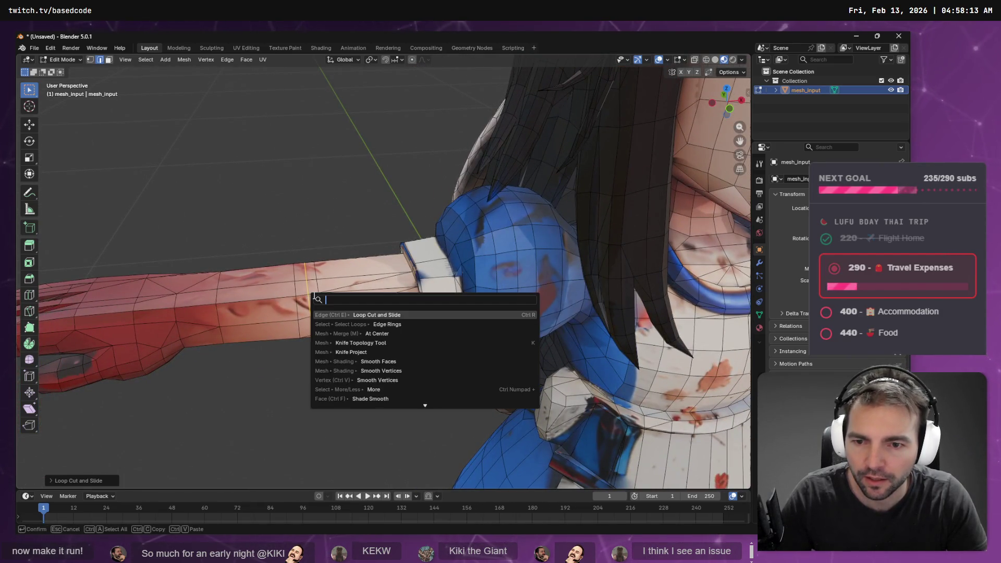
{"action": "left_click", "coordinate": [400, 316]}
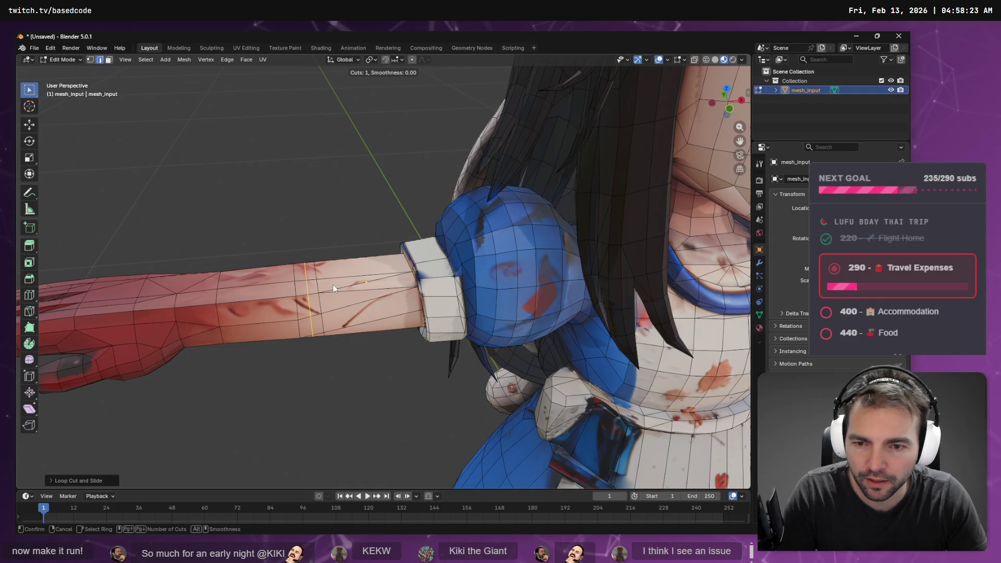
{"action": "left_click", "coordinate": [349, 266]}
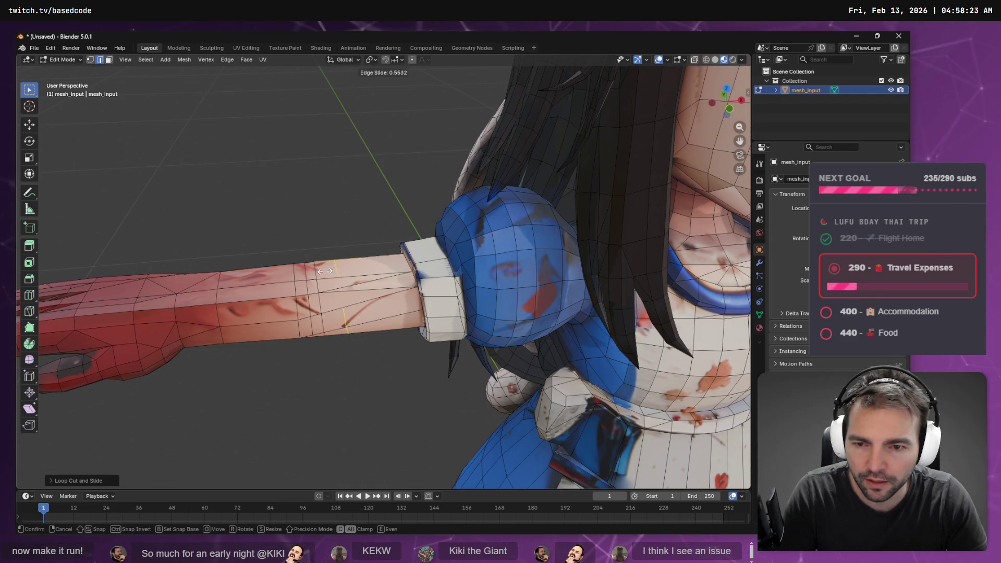
{"action": "left_click", "coordinate": [319, 274]}
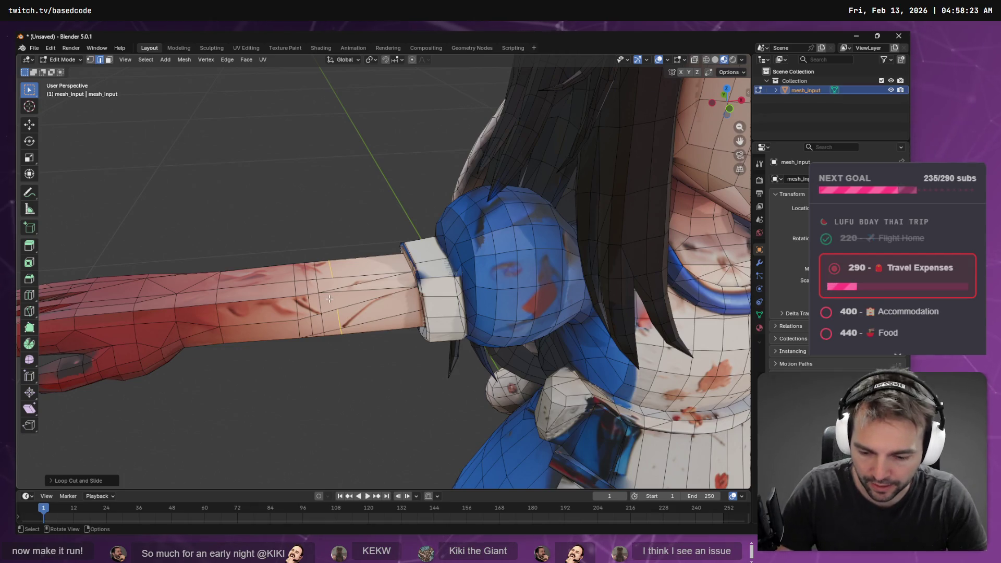
Cancel a knife cut and slide another new loop into place on the forearm.
{"action": "key", "text": "k"}
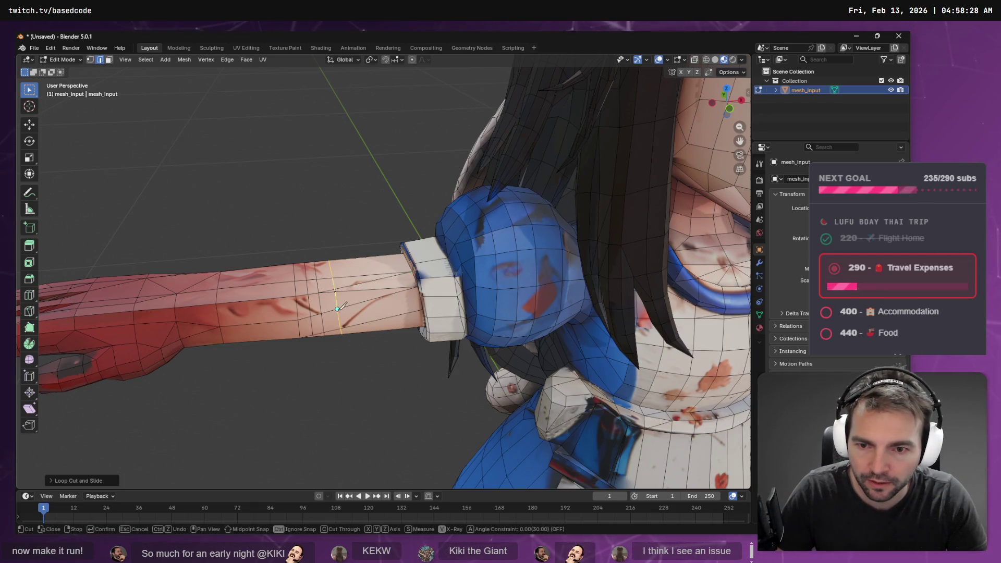
{"action": "key", "text": "Escape"}
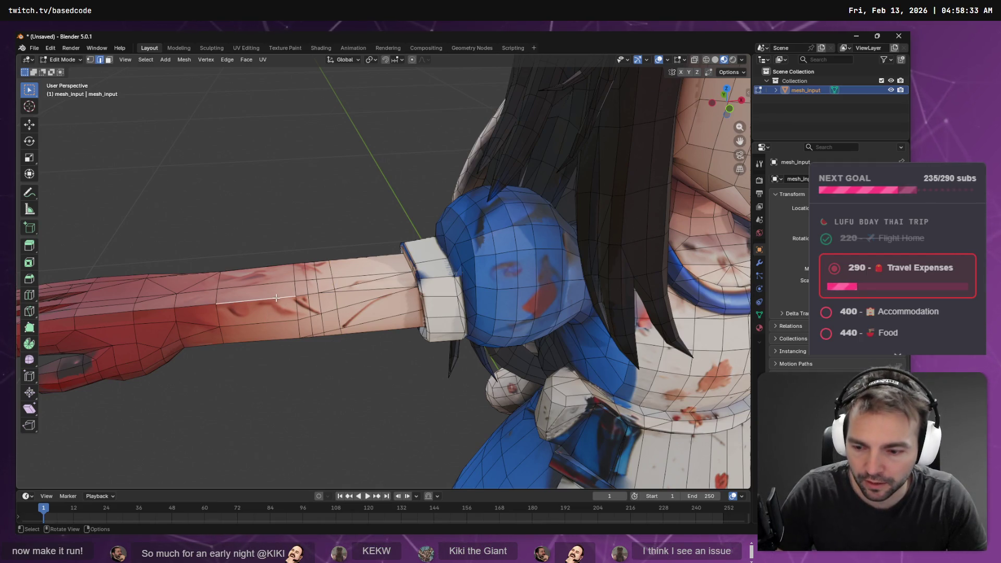
{"action": "key", "text": "F3"}
{"action": "key", "text": "Return"}
{"action": "left_click", "coordinate": [276, 301]}
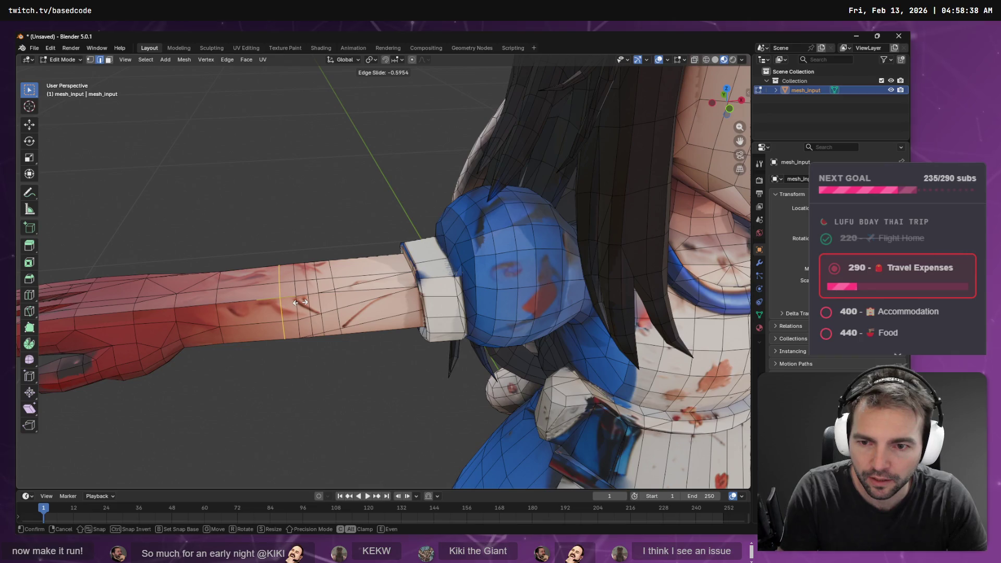
{"action": "left_click", "coordinate": [295, 302]}
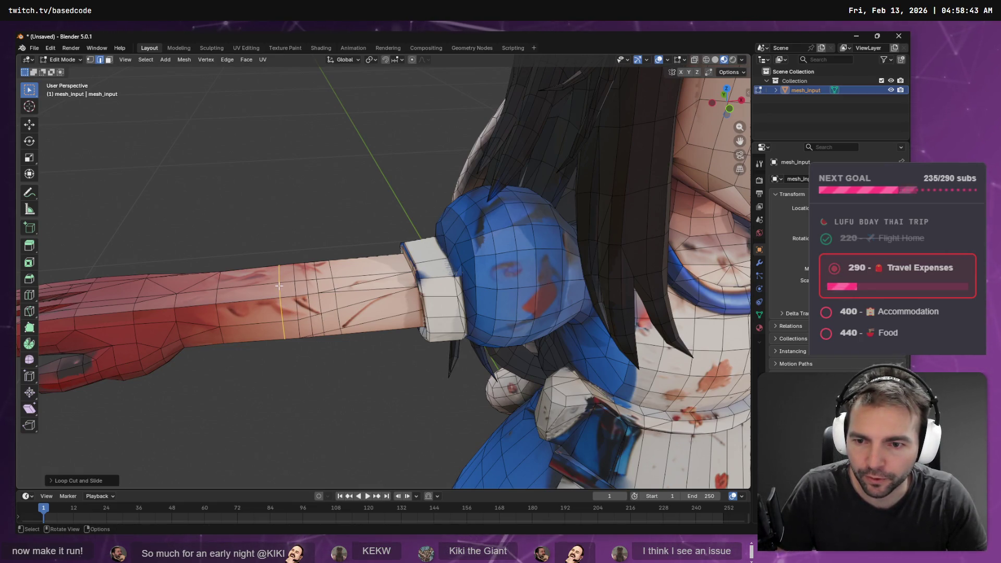
Orbit and pan around the arm to inspect the new loop, ending on the head.
{"action": "left_click_drag", "start_coordinate": [326, 329], "coordinate": [335, 365]}
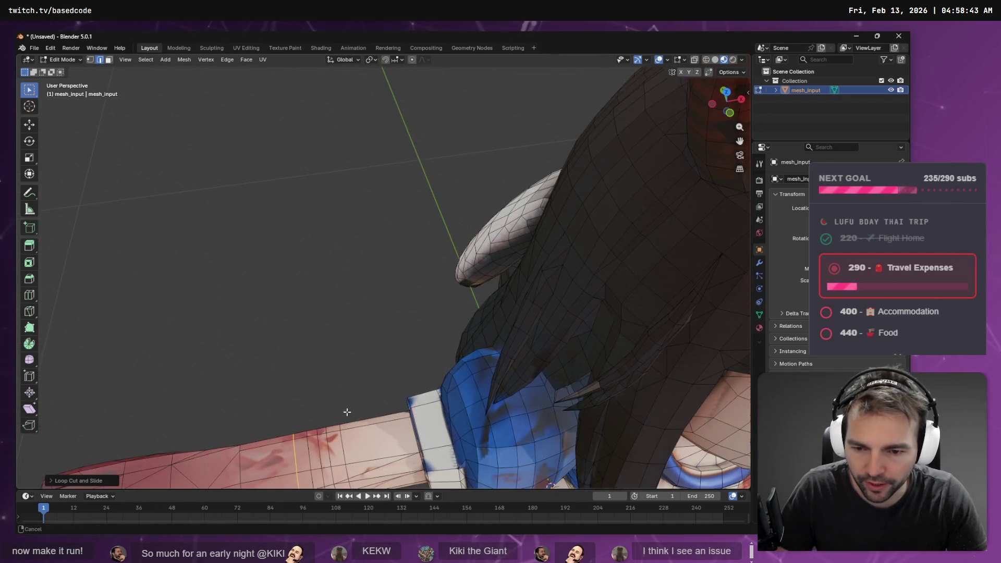
{"action": "left_click_drag", "start_coordinate": [347, 412], "coordinate": [351, 314]}
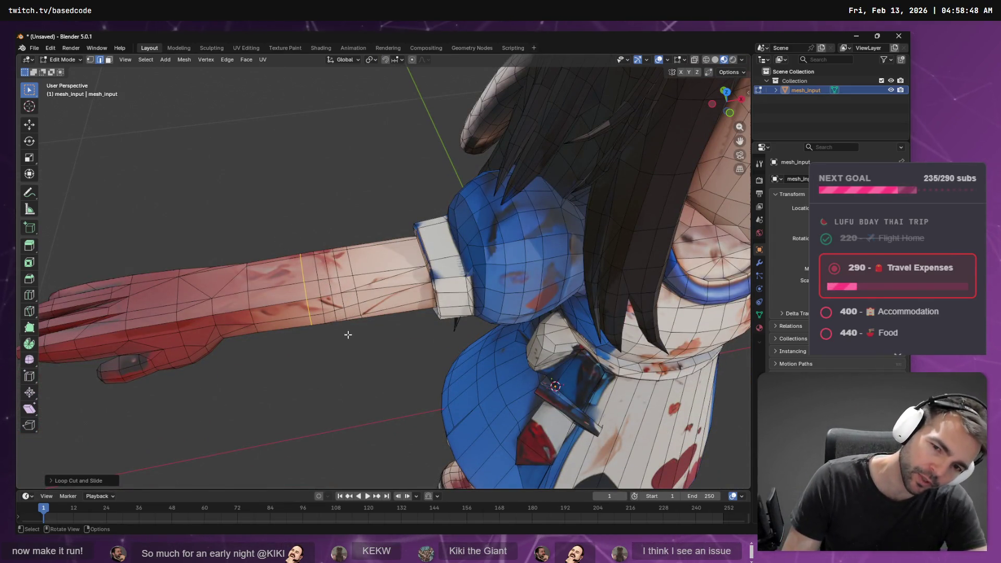
{"action": "scroll", "coordinate": [379, 319], "scroll_direction": "down", "scroll_amount": 10}
{"action": "scroll", "coordinate": [468, 285], "scroll_direction": "up", "scroll_amount": 8}
{"action": "mouse_move", "coordinate": [685, 284]}
{"action": "left_mouse_down"}
{"action": "mouse_move", "coordinate": [641, 270]}
{"action": "mouse_move", "coordinate": [617, 321]}
{"action": "mouse_move", "coordinate": [618, 268]}
{"action": "mouse_move", "coordinate": [509, 280]}
{"action": "mouse_move", "coordinate": [420, 236]}
{"action": "mouse_move", "coordinate": [537, 328]}
{"action": "mouse_move", "coordinate": [544, 303]}
{"action": "left_mouse_up"}
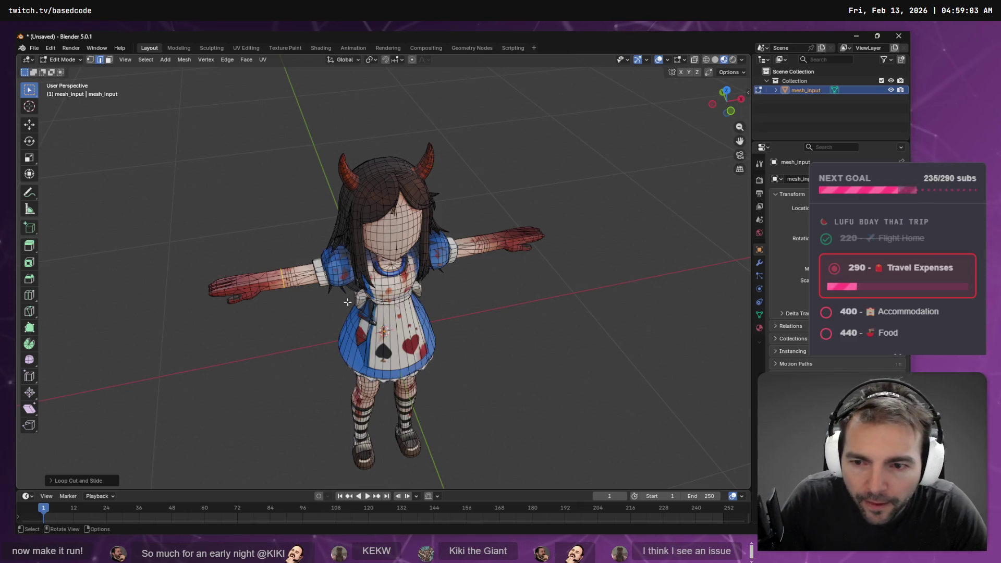
Select a forearm edge and its edge ring with the Edge Rings command.
{"action": "scroll", "coordinate": [290, 285], "scroll_direction": "up", "scroll_amount": 5}
{"action": "scroll", "coordinate": [290, 285], "scroll_direction": "down", "scroll_amount": 2}
{"action": "mouse_move", "coordinate": [289, 285]}
{"action": "left_mouse_down", "text": "shift"}
{"action": "mouse_move", "coordinate": [354, 284]}
{"action": "mouse_move", "coordinate": [350, 293]}
{"action": "left_mouse_up", "text": "shift"}
{"action": "left_click", "coordinate": [351, 258]}
{"action": "key", "text": "F3"}
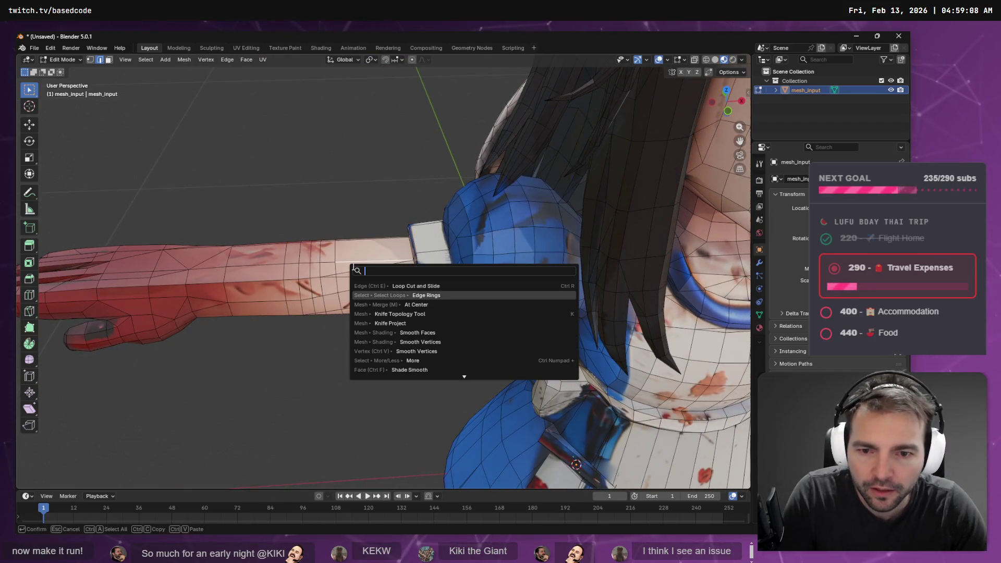
{"action": "key", "text": "Escape"}
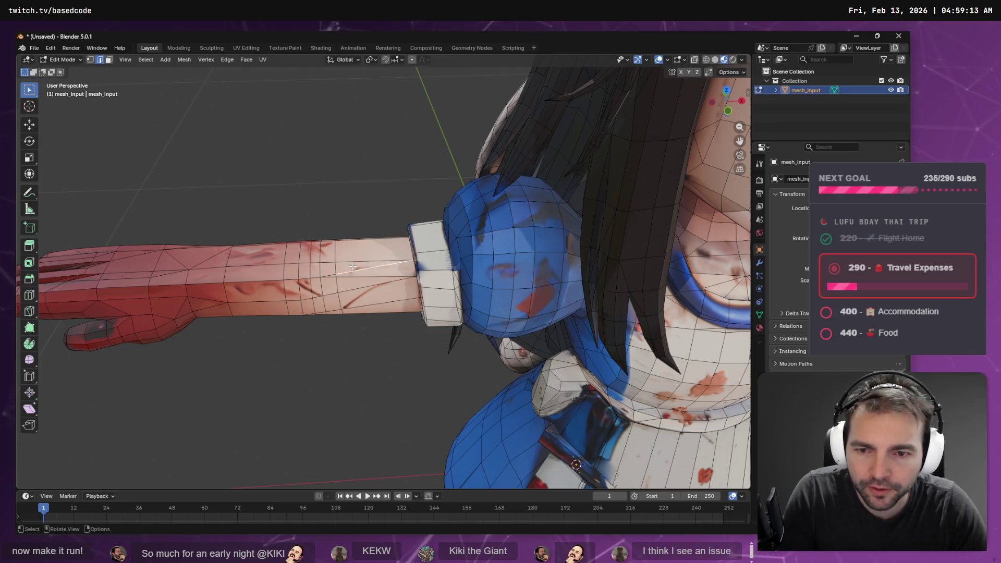
{"action": "key", "text": "F3"}
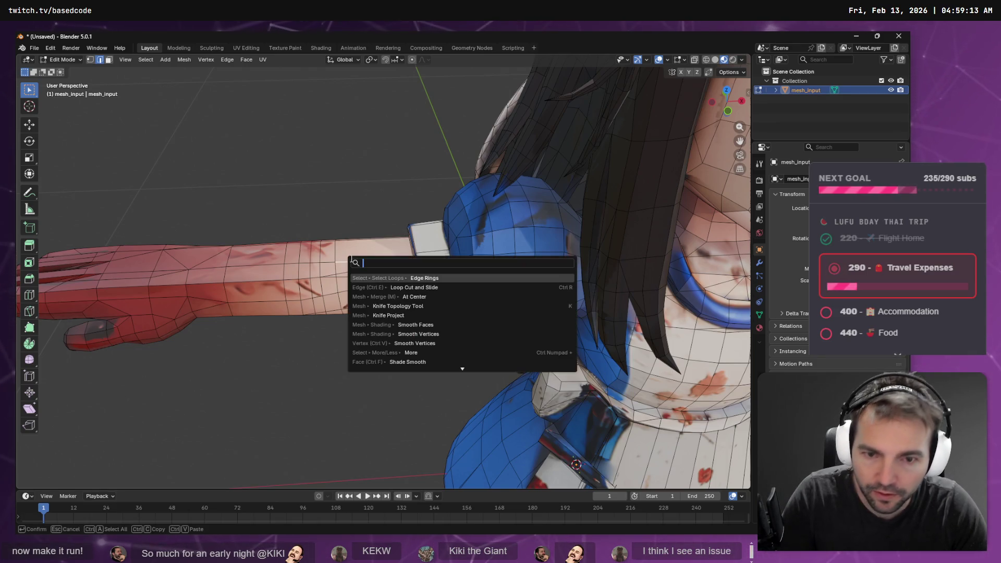
{"action": "key", "text": "Return"}
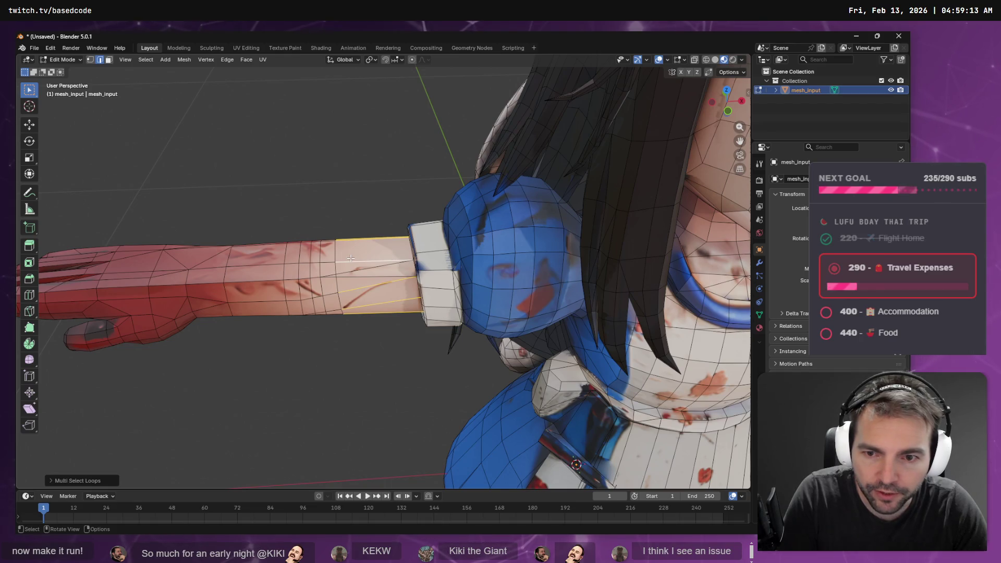
Loop-cut the forearm ring near the sleeve, cancel the knife, and frame the whole character.
{"action": "key", "text": "F3"}
{"action": "key", "text": "Down"}
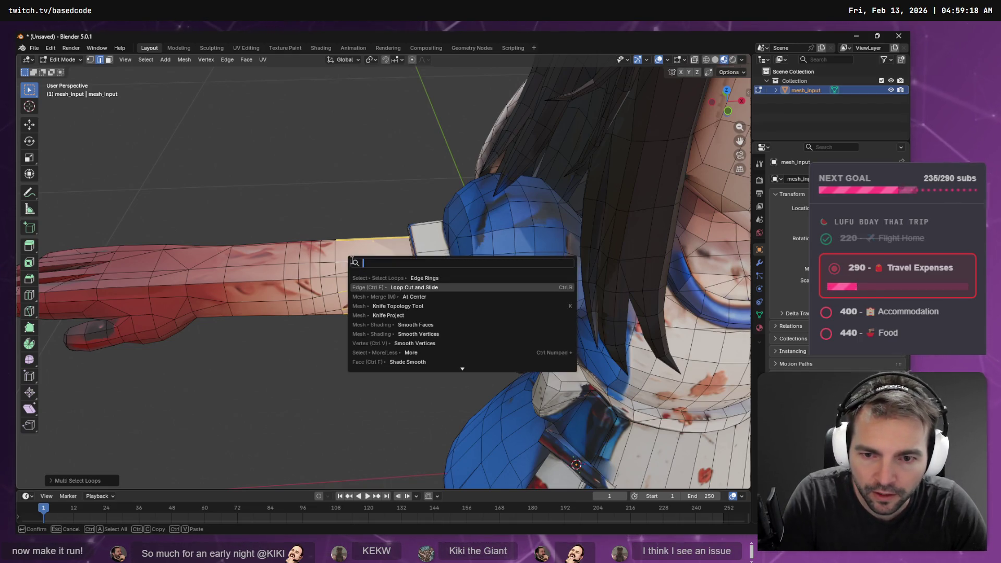
{"action": "key", "text": "Return"}
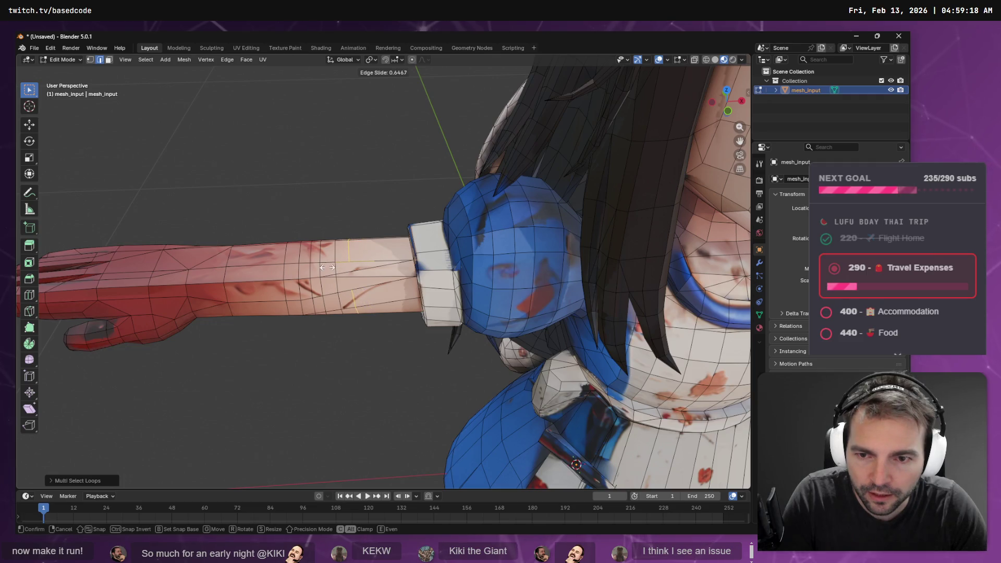
{"action": "left_click", "coordinate": [328, 268]}
{"action": "key", "text": "k"}
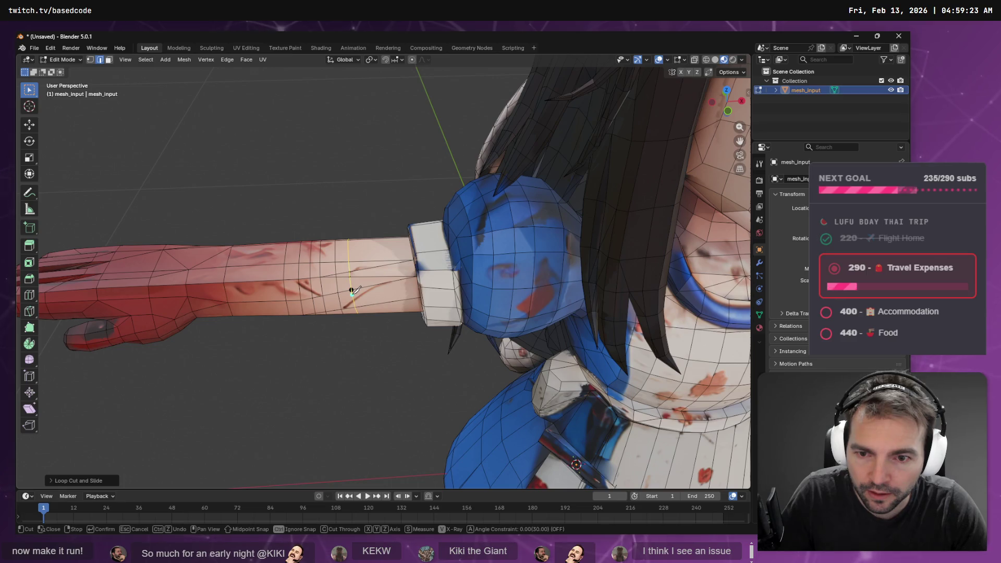
{"action": "key", "text": "Escape"}
{"action": "key", "text": "Home"}
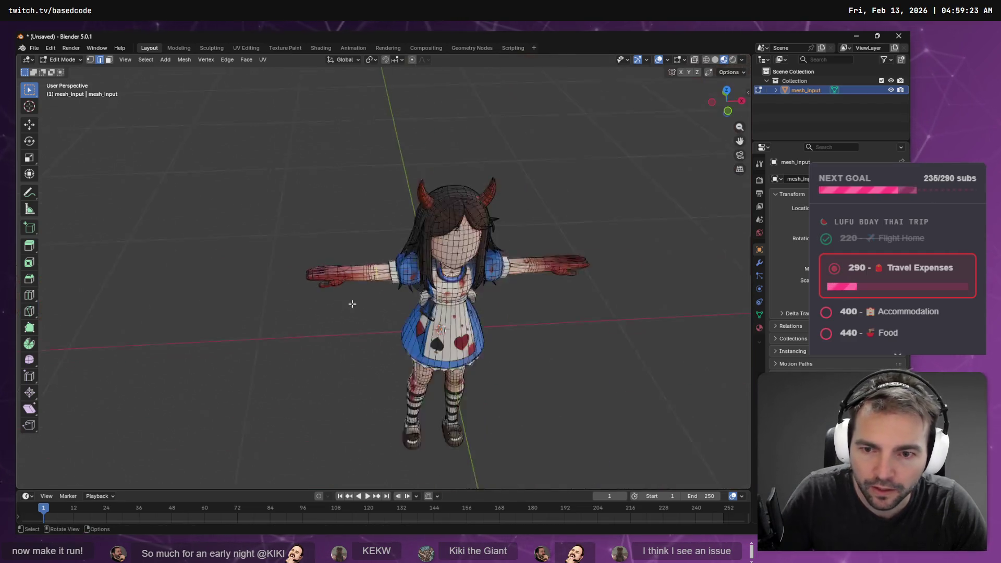
{"action": "left_click", "coordinate": [34, 48]}
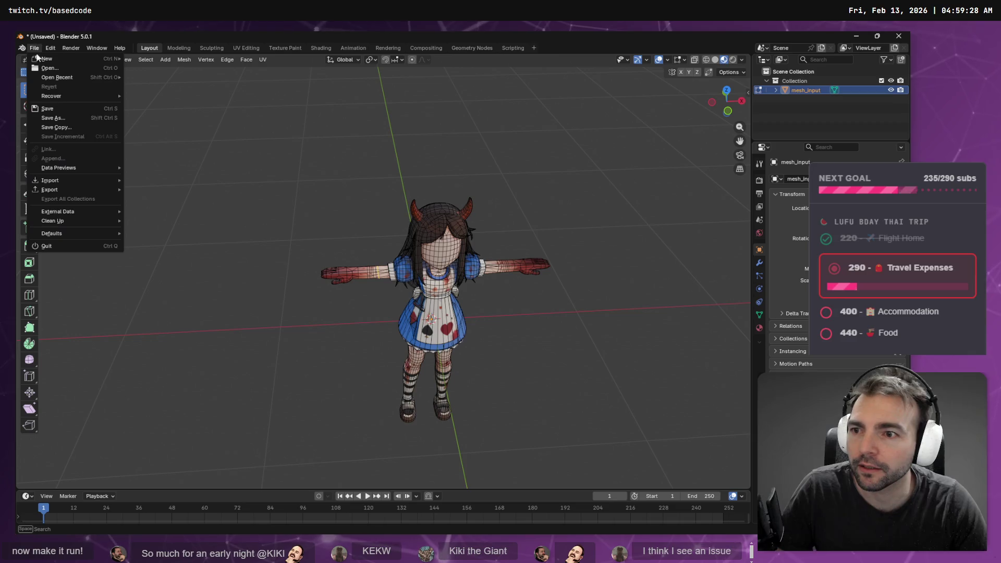
Start a Wavefront (.obj) export and point its directory at the AliceBunny folder.
{"action": "mouse_move", "coordinate": [67, 189]}
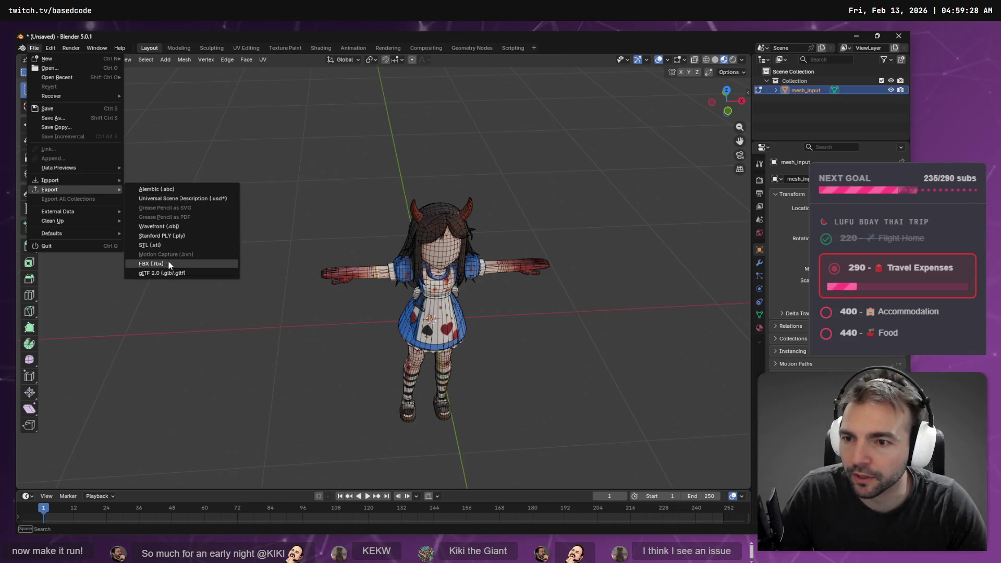
{"action": "left_click", "coordinate": [183, 227]}
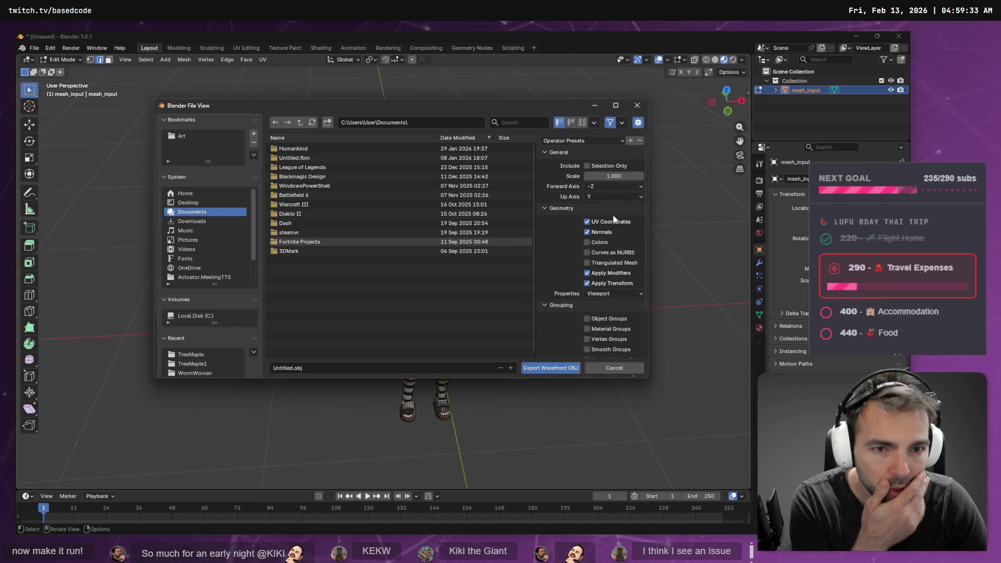
{"action": "scroll", "coordinate": [590, 241], "scroll_direction": "down", "scroll_amount": 3}
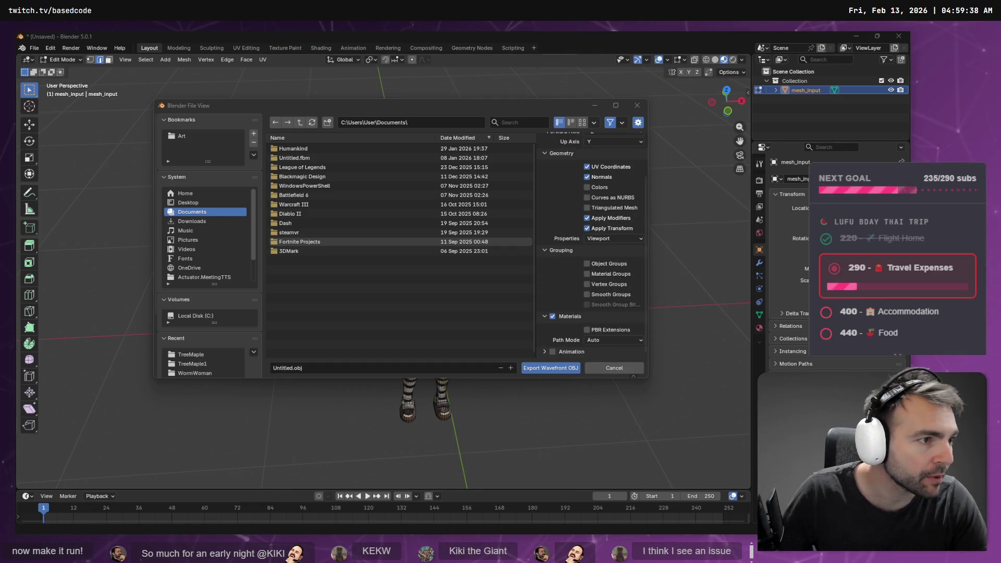
{"action": "scroll", "coordinate": [601, 208], "scroll_direction": "up", "scroll_amount": 3}
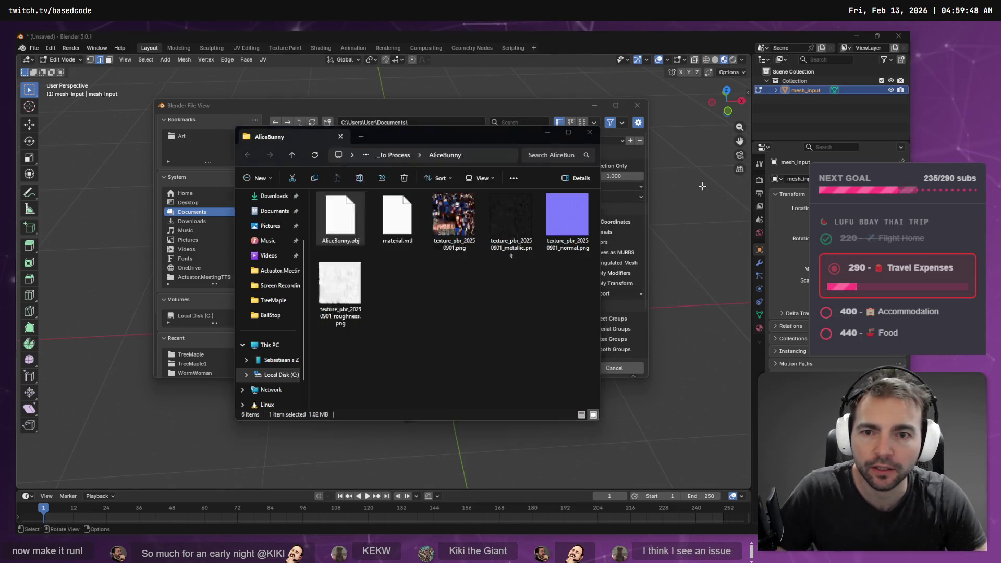
{"action": "left_click", "coordinate": [439, 121]}
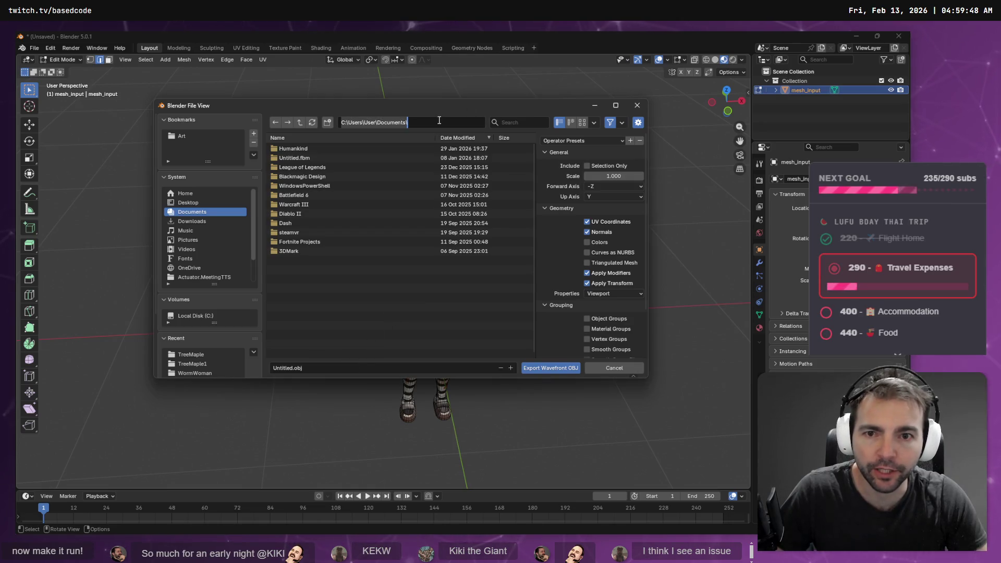
{"action": "key", "text": "Return"}
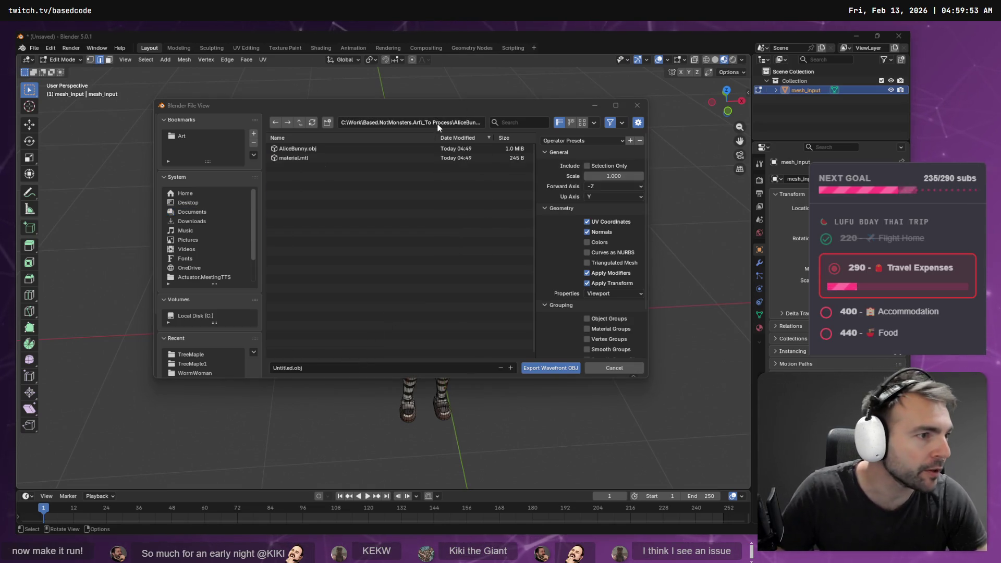
Check the back of the rigged model in AccuRIG, then return to Blender's export dialog.
{"action": "key", "text": "alt+Tab"}
{"action": "scroll", "coordinate": [564, 226], "scroll_direction": "down", "scroll_amount": 10}
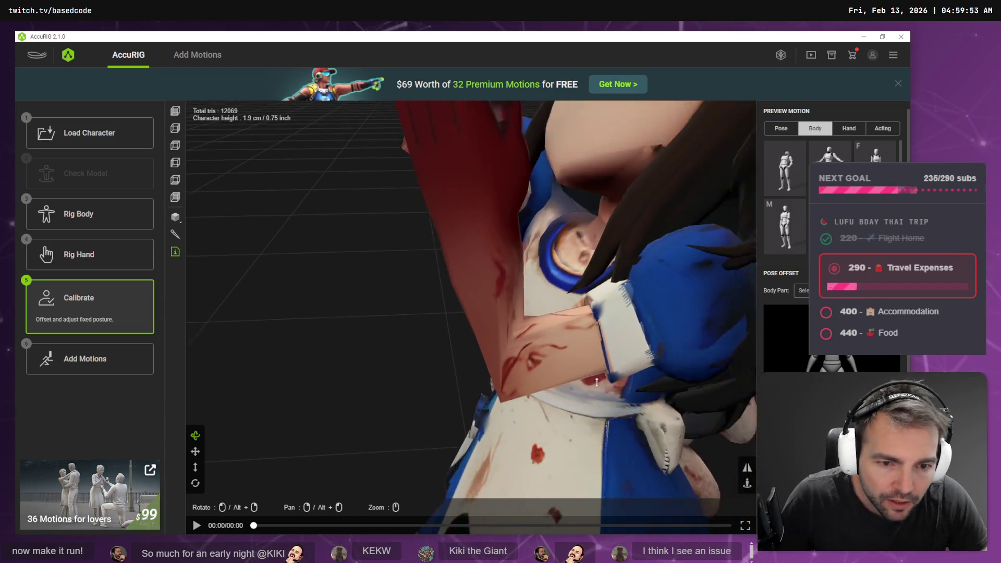
{"action": "mouse_move", "coordinate": [587, 347]}
{"action": "left_mouse_down"}
{"action": "mouse_move", "coordinate": [357, 333]}
{"action": "mouse_move", "coordinate": [362, 324]}
{"action": "mouse_move", "coordinate": [382, 342]}
{"action": "mouse_move", "coordinate": [401, 380]}
{"action": "mouse_move", "coordinate": [579, 376]}
{"action": "mouse_move", "coordinate": [658, 319]}
{"action": "left_mouse_up"}
{"action": "key", "text": "alt+Tab"}
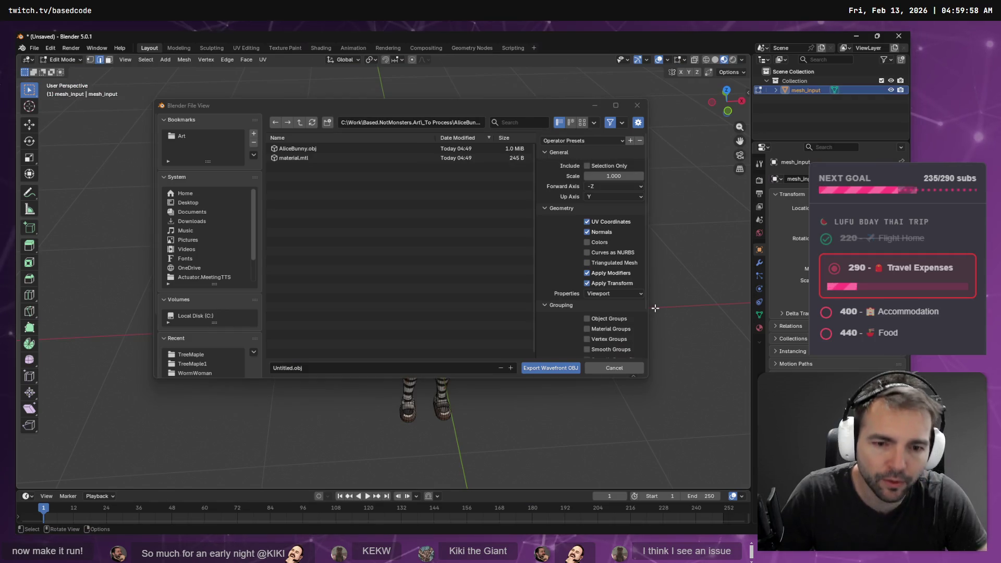
Export the selected mesh with Selection Only to AliceBunny/AliceBunny.obj, overwriting the existing file.
{"action": "left_click", "coordinate": [444, 122]}
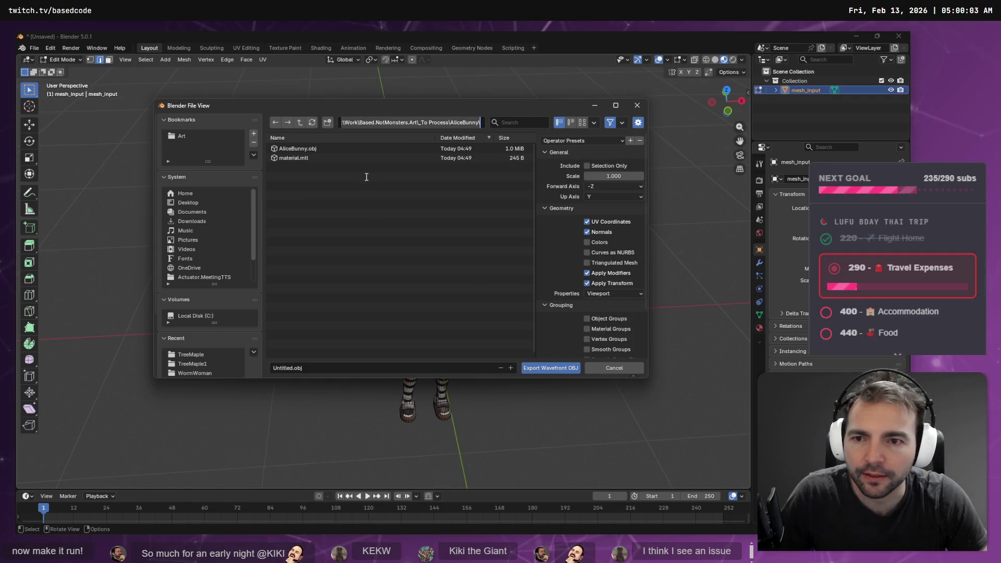
{"action": "key", "text": "Return"}
{"action": "left_click", "coordinate": [308, 371]}
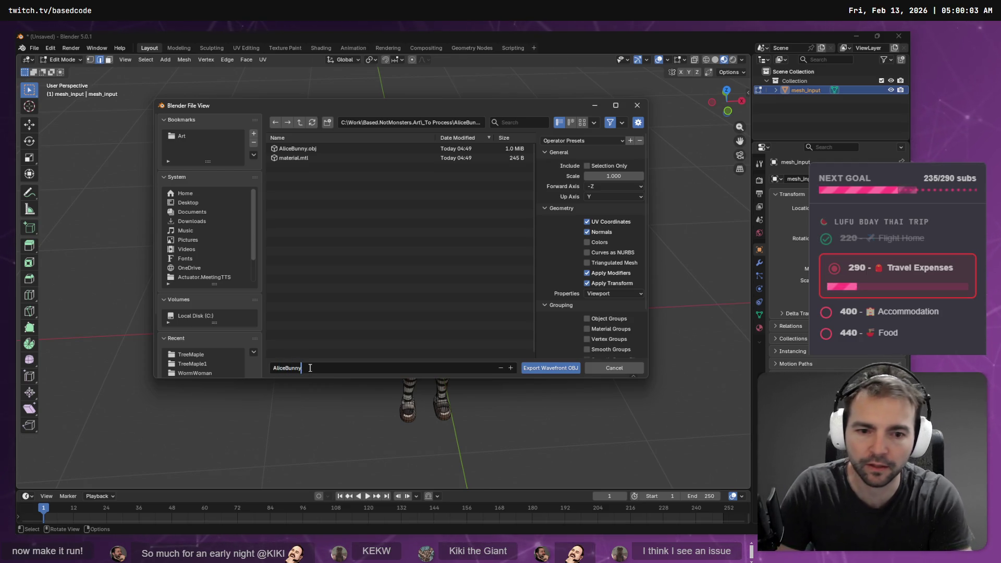
{"action": "left_click", "coordinate": [587, 166]}
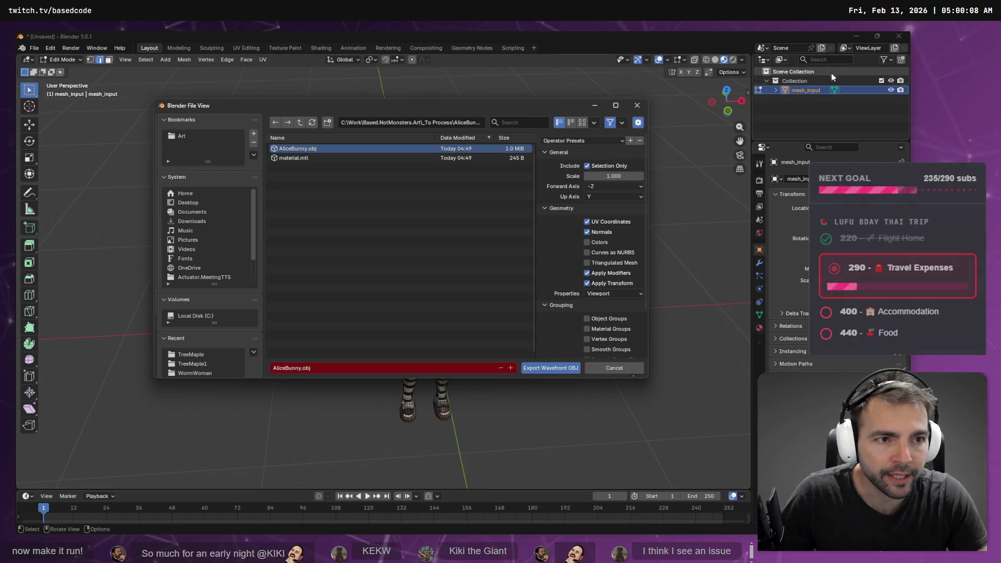
{"action": "left_click", "coordinate": [775, 90]}
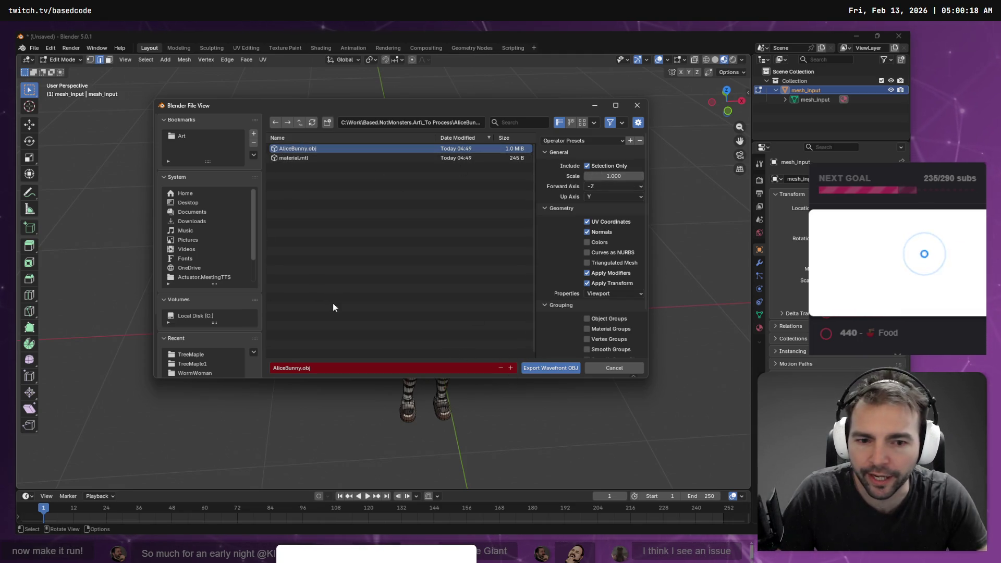
{"action": "left_click", "coordinate": [550, 368]}
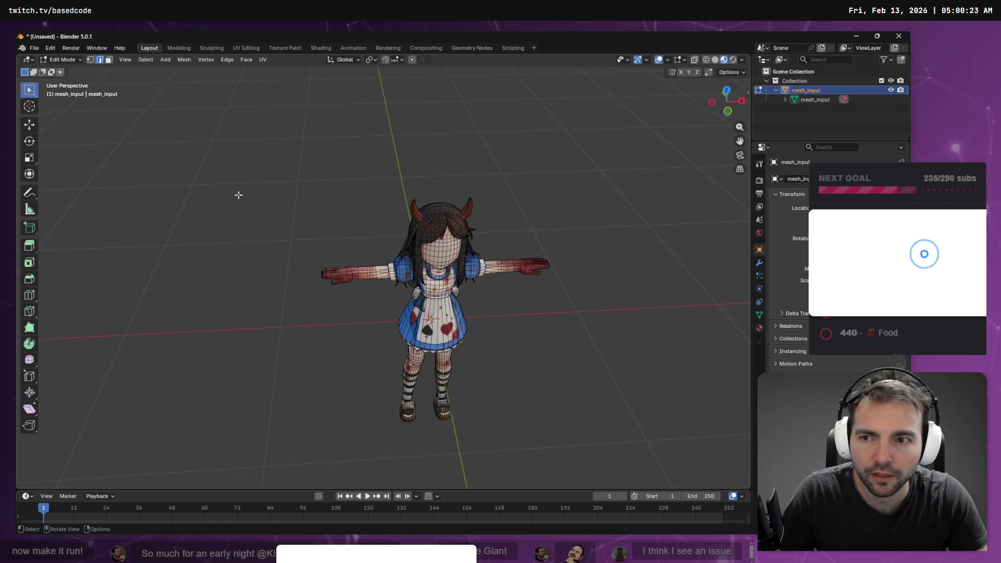
Start an FBX export into the pasted AliceBunny folder path, named AliceBunny.fbx.
{"action": "left_click", "coordinate": [37, 48]}
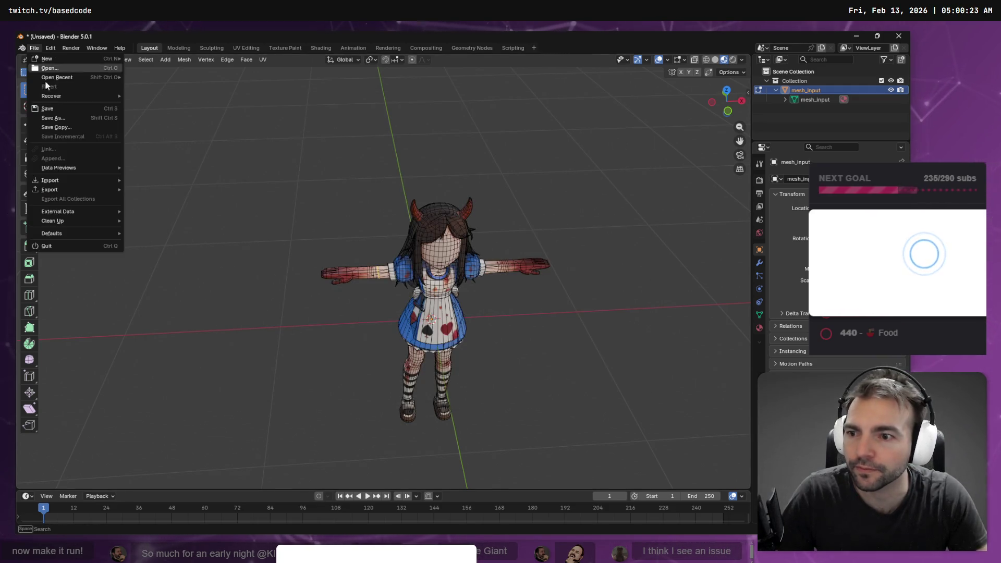
{"action": "mouse_move", "coordinate": [80, 192]}
{"action": "left_click", "coordinate": [157, 263]}
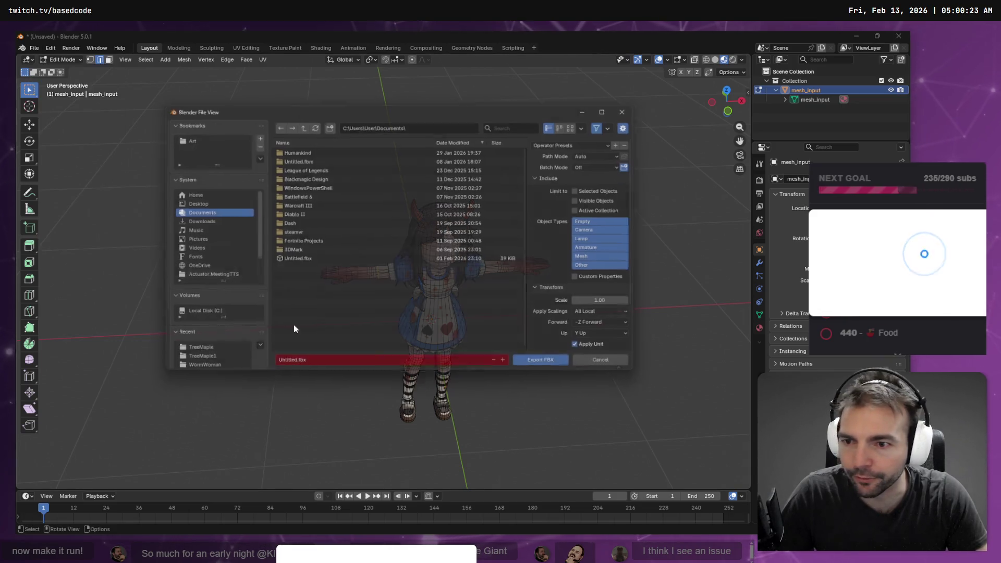
{"action": "left_click", "coordinate": [411, 122]}
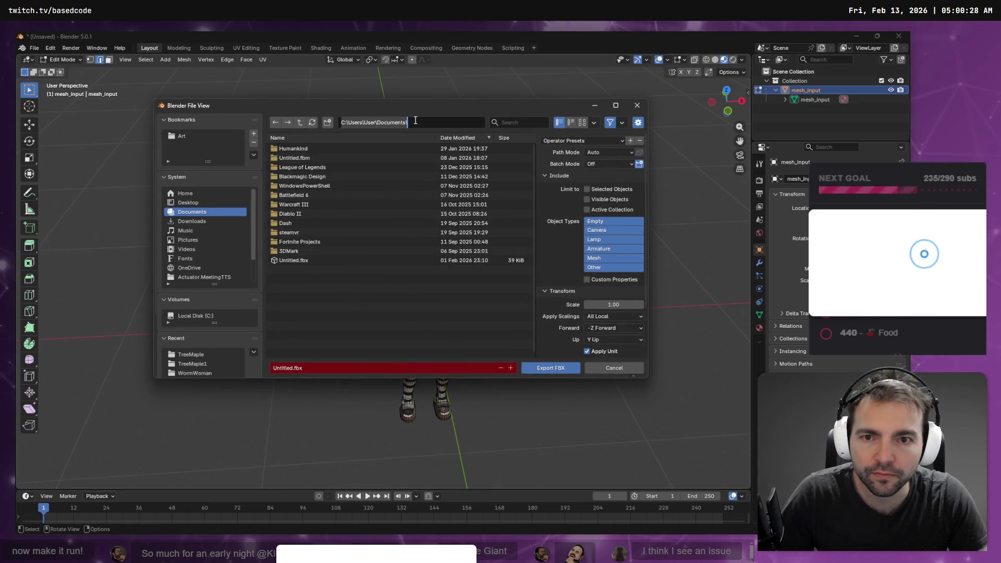
{"action": "type", "text": "C:\\Work\\Based.NotMonsters.Art\\_To Process\\AliceBunny"}
{"action": "key", "text": "Return"}
{"action": "key", "text": "Return"}
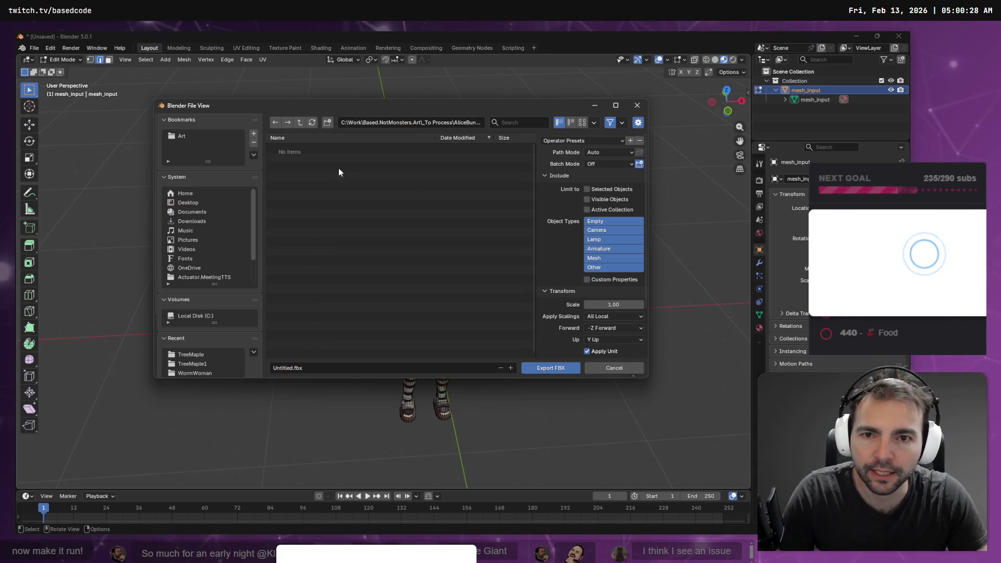
{"action": "left_click", "coordinate": [342, 366]}
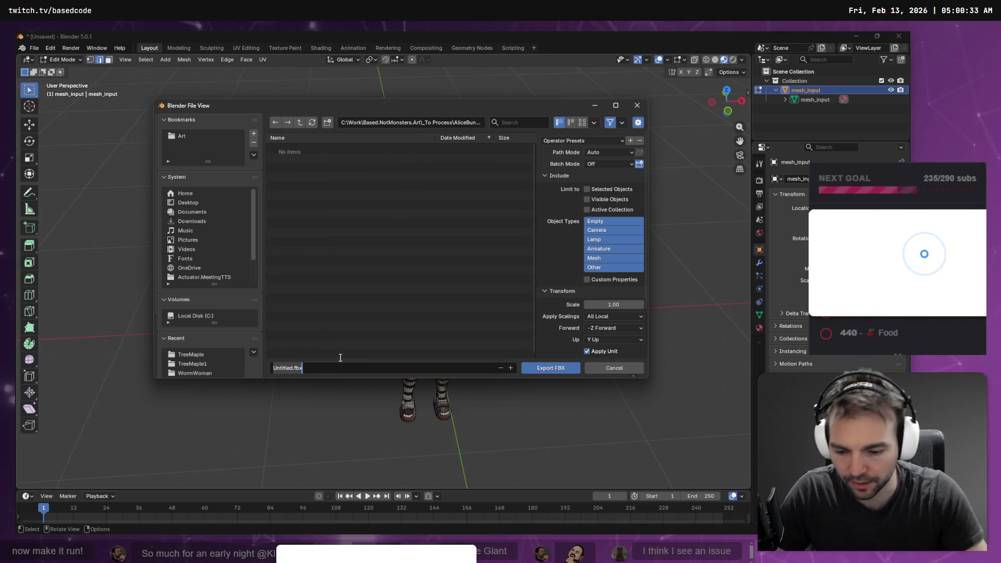
{"action": "type", "text": "AliceBunny"}
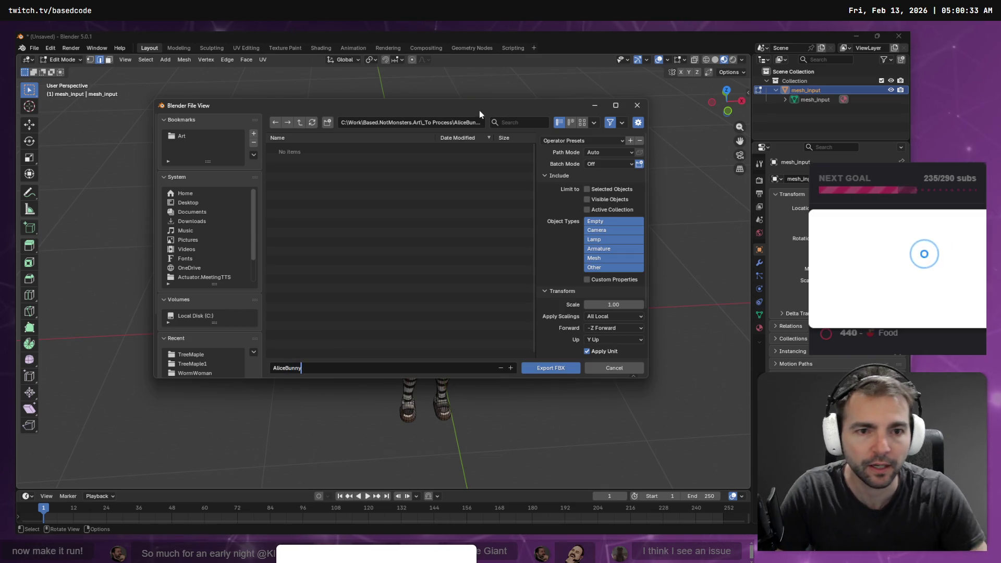
Limit the FBX export to selected objects and set Path Mode to Copy.
{"action": "left_click", "coordinate": [603, 190]}
{"action": "scroll", "coordinate": [620, 220], "scroll_direction": "down", "scroll_amount": 3}
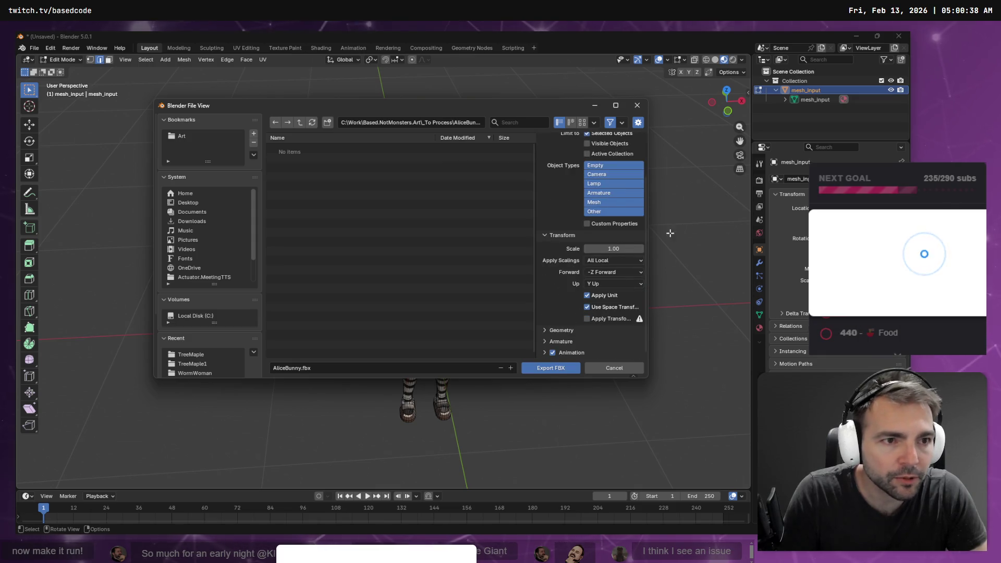
{"action": "scroll", "coordinate": [631, 174], "scroll_direction": "up", "scroll_amount": 3}
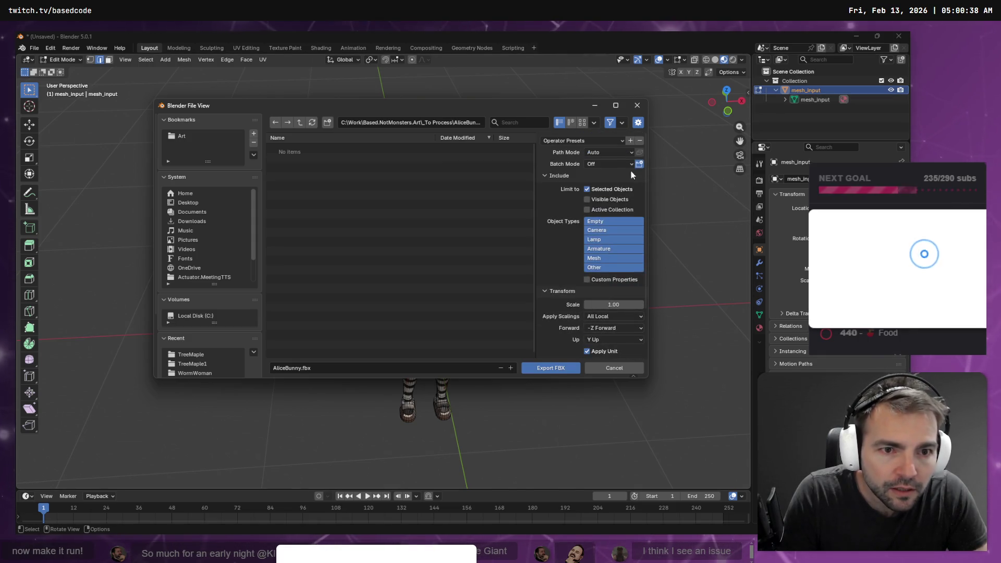
{"action": "left_click", "coordinate": [626, 152]}
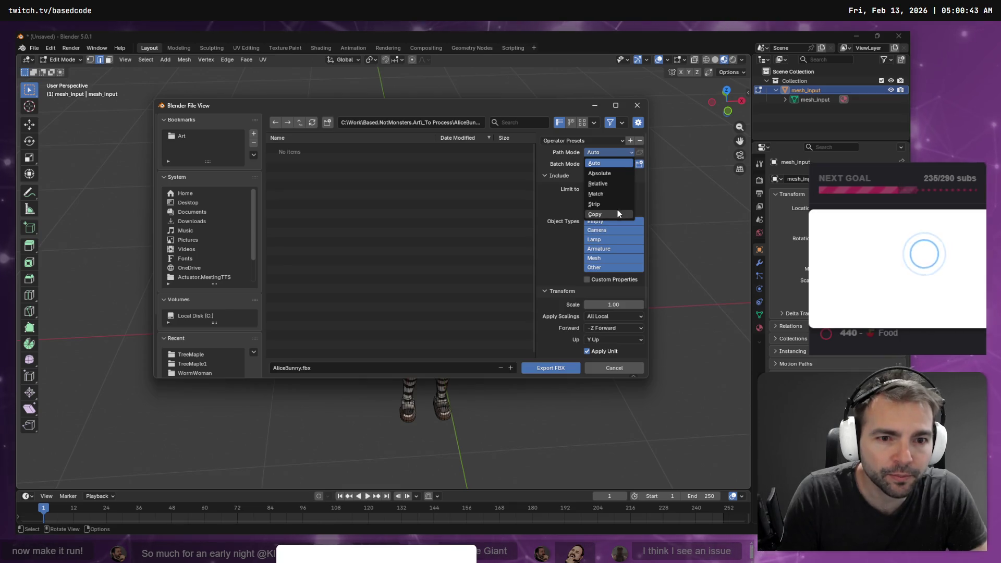
{"action": "left_click", "coordinate": [605, 198]}
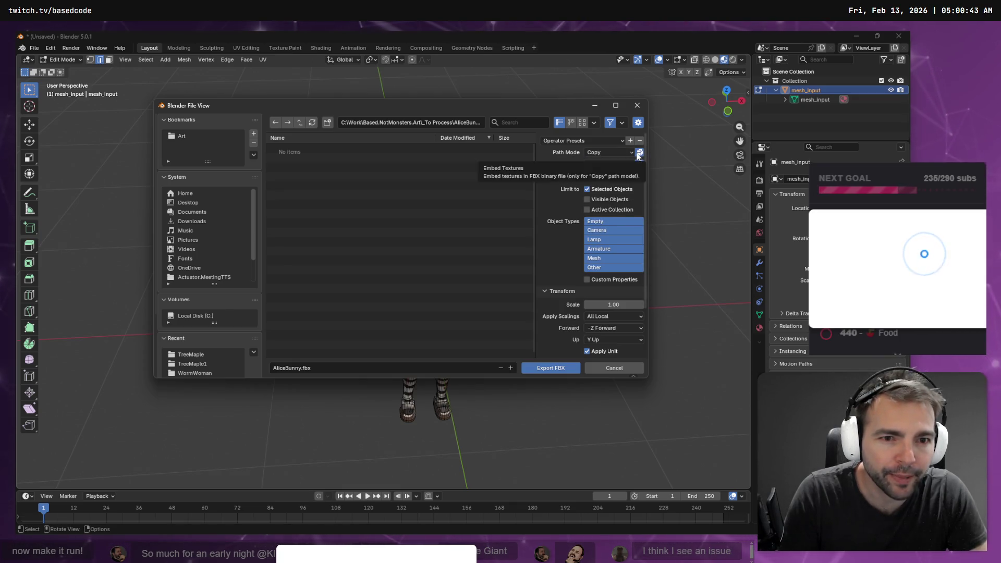
{"action": "scroll", "coordinate": [632, 211], "scroll_direction": "down", "scroll_amount": 3}
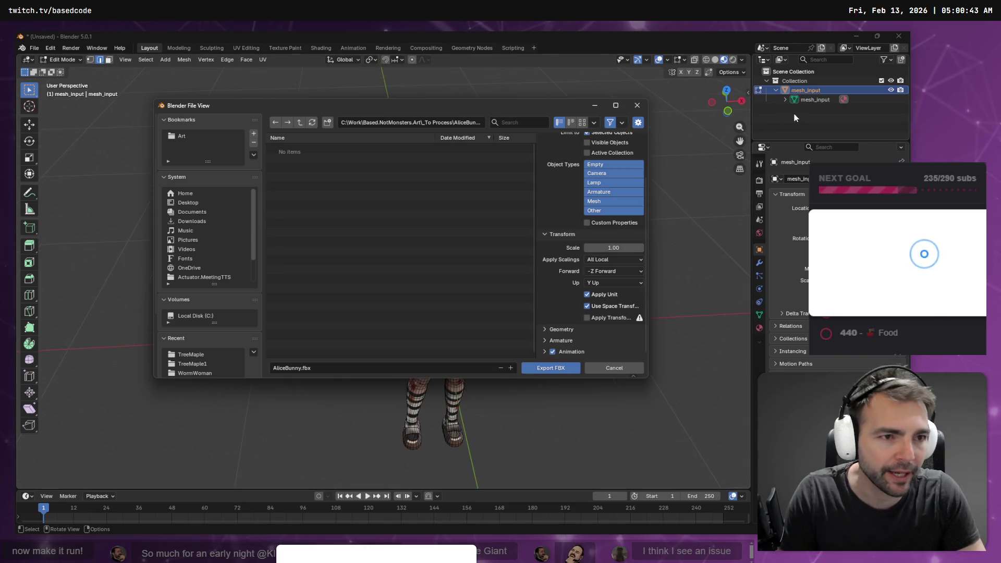
{"action": "scroll", "coordinate": [607, 202], "scroll_direction": "up", "scroll_amount": 3}
{"action": "scroll", "coordinate": [607, 202], "scroll_direction": "down", "scroll_amount": 3}
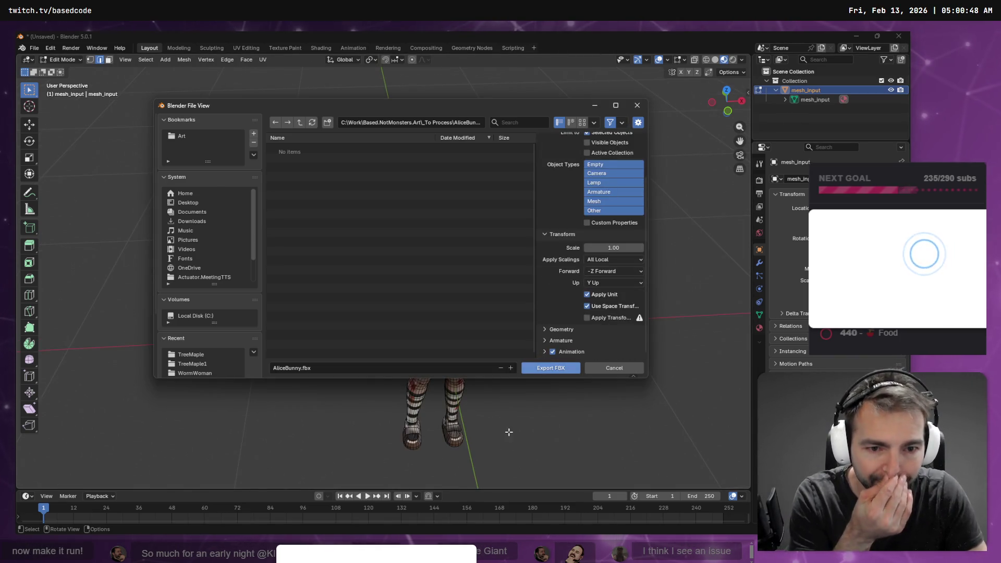
Restrict exported object types to Mesh only and write out AliceBunny.fbx.
{"action": "left_click", "coordinate": [549, 383]}
{"action": "left_click", "coordinate": [603, 165]}
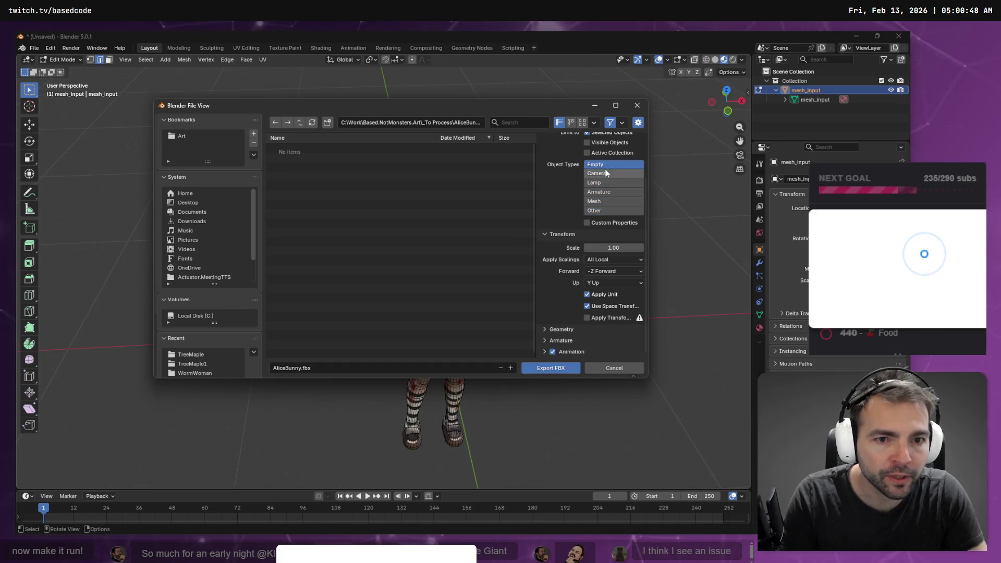
{"action": "left_click", "coordinate": [601, 200]}
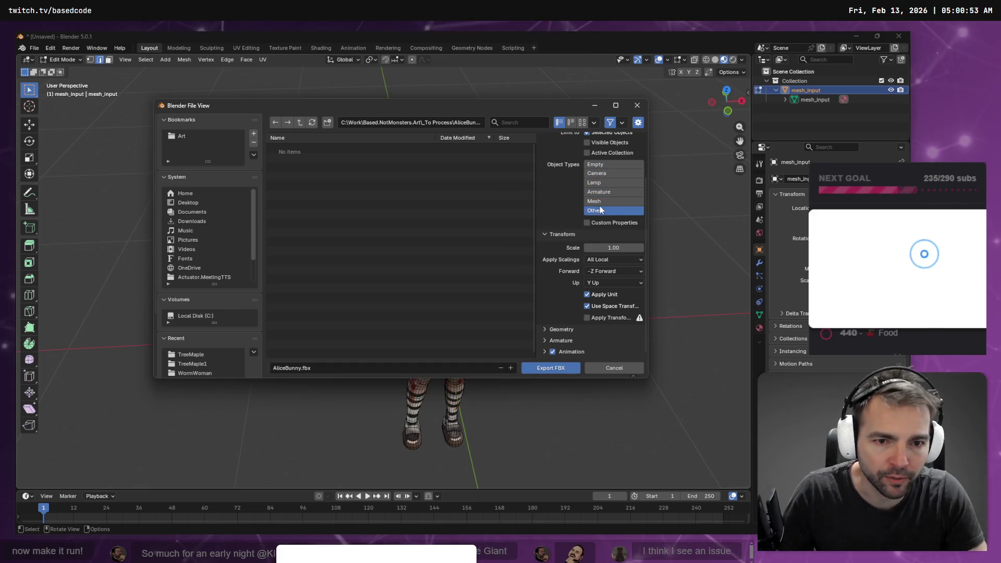
{"action": "left_click", "coordinate": [551, 370]}
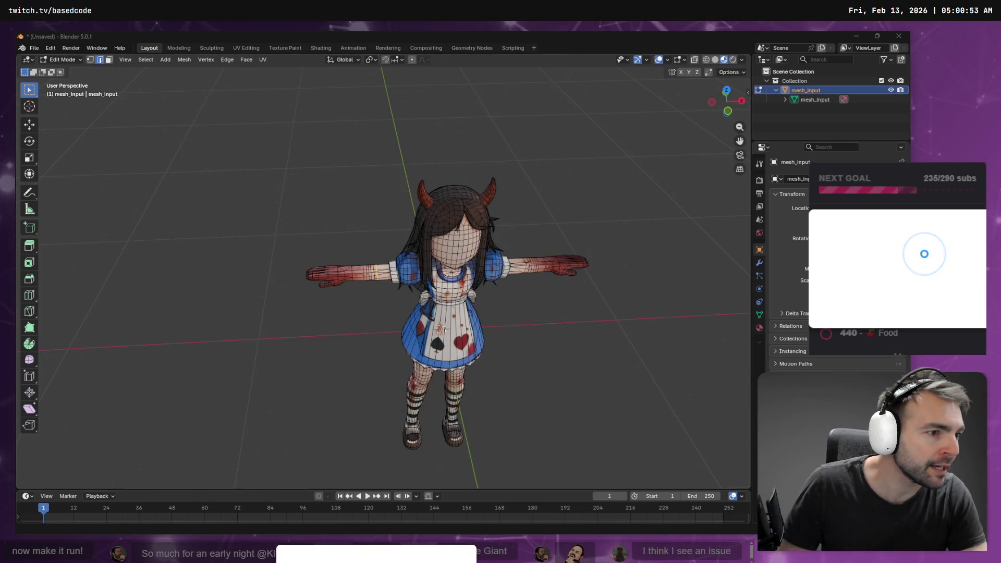
{"action": "key", "text": "alt+Tab"}
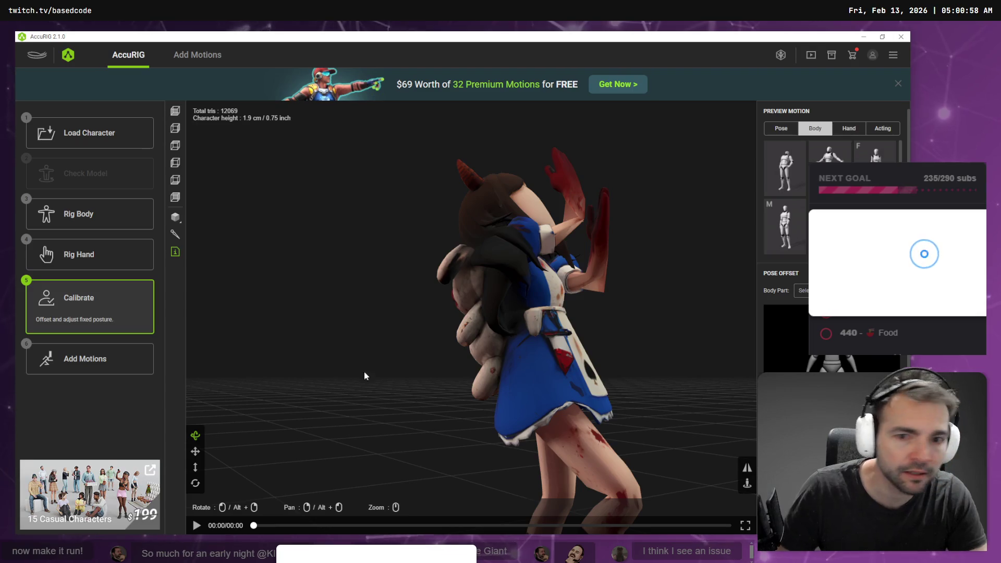
Drag AliceBunny.obj from the AliceBunny folder into AccuRIG and continue to body joint placement.
{"action": "left_click", "coordinate": [148, 137]}
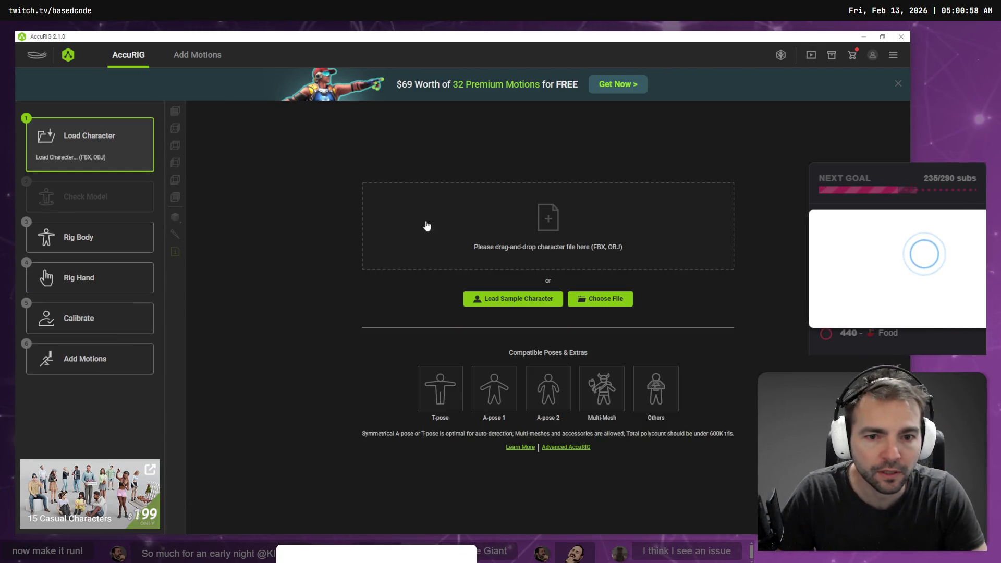
{"action": "left_click", "coordinate": [490, 230]}
{"action": "left_click", "coordinate": [405, 234]}
{"action": "mouse_move", "coordinate": [395, 226]}
{"action": "left_mouse_down"}
{"action": "mouse_move", "coordinate": [701, 224]}
{"action": "mouse_move", "coordinate": [696, 250]}
{"action": "left_mouse_up"}
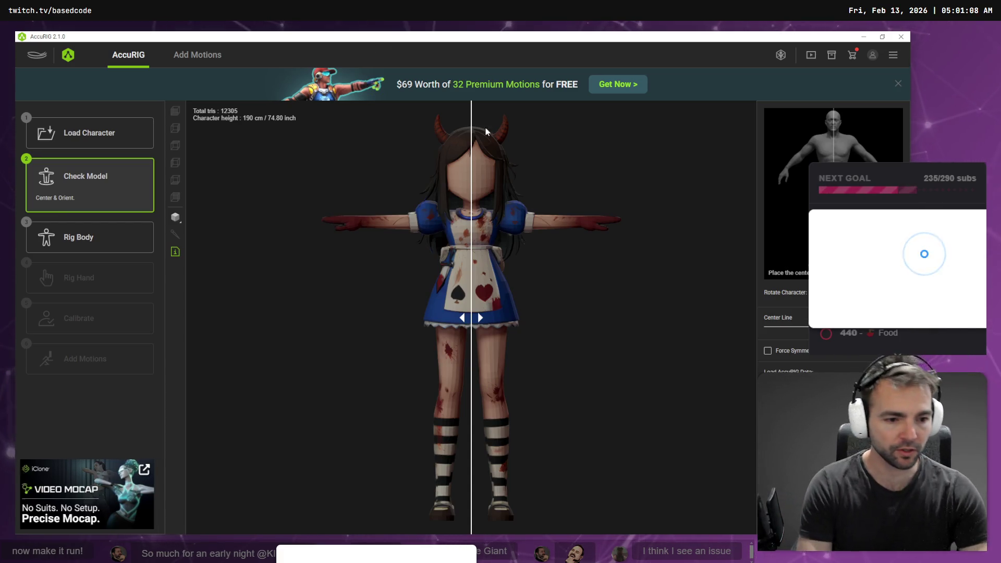
{"action": "left_click", "coordinate": [98, 240]}
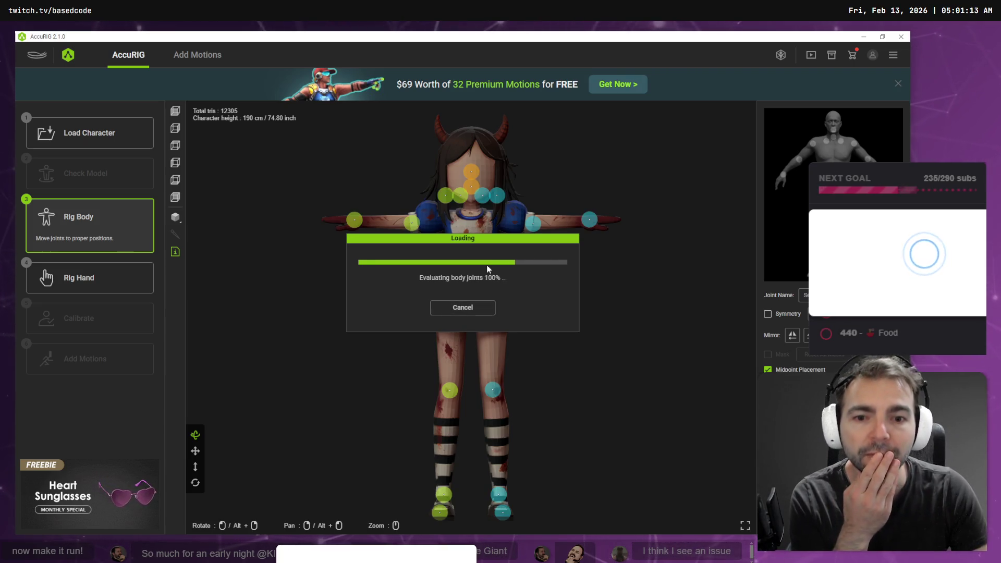
Lower the mirrored shoulder joints onto the shoulders and move the head joint down to the neck tip.
{"action": "mouse_move", "coordinate": [499, 201]}
{"action": "mouse_move", "coordinate": [501, 208]}
{"action": "left_mouse_down"}
{"action": "mouse_move", "coordinate": [502, 225]}
{"action": "mouse_move", "coordinate": [483, 217]}
{"action": "left_mouse_up"}
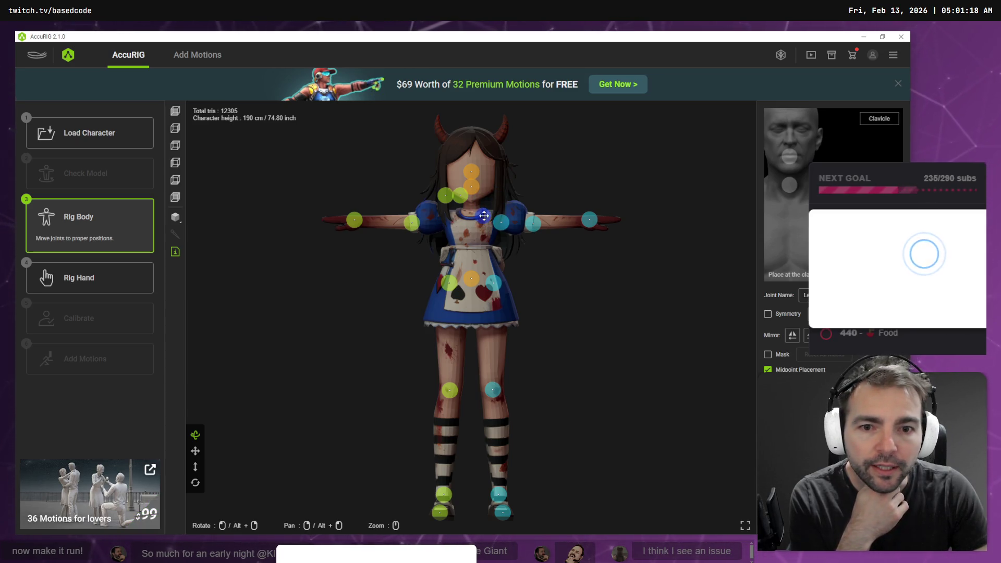
{"action": "mouse_move", "coordinate": [459, 201]}
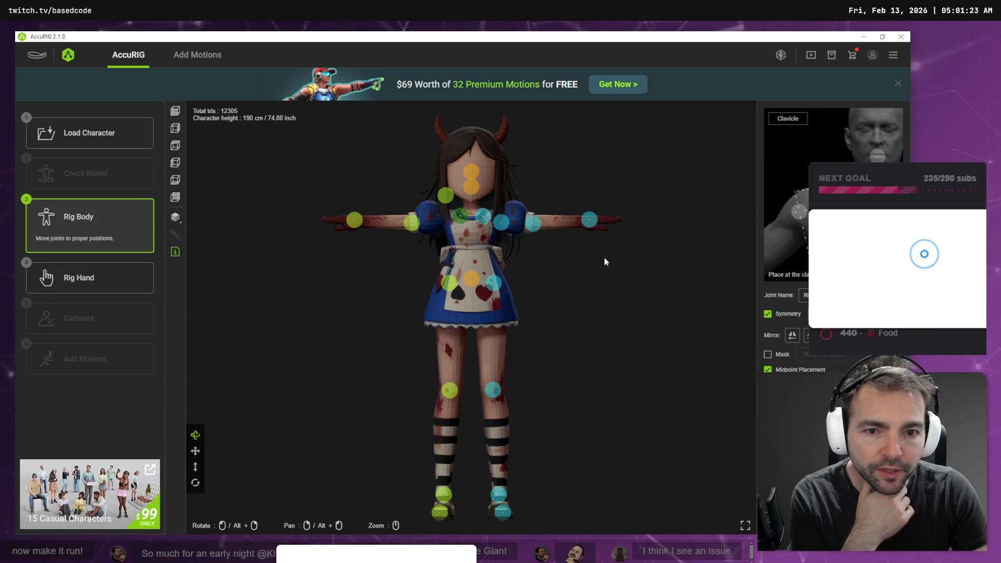
{"action": "left_click", "coordinate": [504, 222]}
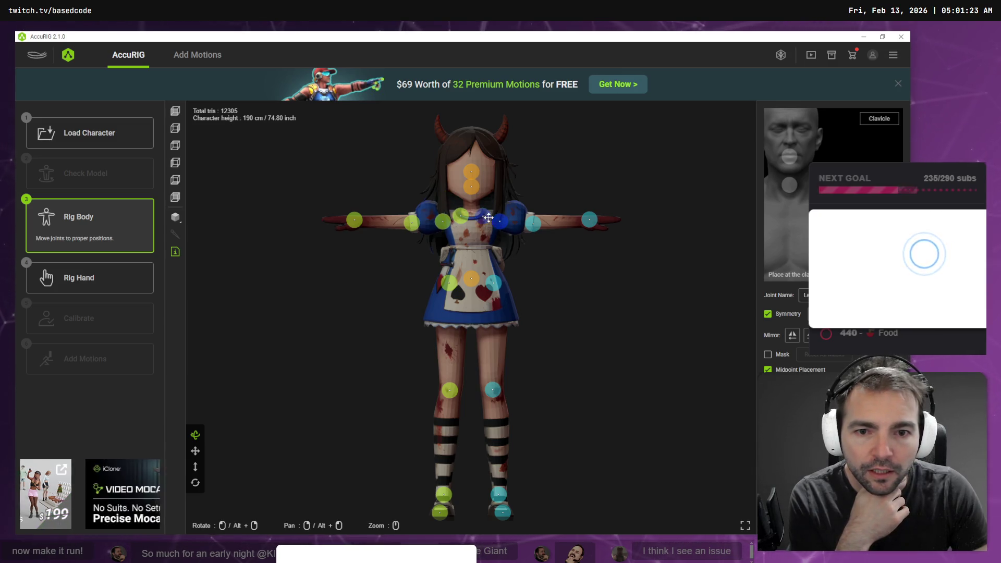
{"action": "mouse_move", "coordinate": [475, 197]}
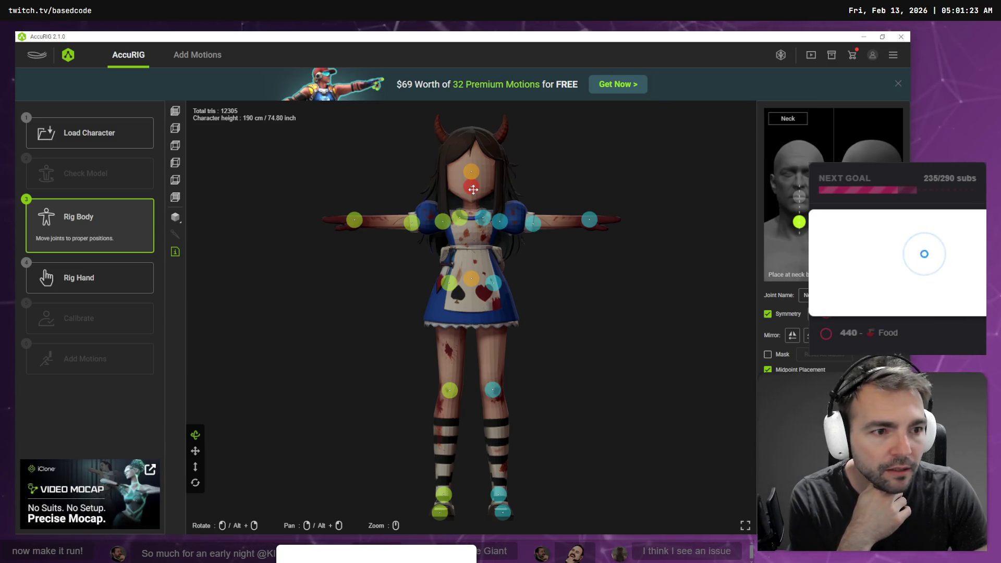
{"action": "left_click_drag", "start_coordinate": [470, 181], "coordinate": [471, 190]}
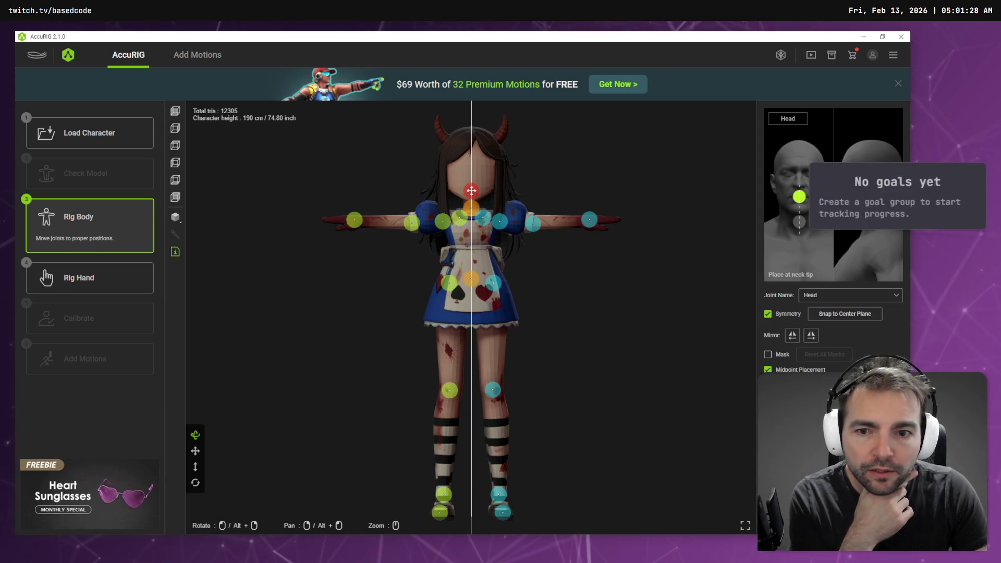
Check the elbow, hip and pelvis joints, orbiting to side, front and top views.
{"action": "left_click", "coordinate": [409, 221]}
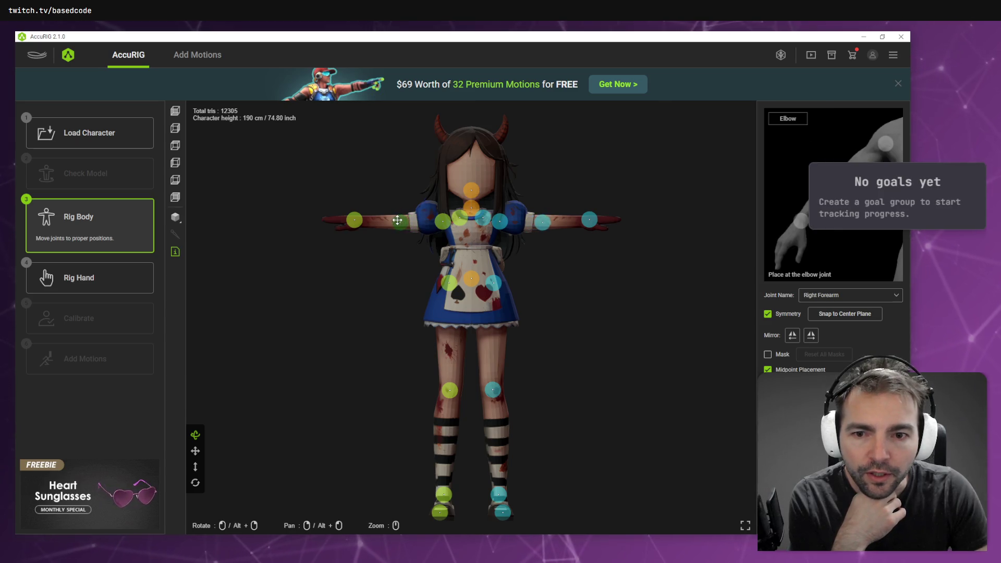
{"action": "left_click", "coordinate": [449, 285]}
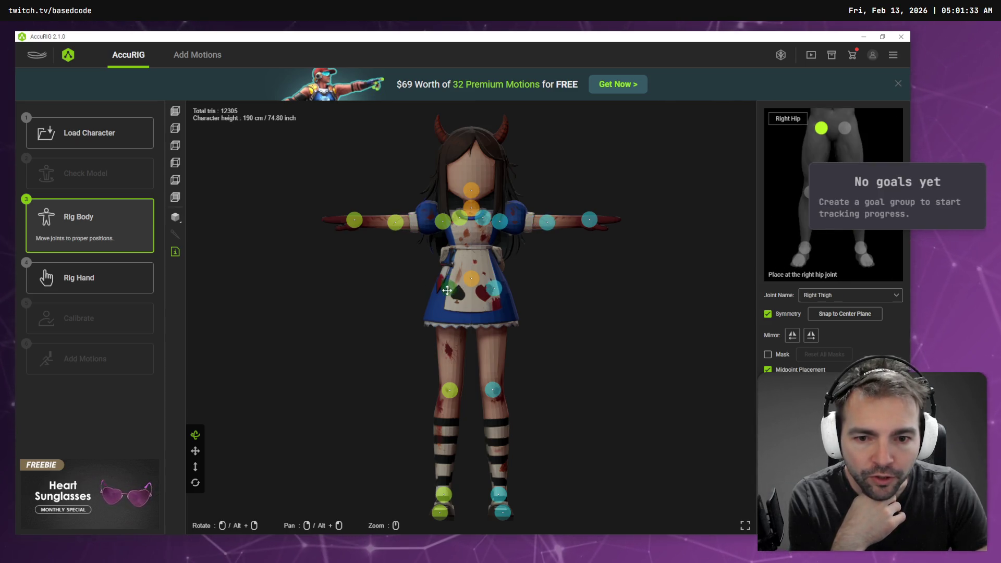
{"action": "left_click", "coordinate": [474, 277]}
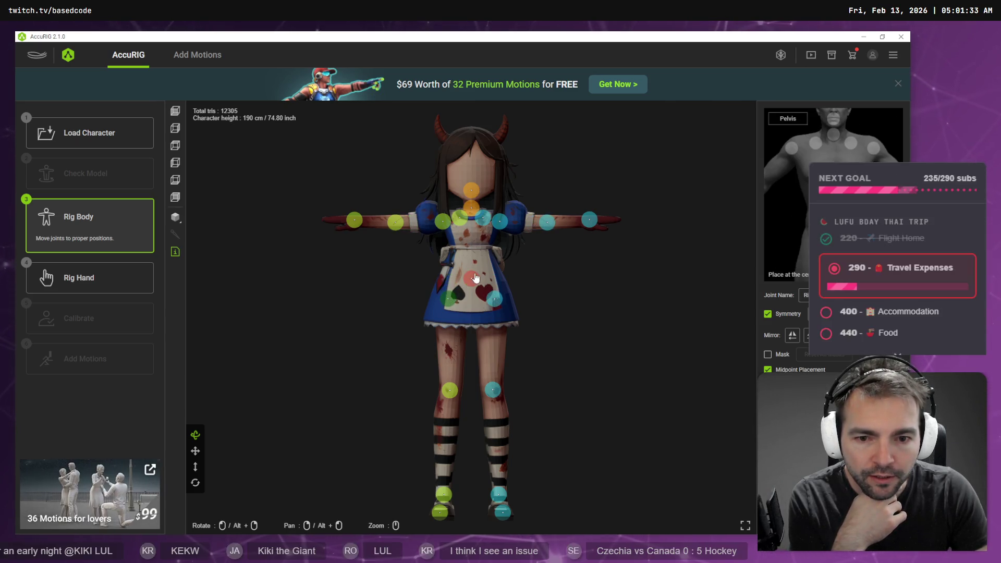
{"action": "left_click", "coordinate": [448, 299]}
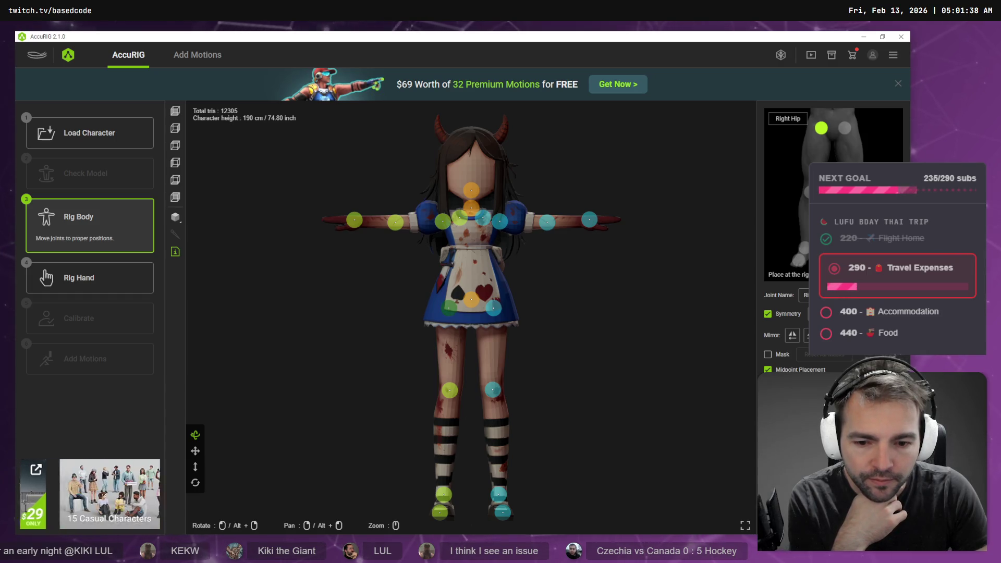
{"action": "mouse_move", "coordinate": [384, 331]}
{"action": "left_mouse_down"}
{"action": "mouse_move", "coordinate": [558, 446]}
{"action": "mouse_move", "coordinate": [599, 405]}
{"action": "mouse_move", "coordinate": [511, 420]}
{"action": "left_mouse_up"}
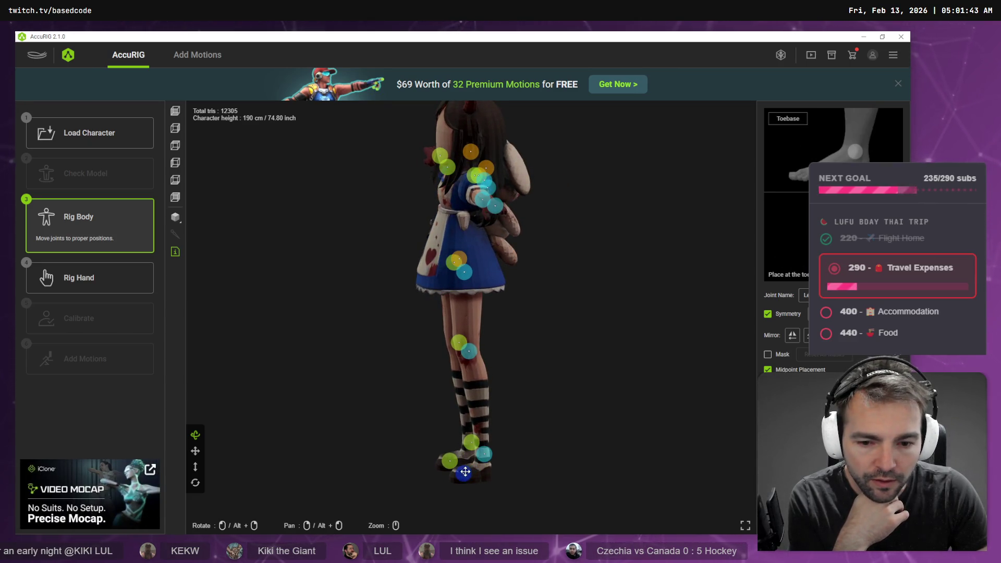
{"action": "left_click_drag", "start_coordinate": [366, 451], "coordinate": [460, 478]}
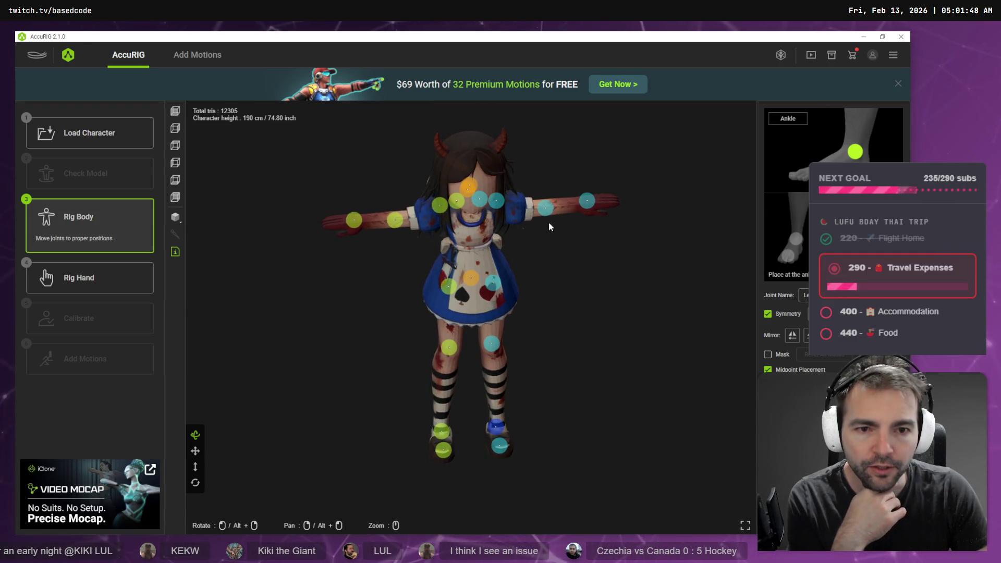
{"action": "mouse_move", "coordinate": [604, 327]}
{"action": "left_mouse_down"}
{"action": "mouse_move", "coordinate": [532, 320]}
{"action": "mouse_move", "coordinate": [521, 328]}
{"action": "mouse_move", "coordinate": [526, 357]}
{"action": "mouse_move", "coordinate": [624, 346]}
{"action": "mouse_move", "coordinate": [643, 360]}
{"action": "mouse_move", "coordinate": [572, 323]}
{"action": "mouse_move", "coordinate": [577, 315]}
{"action": "left_mouse_up"}
Orbit around Alice from front, back and side to inspect the current neck joint.
{"action": "scroll", "coordinate": [527, 216], "scroll_direction": "up", "scroll_amount": 5}
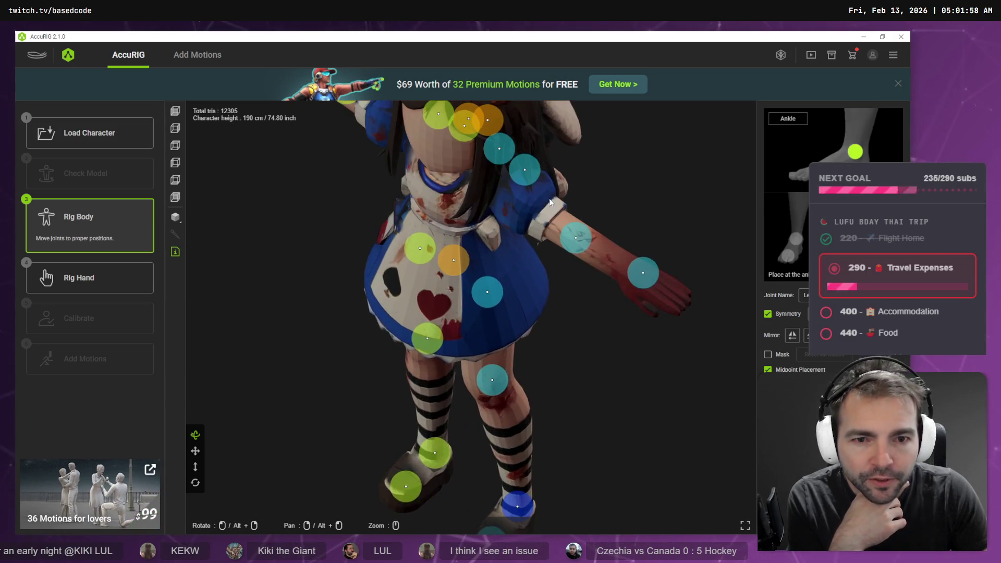
{"action": "scroll", "coordinate": [542, 206], "scroll_direction": "down", "scroll_amount": 3}
{"action": "left_click_drag", "start_coordinate": [568, 173], "coordinate": [502, 254]}
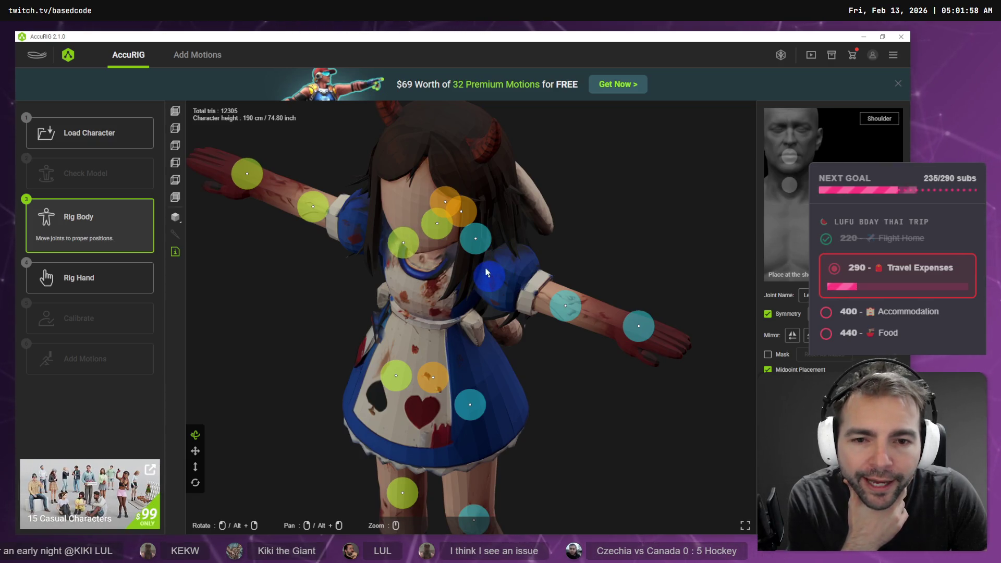
{"action": "left_click_drag", "start_coordinate": [568, 266], "coordinate": [515, 276]}
{"action": "mouse_move", "coordinate": [615, 245]}
{"action": "left_mouse_down"}
{"action": "mouse_move", "coordinate": [509, 250]}
{"action": "mouse_move", "coordinate": [482, 239]}
{"action": "mouse_move", "coordinate": [477, 199]}
{"action": "mouse_move", "coordinate": [407, 227]}
{"action": "left_mouse_up"}
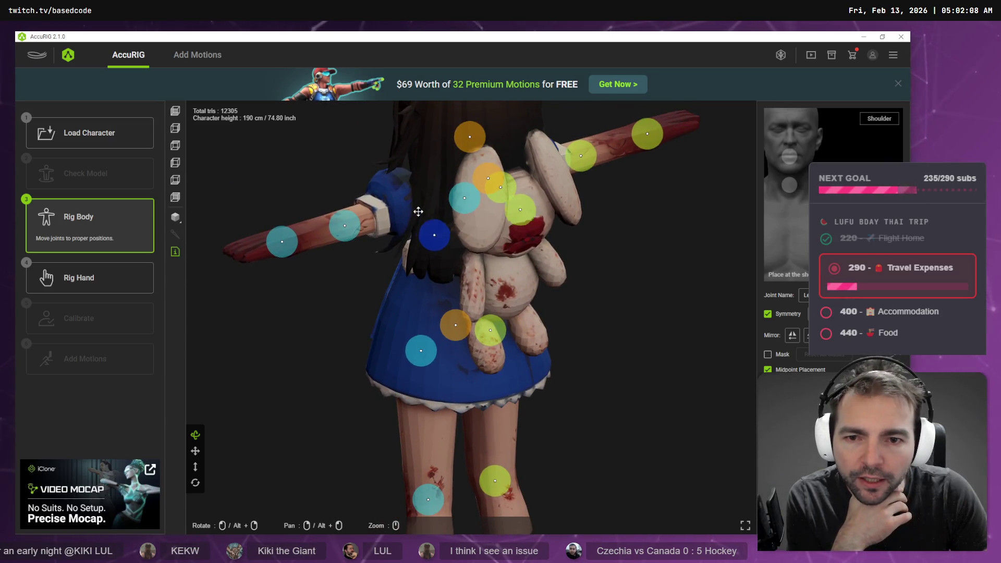
{"action": "mouse_move", "coordinate": [323, 186]}
{"action": "left_mouse_down"}
{"action": "mouse_move", "coordinate": [514, 194]}
{"action": "mouse_move", "coordinate": [636, 212]}
{"action": "mouse_move", "coordinate": [437, 209]}
{"action": "mouse_move", "coordinate": [409, 219]}
{"action": "mouse_move", "coordinate": [498, 192]}
{"action": "left_mouse_up"}
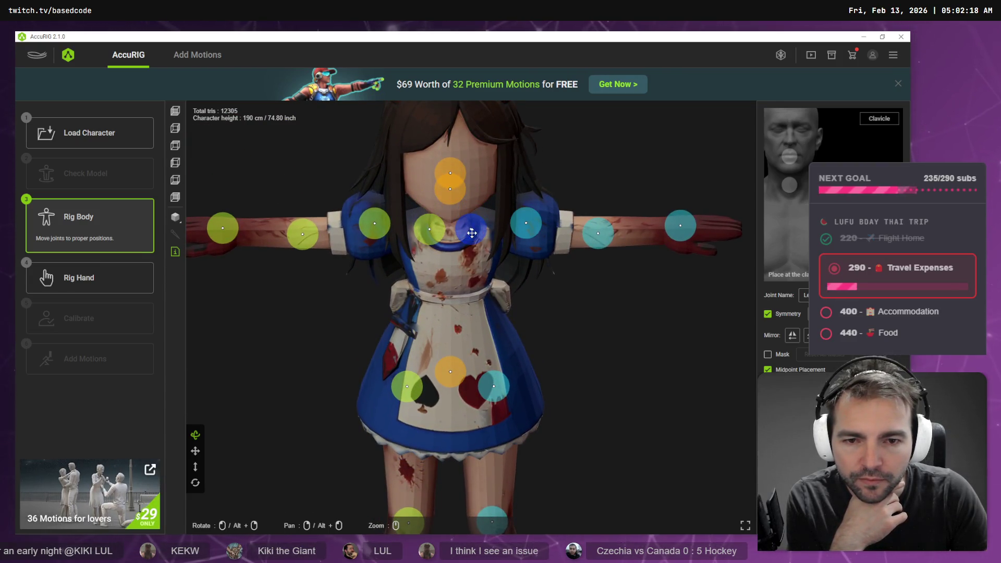
{"action": "mouse_move", "coordinate": [583, 303]}
{"action": "left_mouse_down"}
{"action": "mouse_move", "coordinate": [454, 300]}
{"action": "mouse_move", "coordinate": [458, 292]}
{"action": "left_mouse_up"}
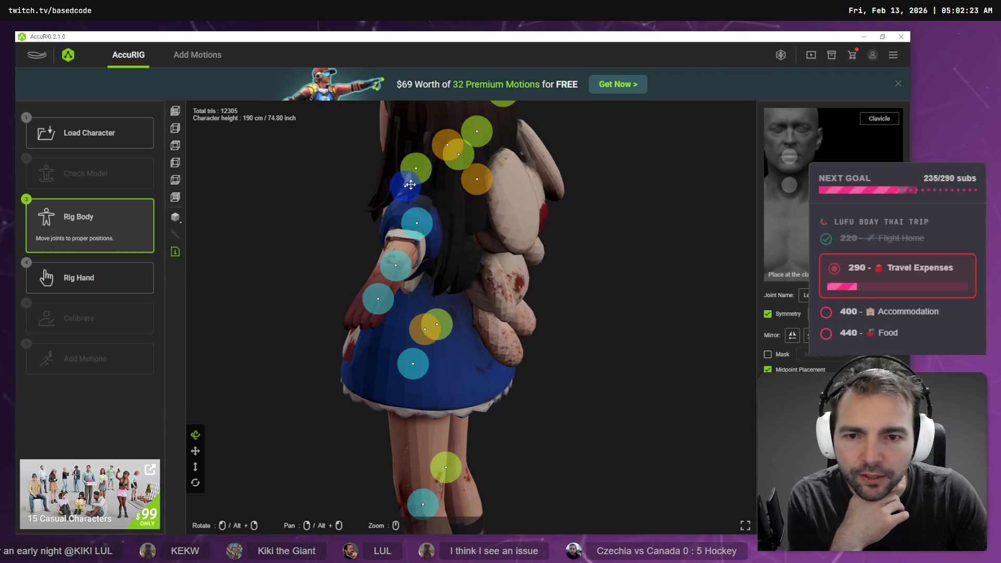
{"action": "left_click_drag", "start_coordinate": [353, 194], "coordinate": [434, 243]}
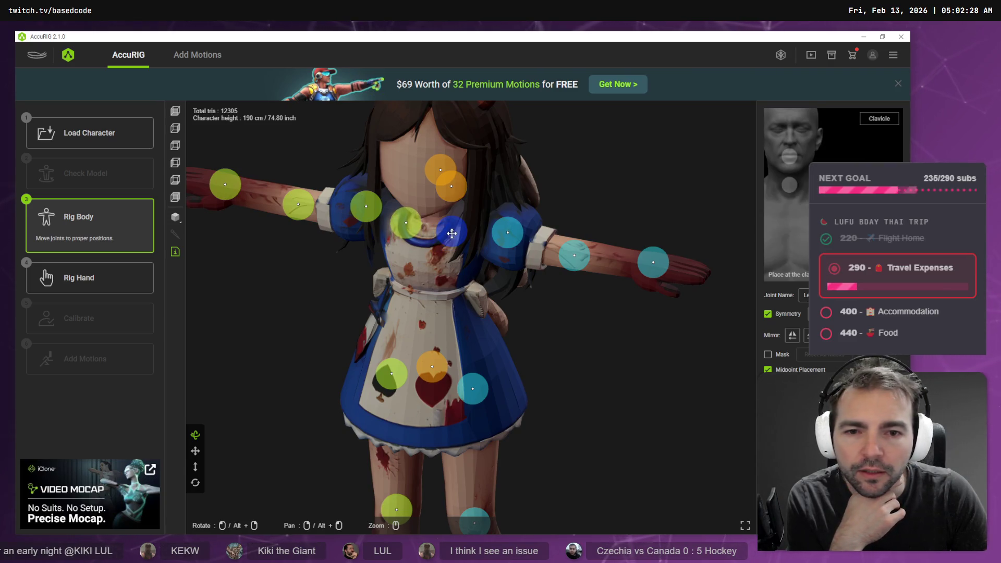
{"action": "left_click_drag", "start_coordinate": [523, 320], "coordinate": [456, 229]}
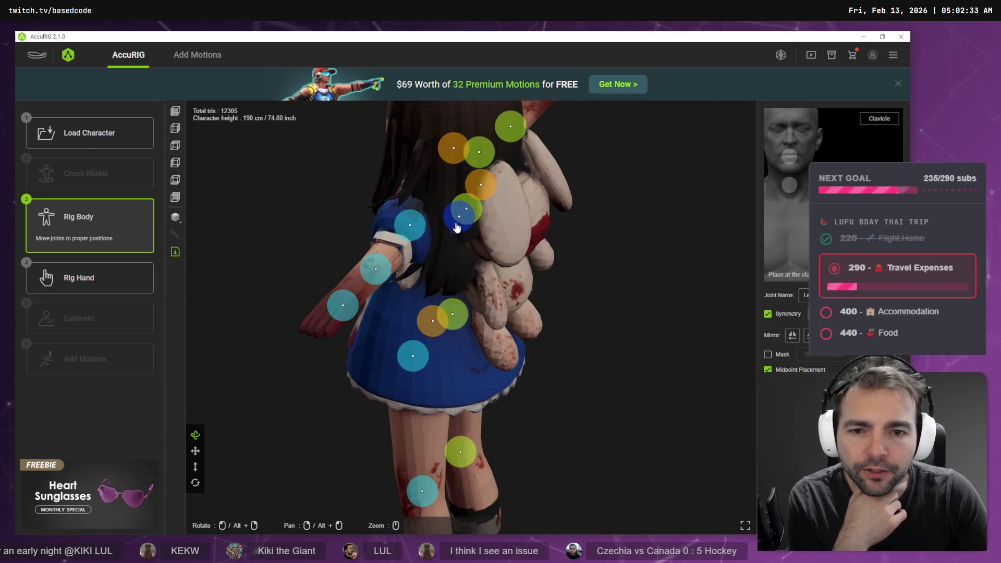
{"action": "mouse_move", "coordinate": [408, 295]}
{"action": "left_mouse_down"}
{"action": "mouse_move", "coordinate": [306, 313]}
{"action": "mouse_move", "coordinate": [380, 319]}
{"action": "mouse_move", "coordinate": [356, 318]}
{"action": "left_mouse_up"}
Drag the neck joint onto the centre line and verify it from side, back and front.
{"action": "mouse_move", "coordinate": [454, 182]}
{"action": "left_mouse_down"}
{"action": "mouse_move", "coordinate": [466, 205]}
{"action": "mouse_move", "coordinate": [523, 189]}
{"action": "mouse_move", "coordinate": [494, 191]}
{"action": "mouse_move", "coordinate": [592, 297]}
{"action": "left_mouse_up"}
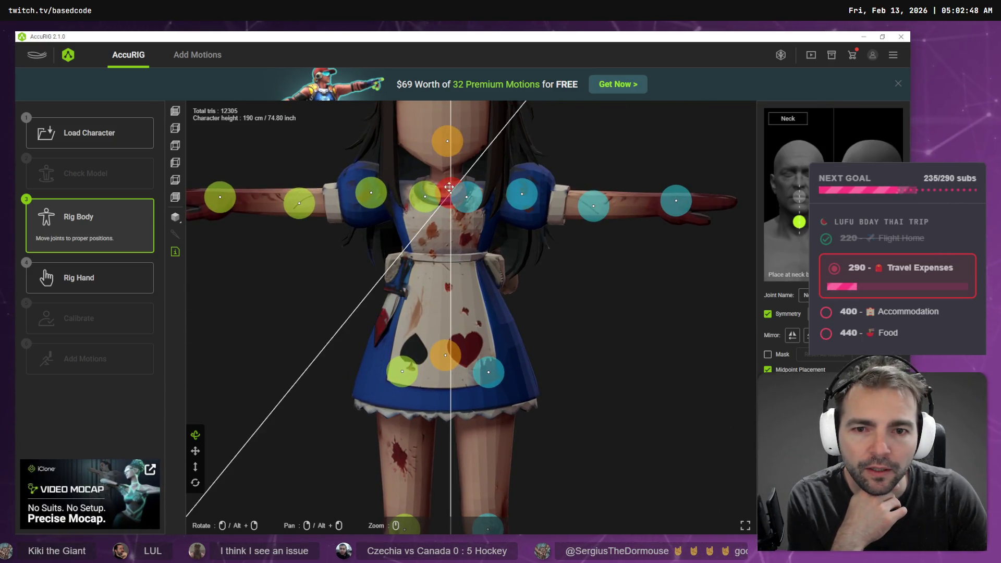
{"action": "left_click_drag", "start_coordinate": [445, 171], "coordinate": [432, 277]}
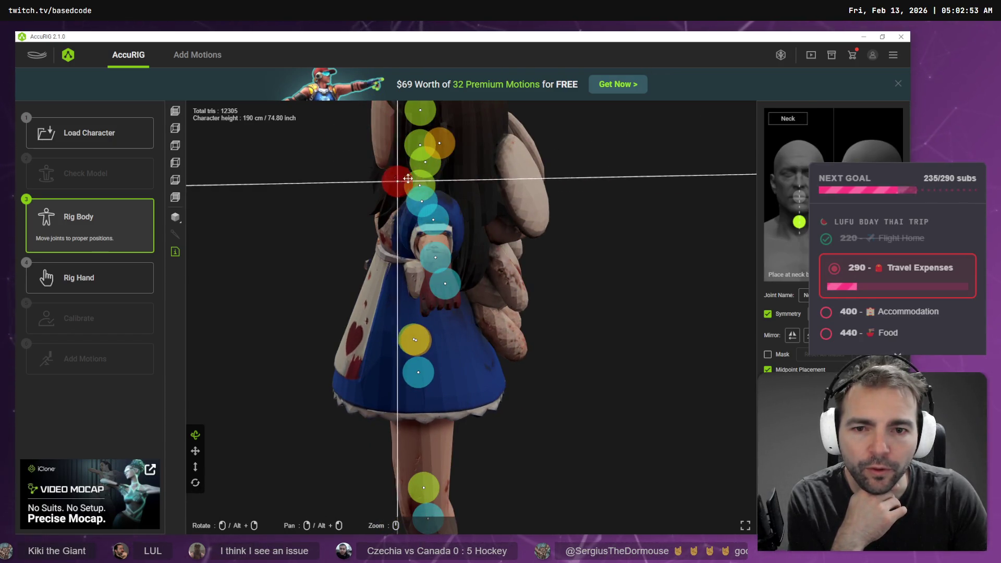
{"action": "mouse_move", "coordinate": [364, 210]}
{"action": "left_mouse_down"}
{"action": "mouse_move", "coordinate": [444, 208]}
{"action": "mouse_move", "coordinate": [435, 215]}
{"action": "left_mouse_up"}
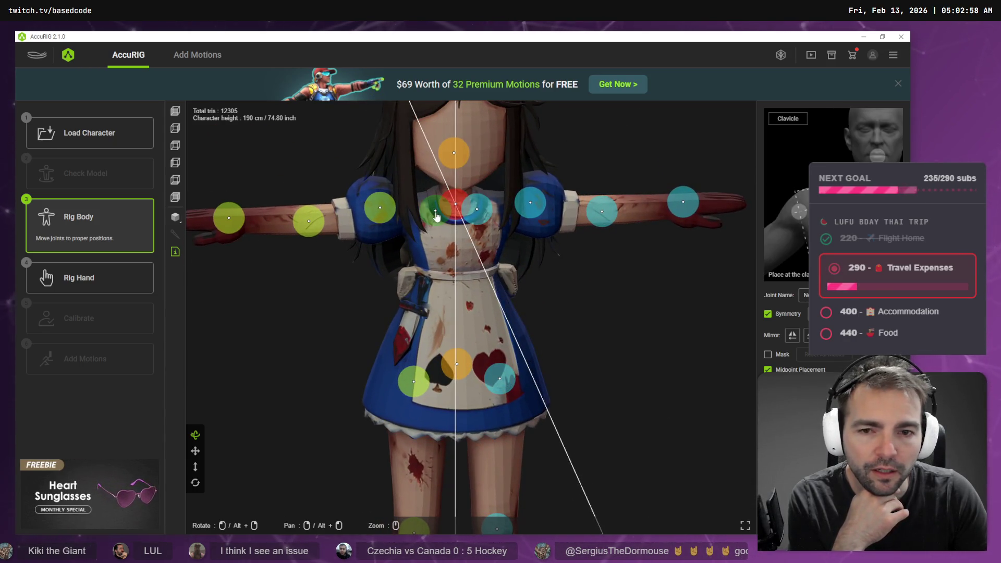
{"action": "mouse_move", "coordinate": [424, 211]}
{"action": "left_mouse_down"}
{"action": "mouse_move", "coordinate": [401, 275]}
{"action": "mouse_move", "coordinate": [465, 238]}
{"action": "mouse_move", "coordinate": [439, 210]}
{"action": "mouse_move", "coordinate": [470, 233]}
{"action": "left_mouse_up"}
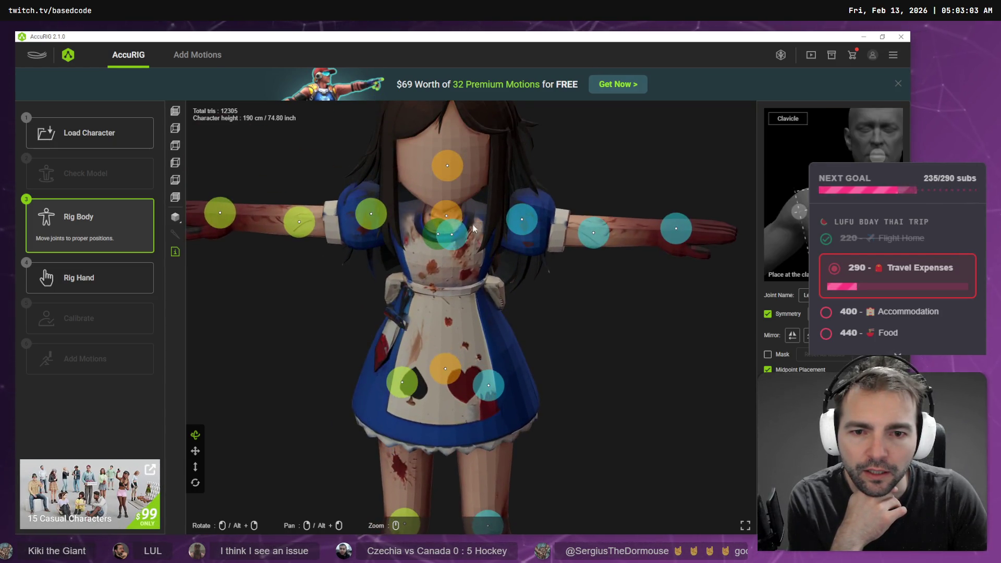
{"action": "left_click_drag", "start_coordinate": [566, 285], "coordinate": [134, 259]}
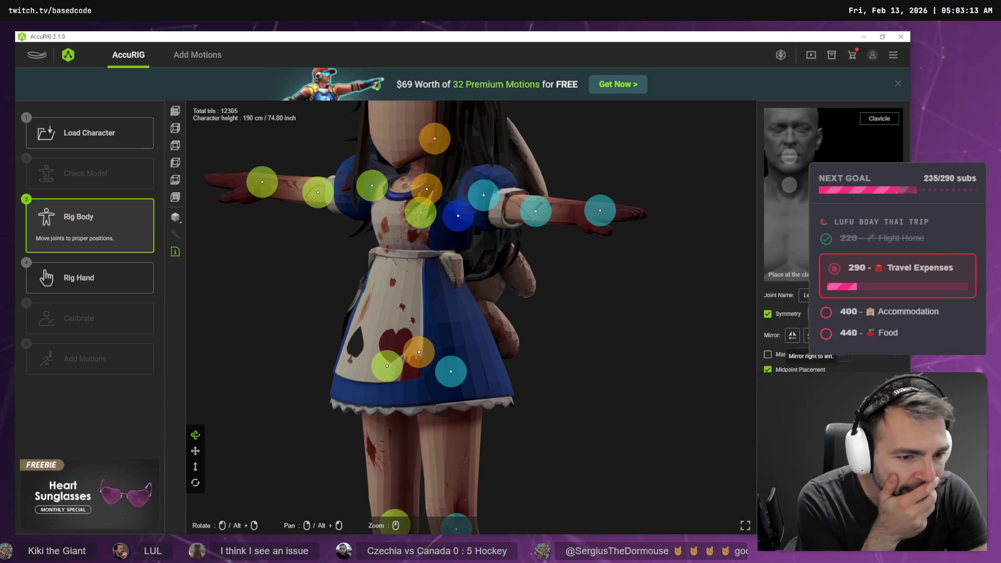
{"action": "mouse_move", "coordinate": [555, 264]}
{"action": "left_mouse_down"}
{"action": "mouse_move", "coordinate": [469, 256]}
{"action": "mouse_move", "coordinate": [510, 284]}
{"action": "mouse_move", "coordinate": [567, 274]}
{"action": "mouse_move", "coordinate": [475, 251]}
{"action": "left_mouse_up"}
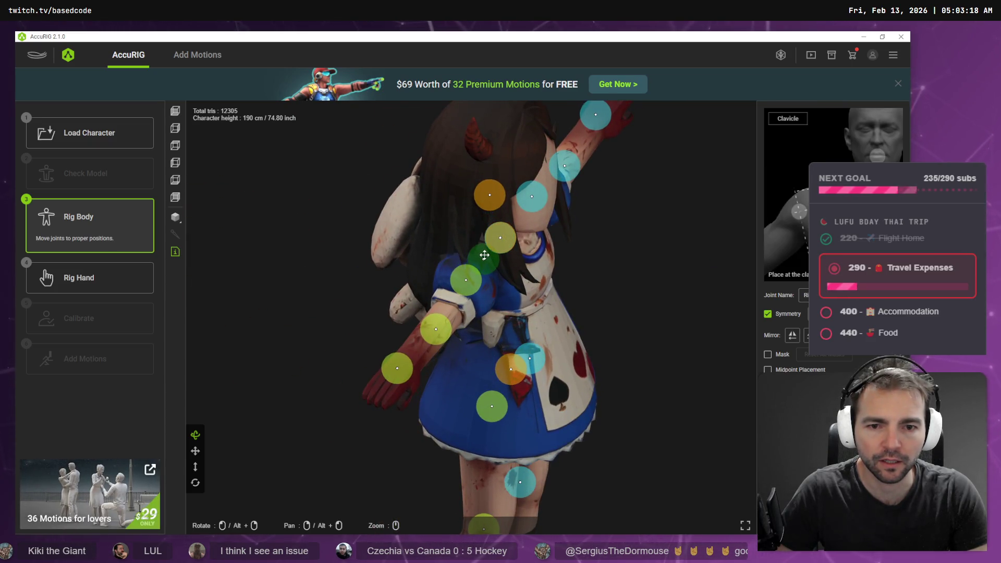
{"action": "mouse_move", "coordinate": [613, 279]}
{"action": "left_mouse_down"}
{"action": "mouse_move", "coordinate": [526, 245]}
{"action": "mouse_move", "coordinate": [495, 219]}
{"action": "mouse_move", "coordinate": [655, 292]}
{"action": "mouse_move", "coordinate": [656, 277]}
{"action": "mouse_move", "coordinate": [578, 337]}
{"action": "mouse_move", "coordinate": [462, 225]}
{"action": "mouse_move", "coordinate": [456, 205]}
{"action": "mouse_move", "coordinate": [474, 219]}
{"action": "mouse_move", "coordinate": [500, 198]}
{"action": "mouse_move", "coordinate": [552, 234]}
{"action": "mouse_move", "coordinate": [527, 211]}
{"action": "mouse_move", "coordinate": [457, 190]}
{"action": "left_mouse_up"}
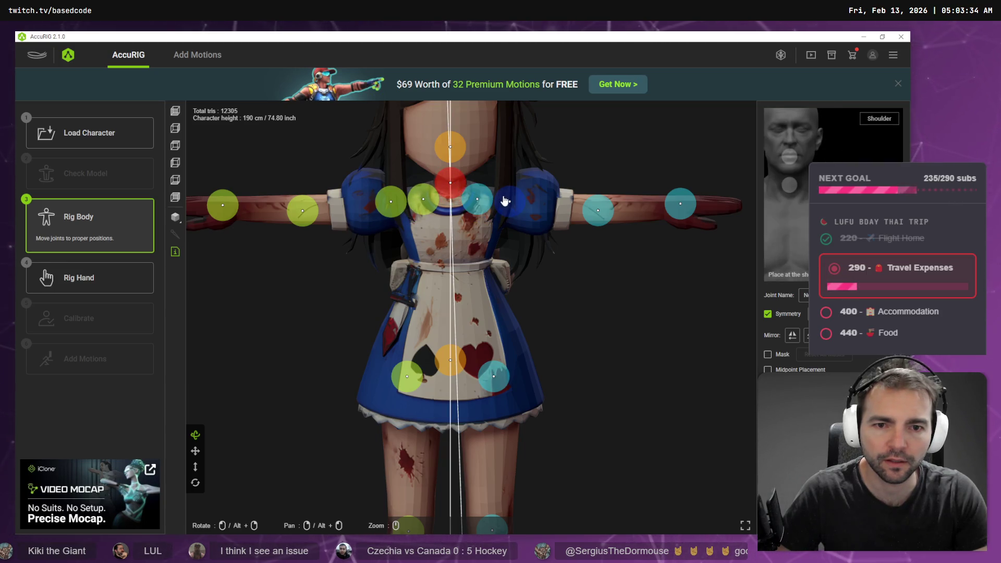
Select the elbow and wrist joints and orbit to a straight back view along the spine.
{"action": "left_click", "coordinate": [590, 207]}
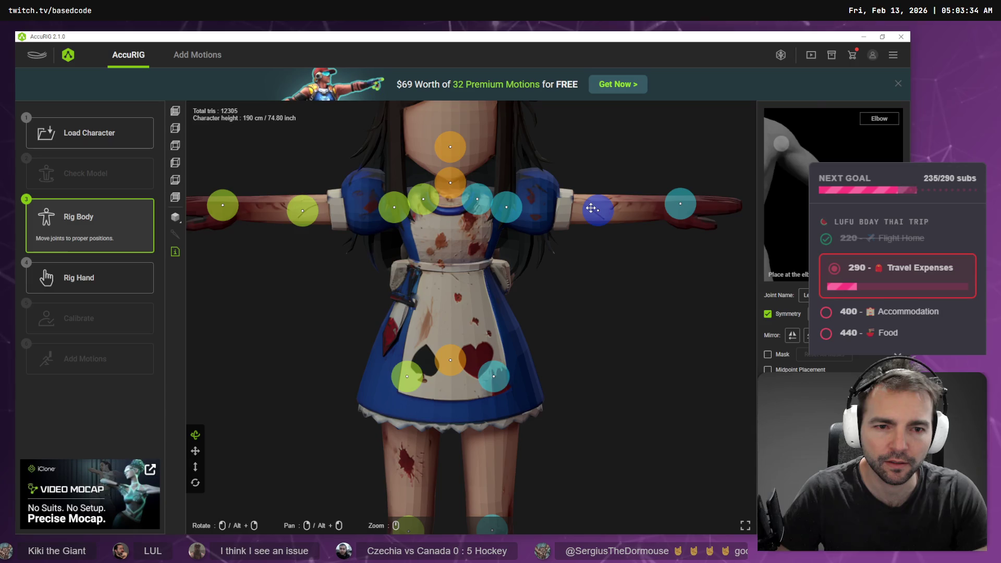
{"action": "left_click", "coordinate": [682, 208]}
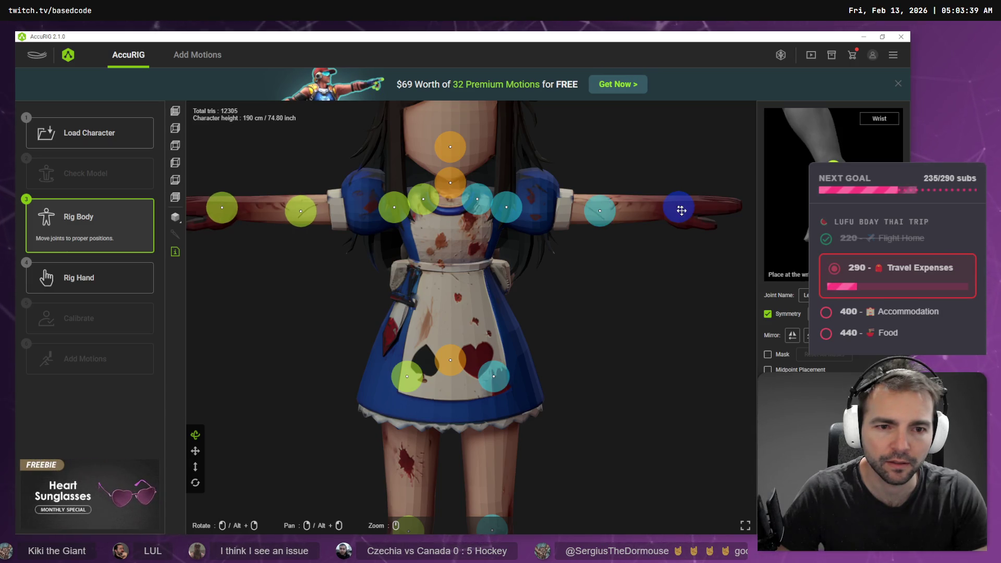
{"action": "mouse_move", "coordinate": [516, 253]}
{"action": "left_mouse_down"}
{"action": "mouse_move", "coordinate": [554, 247]}
{"action": "mouse_move", "coordinate": [511, 221]}
{"action": "left_mouse_up"}
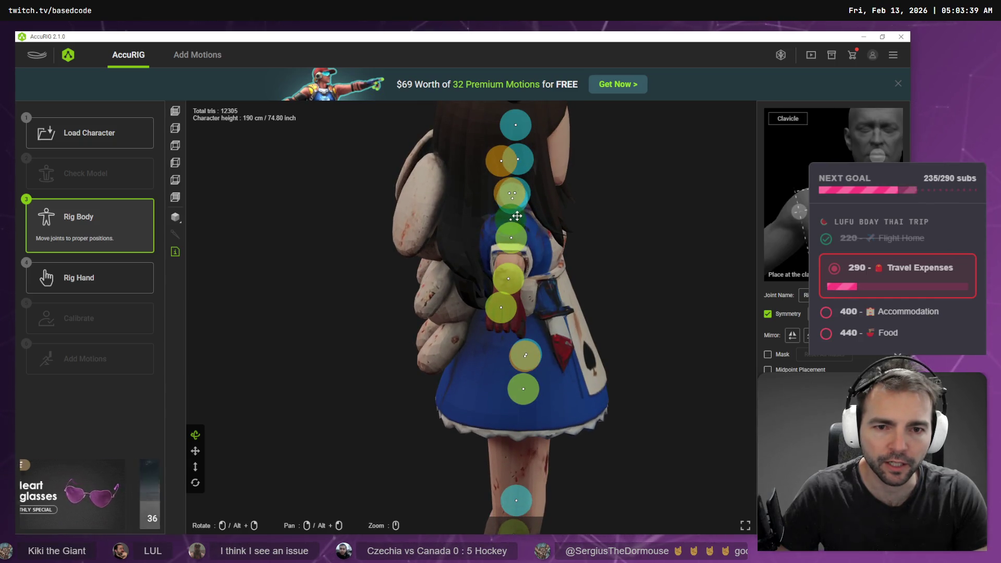
{"action": "mouse_move", "coordinate": [592, 239]}
{"action": "left_mouse_down"}
{"action": "mouse_move", "coordinate": [560, 235]}
{"action": "mouse_move", "coordinate": [525, 201]}
{"action": "left_mouse_up"}
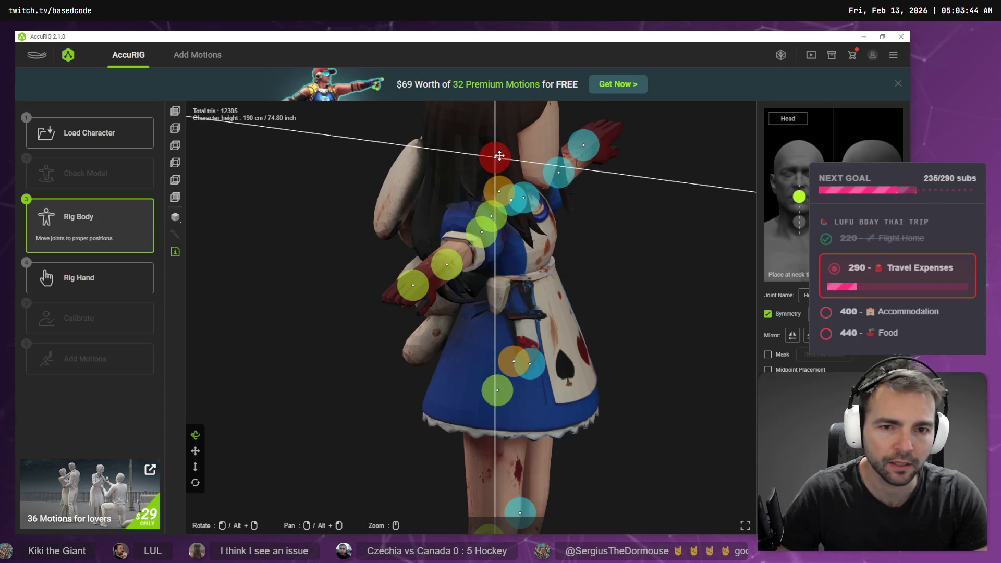
{"action": "left_click_drag", "start_coordinate": [567, 228], "coordinate": [594, 216]}
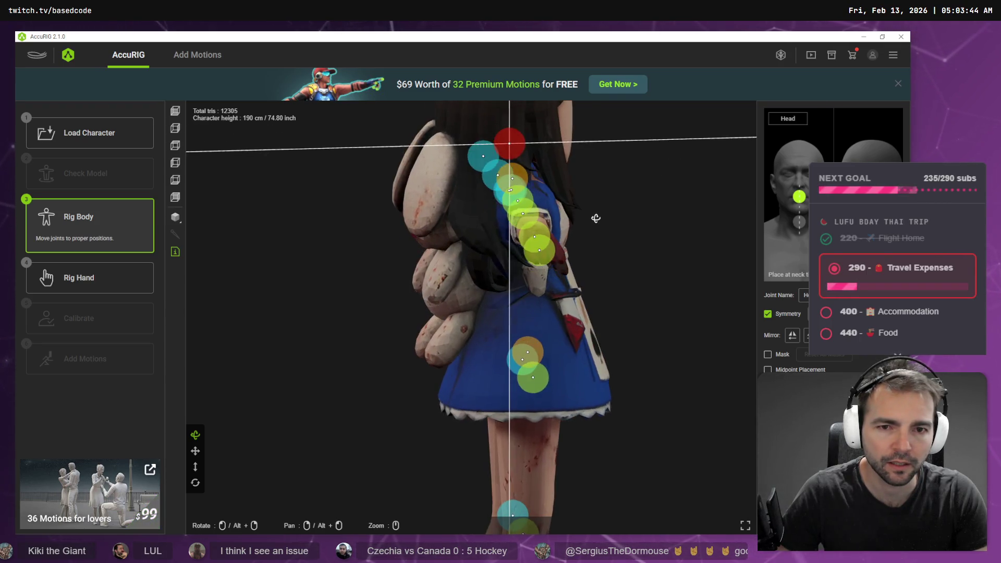
In the Right side view, raise the head joint inside the head, then return to the front.
{"action": "left_click", "coordinate": [176, 130]}
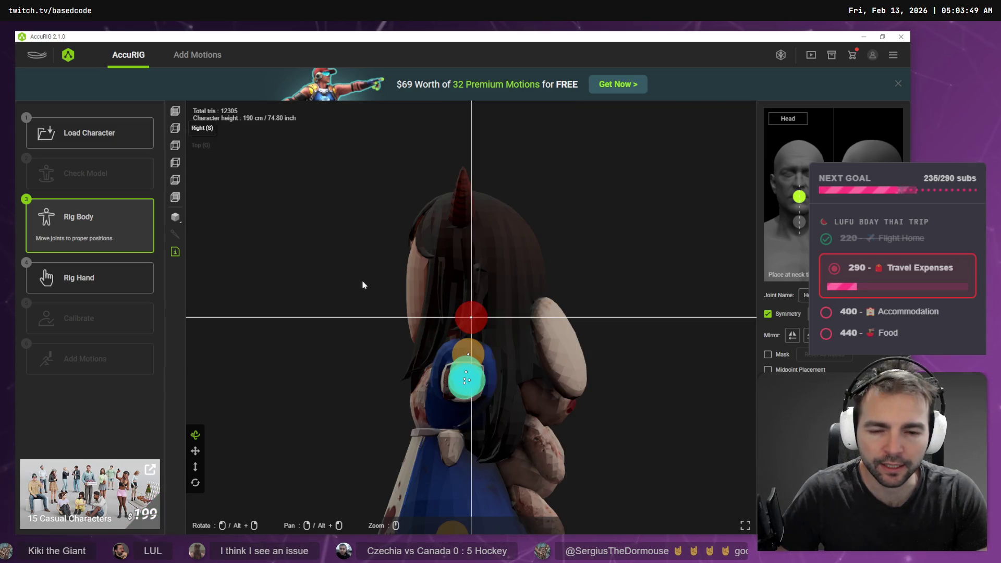
{"action": "left_click_drag", "start_coordinate": [479, 318], "coordinate": [480, 302]}
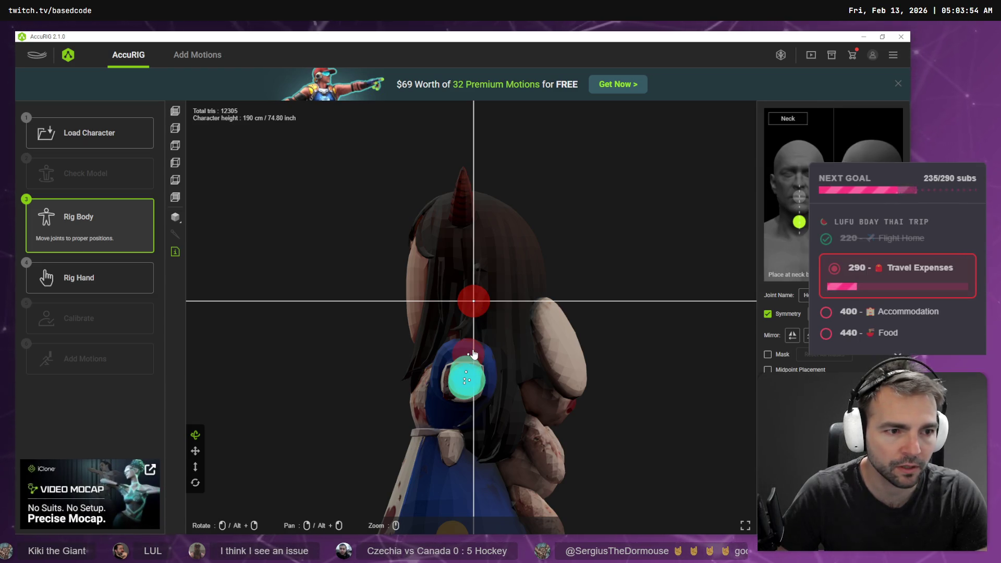
{"action": "left_click", "coordinate": [472, 349]}
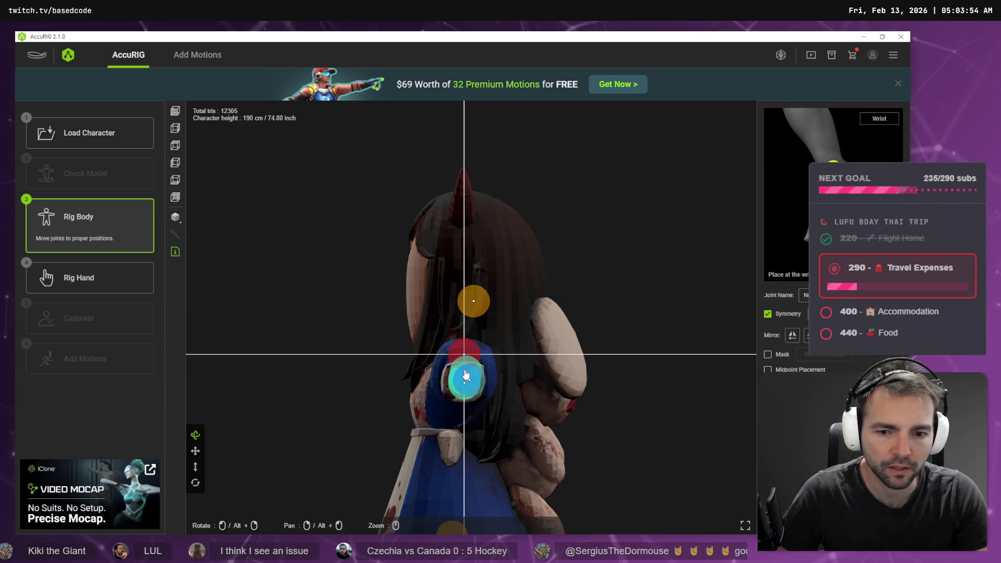
{"action": "mouse_move", "coordinate": [348, 344]}
{"action": "left_mouse_down"}
{"action": "mouse_move", "coordinate": [491, 376]}
{"action": "mouse_move", "coordinate": [565, 369]}
{"action": "mouse_move", "coordinate": [565, 433]}
{"action": "mouse_move", "coordinate": [581, 282]}
{"action": "mouse_move", "coordinate": [536, 292]}
{"action": "left_mouse_up"}
{"action": "scroll", "coordinate": [564, 496], "scroll_direction": "down", "scroll_amount": 3}
{"action": "scroll", "coordinate": [577, 442], "scroll_direction": "up", "scroll_amount": 2}
{"action": "scroll", "coordinate": [546, 345], "scroll_direction": "up", "scroll_amount": 3}
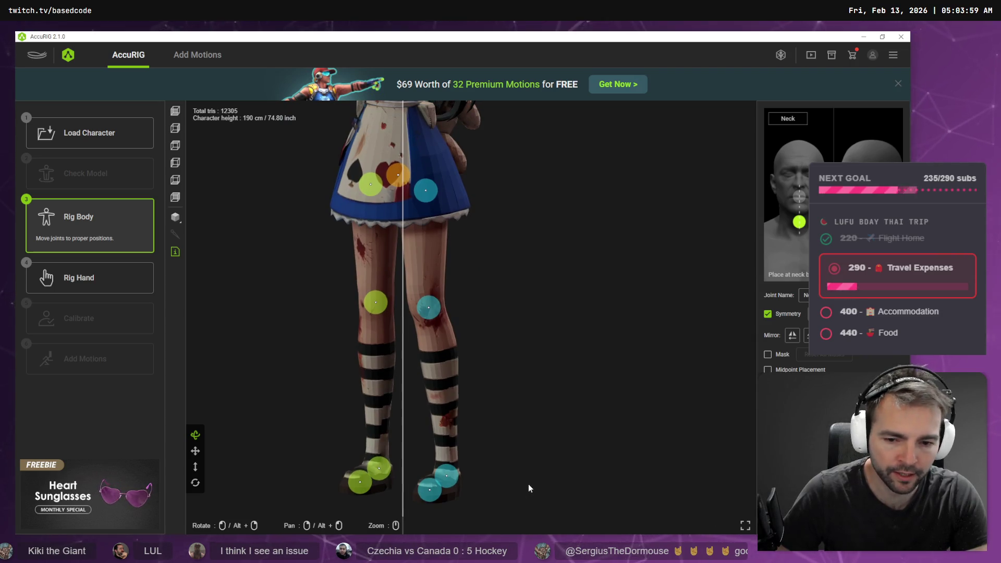
{"action": "mouse_move", "coordinate": [531, 476]}
{"action": "left_mouse_down"}
{"action": "mouse_move", "coordinate": [482, 478]}
{"action": "mouse_move", "coordinate": [521, 478]}
{"action": "left_mouse_up"}
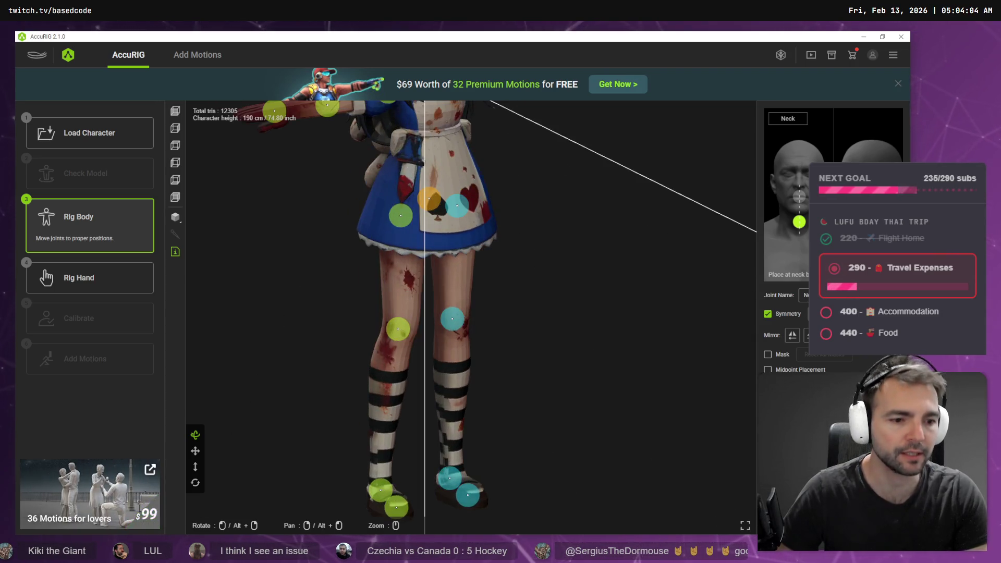
{"action": "left_click", "coordinate": [428, 316]}
Generate the rig with 0 fingers and preview Alice in the female, T and male poses.
{"action": "left_click", "coordinate": [427, 324]}
{"action": "left_click", "coordinate": [435, 344]}
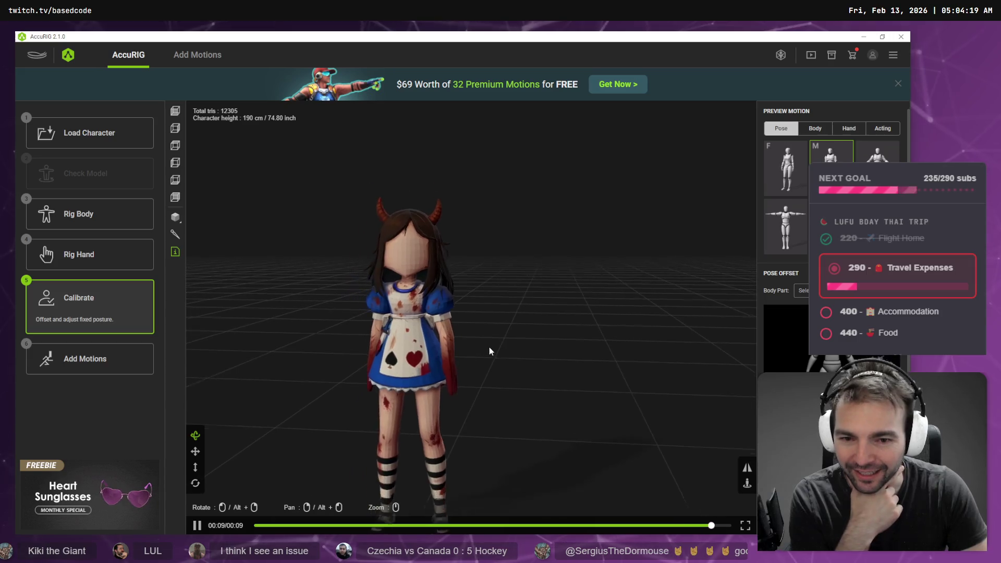
{"action": "left_click", "coordinate": [782, 187]}
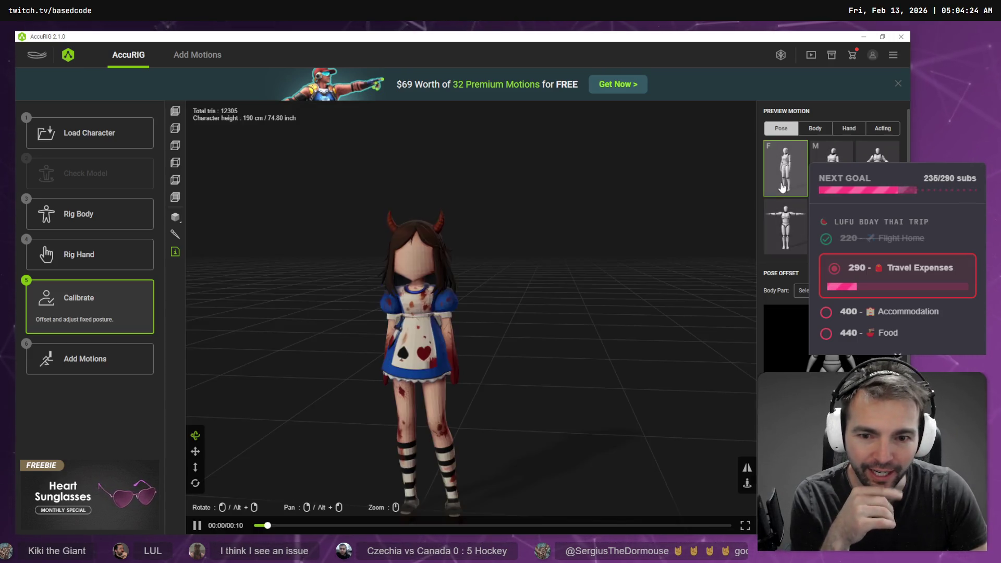
{"action": "left_click", "coordinate": [784, 227]}
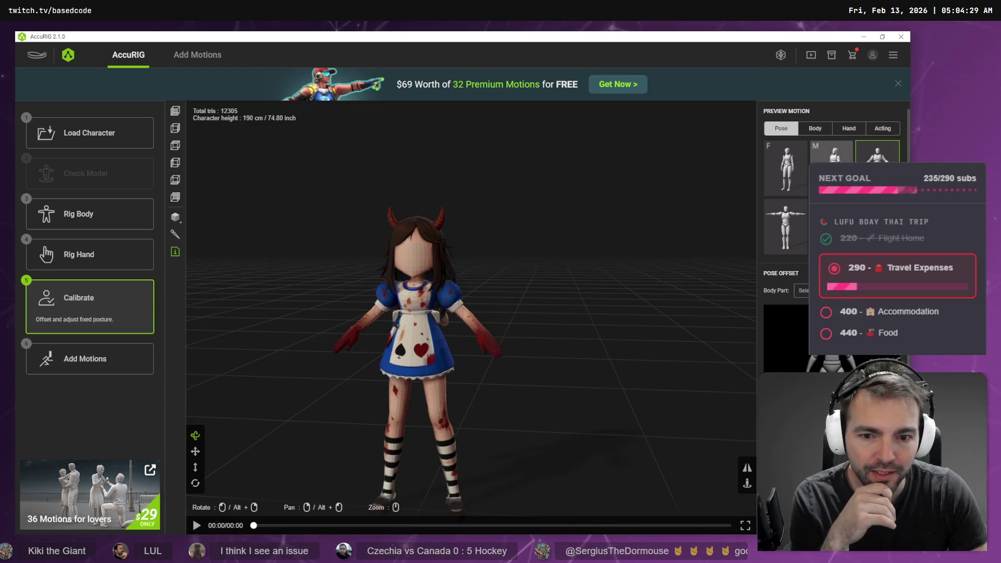
{"action": "left_click", "coordinate": [832, 153]}
Play and stop the first body motion, orbit to inspect, then return to Rig Body.
{"action": "left_click", "coordinate": [814, 128]}
{"action": "left_click", "coordinate": [784, 167]}
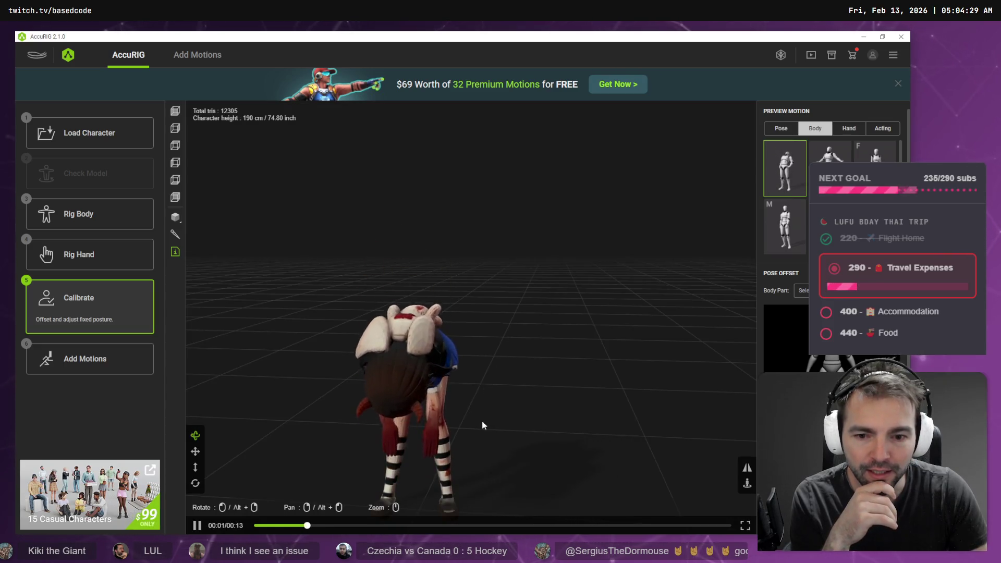
{"action": "left_click", "coordinate": [785, 167]}
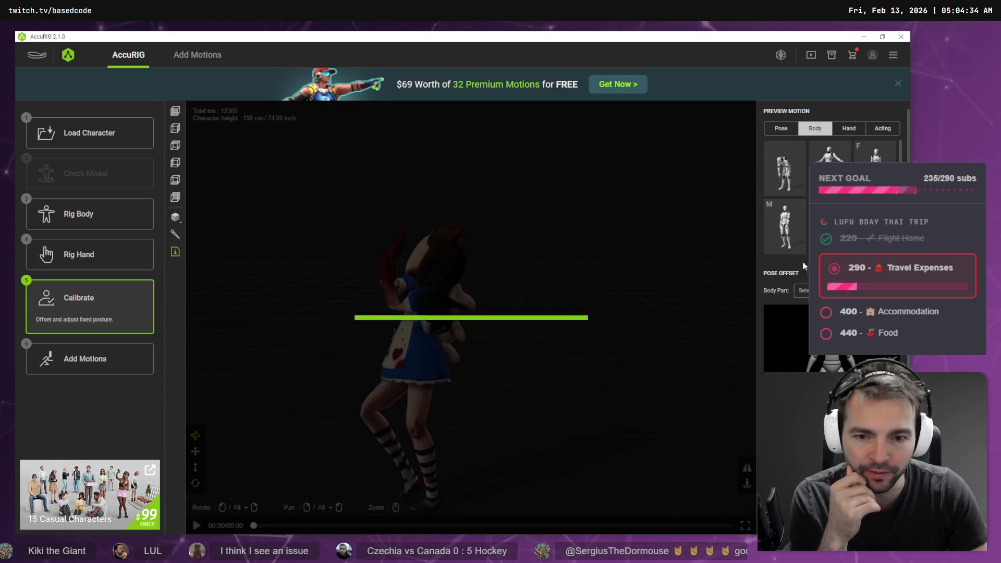
{"action": "mouse_move", "coordinate": [500, 356]}
{"action": "left_mouse_down"}
{"action": "mouse_move", "coordinate": [678, 356]}
{"action": "mouse_move", "coordinate": [654, 356]}
{"action": "left_mouse_up"}
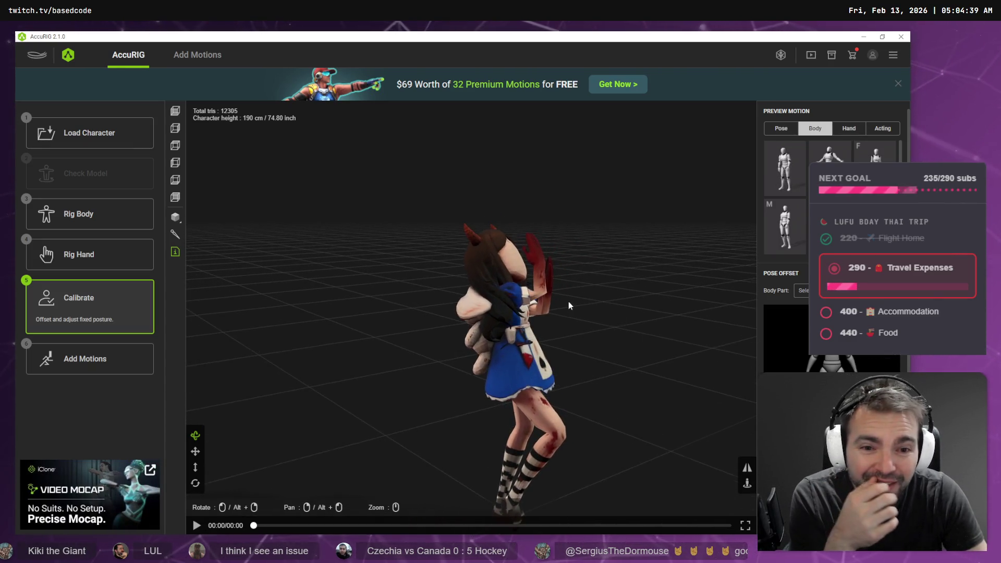
{"action": "scroll", "coordinate": [569, 305], "scroll_direction": "up", "scroll_amount": 5}
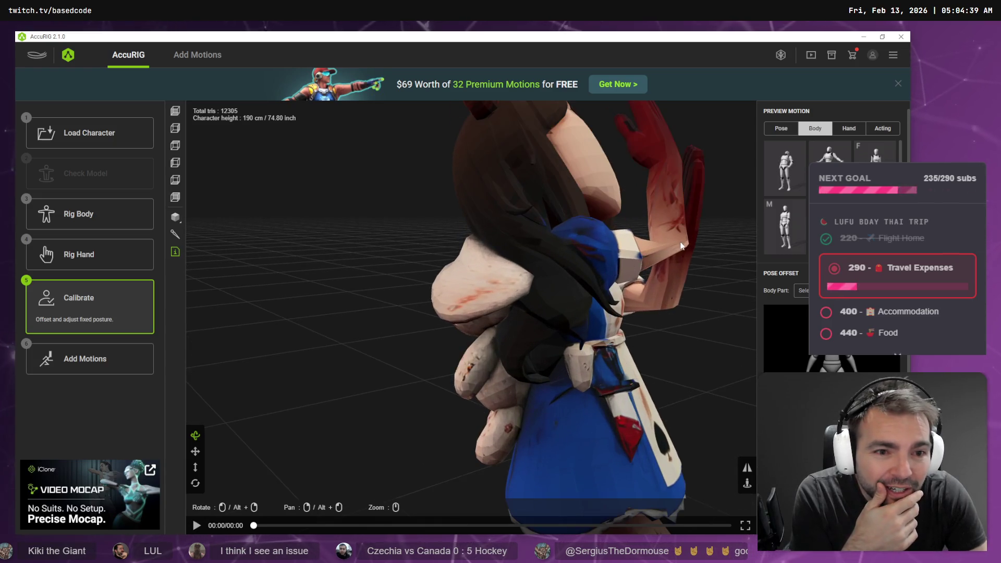
{"action": "mouse_move", "coordinate": [680, 246]}
{"action": "left_mouse_down"}
{"action": "mouse_move", "coordinate": [547, 286]}
{"action": "mouse_move", "coordinate": [438, 300]}
{"action": "left_mouse_up"}
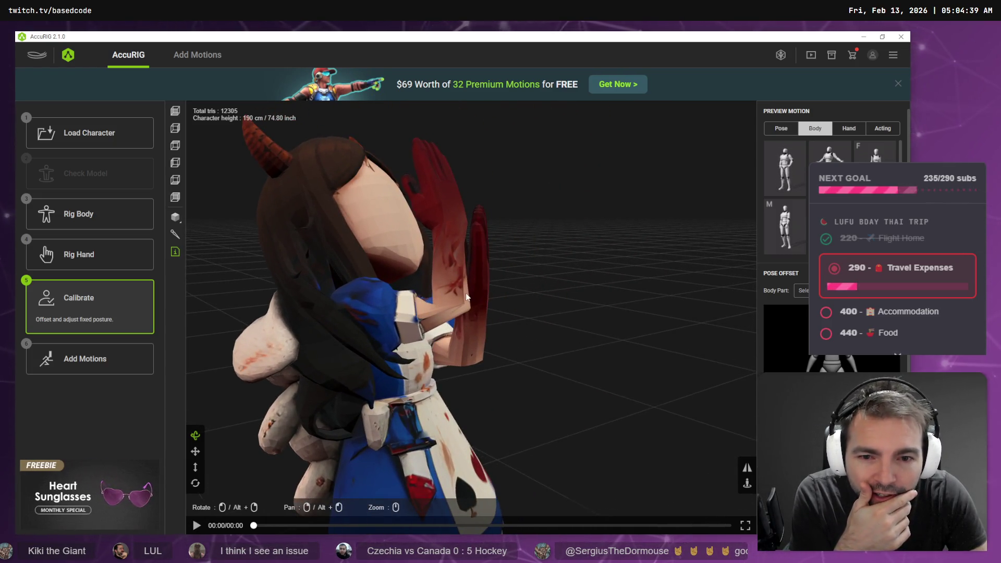
{"action": "left_click", "coordinate": [75, 209]}
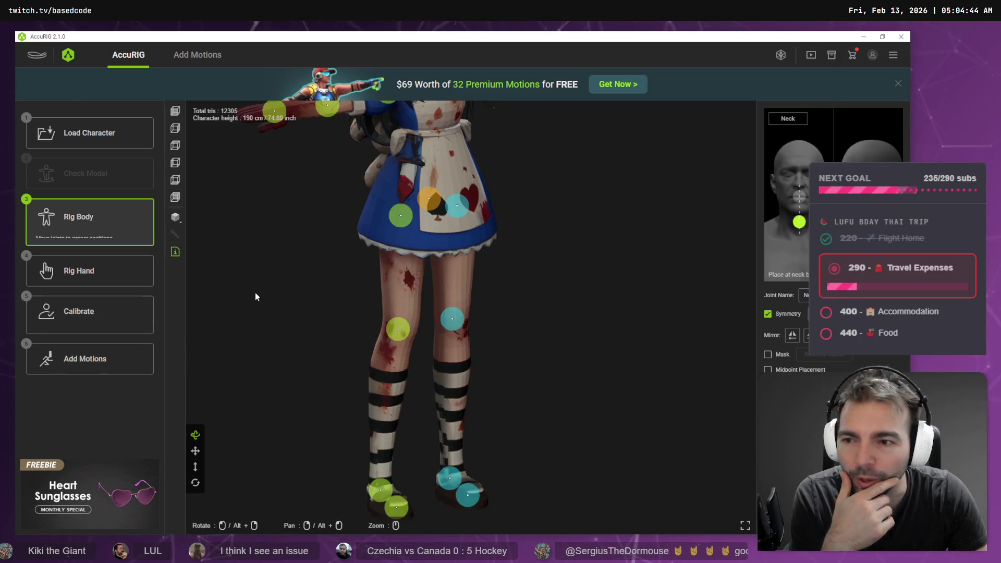
Select the right elbow joint, rebuild the rig and orbit around the calibrated character.
{"action": "mouse_move", "coordinate": [516, 289]}
{"action": "left_mouse_down"}
{"action": "mouse_move", "coordinate": [509, 268]}
{"action": "mouse_move", "coordinate": [572, 272]}
{"action": "mouse_move", "coordinate": [309, 234]}
{"action": "left_mouse_up"}
{"action": "left_click", "coordinate": [315, 232]}
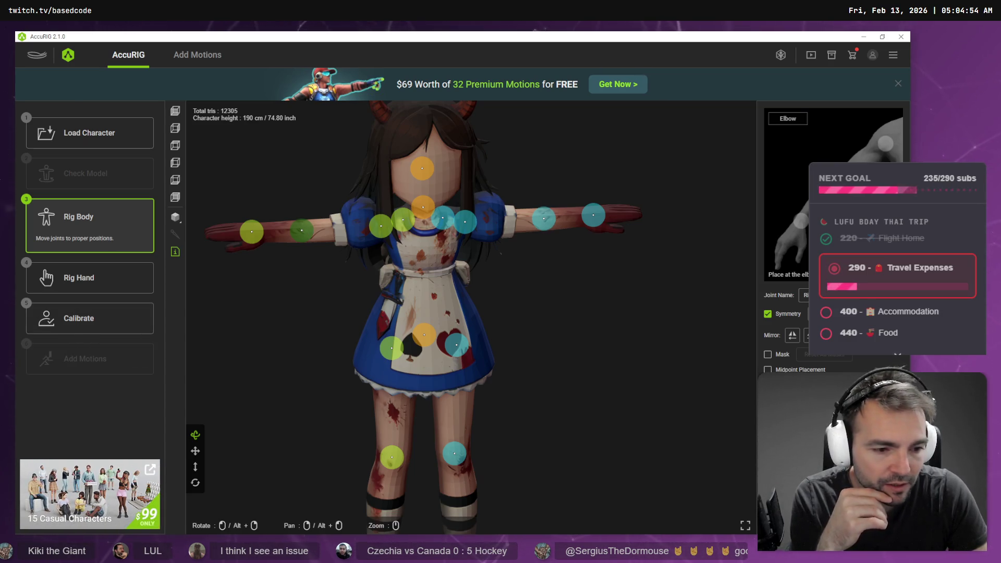
{"action": "left_click", "coordinate": [140, 321]}
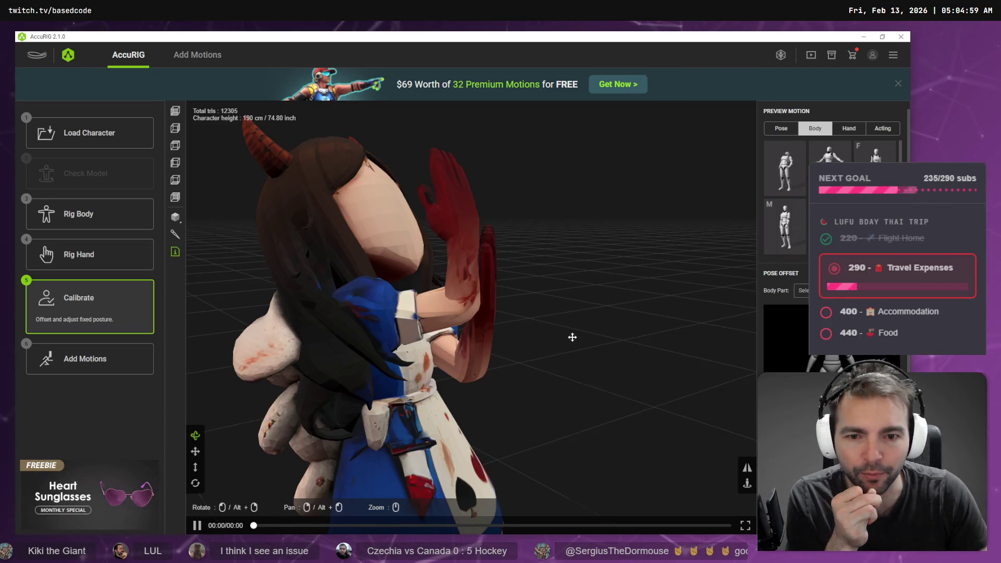
{"action": "mouse_move", "coordinate": [572, 337]}
{"action": "left_mouse_down"}
{"action": "mouse_move", "coordinate": [594, 333]}
{"action": "mouse_move", "coordinate": [590, 275]}
{"action": "mouse_move", "coordinate": [583, 308]}
{"action": "mouse_move", "coordinate": [486, 319]}
{"action": "mouse_move", "coordinate": [496, 281]}
{"action": "mouse_move", "coordinate": [618, 316]}
{"action": "left_mouse_up"}
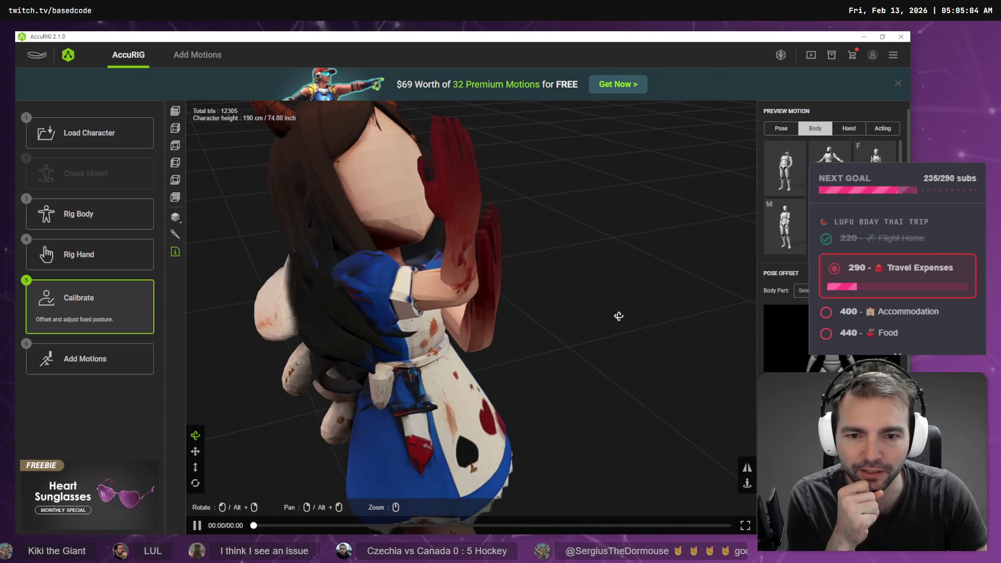
{"action": "mouse_move", "coordinate": [476, 306]}
{"action": "left_mouse_down"}
{"action": "mouse_move", "coordinate": [368, 290]}
{"action": "mouse_move", "coordinate": [361, 279]}
{"action": "mouse_move", "coordinate": [369, 293]}
{"action": "left_mouse_up"}
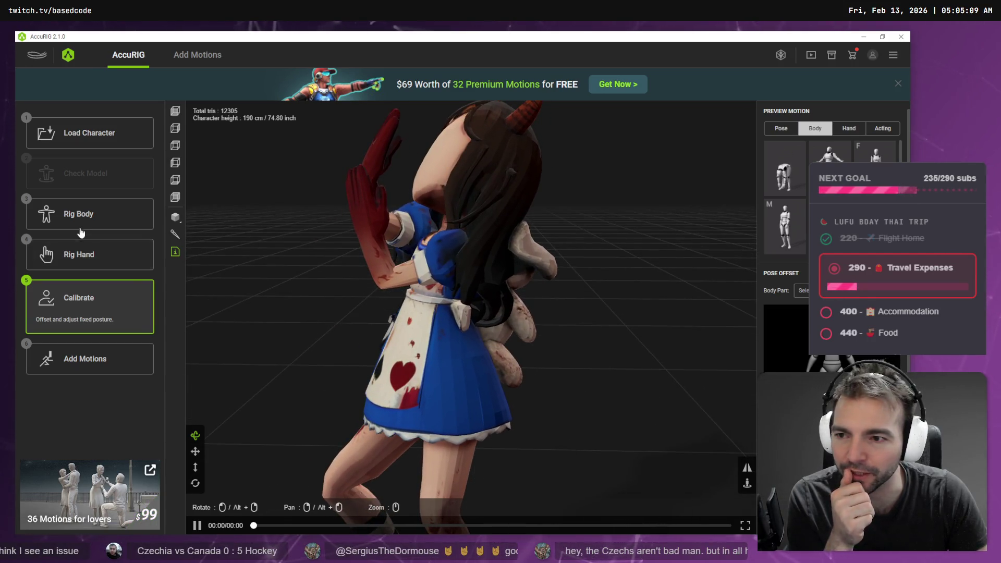
Nudge the elbow joint slightly outward and recalculate the calibration, then inspect the result.
{"action": "left_click", "coordinate": [114, 225]}
{"action": "left_click", "coordinate": [544, 218]}
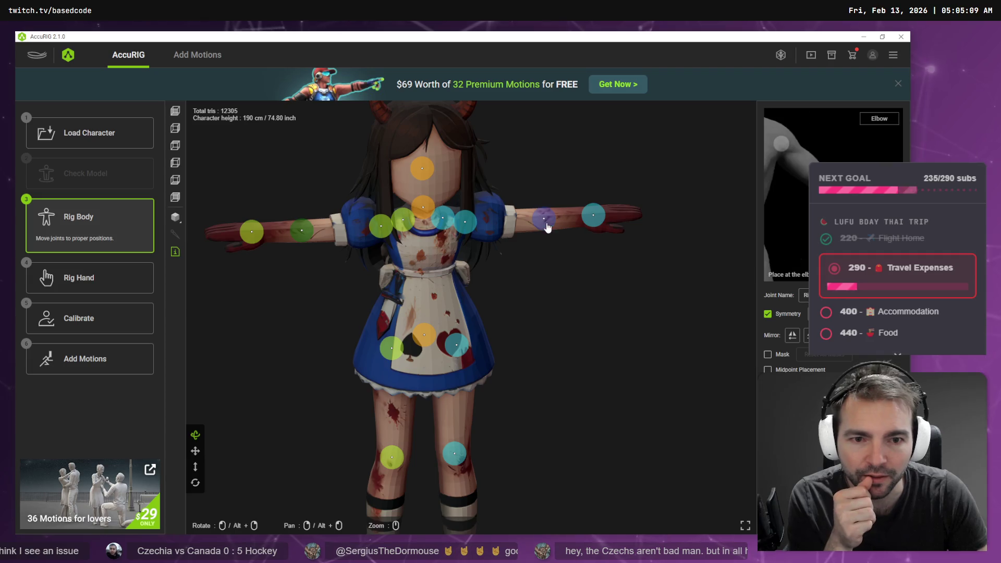
{"action": "left_click_drag", "start_coordinate": [544, 218], "coordinate": [549, 223]}
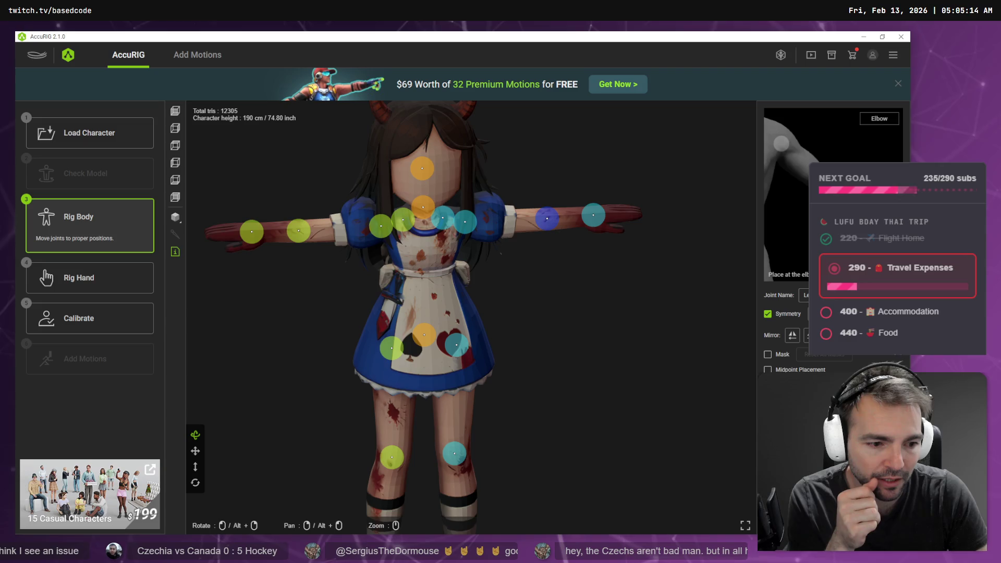
{"action": "left_click", "coordinate": [121, 316]}
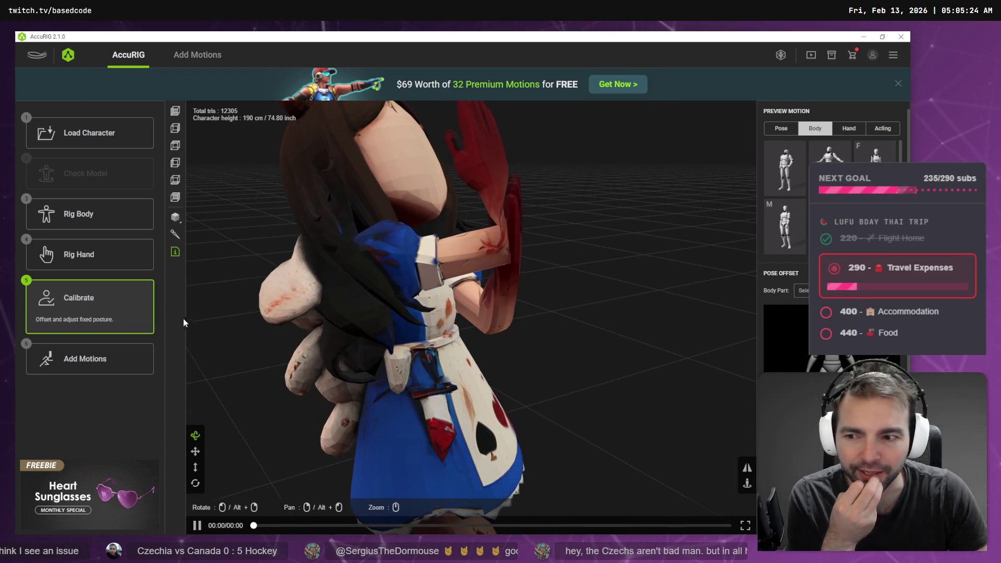
{"action": "left_click", "coordinate": [124, 257]}
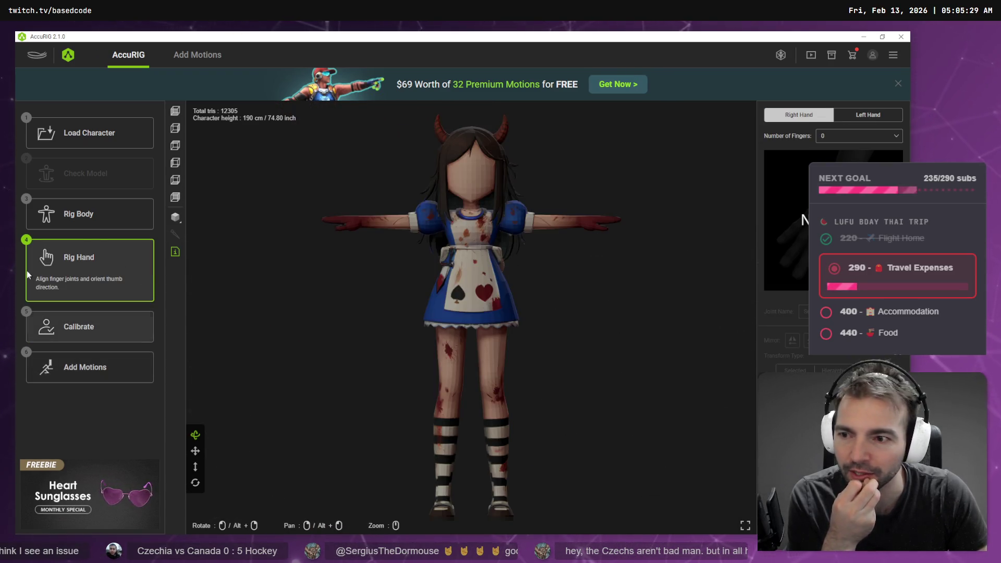
{"action": "left_click", "coordinate": [101, 216]}
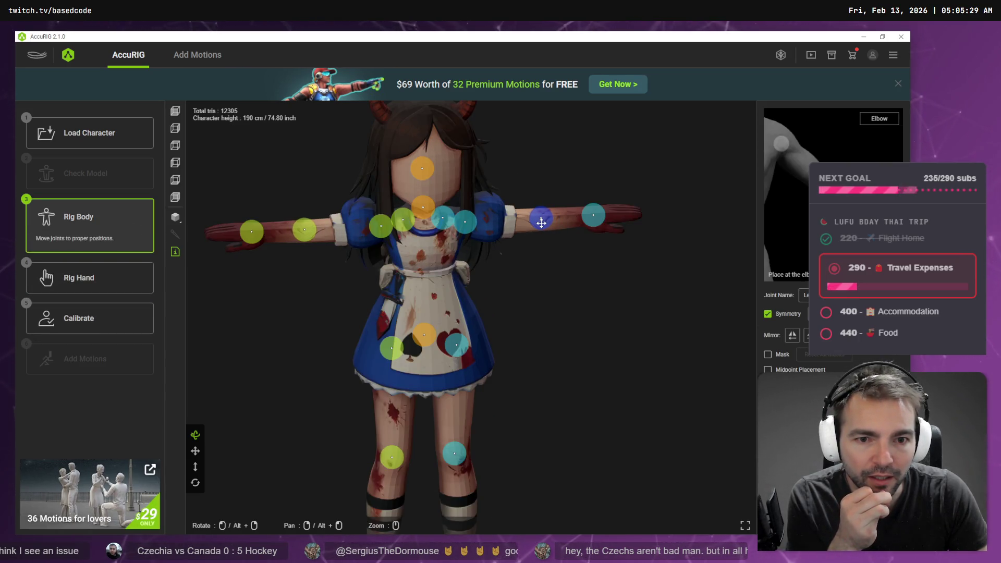
{"action": "left_click", "coordinate": [140, 329]}
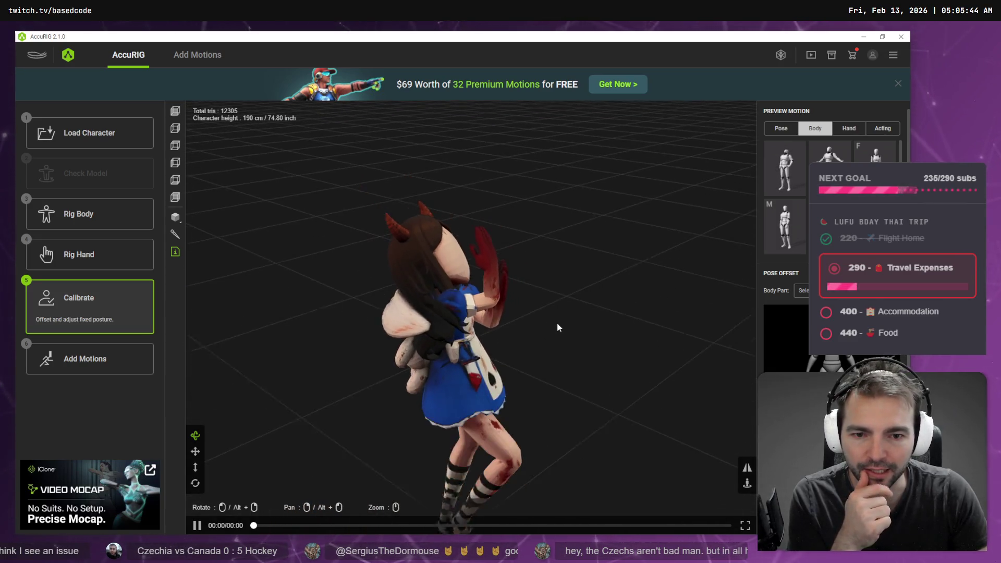
{"action": "mouse_move", "coordinate": [548, 362]}
{"action": "left_mouse_down"}
{"action": "mouse_move", "coordinate": [543, 346]}
{"action": "mouse_move", "coordinate": [349, 367]}
{"action": "left_mouse_up"}
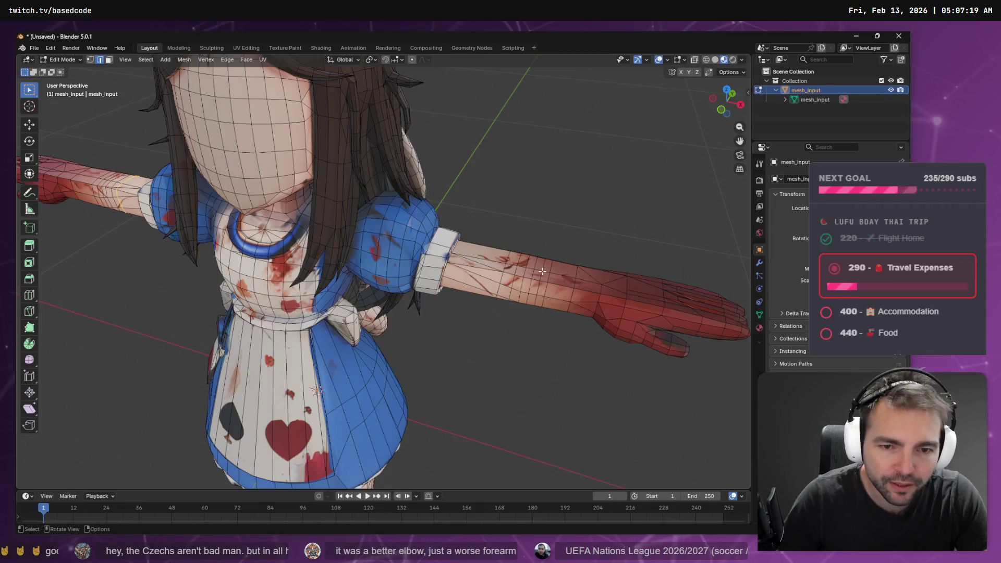
Select edge loops across the forearm using the F3 Edge Loops operator.
{"action": "scroll", "coordinate": [555, 284], "scroll_direction": "down", "scroll_amount": 5}
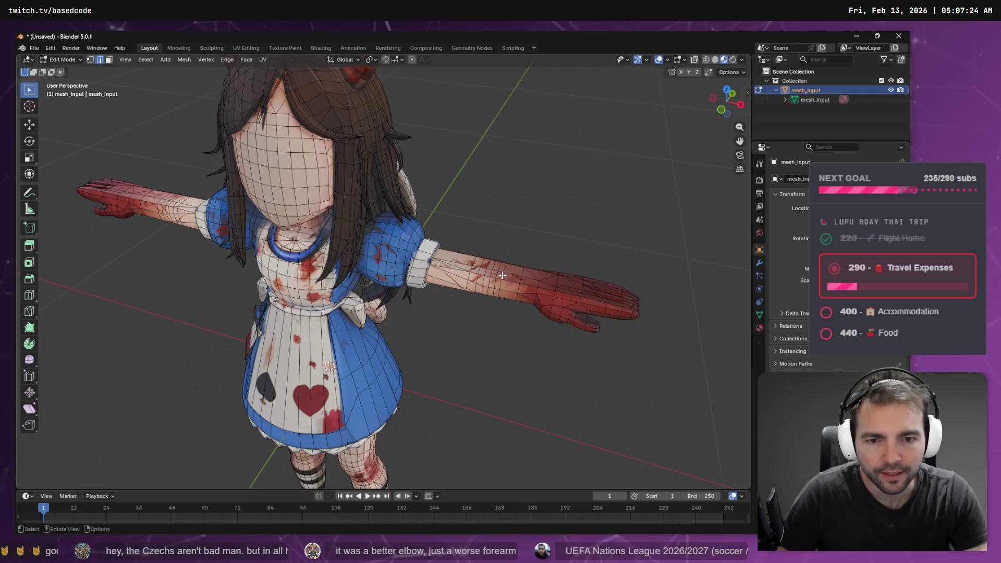
{"action": "key", "text": "F3"}
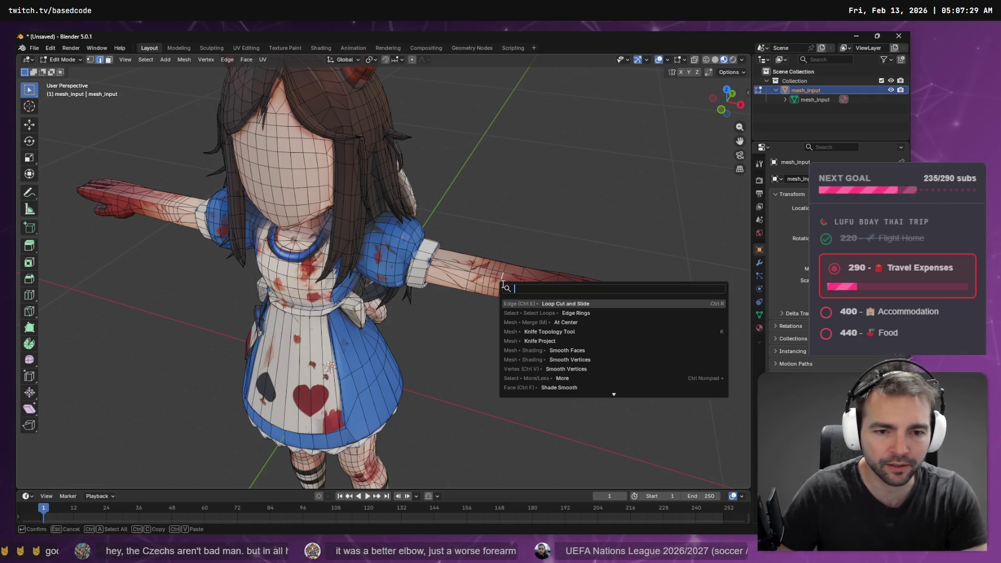
{"action": "type", "text": "ed"}
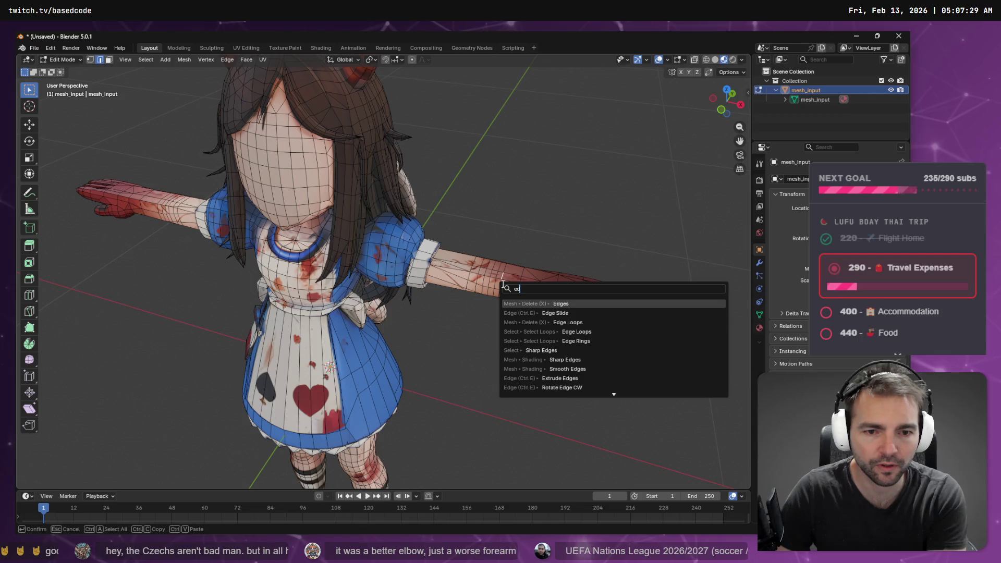
{"action": "key", "text": "Down"}
{"action": "key", "text": "Down"}
{"action": "key", "text": "Down"}
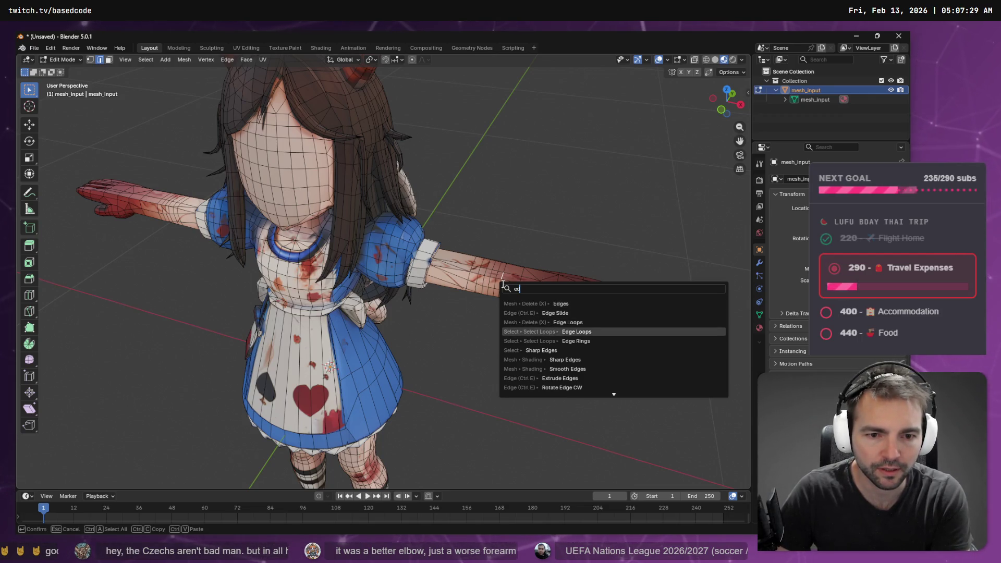
{"action": "key", "text": "Return"}
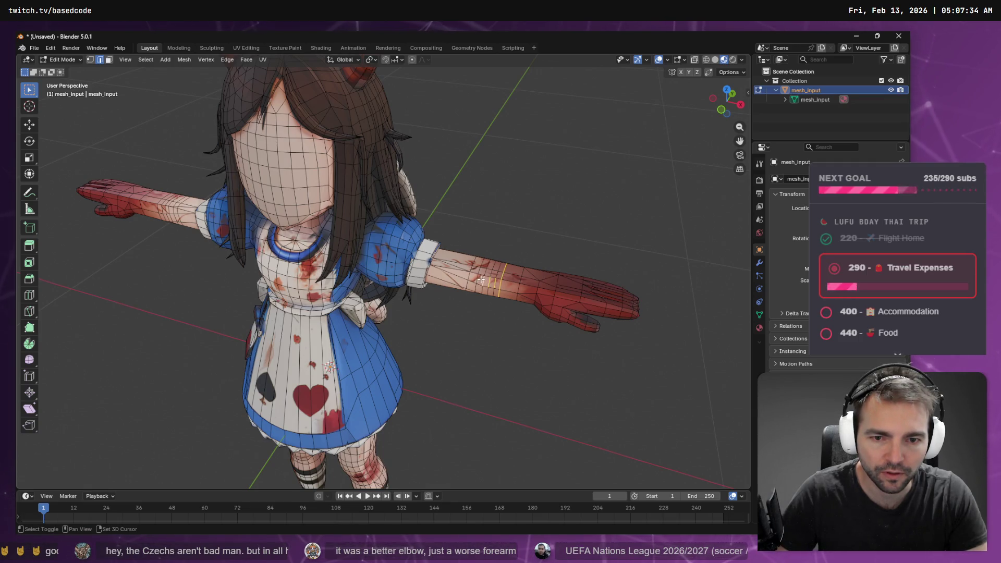
{"action": "key", "text": "F3"}
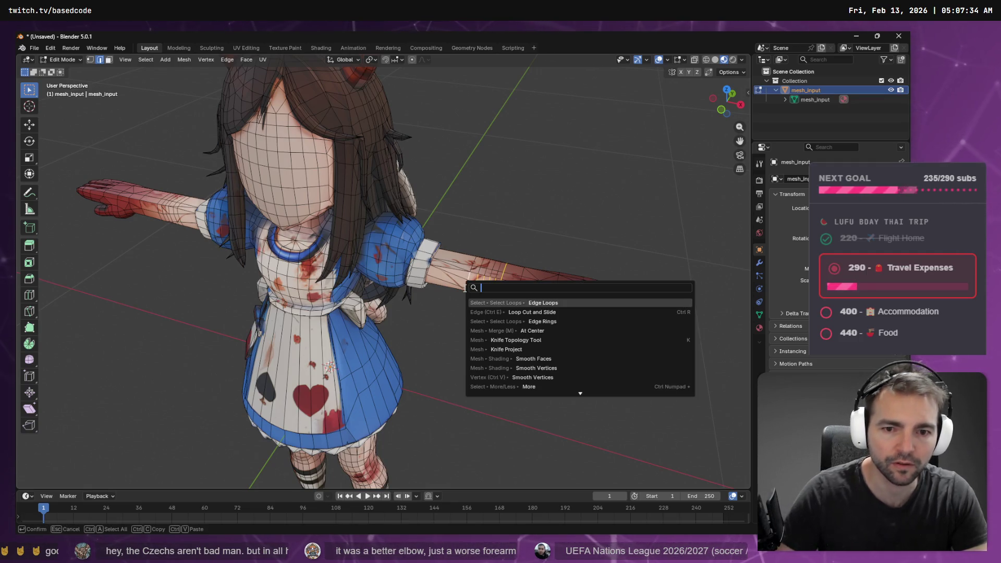
{"action": "key", "text": "Return"}
Edge Slide the selected forearm loops toward the elbow.
{"action": "key", "text": "F3"}
{"action": "type", "text": "skude"}
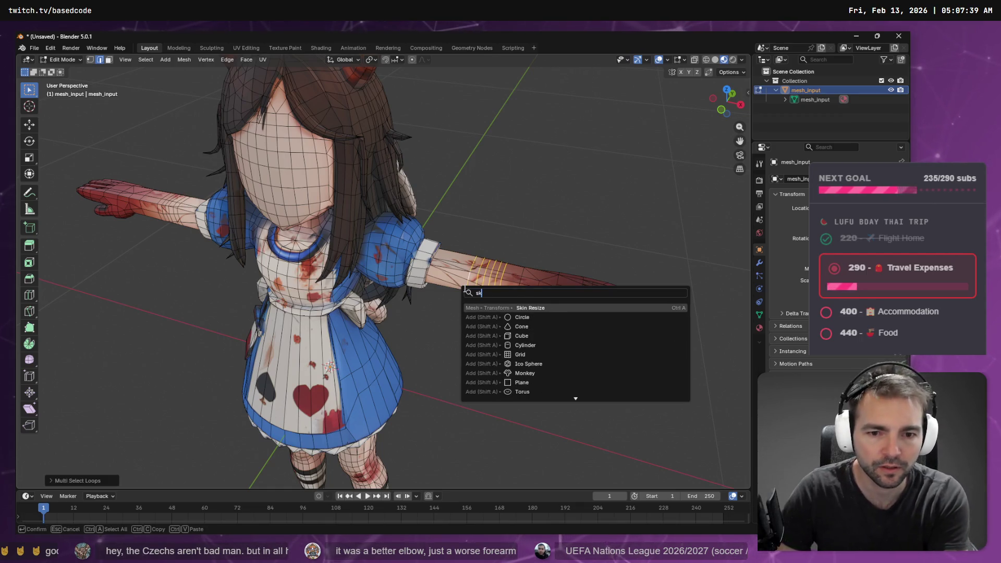
{"action": "key", "text": "BackSpace"}
{"action": "key", "text": "BackSpace"}
{"action": "key", "text": "BackSpace"}
{"action": "type", "text": "lide"}
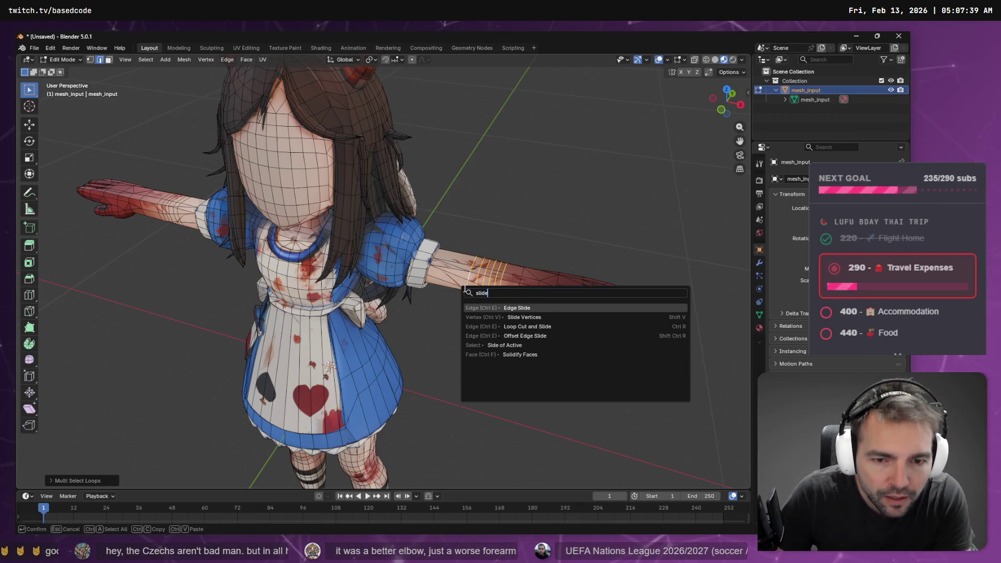
{"action": "key", "text": "Return"}
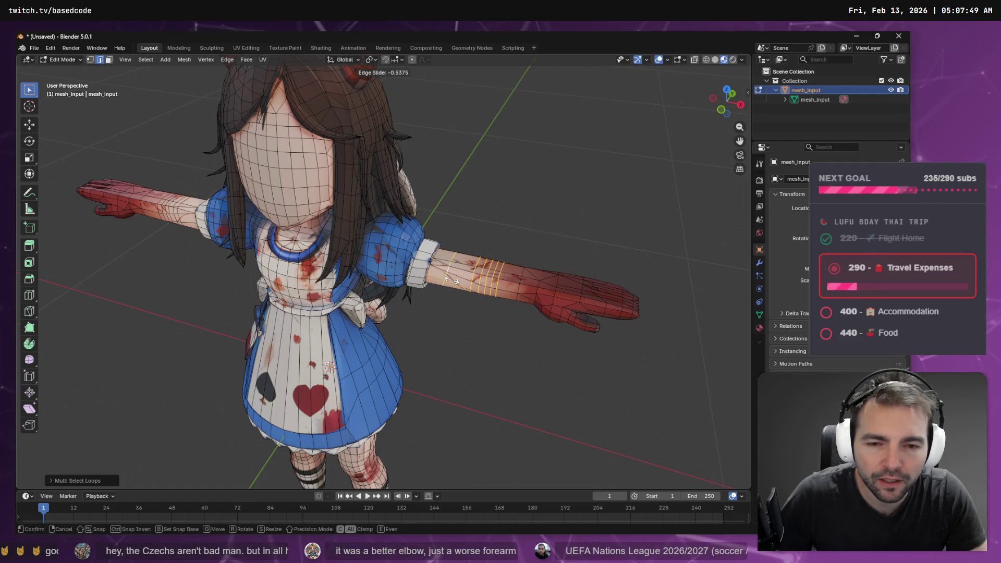
{"action": "left_click", "coordinate": [451, 280]}
With X-ray on, box-select the forearm edges and slide them to a new position.
{"action": "left_click_drag", "start_coordinate": [525, 227], "coordinate": [458, 337]}
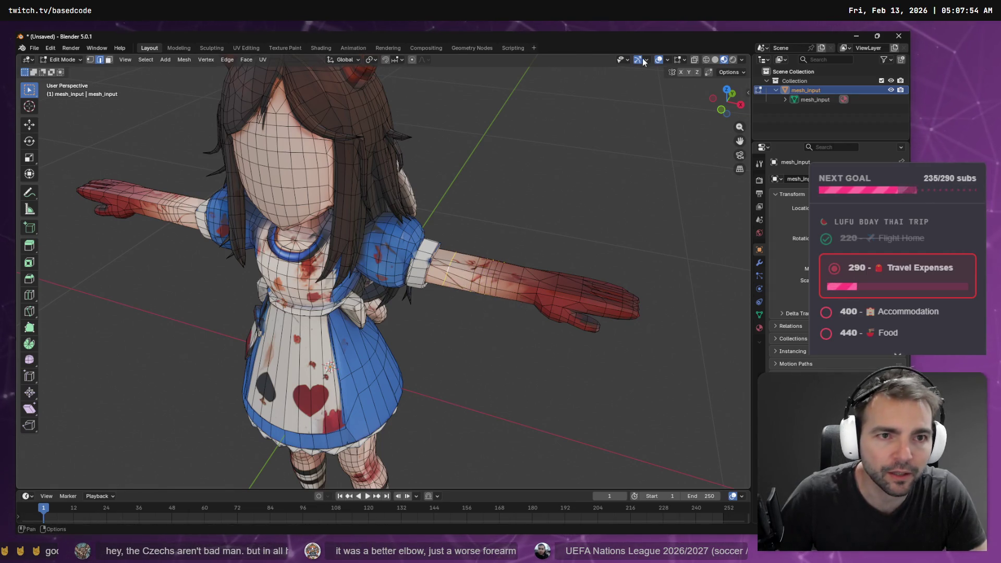
{"action": "left_click", "coordinate": [694, 60]}
{"action": "mouse_move", "coordinate": [536, 239]}
{"action": "left_mouse_down"}
{"action": "mouse_move", "coordinate": [495, 271]}
{"action": "mouse_move", "coordinate": [465, 319]}
{"action": "left_mouse_up"}
{"action": "key", "text": "F3"}
{"action": "key", "text": "Return"}
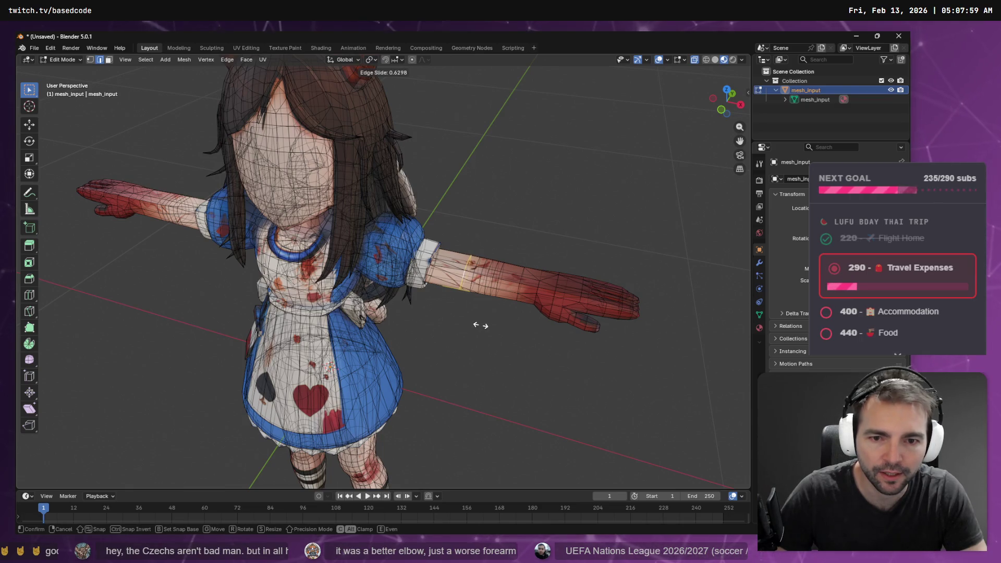
{"action": "left_click", "coordinate": [479, 326]}
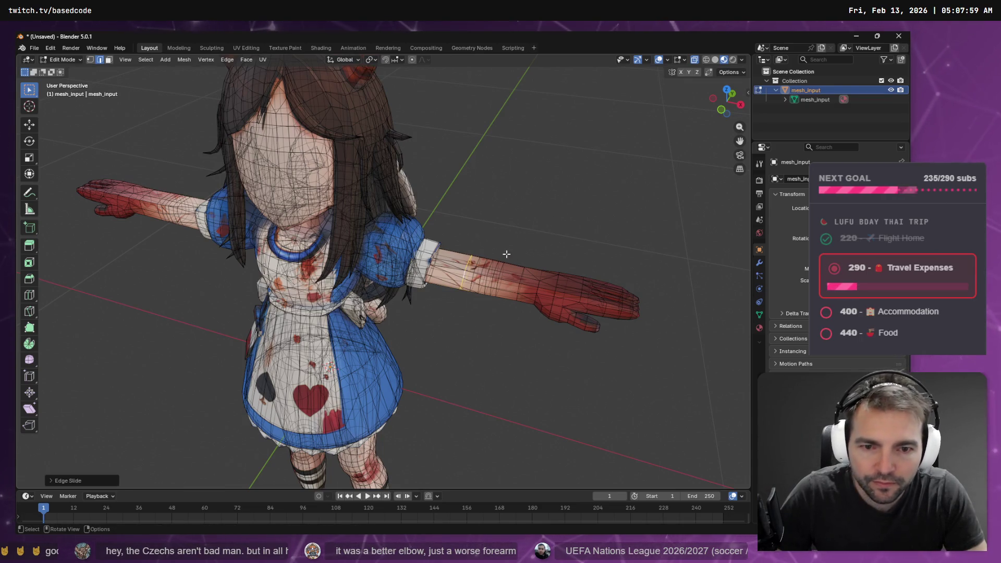
Clear the selection, orbit to the front and switch back to Object Mode.
{"action": "left_click", "coordinate": [499, 271]}
{"action": "left_click_drag", "start_coordinate": [539, 281], "coordinate": [559, 271]}
{"action": "key", "text": "Tab"}
{"action": "scroll", "coordinate": [551, 270], "scroll_direction": "up", "scroll_amount": 2}
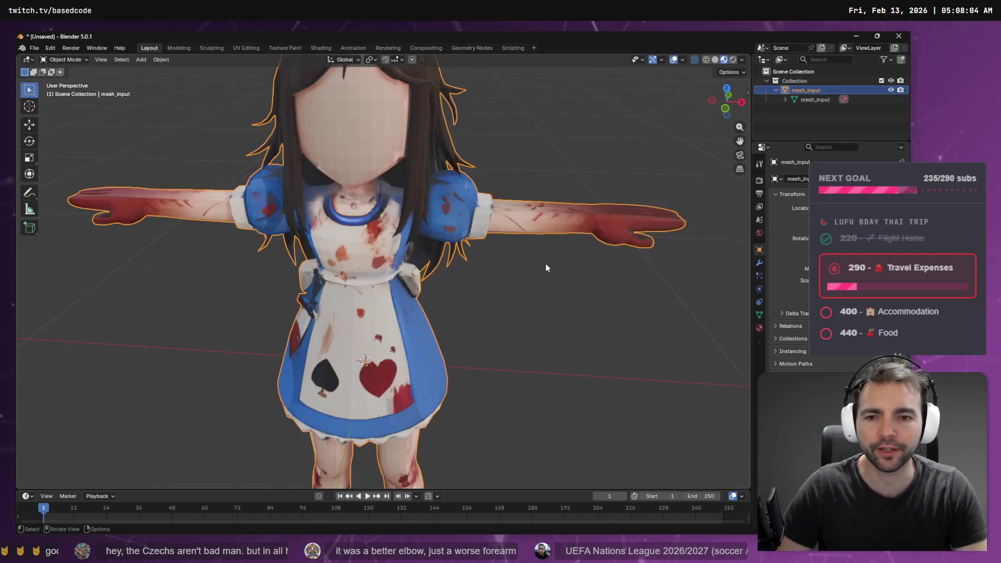
Enter Edit Mode in vertex select mode and select the whole character mesh.
{"action": "key", "text": "Tab"}
{"action": "left_click", "coordinate": [91, 60]}
{"action": "key", "text": "a"}
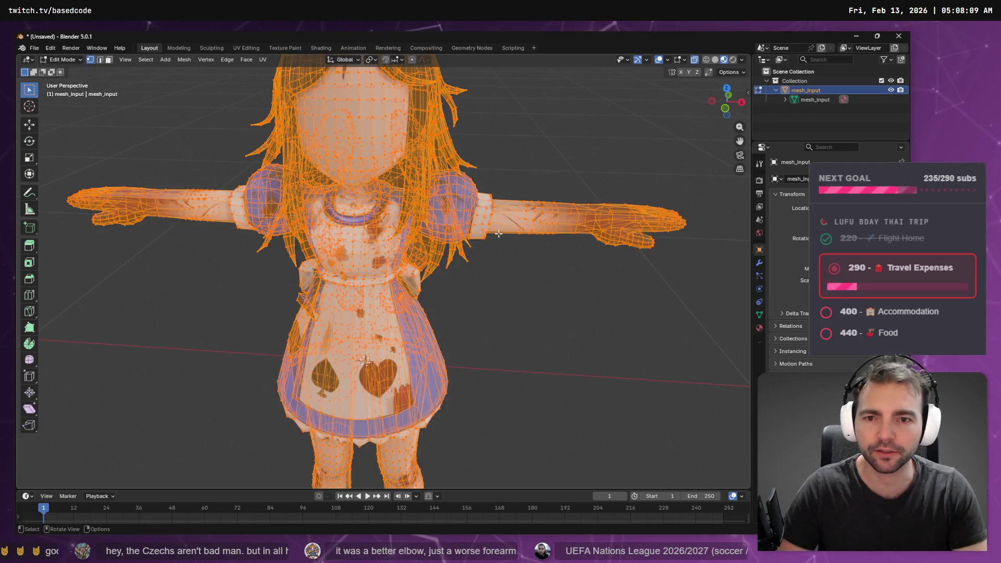
Find Mesh > Normals > Smooth Vectors through F3 search and apply it to the mesh.
{"action": "key", "text": "F3"}
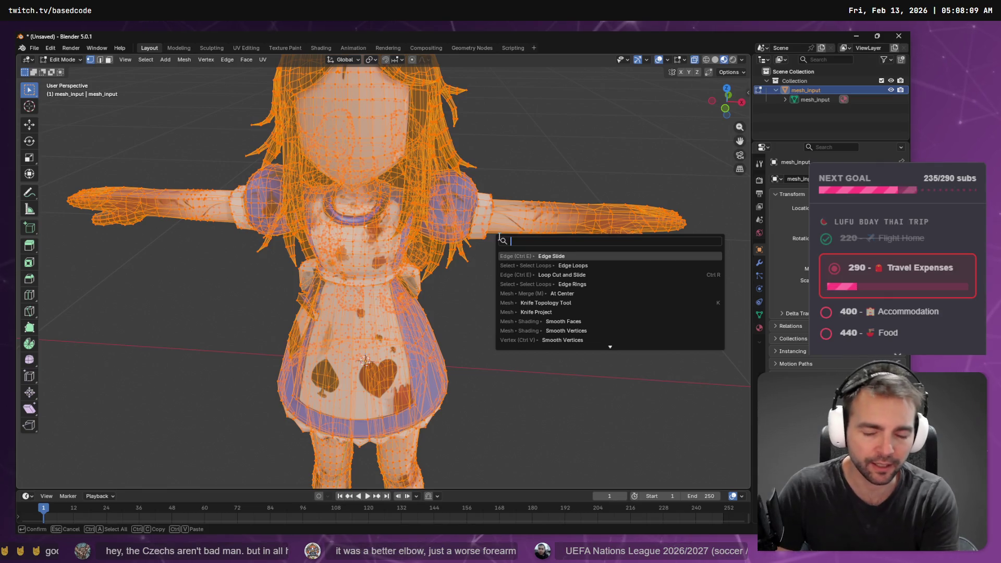
{"action": "type", "text": "normal"}
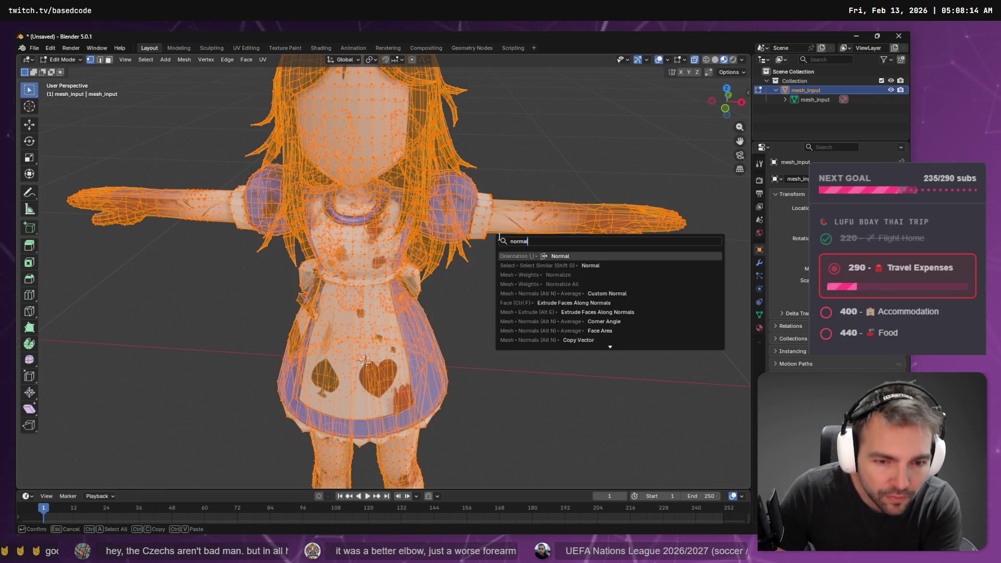
{"action": "key", "text": "ctrl+BackSpace"}
{"action": "type", "text": "soft"}
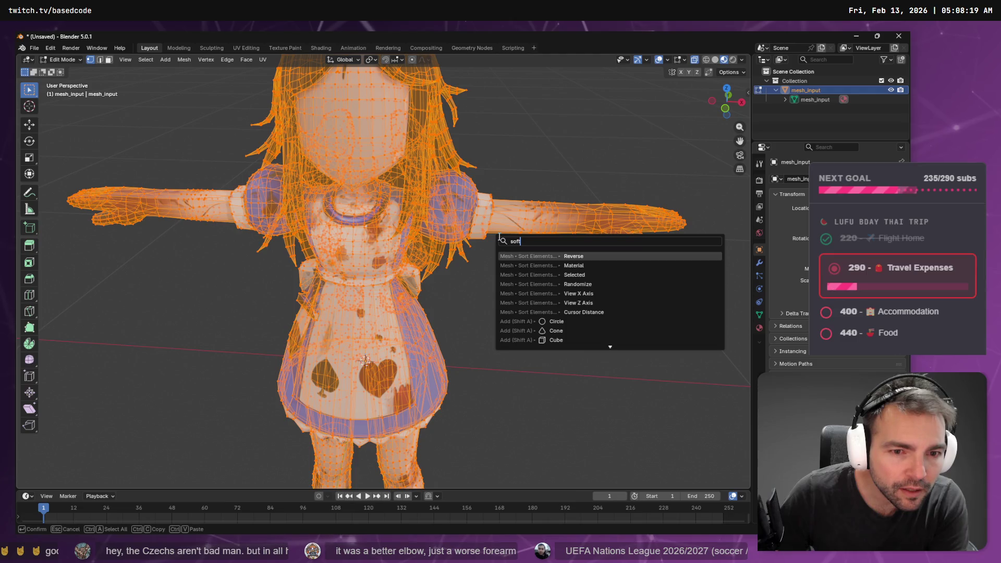
{"action": "key", "text": "ctrl+BackSpace"}
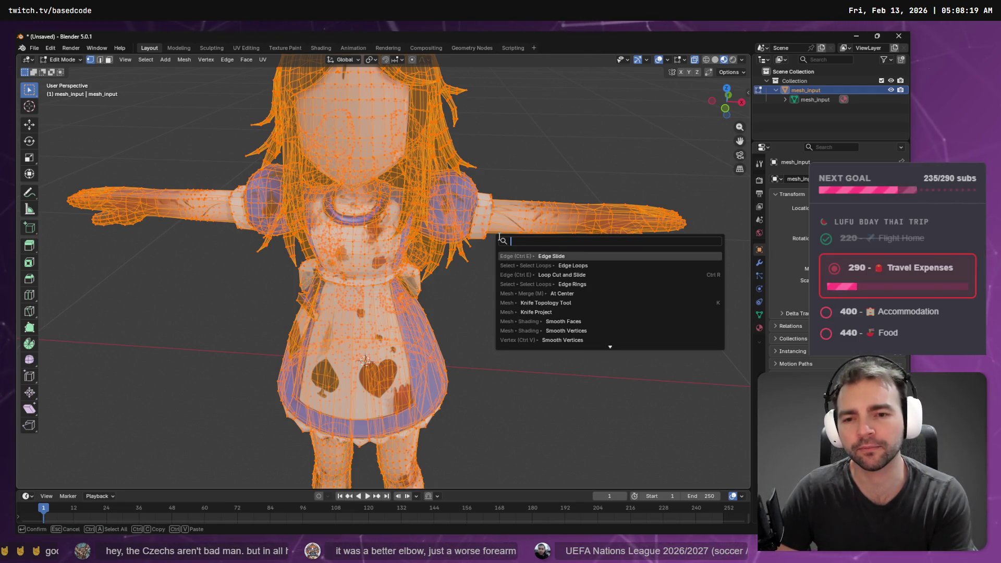
{"action": "type", "text": "normals"}
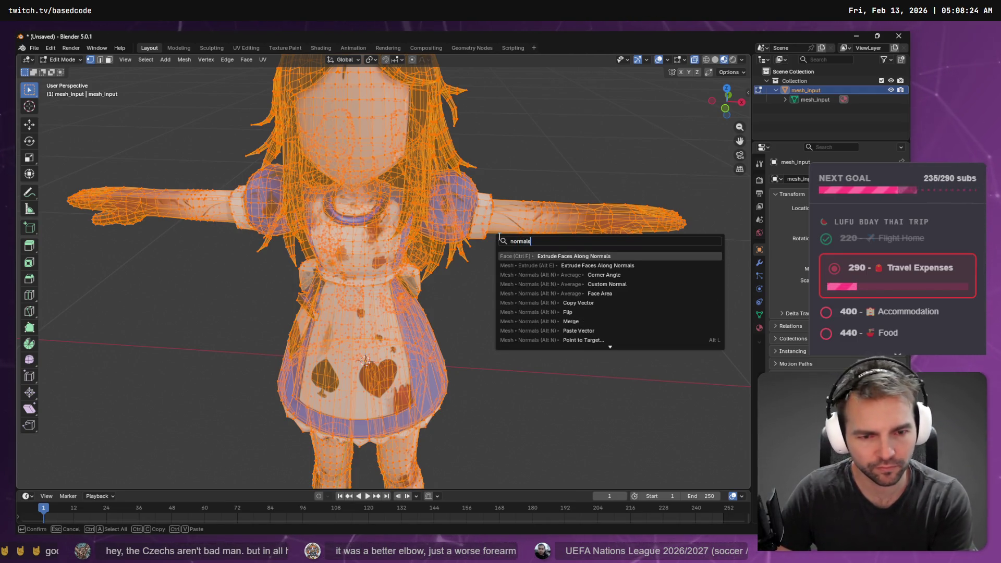
{"action": "key", "text": "Down"}
{"action": "key", "text": "Down"}
{"action": "key", "text": "Down"}
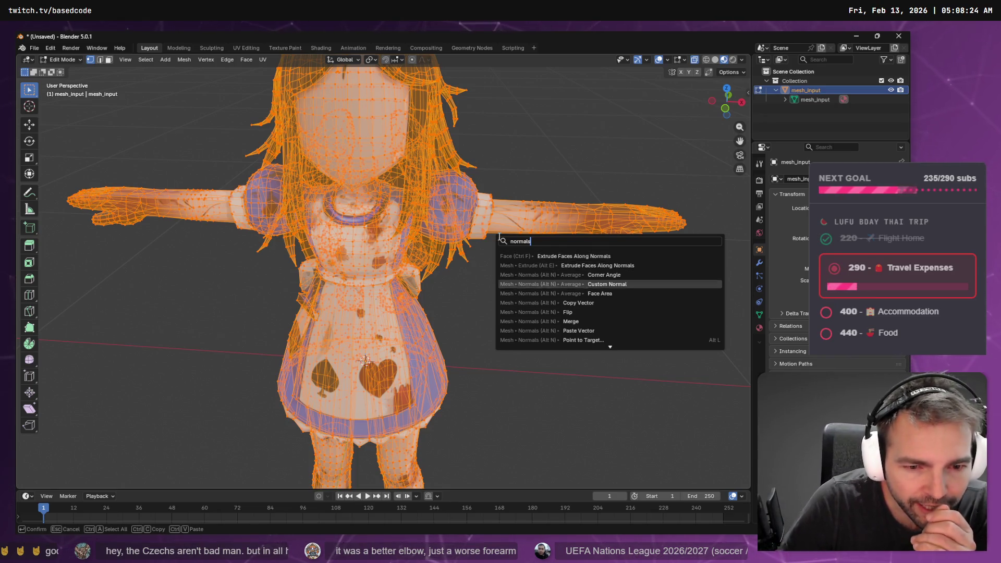
{"action": "key", "text": "Down"}
{"action": "key", "text": "Down"}
{"action": "key", "text": "Down"}
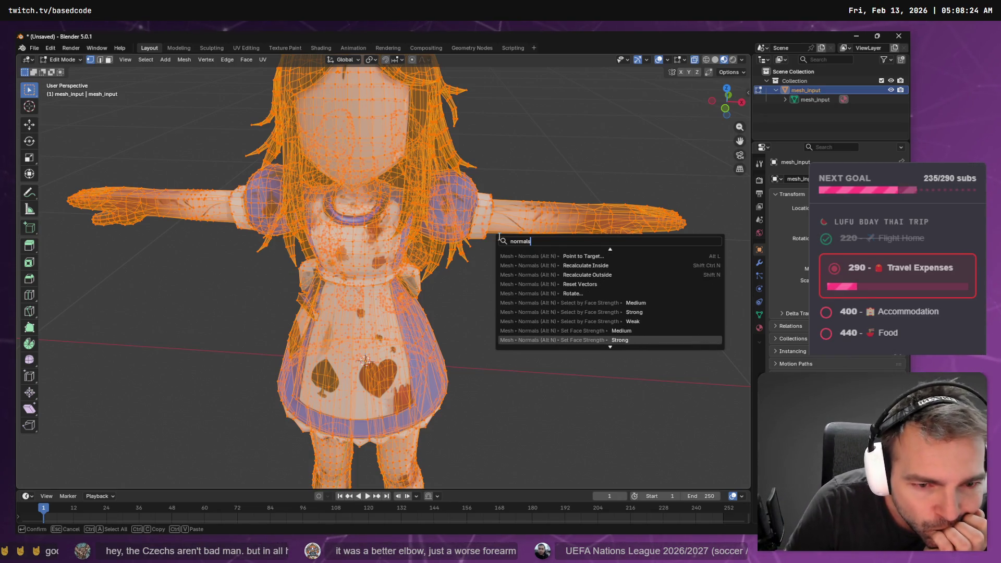
{"action": "key", "text": "Down"}
{"action": "key", "text": "Down"}
{"action": "key", "text": "Down"}
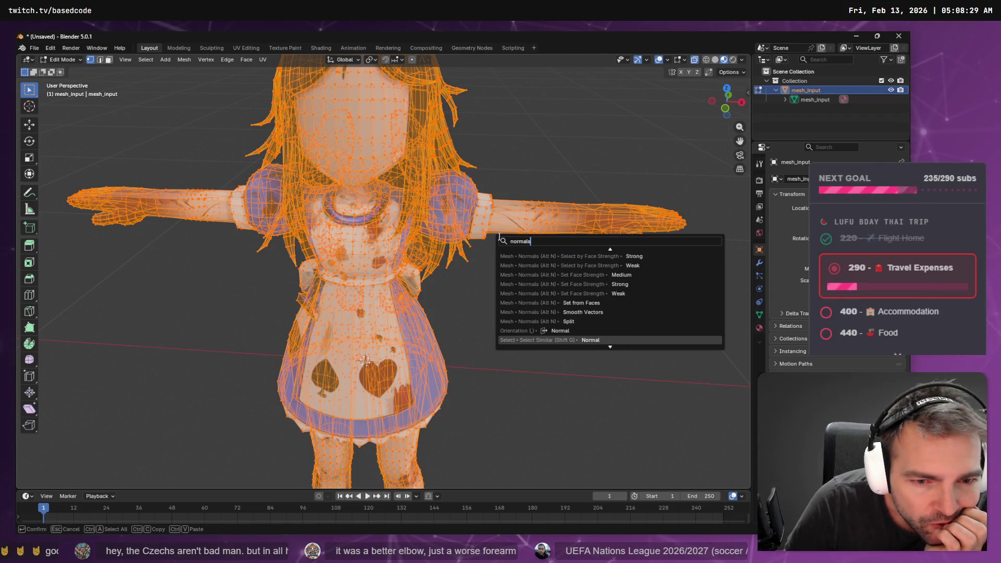
{"action": "key", "text": "Up"}
{"action": "key", "text": "Up"}
{"action": "key", "text": "Up"}
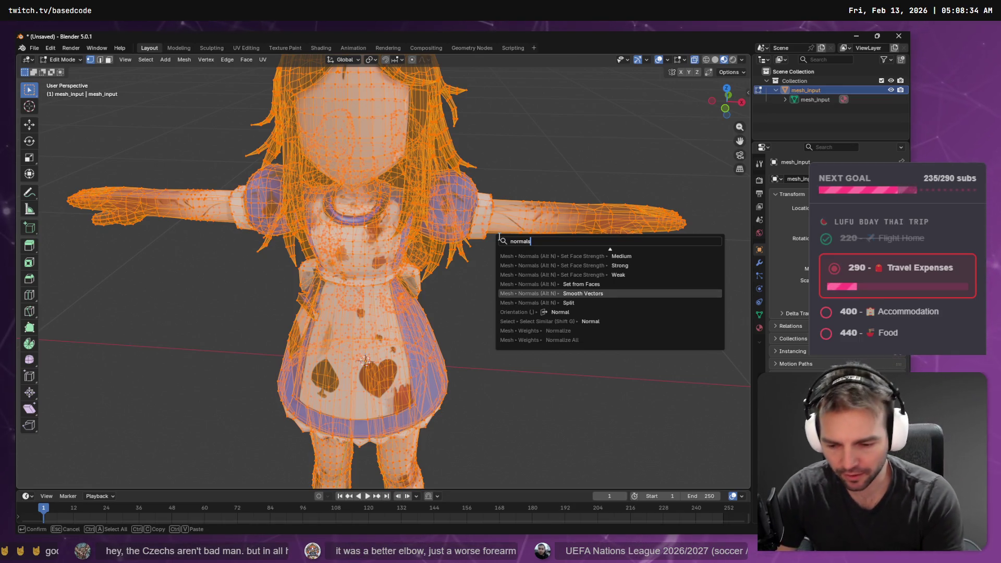
{"action": "type", "text": "smooth"}
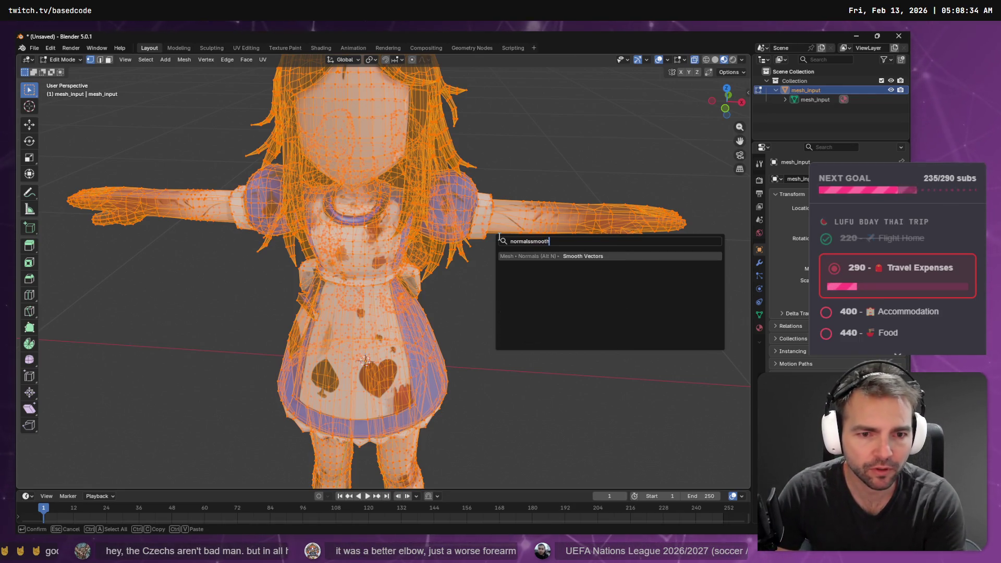
{"action": "key", "text": "Return"}
Run Smooth Vertices on the mesh, then check it in Object Mode with the last-operation panel.
{"action": "key", "text": "Tab"}
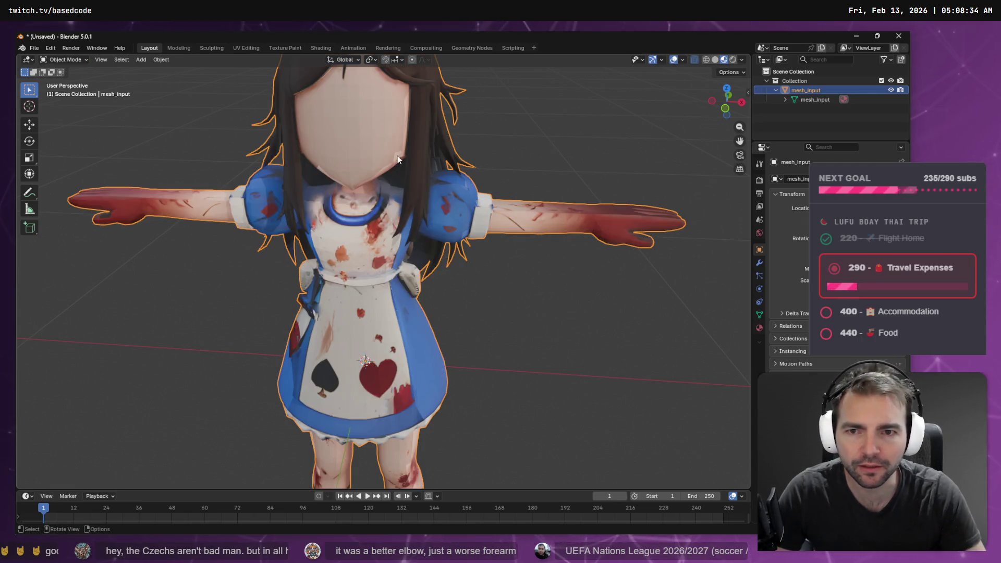
{"action": "key", "text": "Tab"}
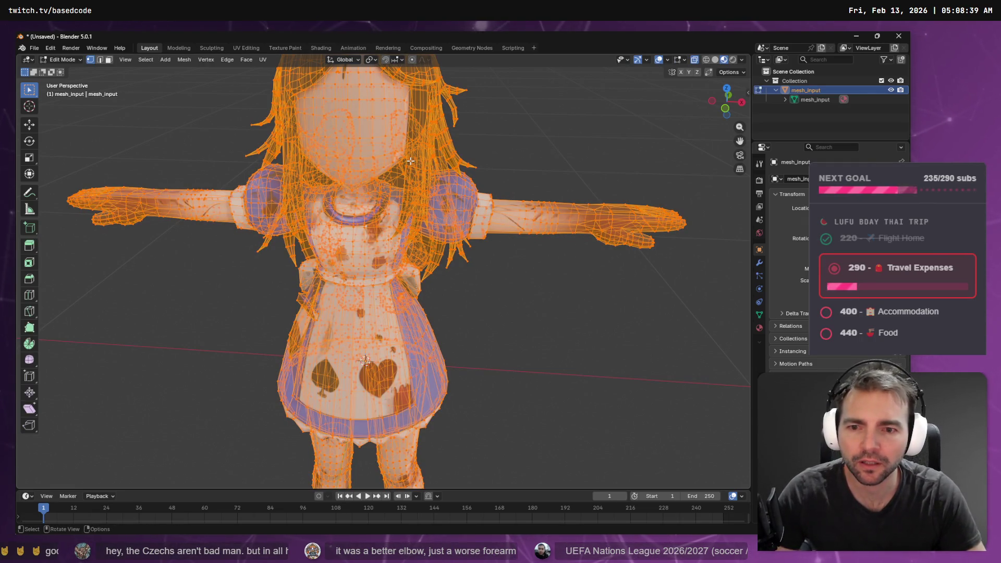
{"action": "key", "text": "F3"}
{"action": "type", "text": "smooth"}
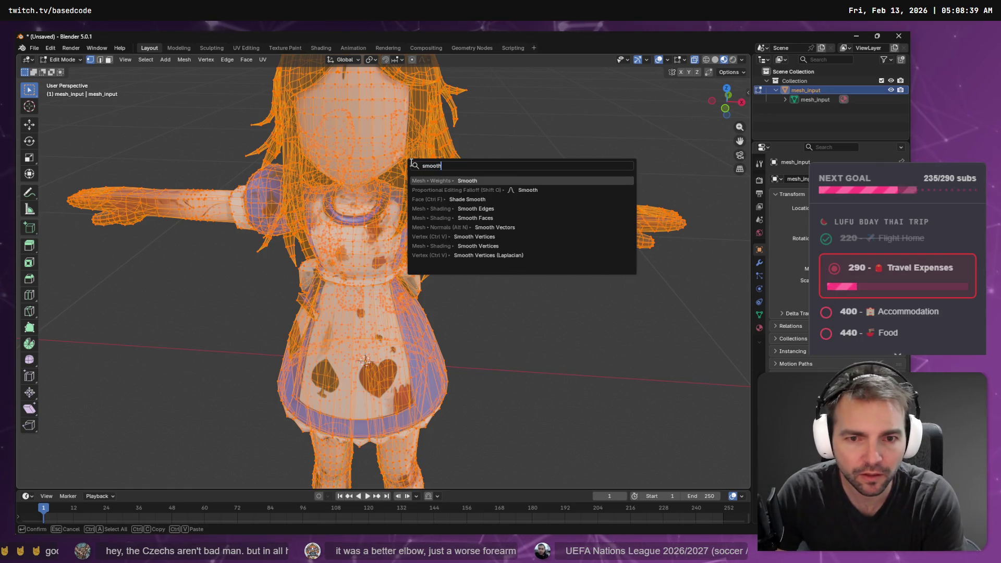
{"action": "key", "text": "Down"}
{"action": "key", "text": "Down"}
{"action": "key", "text": "Down"}
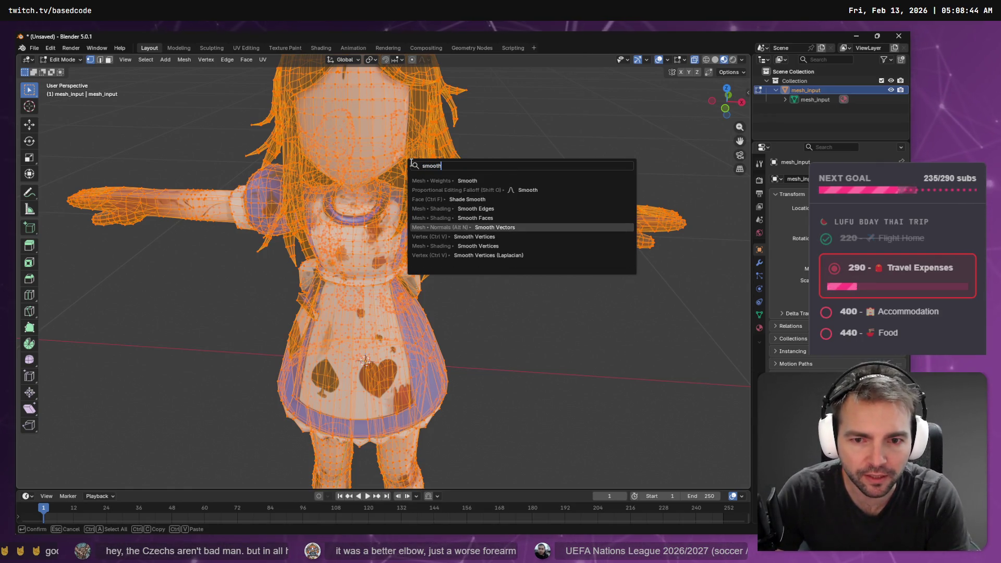
{"action": "key", "text": "Down"}
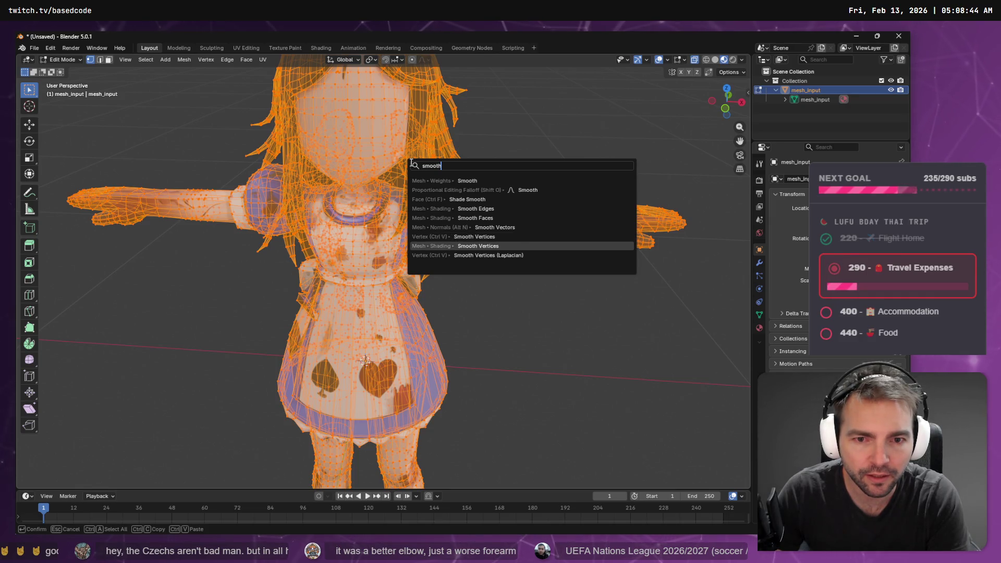
{"action": "key", "text": "Return"}
{"action": "key", "text": "Tab"}
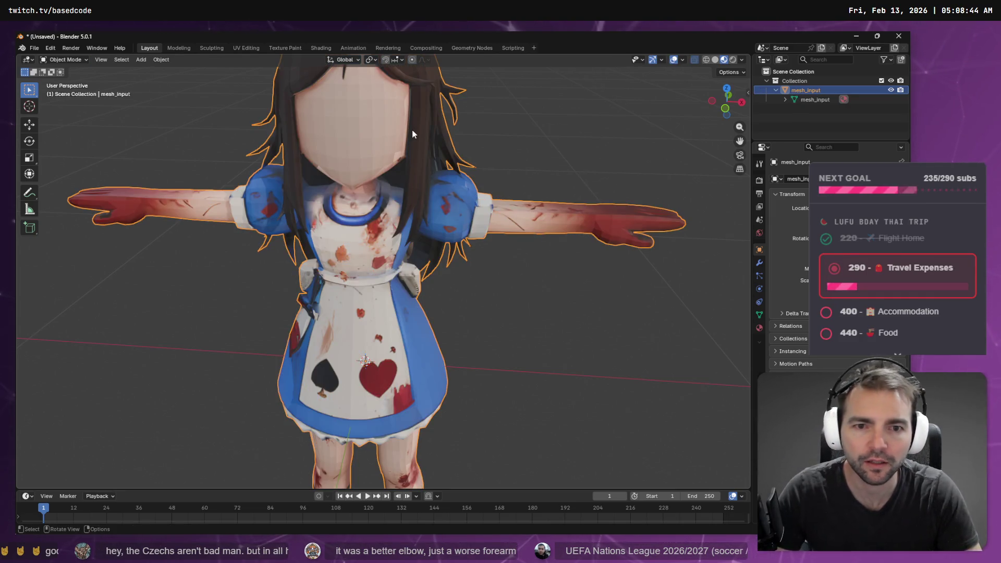
{"action": "key", "text": "F9"}
Apply Smooth Vertices to the whole mesh a second time and preview it in Object Mode.
{"action": "key", "text": "Tab"}
{"action": "key", "text": "F3"}
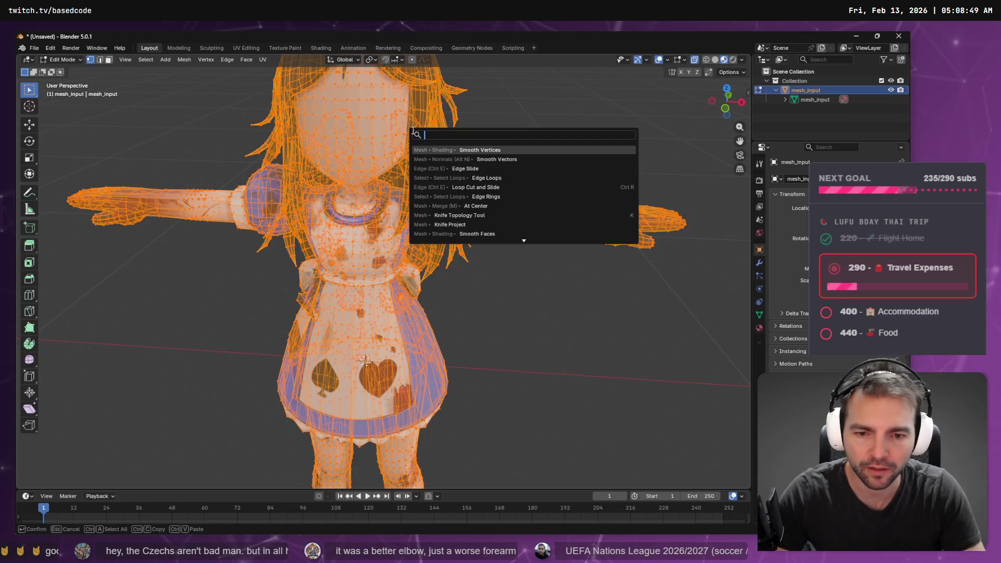
{"action": "type", "text": "smo"}
{"action": "key", "text": "Down"}
{"action": "key", "text": "Down"}
{"action": "key", "text": "Down"}
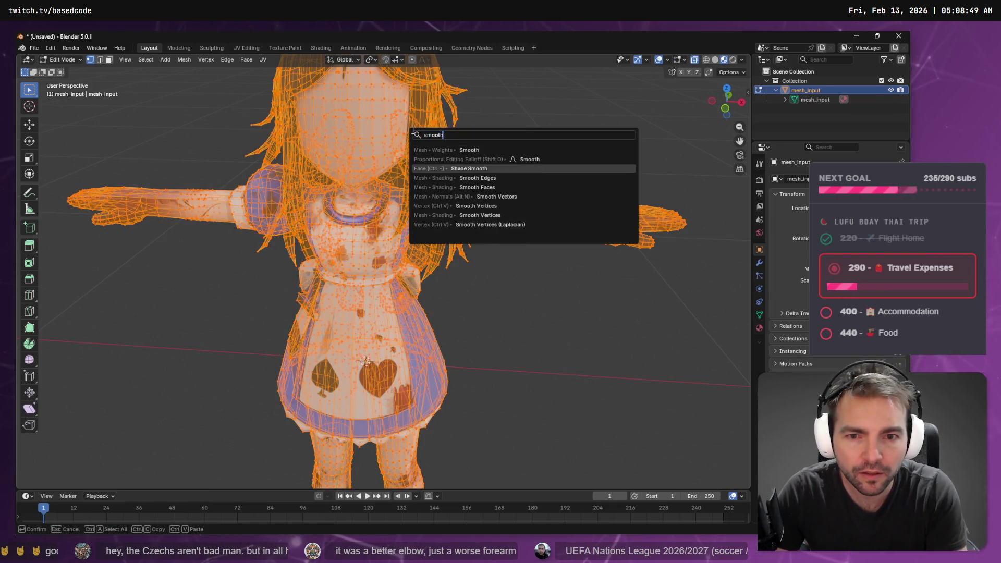
{"action": "key", "text": "Return"}
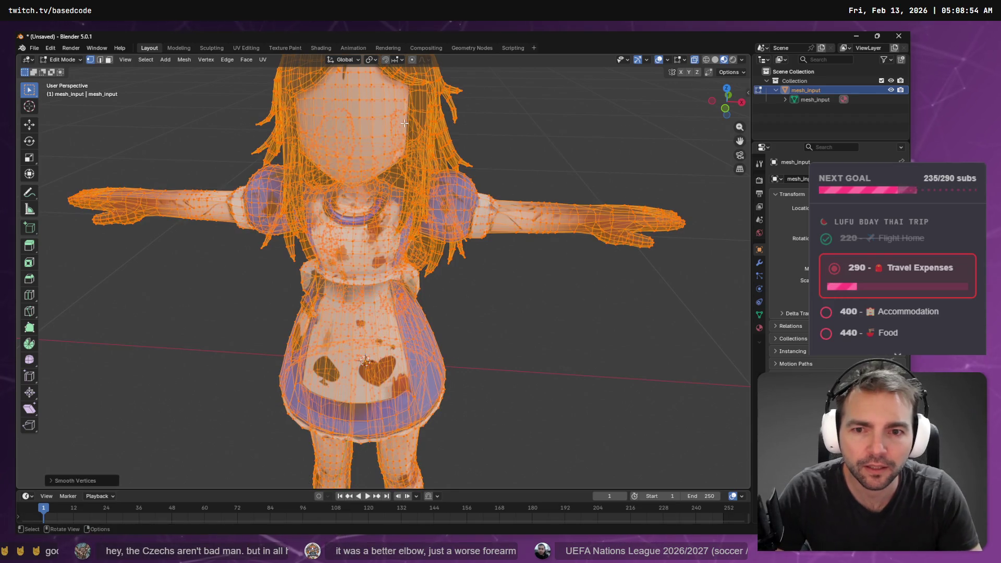
{"action": "key", "text": "Tab"}
{"action": "key", "text": "Tab"}
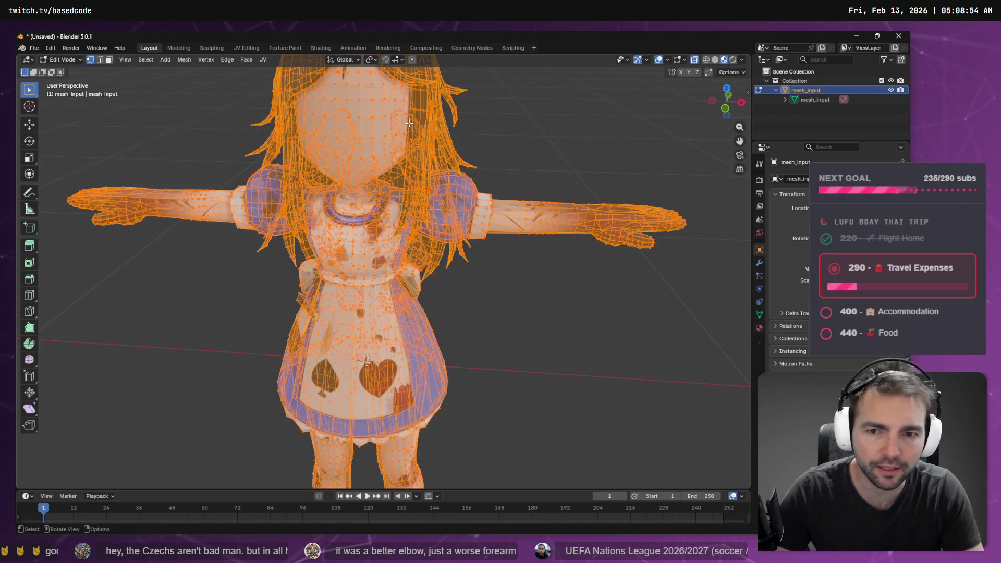
Apply Smooth Vectors to the normals once more and return to Object Mode.
{"action": "key", "text": "F3"}
{"action": "type", "text": "smooth"}
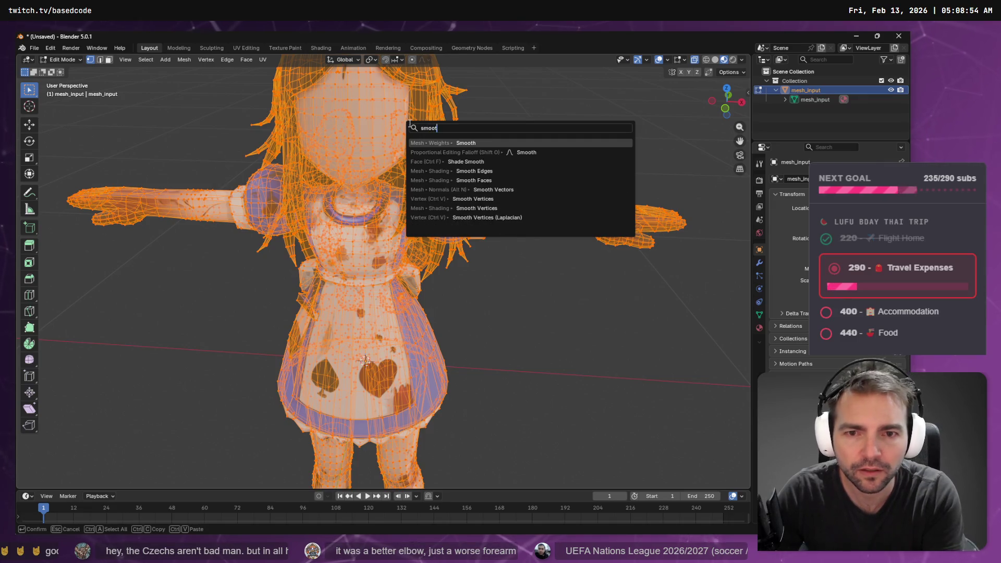
{"action": "key", "text": "Down"}
{"action": "key", "text": "Down"}
{"action": "key", "text": "Down"}
{"action": "key", "text": "Down"}
{"action": "key", "text": "Down"}
{"action": "key", "text": "Down"}
{"action": "key", "text": "Down"}
{"action": "key", "text": "Up"}
{"action": "key", "text": "Up"}
{"action": "key", "text": "Return"}
{"action": "key", "text": "Tab"}
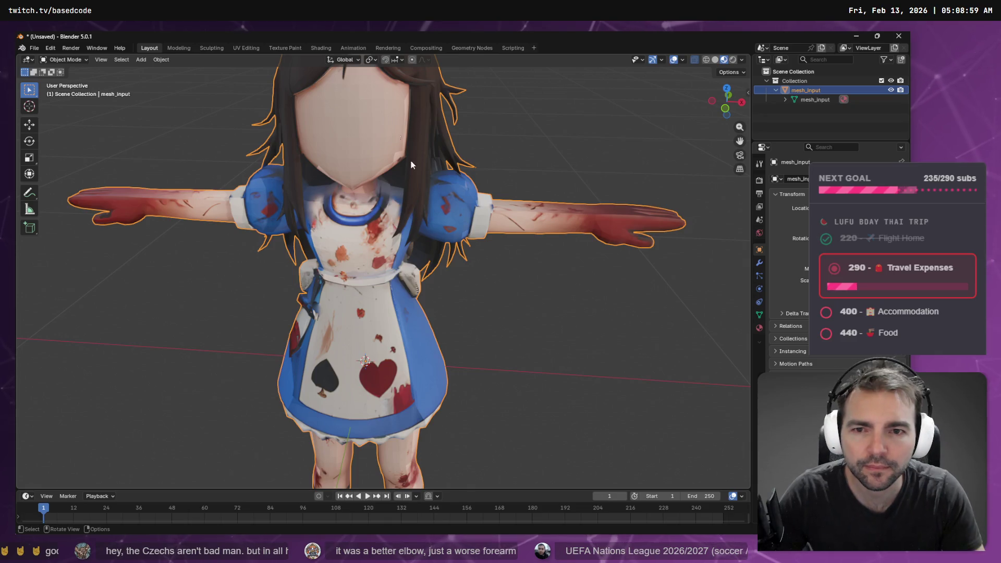
Look over the smoothed character from the front and compare it with the AccuRIG preview.
{"action": "right_click", "coordinate": [555, 242]}
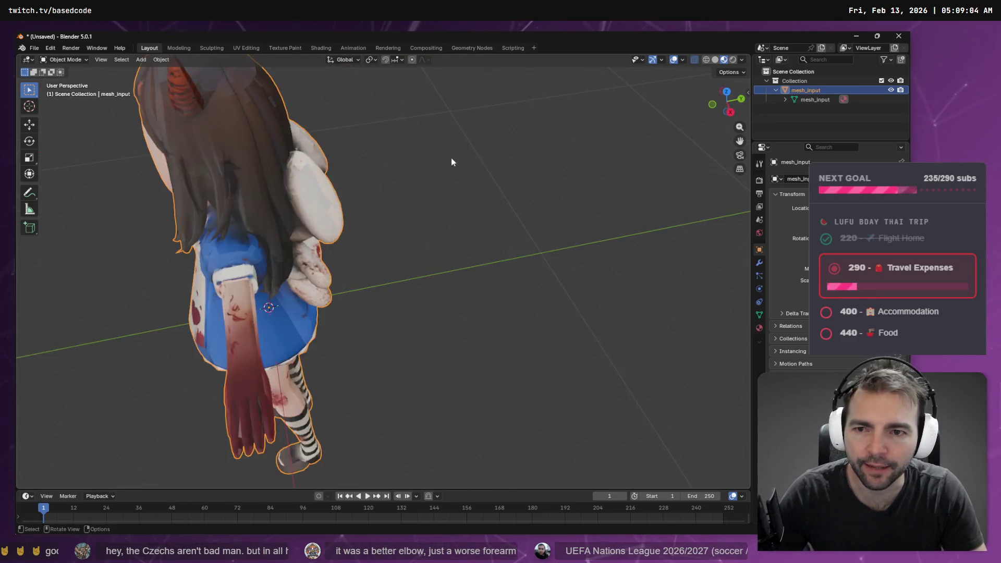
{"action": "scroll", "coordinate": [456, 158], "scroll_direction": "down", "scroll_amount": 5}
{"action": "left_click_drag", "start_coordinate": [497, 151], "coordinate": [468, 175]}
{"action": "scroll", "coordinate": [468, 175], "scroll_direction": "up", "scroll_amount": 4}
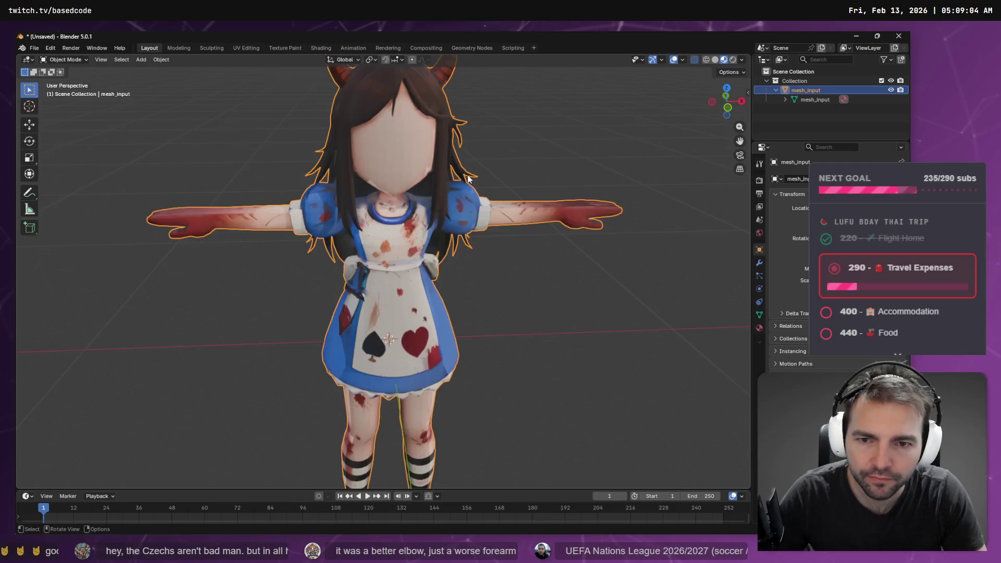
{"action": "scroll", "coordinate": [468, 175], "scroll_direction": "down", "scroll_amount": 2}
{"action": "key", "text": "alt+Tab"}
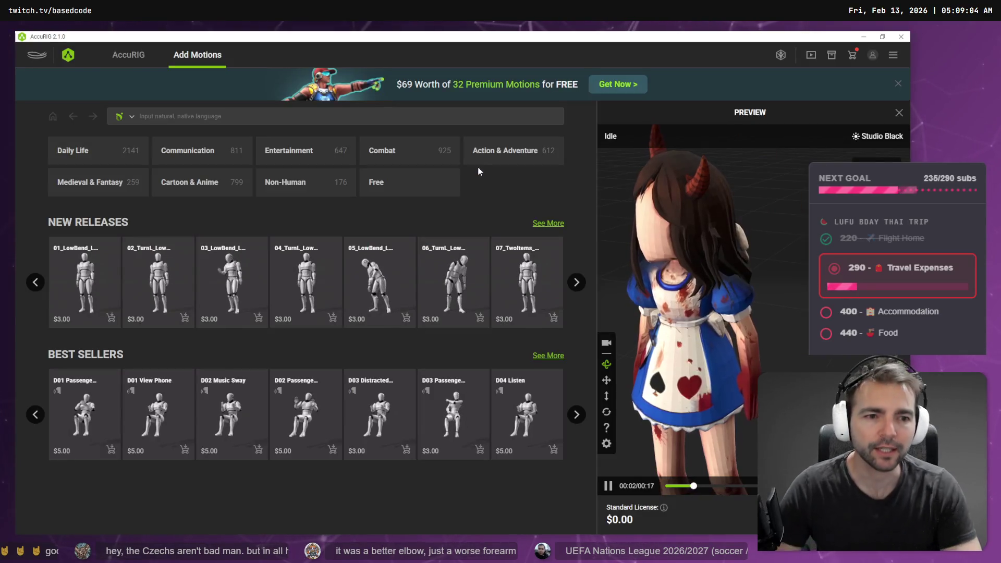
{"action": "key", "text": "alt+Tab"}
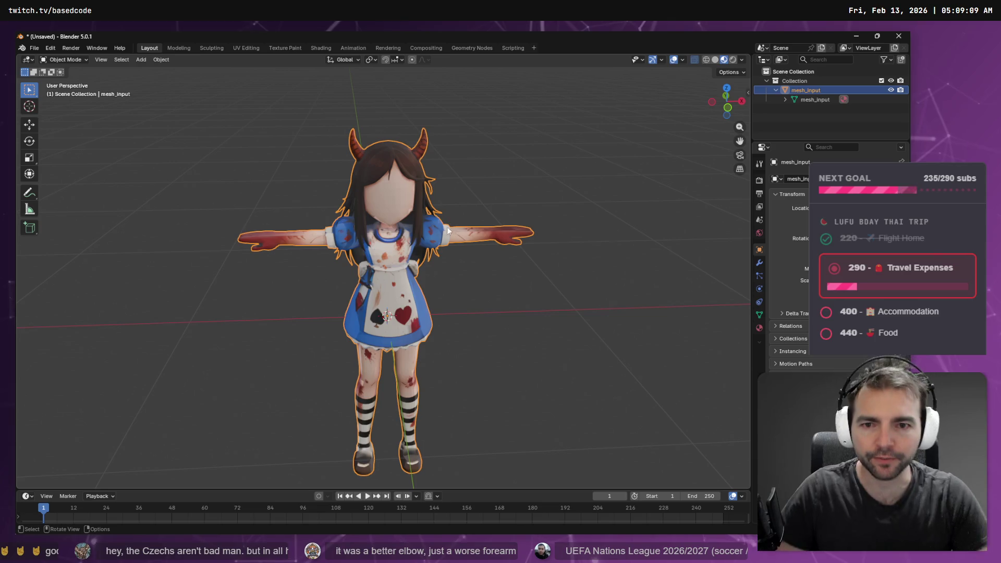
{"action": "key", "text": "alt+Tab"}
{"action": "key", "text": "alt+Tab"}
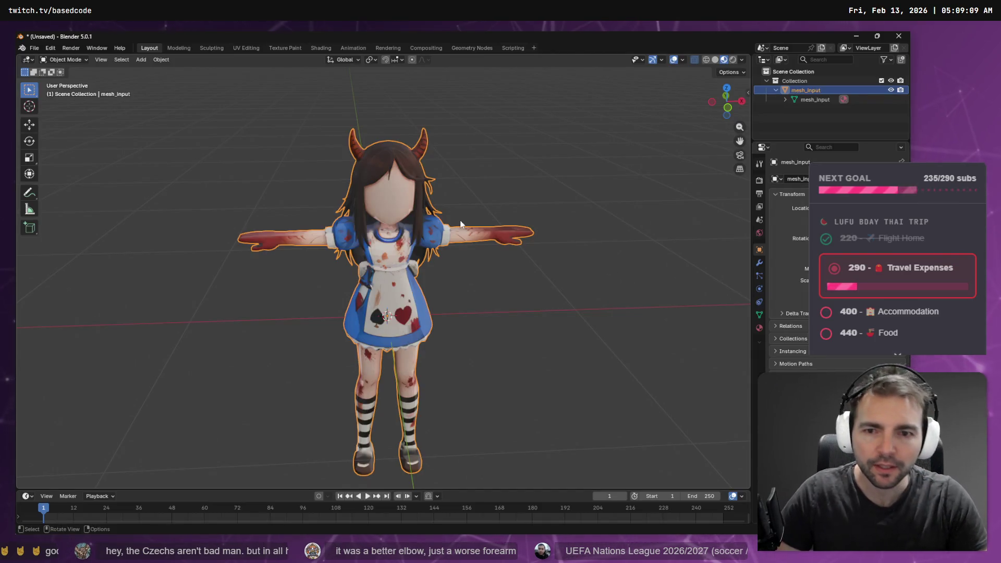
Export the character as FBX, overwriting AliceBunny.fbx, and switch to AccuRIG.
{"action": "left_click", "coordinate": [34, 48]}
{"action": "mouse_move", "coordinate": [74, 191]}
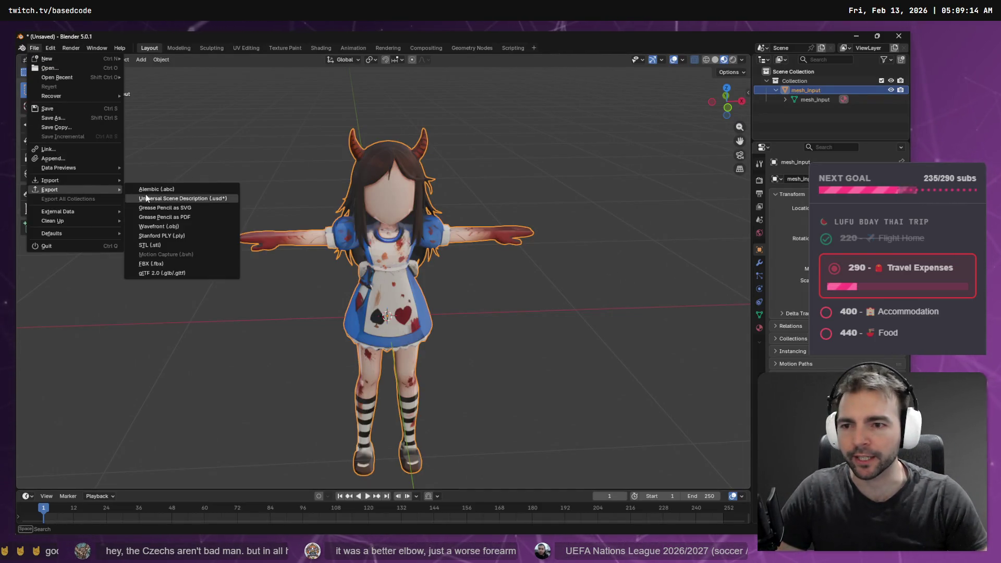
{"action": "left_click", "coordinate": [156, 263]}
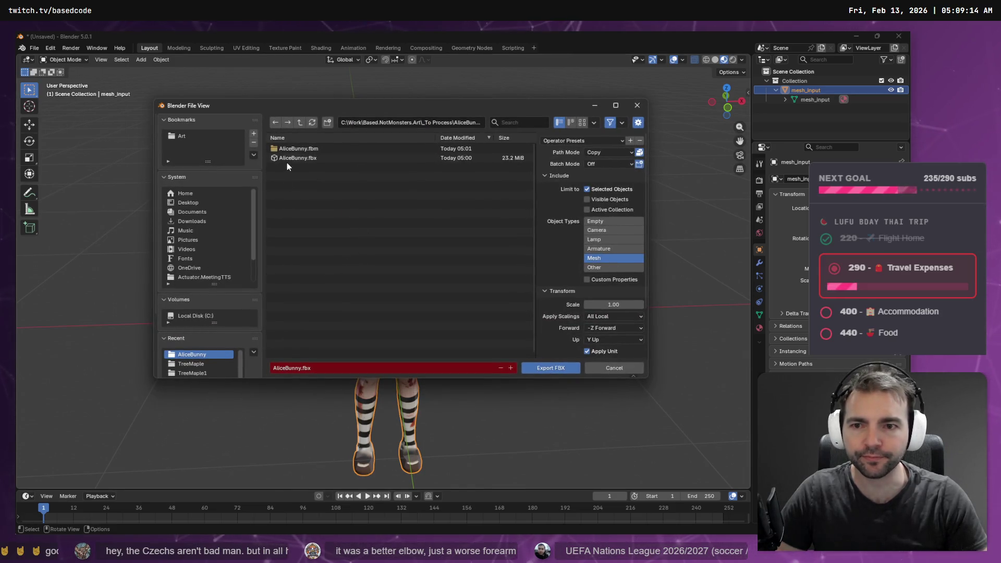
{"action": "double_click", "coordinate": [287, 161]}
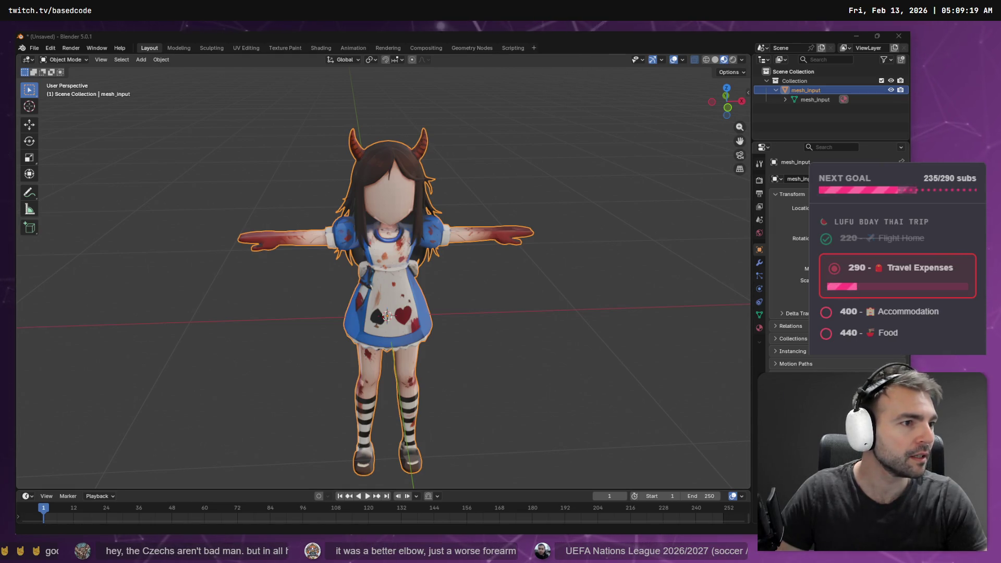
{"action": "key", "text": "alt+Tab"}
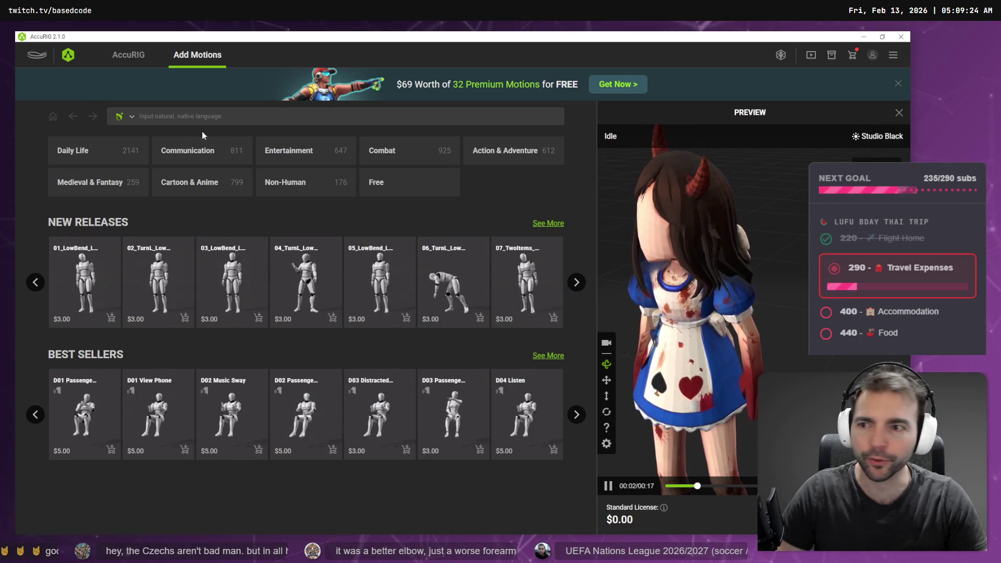
Load the re-exported AliceBunny.fbx from the AliceBunny folder on the Load Character page.
{"action": "left_click", "coordinate": [121, 55]}
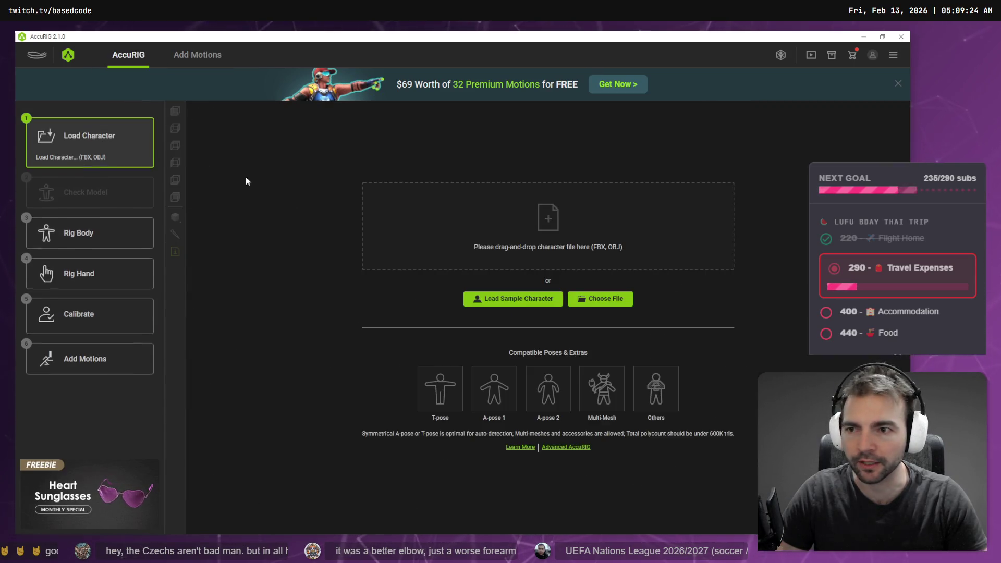
{"action": "left_click", "coordinate": [89, 138]}
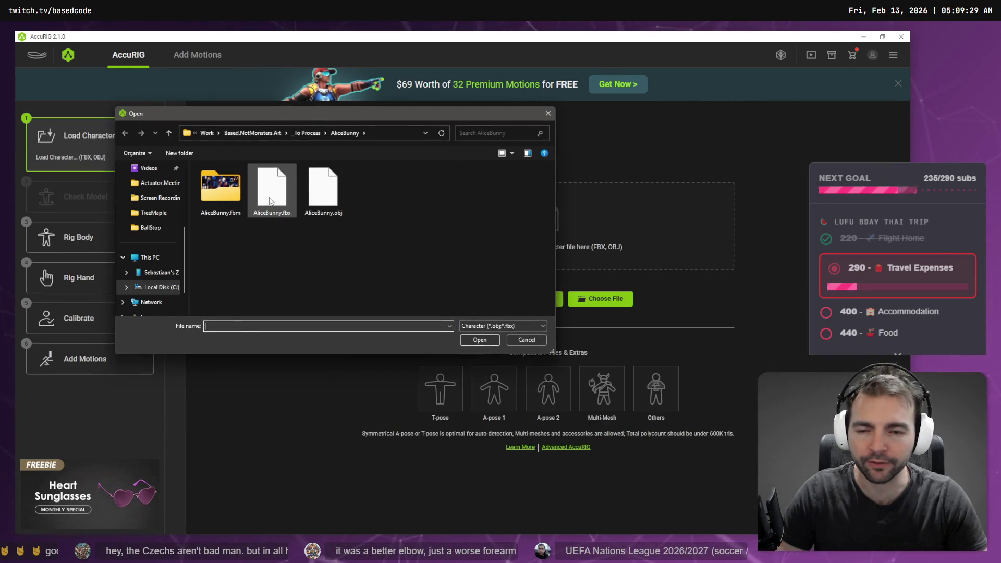
{"action": "double_click", "coordinate": [270, 201]}
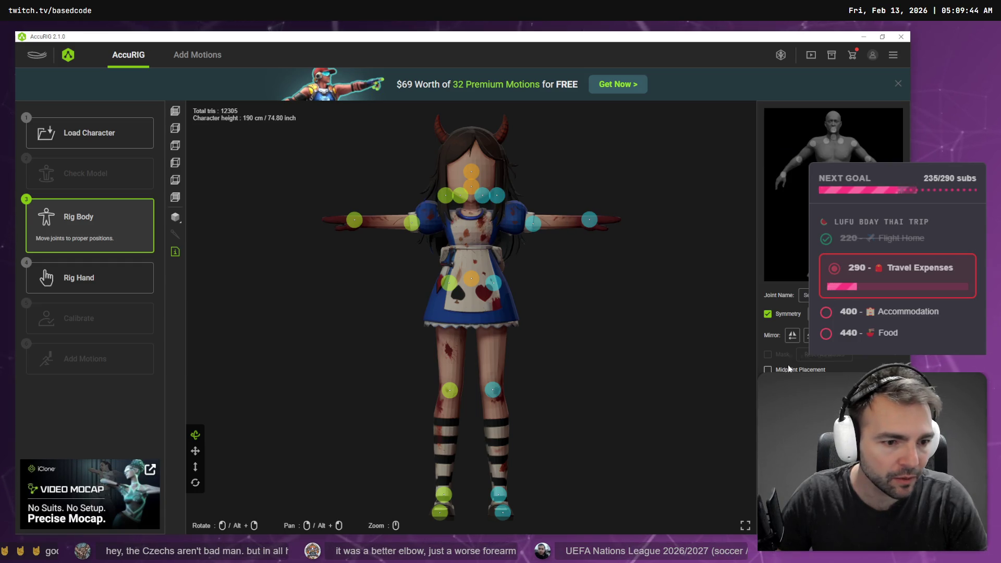
Lower the clavicle joints, move the elbows outward, and check ankle, knee and elbow placement.
{"action": "mouse_move", "coordinate": [499, 201]}
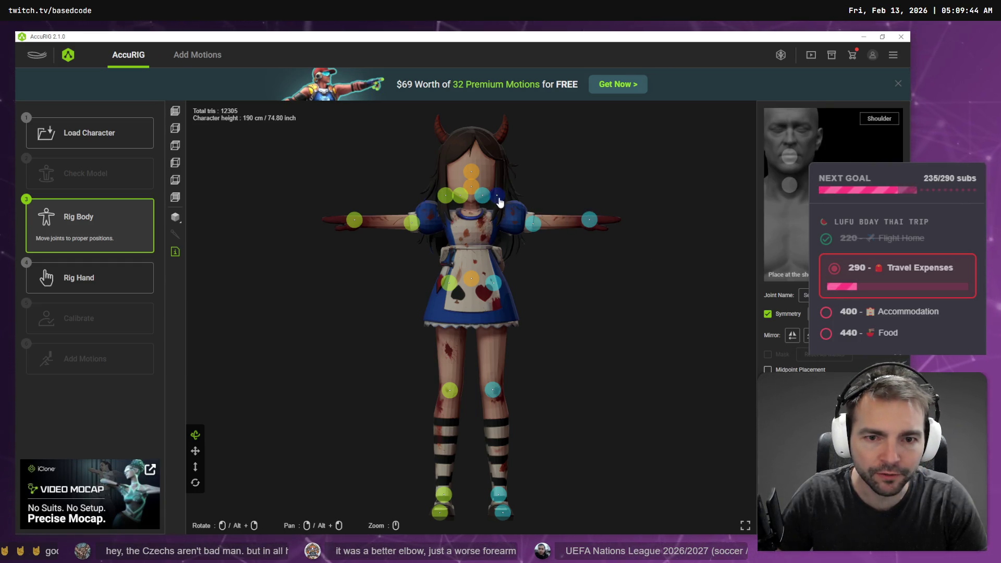
{"action": "left_click_drag", "start_coordinate": [484, 204], "coordinate": [484, 209]}
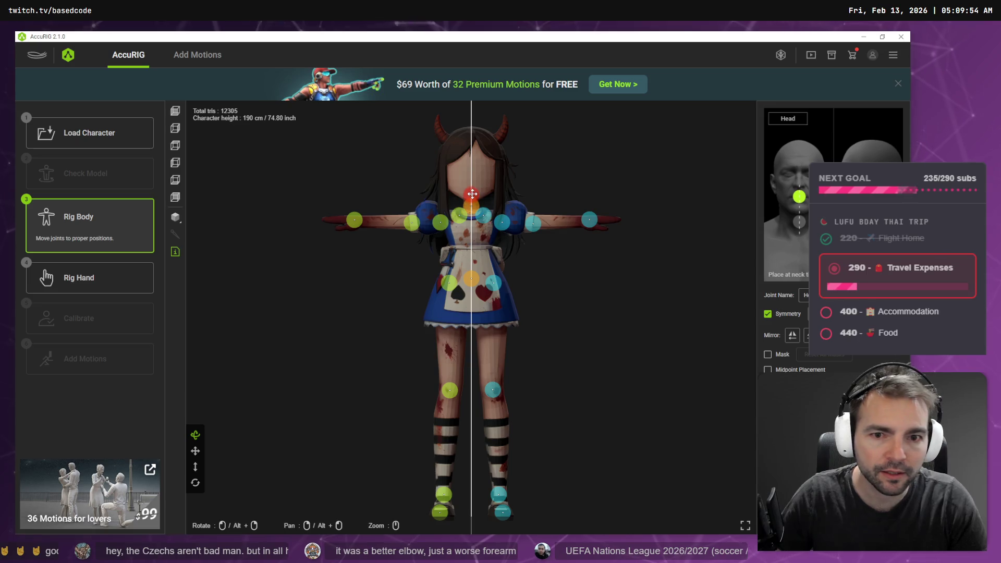
{"action": "left_click_drag", "start_coordinate": [408, 225], "coordinate": [395, 223]}
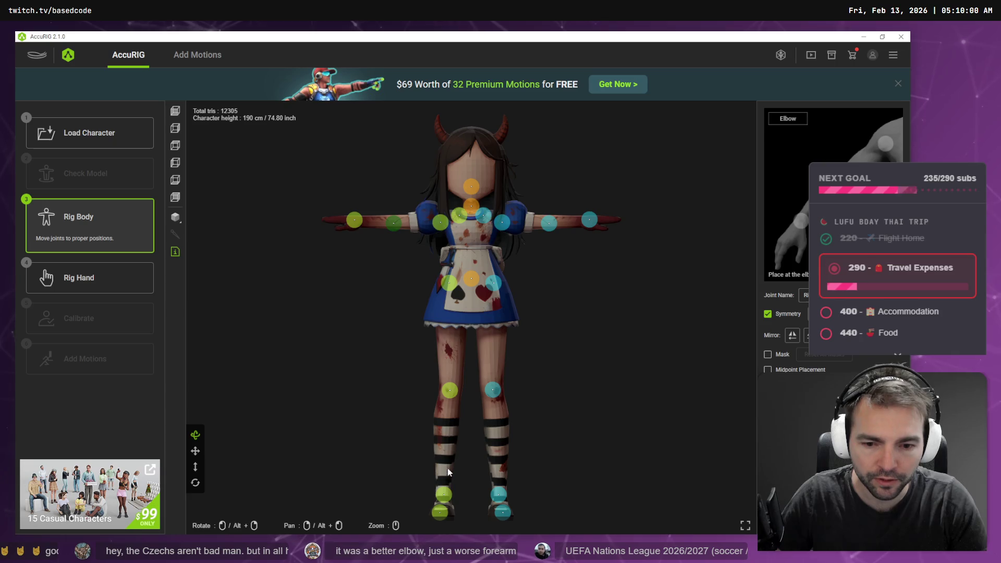
{"action": "left_click", "coordinate": [445, 492]}
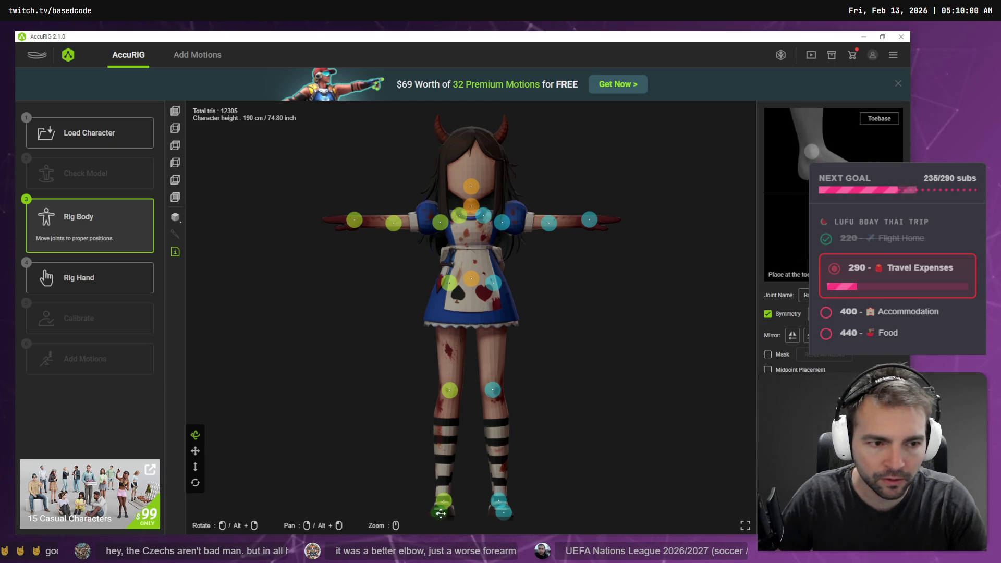
{"action": "mouse_move", "coordinate": [511, 486]}
{"action": "left_mouse_down"}
{"action": "mouse_move", "coordinate": [549, 427]}
{"action": "mouse_move", "coordinate": [438, 451]}
{"action": "mouse_move", "coordinate": [494, 463]}
{"action": "mouse_move", "coordinate": [493, 451]}
{"action": "left_mouse_up"}
{"action": "left_click", "coordinate": [466, 442]}
{"action": "left_click", "coordinate": [496, 464]}
{"action": "left_click", "coordinate": [449, 380]}
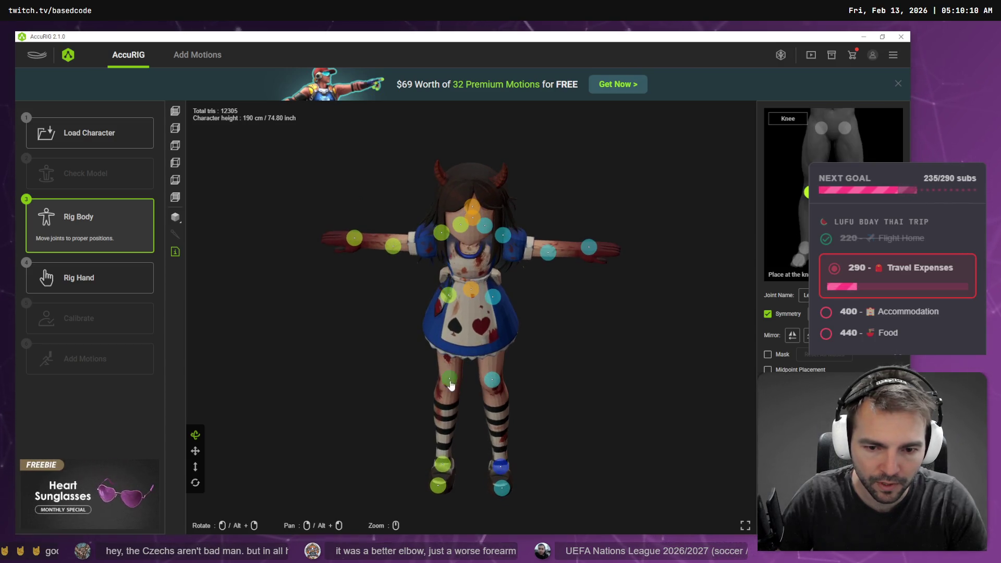
{"action": "left_click", "coordinate": [547, 253]}
{"action": "mouse_move", "coordinate": [549, 257]}
{"action": "left_mouse_down"}
{"action": "mouse_move", "coordinate": [549, 349]}
{"action": "mouse_move", "coordinate": [504, 354]}
{"action": "mouse_move", "coordinate": [577, 305]}
{"action": "mouse_move", "coordinate": [552, 304]}
{"action": "left_mouse_up"}
Adjust the shoulder, clavicle, neck, head and wrist joints from a rear view.
{"action": "left_click", "coordinate": [445, 240]}
{"action": "left_click_drag", "start_coordinate": [445, 242], "coordinate": [567, 288]}
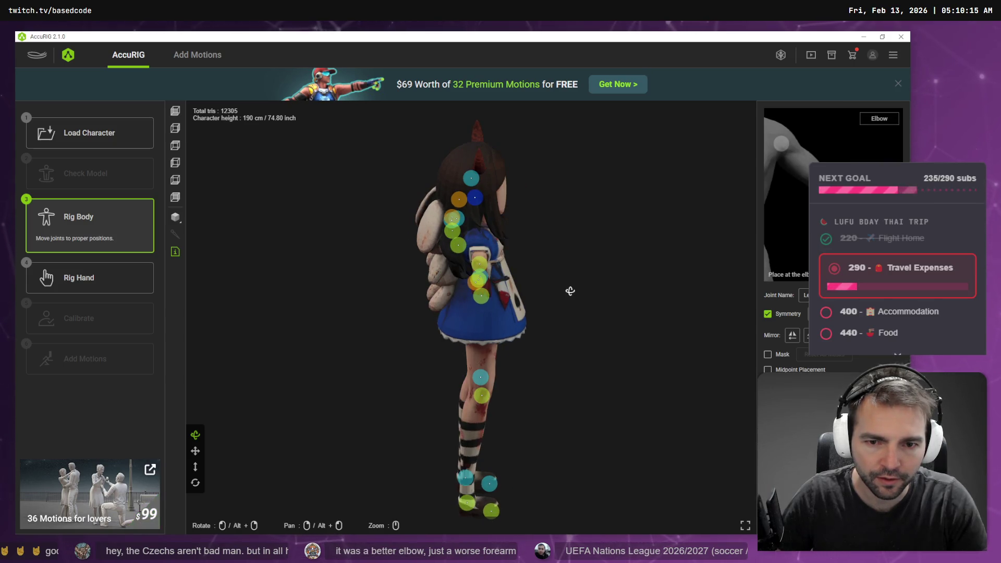
{"action": "left_click", "coordinate": [478, 231]}
{"action": "left_click", "coordinate": [477, 219]}
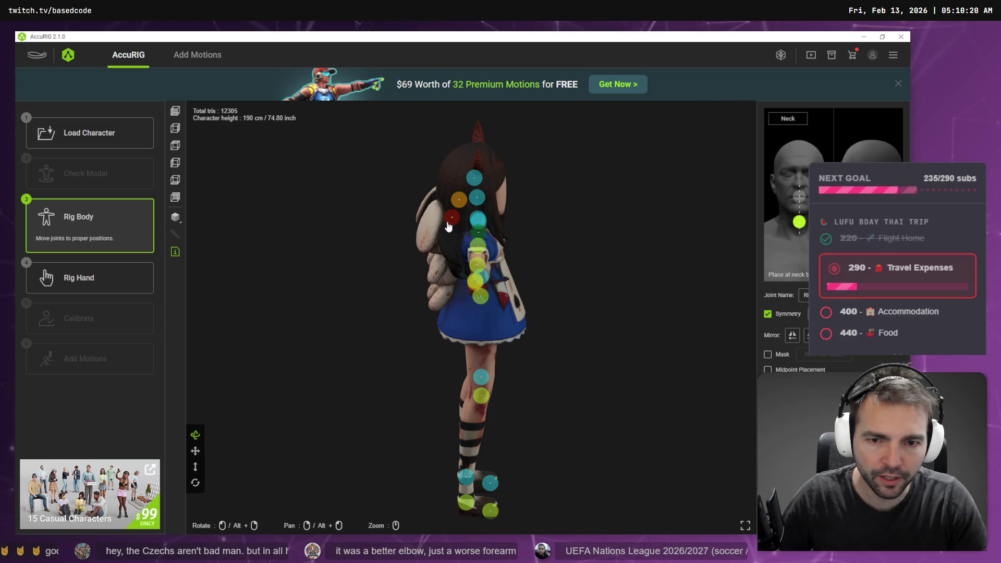
{"action": "mouse_move", "coordinate": [476, 218]}
{"action": "left_mouse_down"}
{"action": "mouse_move", "coordinate": [500, 224]}
{"action": "mouse_move", "coordinate": [398, 235]}
{"action": "mouse_move", "coordinate": [438, 224]}
{"action": "left_mouse_up"}
{"action": "left_click", "coordinate": [459, 200]}
{"action": "left_click", "coordinate": [439, 218]}
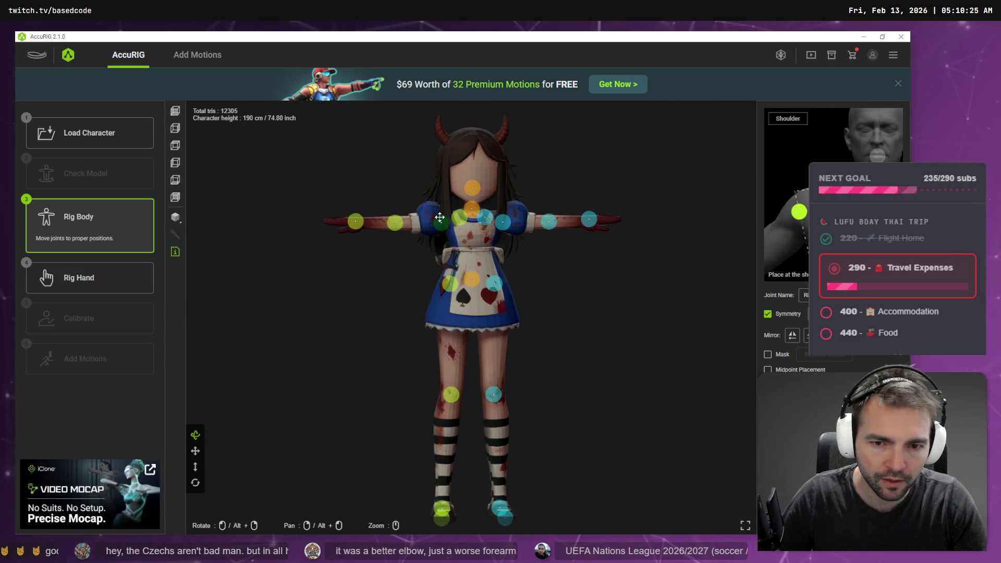
{"action": "mouse_move", "coordinate": [553, 250]}
{"action": "left_mouse_down"}
{"action": "mouse_move", "coordinate": [510, 241]}
{"action": "mouse_move", "coordinate": [580, 235]}
{"action": "left_mouse_up"}
{"action": "left_click", "coordinate": [583, 234]}
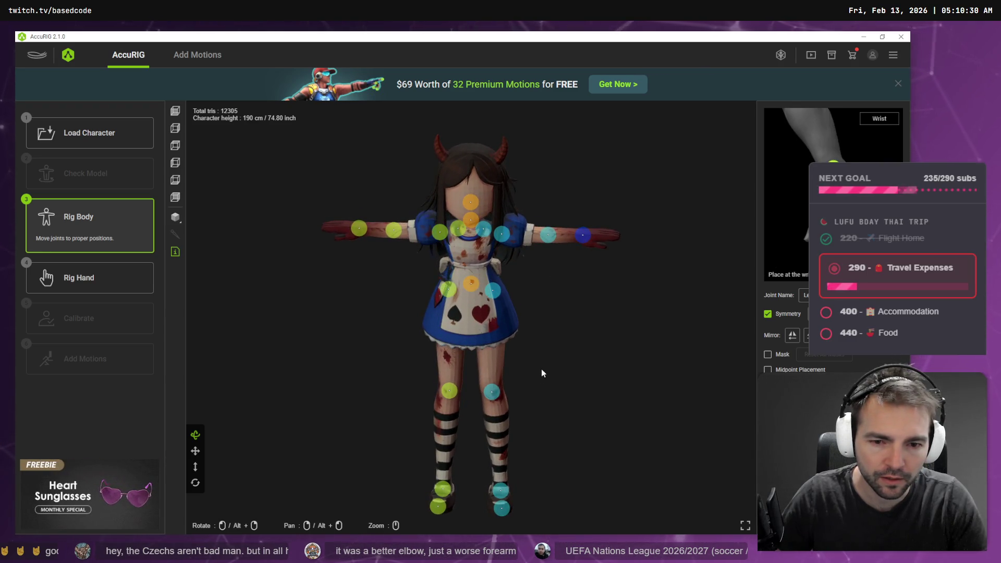
Check the toe and ankle joints from above, then return to a level front view.
{"action": "mouse_move", "coordinate": [543, 342]}
{"action": "left_mouse_down"}
{"action": "mouse_move", "coordinate": [592, 393]}
{"action": "mouse_move", "coordinate": [496, 448]}
{"action": "left_mouse_up"}
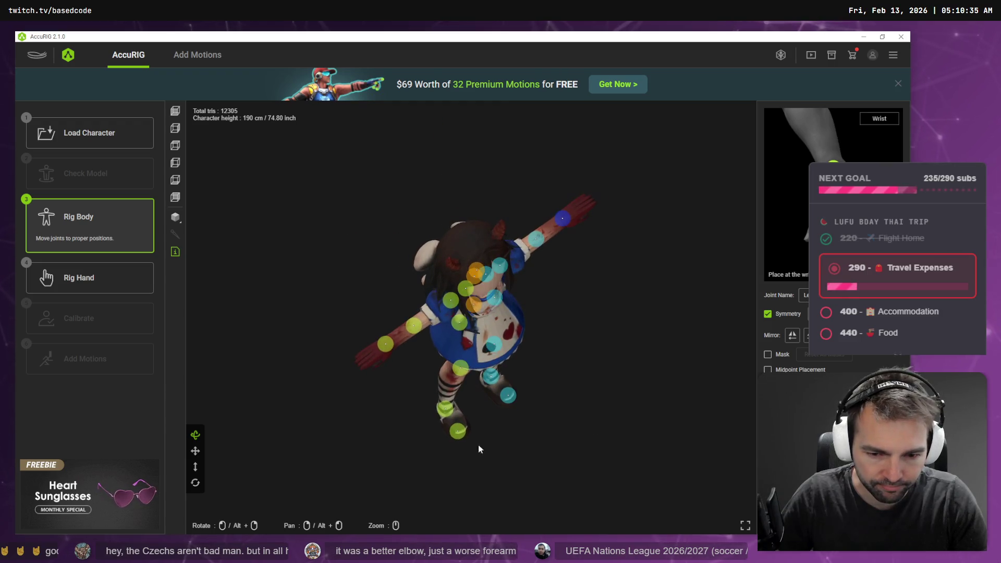
{"action": "left_click", "coordinate": [456, 433]}
{"action": "left_click", "coordinate": [443, 405]}
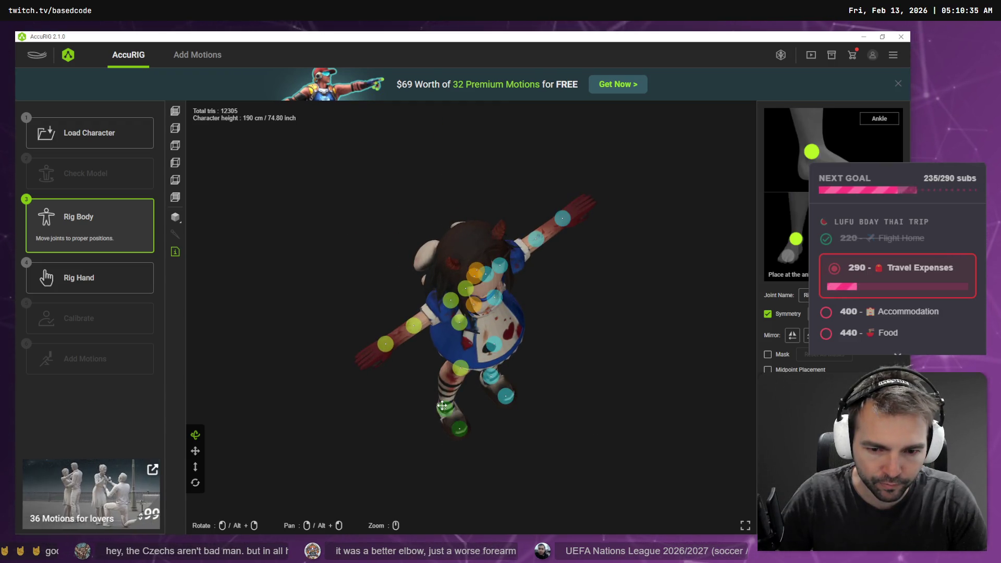
{"action": "left_click_drag", "start_coordinate": [524, 405], "coordinate": [501, 318]}
{"action": "scroll", "coordinate": [500, 318], "scroll_direction": "down", "scroll_amount": 2}
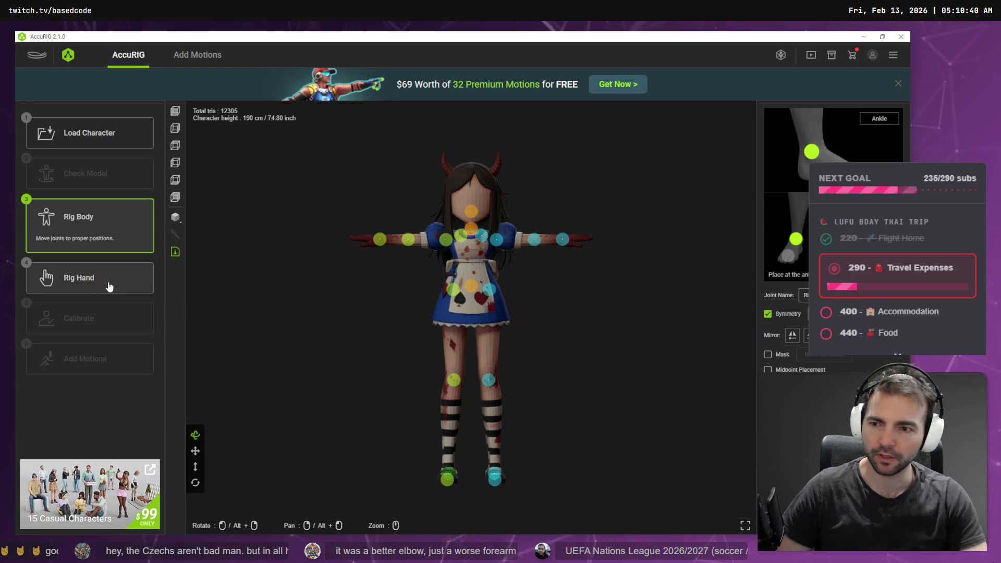
Rig the hands with 0 fingers and preview Alice with a body motion.
{"action": "left_click", "coordinate": [123, 289]}
{"action": "left_click", "coordinate": [418, 315]}
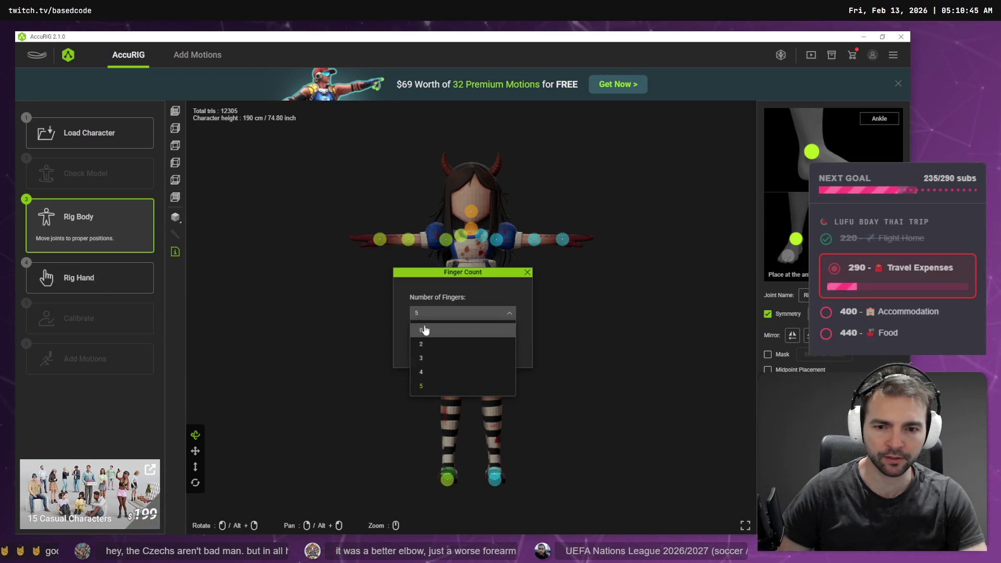
{"action": "left_click", "coordinate": [425, 329]}
{"action": "left_click", "coordinate": [433, 344]}
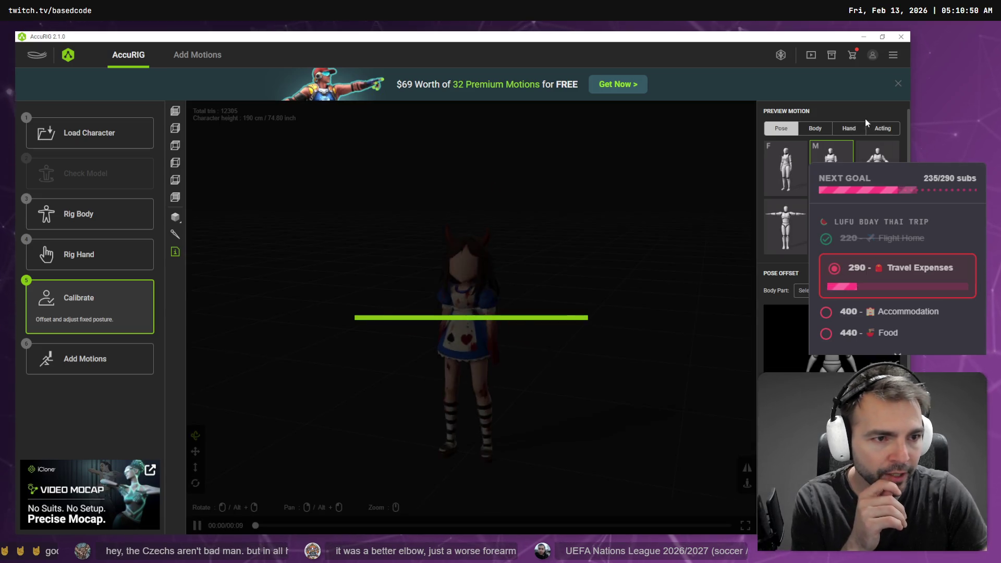
{"action": "left_click", "coordinate": [822, 132]}
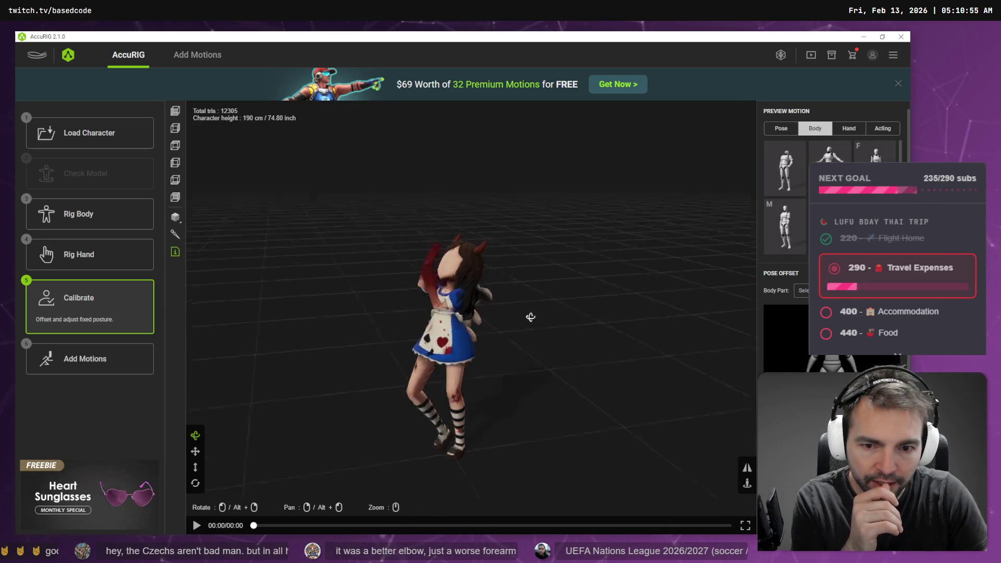
Go back to Rig Body, nudge the elbow joint outward, and recalibrate the rig.
{"action": "left_click", "coordinate": [91, 225]}
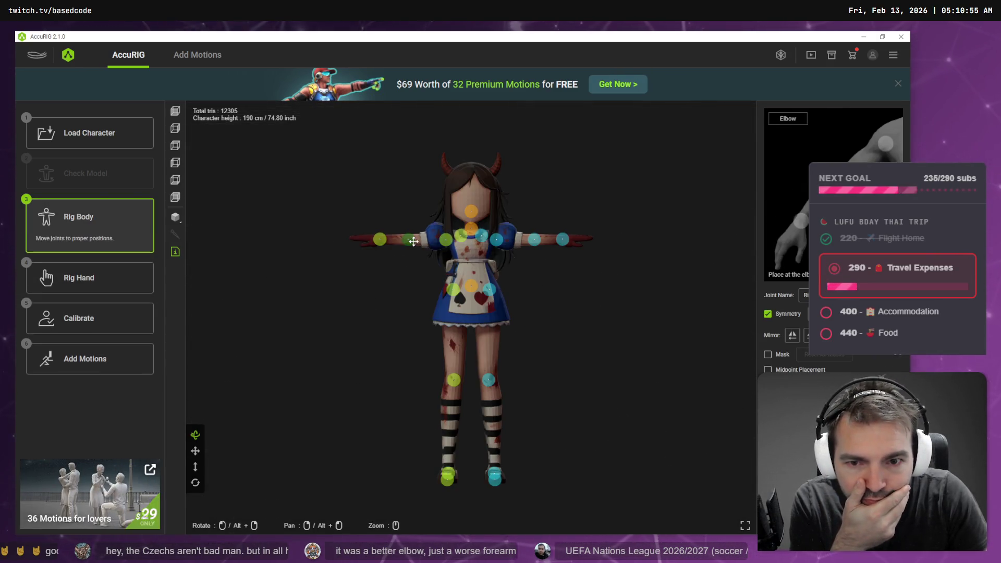
{"action": "left_click", "coordinate": [88, 318]}
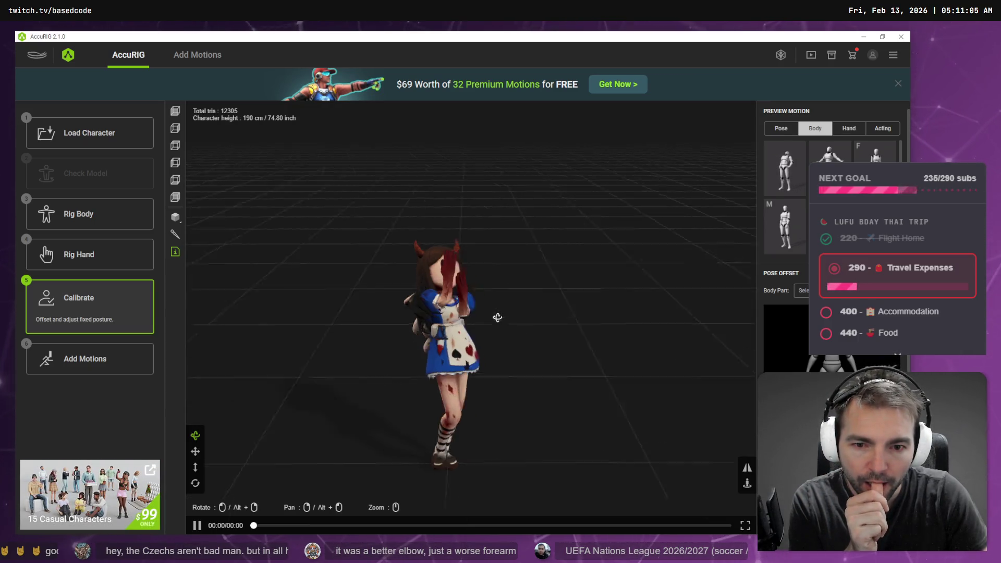
{"action": "mouse_move", "coordinate": [497, 317]}
{"action": "left_mouse_down"}
{"action": "mouse_move", "coordinate": [382, 312]}
{"action": "mouse_move", "coordinate": [577, 320]}
{"action": "mouse_move", "coordinate": [559, 319]}
{"action": "left_mouse_up"}
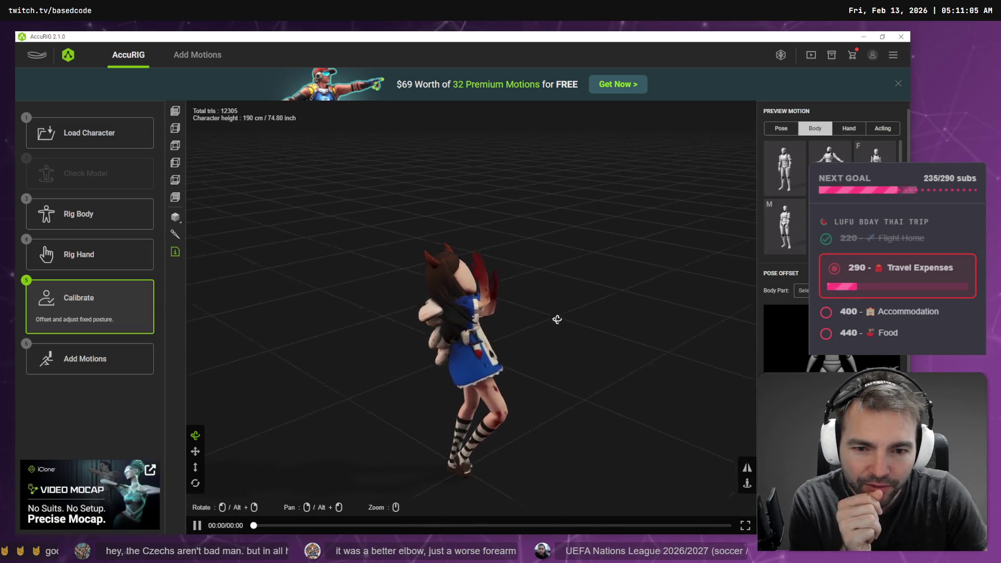
{"action": "scroll", "coordinate": [501, 310], "scroll_direction": "up", "scroll_amount": 8}
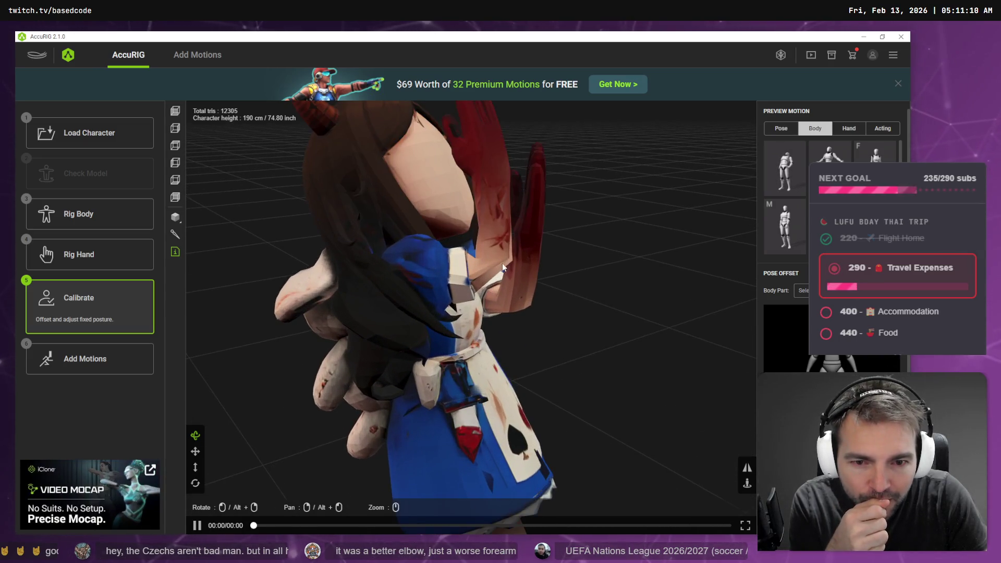
{"action": "left_click", "coordinate": [79, 215]}
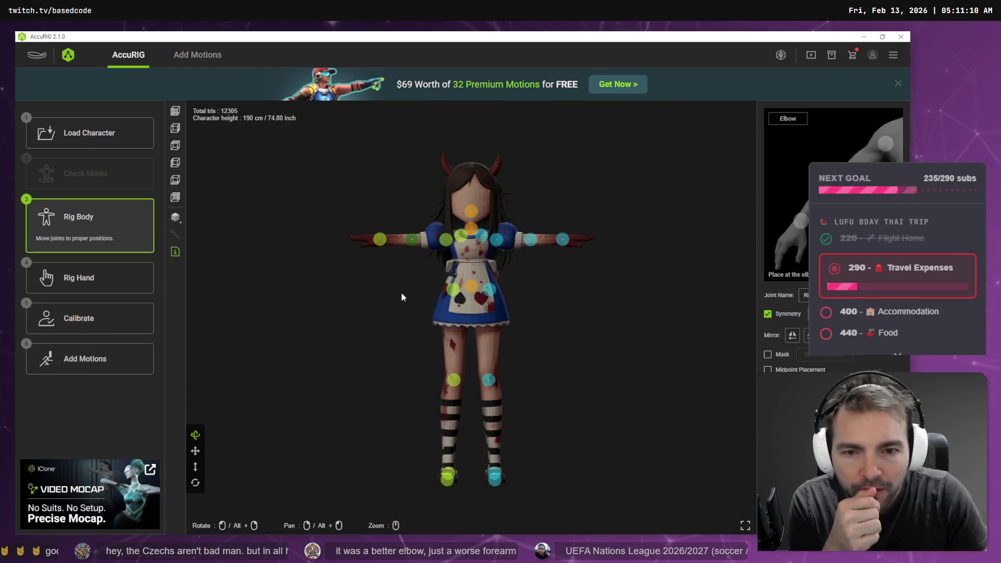
{"action": "left_click_drag", "start_coordinate": [413, 243], "coordinate": [412, 244]}
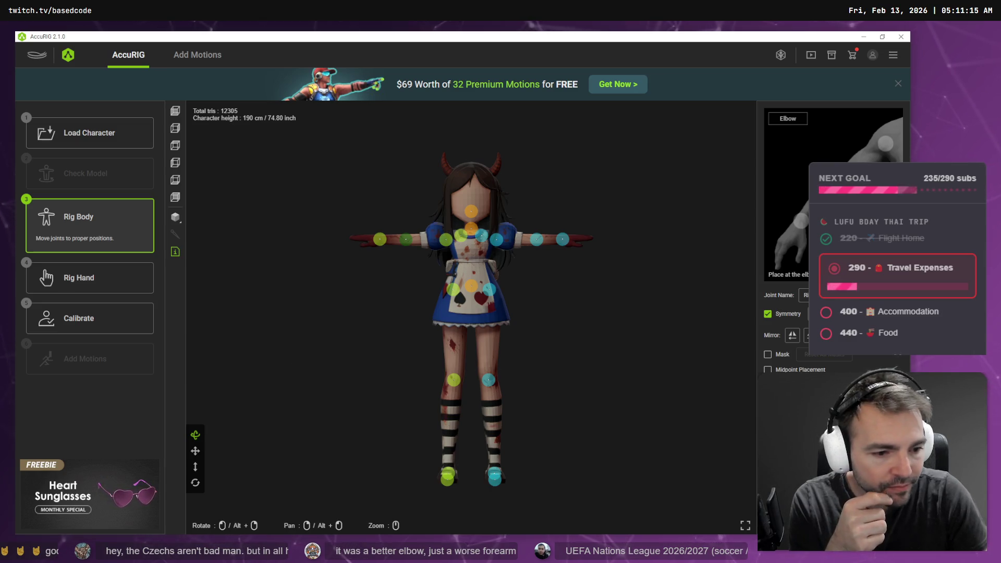
{"action": "left_click", "coordinate": [81, 319]}
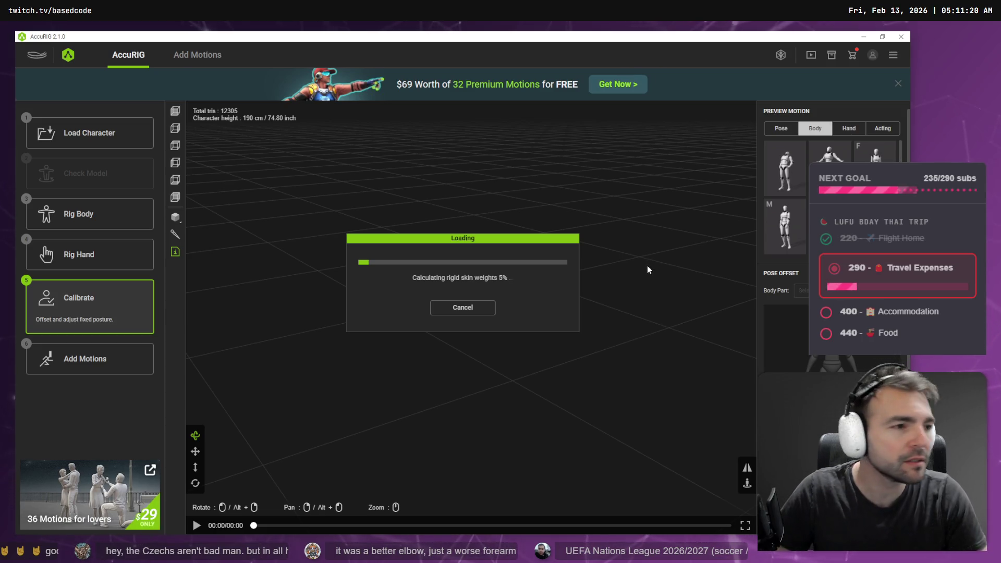
Compare with the Blender mesh, then turn the rigged model to face the camera.
{"action": "key", "text": "alt+Tab"}
{"action": "key", "text": "Tab"}
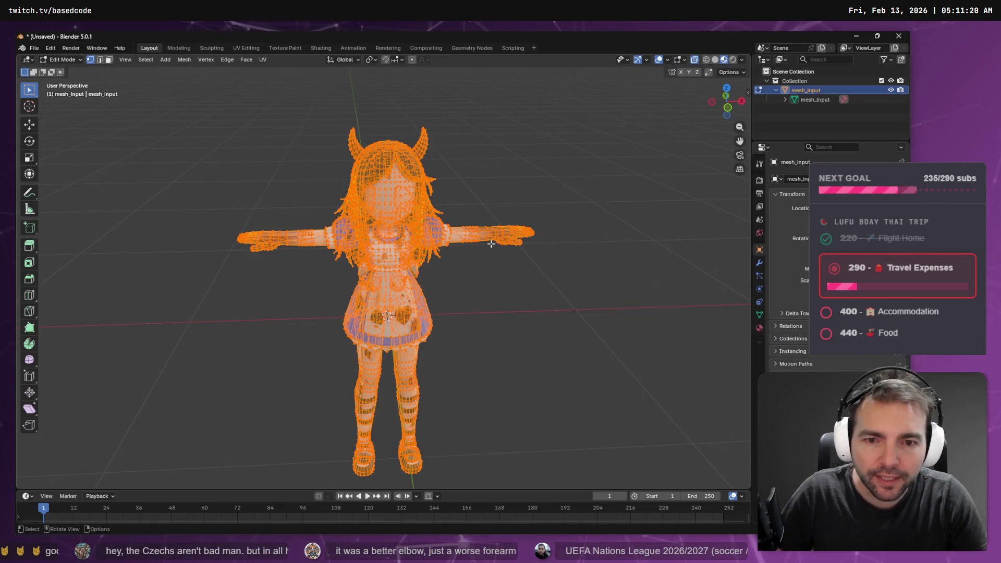
{"action": "key", "text": "alt+Tab"}
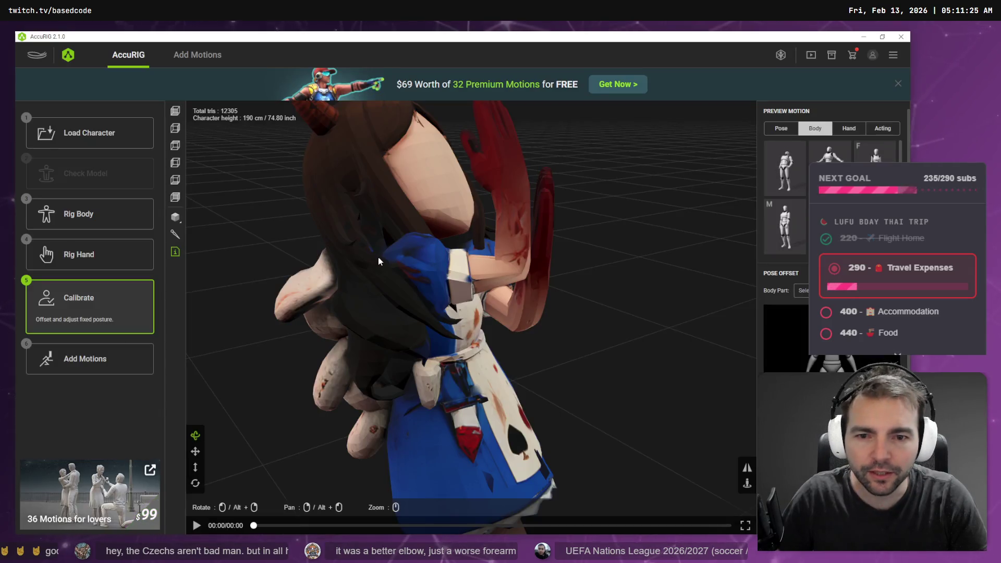
{"action": "mouse_move", "coordinate": [597, 314]}
{"action": "left_mouse_down"}
{"action": "mouse_move", "coordinate": [465, 311]}
{"action": "mouse_move", "coordinate": [381, 291]}
{"action": "mouse_move", "coordinate": [502, 345]}
{"action": "left_mouse_up"}
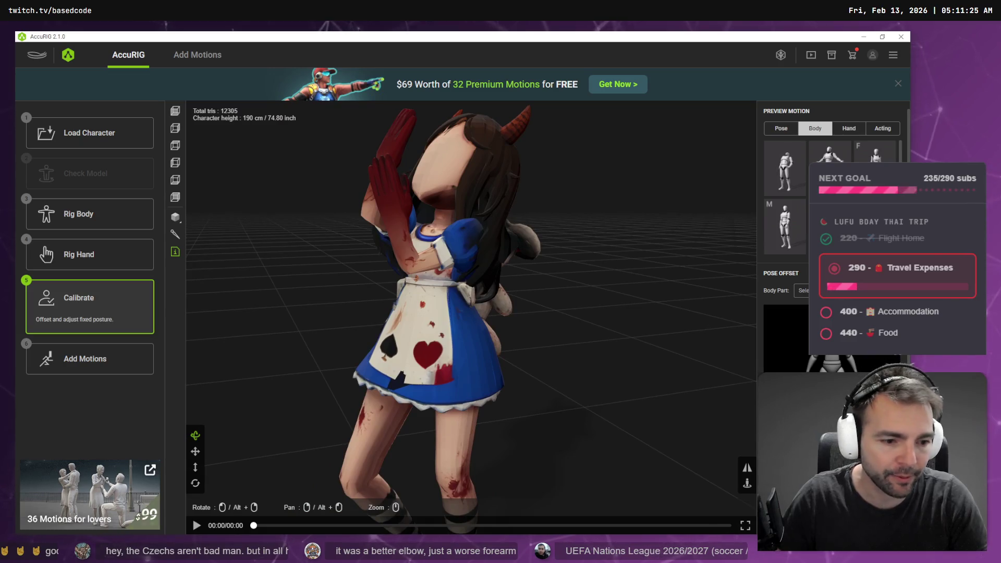
{"action": "left_click", "coordinate": [143, 362]}
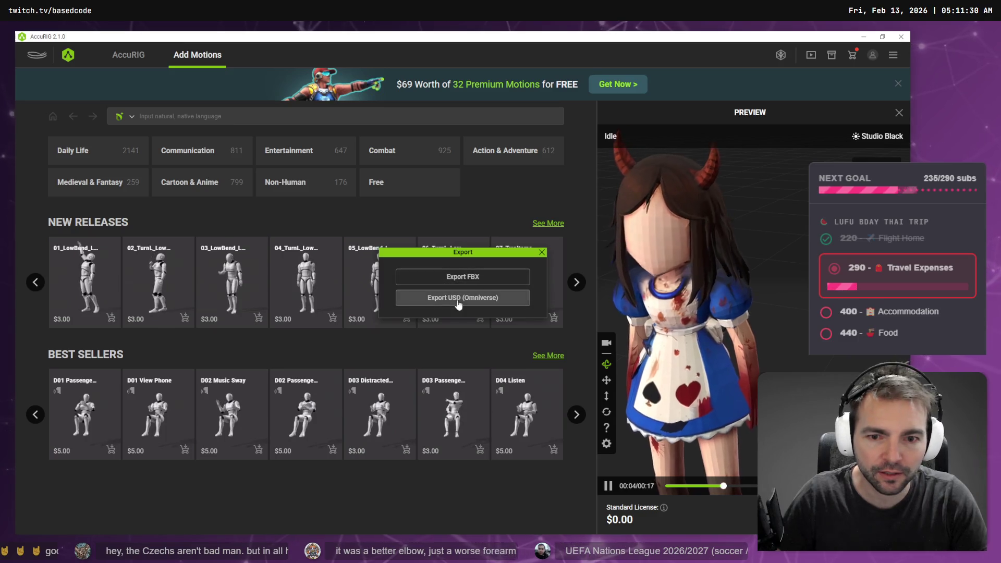
Export Alice as FBX for Unity, character only, replacing AliceBunny.fbx, then switch to Godot.
{"action": "left_click", "coordinate": [471, 282]}
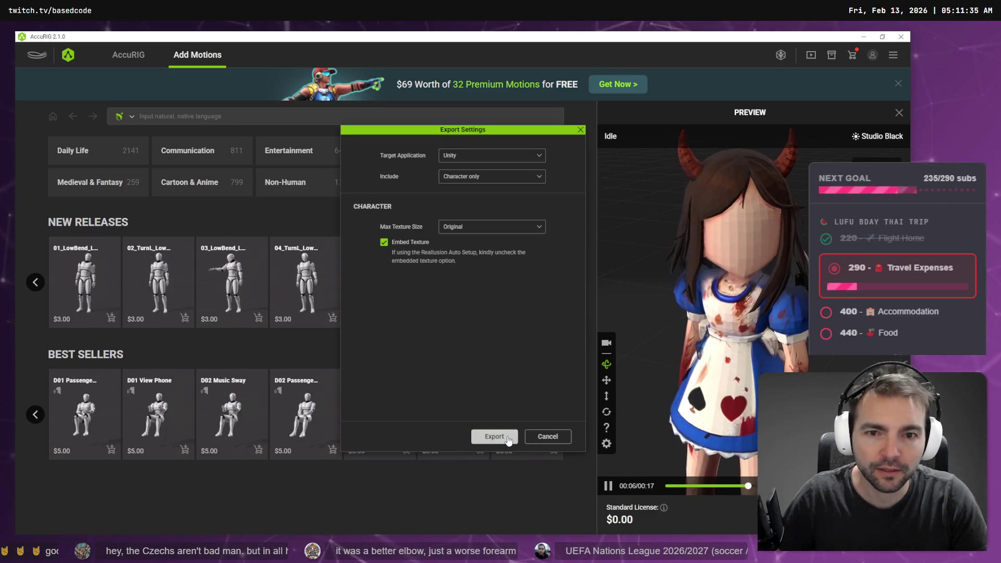
{"action": "left_click", "coordinate": [508, 437]}
{"action": "double_click", "coordinate": [282, 194]}
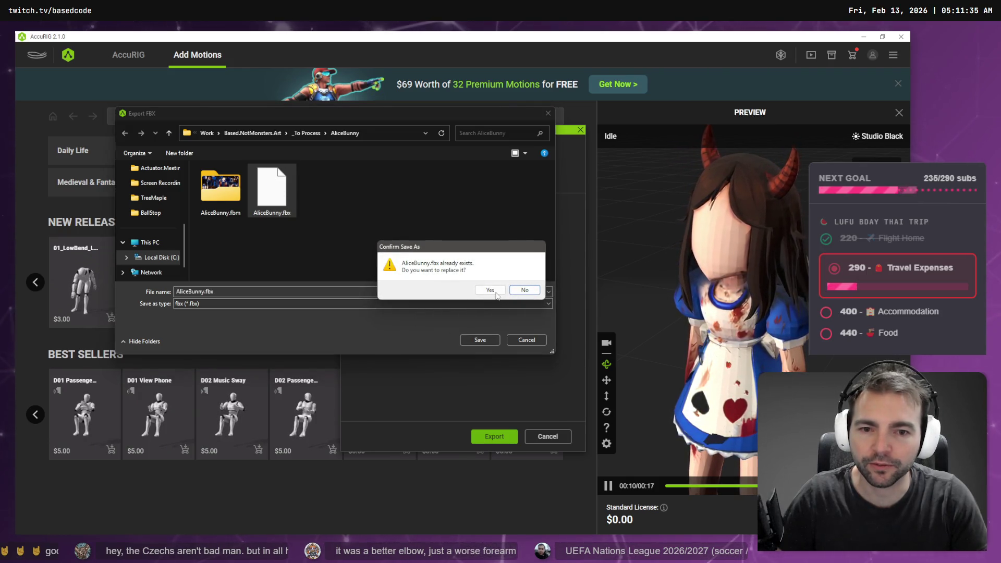
{"action": "left_click", "coordinate": [495, 293]}
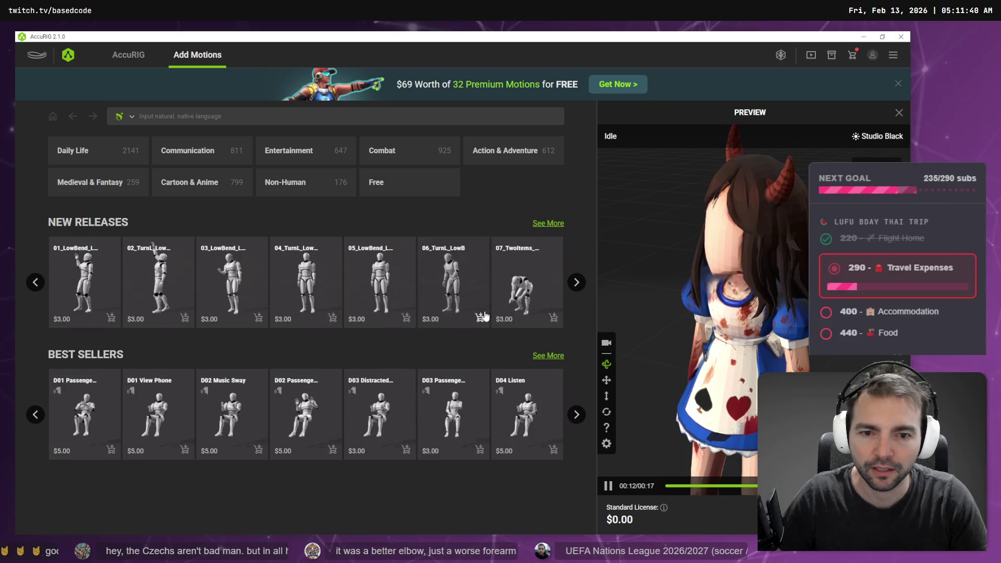
{"action": "key", "text": "alt+Tab"}
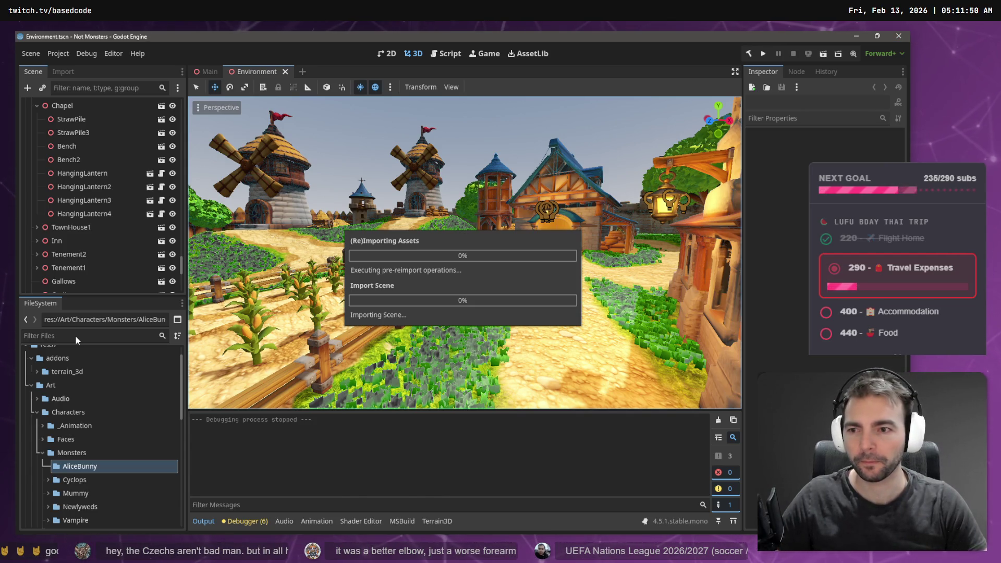
Filter the files for 'Art Tes', open ArtTests.tscn and select the Cobblestone2 rock.
{"action": "left_click", "coordinate": [76, 336]}
{"action": "type", "text": "Art"}
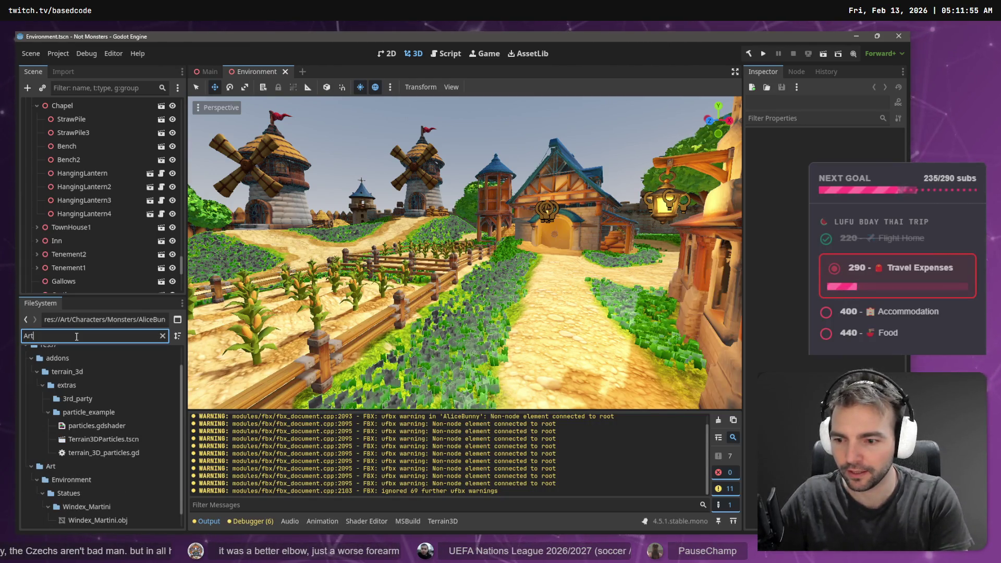
{"action": "type", "text": " Tes"}
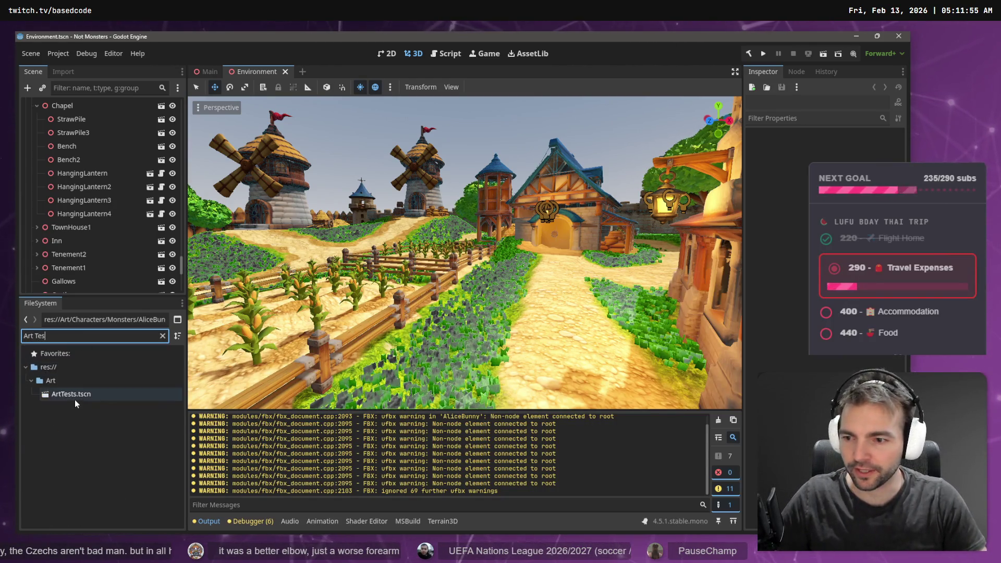
{"action": "left_click", "coordinate": [78, 395]}
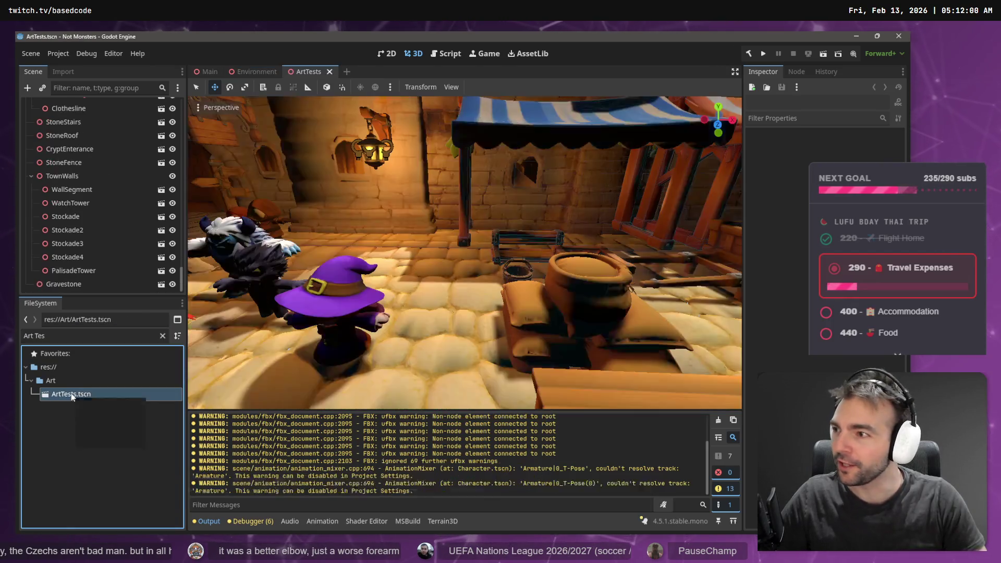
{"action": "scroll", "coordinate": [484, 289], "scroll_direction": "down", "scroll_amount": 5}
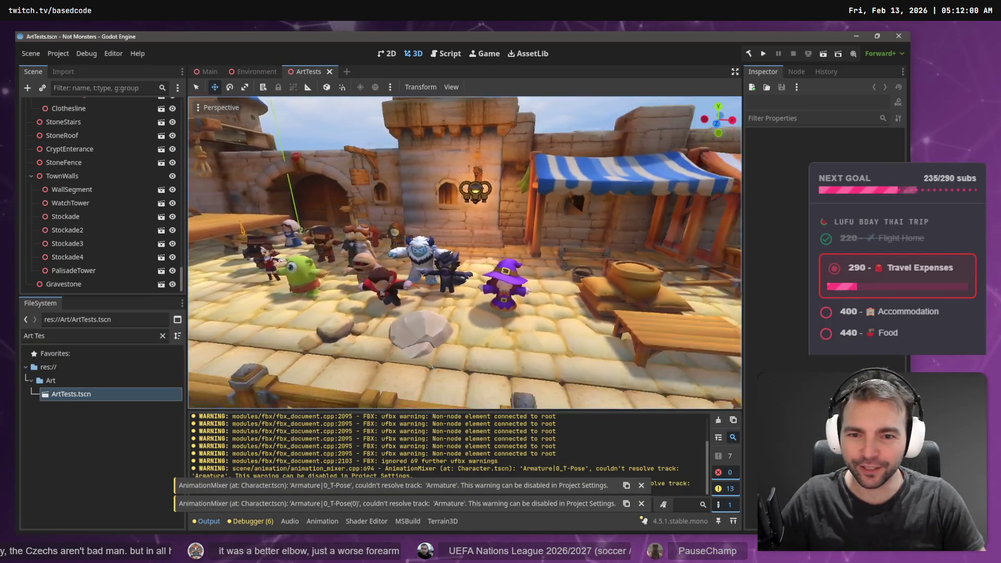
{"action": "left_click", "coordinate": [482, 289]}
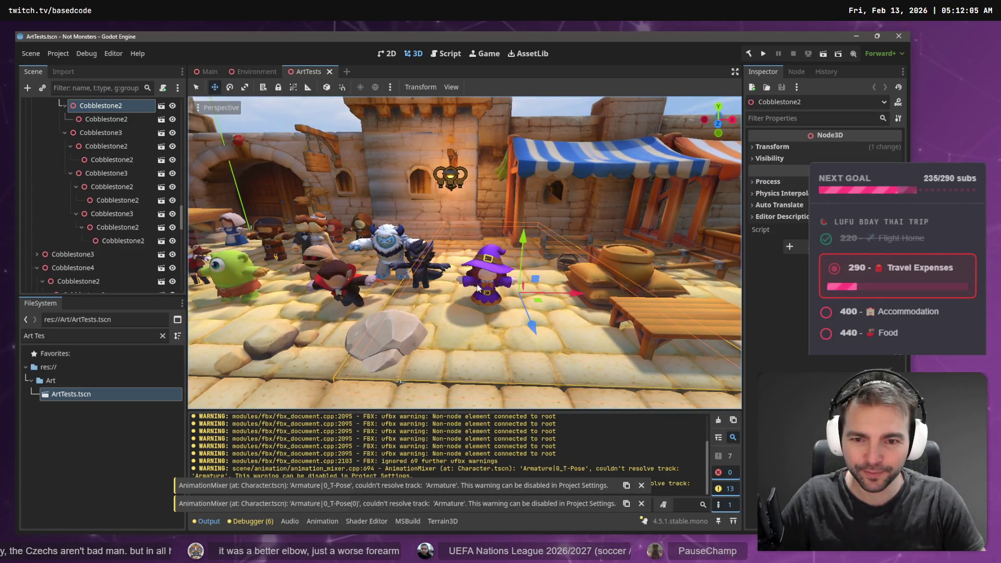
Clear the file filter, expand the AliceBunny folder and select AliceBunny.fbx.
{"action": "left_click", "coordinate": [163, 337]}
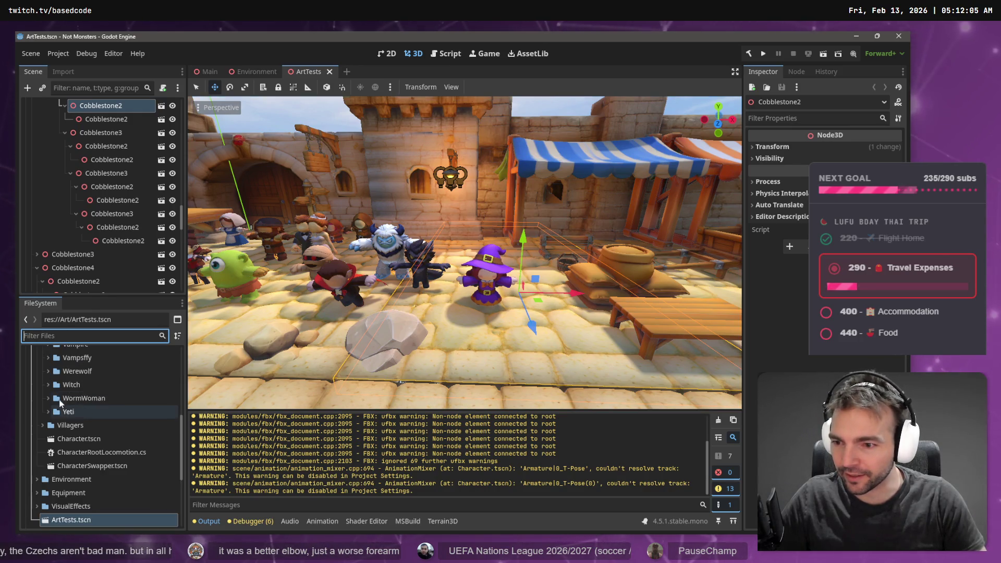
{"action": "scroll", "coordinate": [53, 395], "scroll_direction": "up", "scroll_amount": 5}
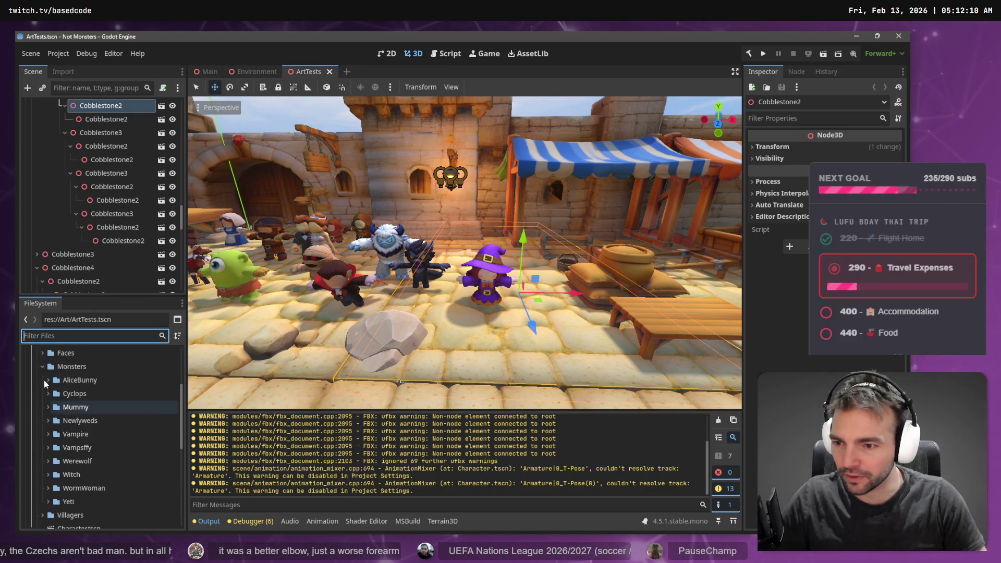
{"action": "left_click", "coordinate": [44, 379]}
{"action": "left_click", "coordinate": [91, 406]}
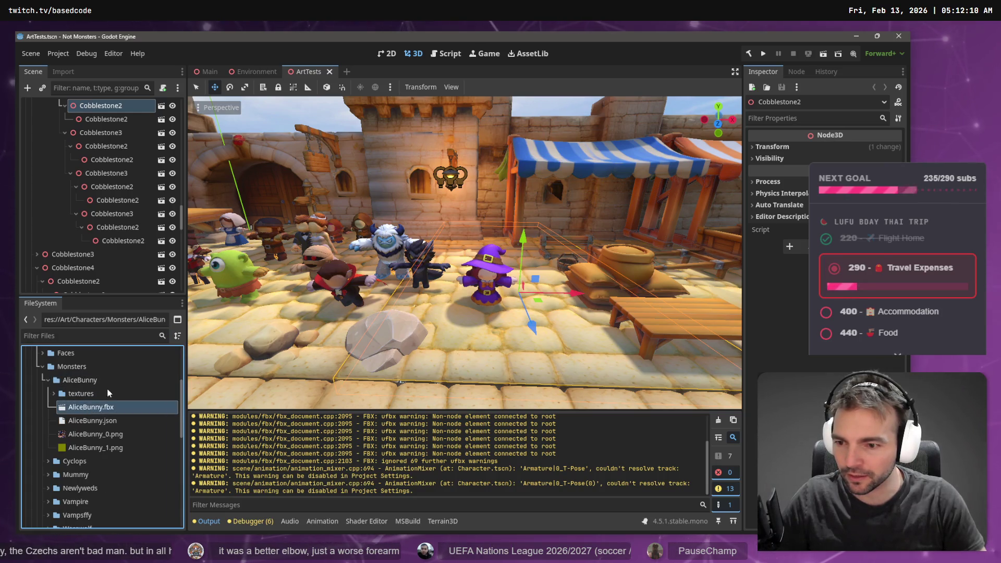
Place AliceBunny in the town scene and reimport her at Root Scale 1.3.
{"action": "left_click", "coordinate": [62, 71]}
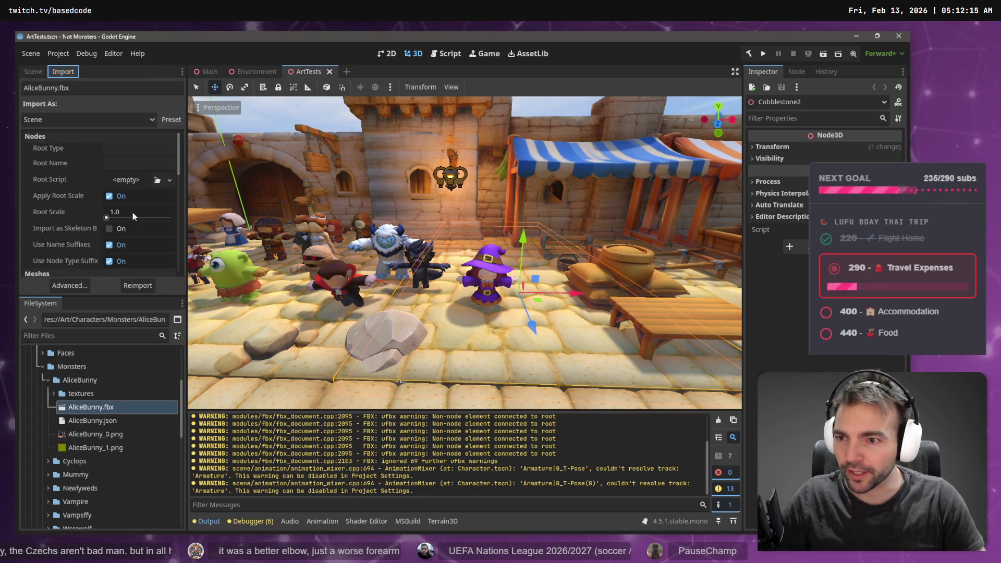
{"action": "mouse_move", "coordinate": [91, 406]}
{"action": "left_mouse_down"}
{"action": "mouse_move", "coordinate": [271, 368]}
{"action": "mouse_move", "coordinate": [446, 301]}
{"action": "left_mouse_up"}
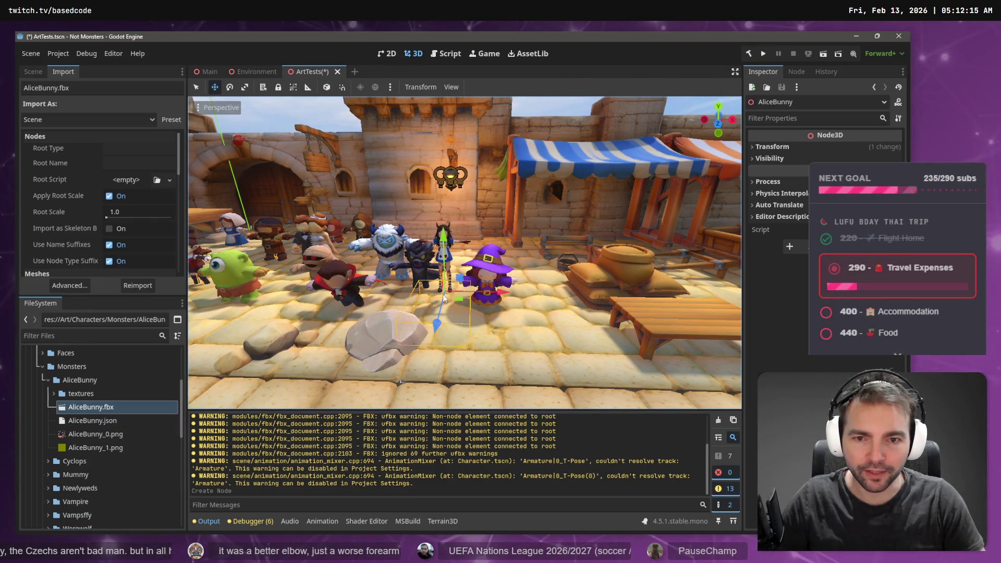
{"action": "left_click", "coordinate": [118, 211]}
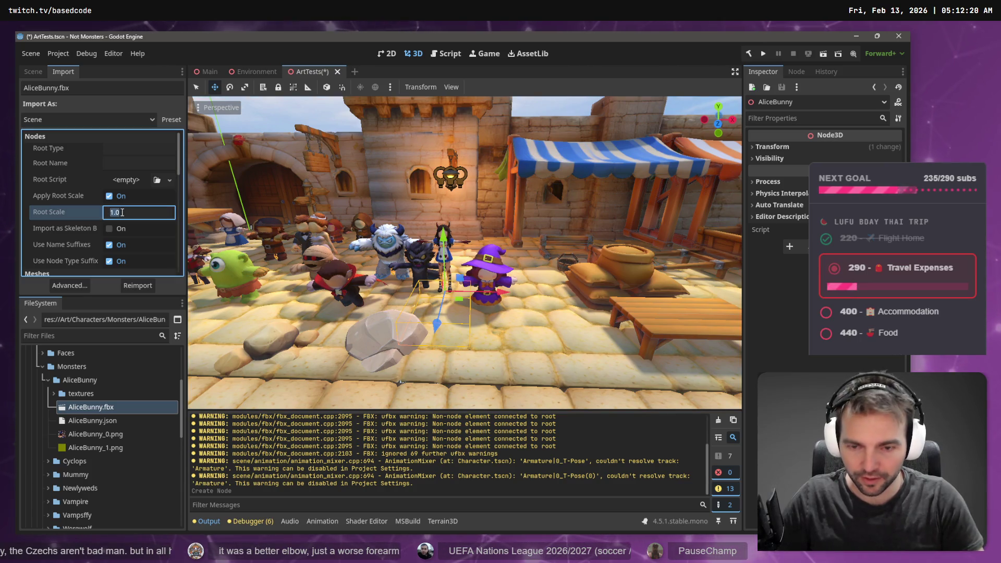
{"action": "type", "text": "3"}
{"action": "key", "text": "Return"}
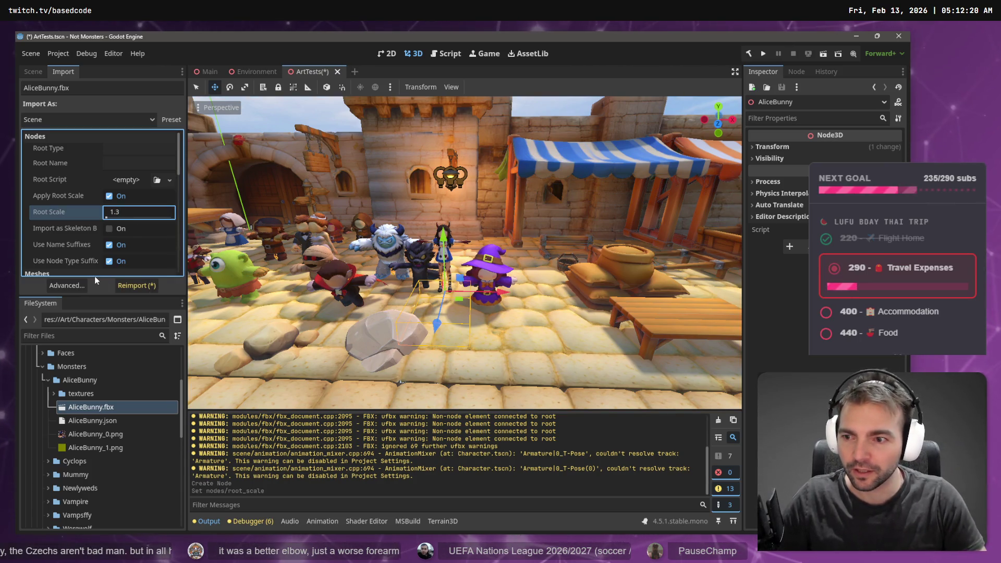
{"action": "left_click", "coordinate": [136, 285]}
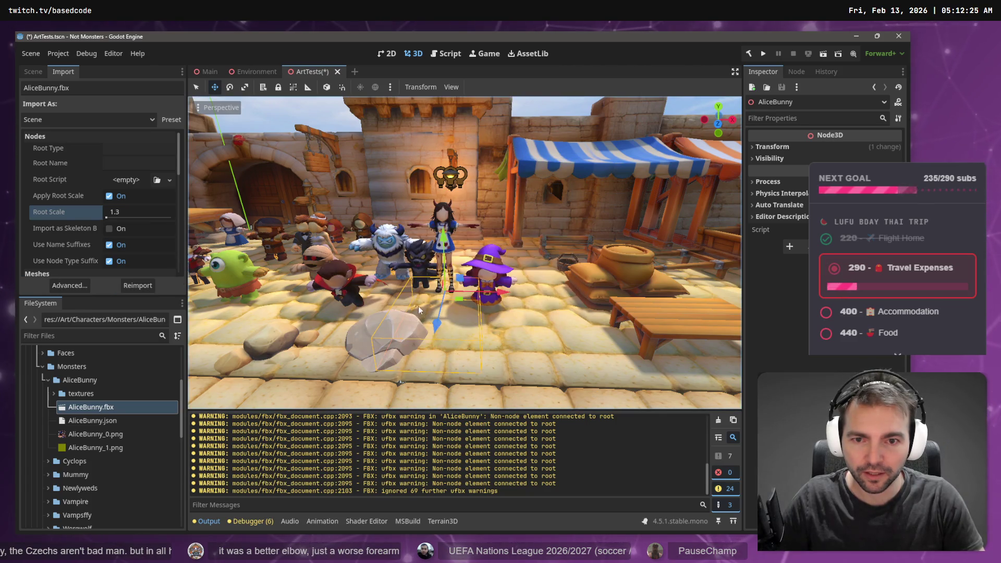
Reimport AliceBunny at Root Scale 1.2, then at 1.1.
{"action": "left_click_drag", "start_coordinate": [115, 219], "coordinate": [112, 221]}
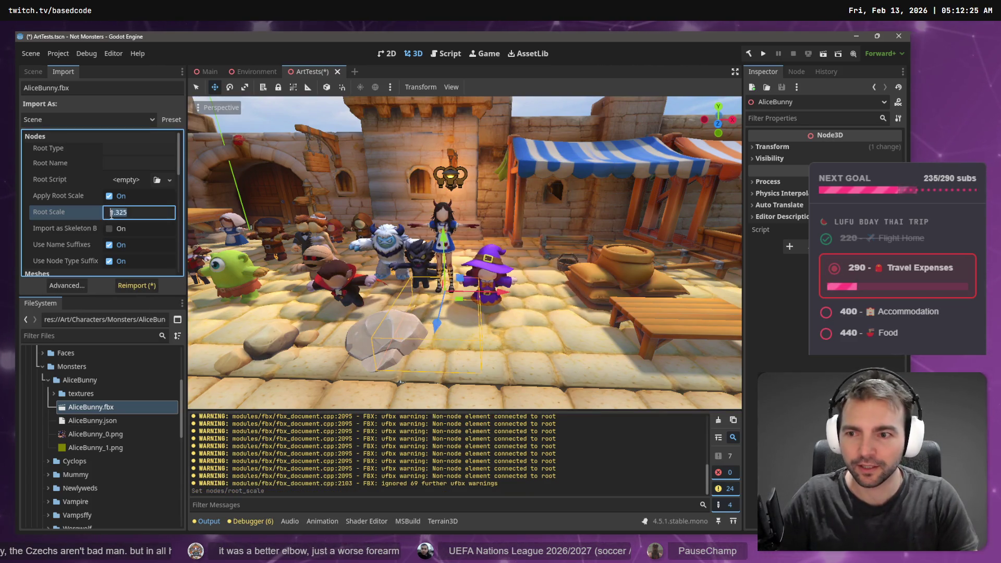
{"action": "type", "text": ".2"}
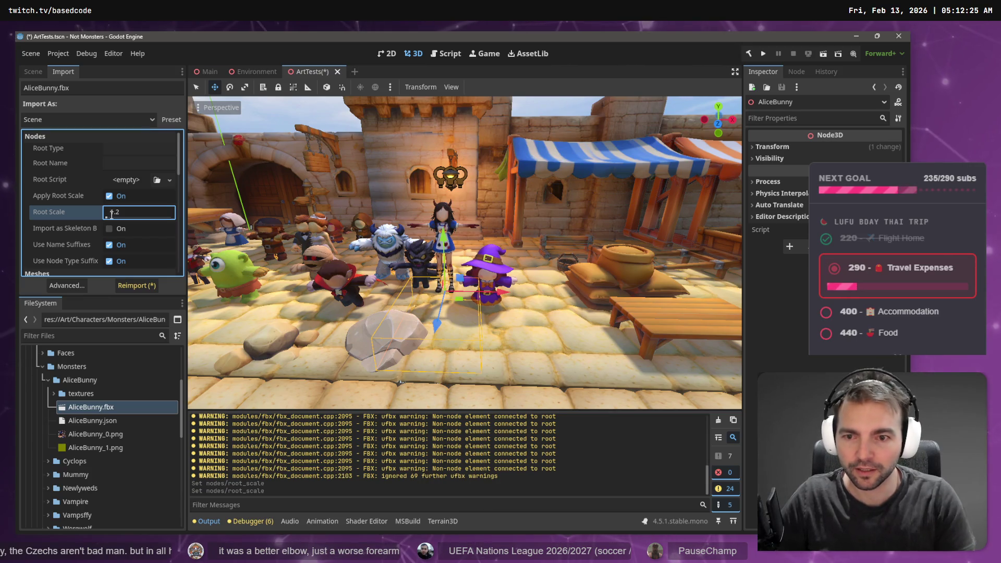
{"action": "left_click", "coordinate": [136, 285]}
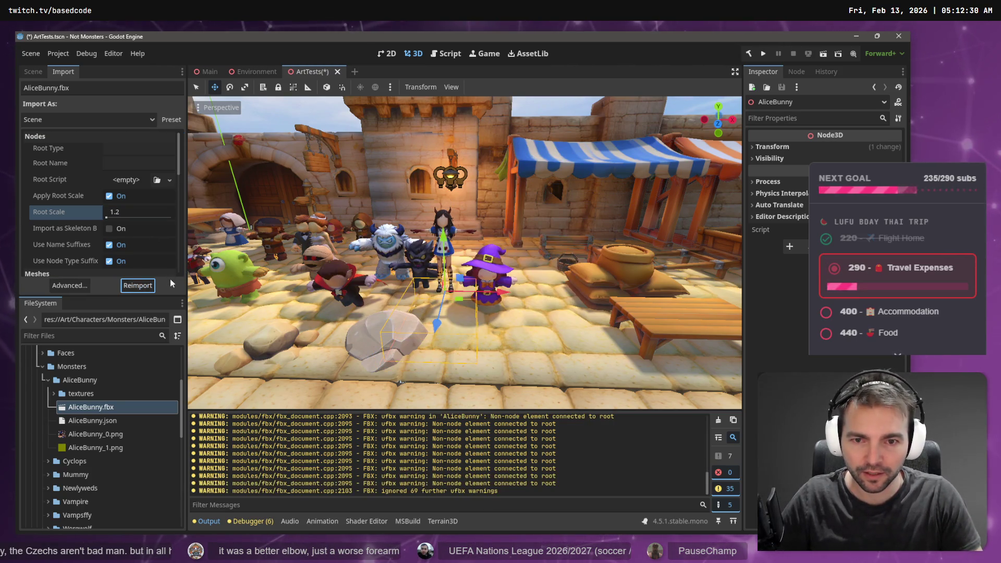
{"action": "scroll", "coordinate": [219, 292], "scroll_direction": "up", "scroll_amount": 5}
{"action": "scroll", "coordinate": [429, 384], "scroll_direction": "up", "scroll_amount": 3}
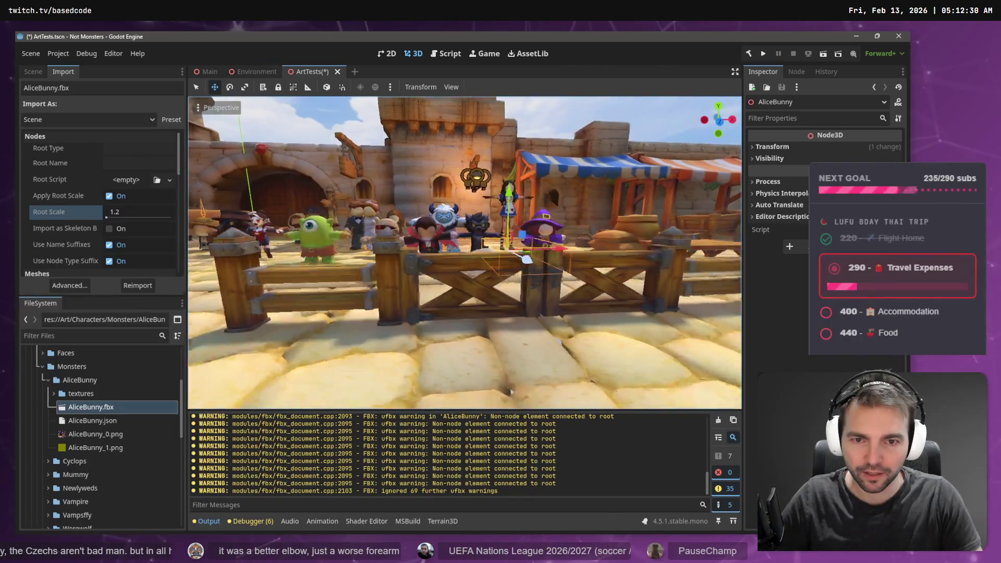
{"action": "left_click", "coordinate": [155, 213]}
{"action": "type", "text": "1.1"}
{"action": "key", "text": "Return"}
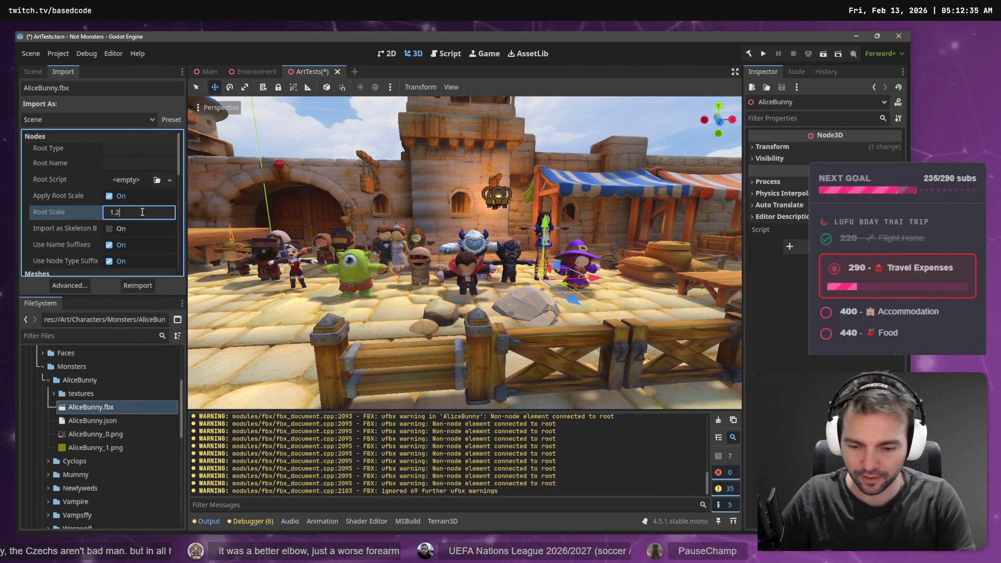
{"action": "left_click", "coordinate": [131, 291]}
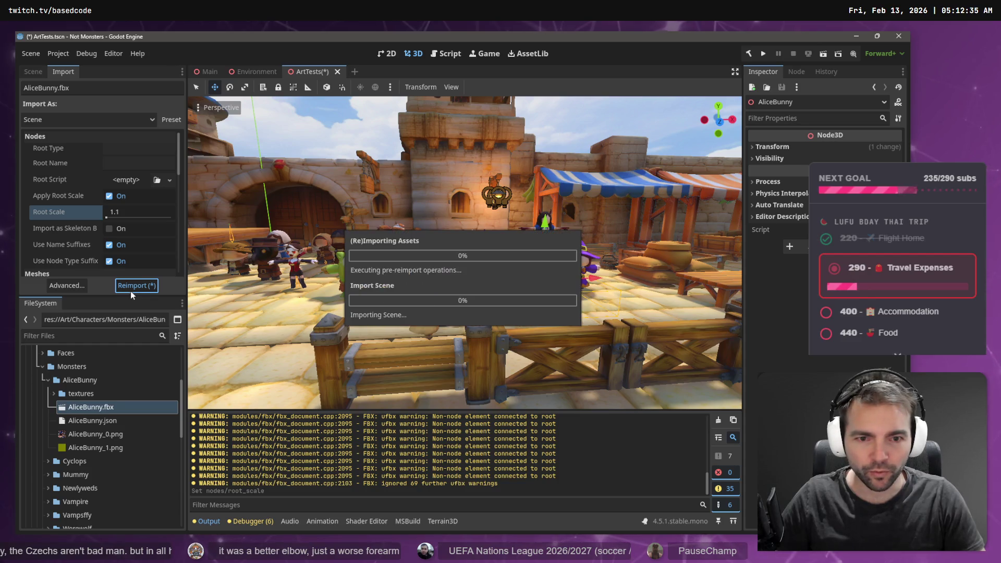
Lower AliceBunny onto the ground and fly close to compare her with the witch.
{"action": "scroll", "coordinate": [196, 292], "scroll_direction": "up", "scroll_amount": 2}
{"action": "scroll", "coordinate": [464, 253], "scroll_direction": "up", "scroll_amount": 5}
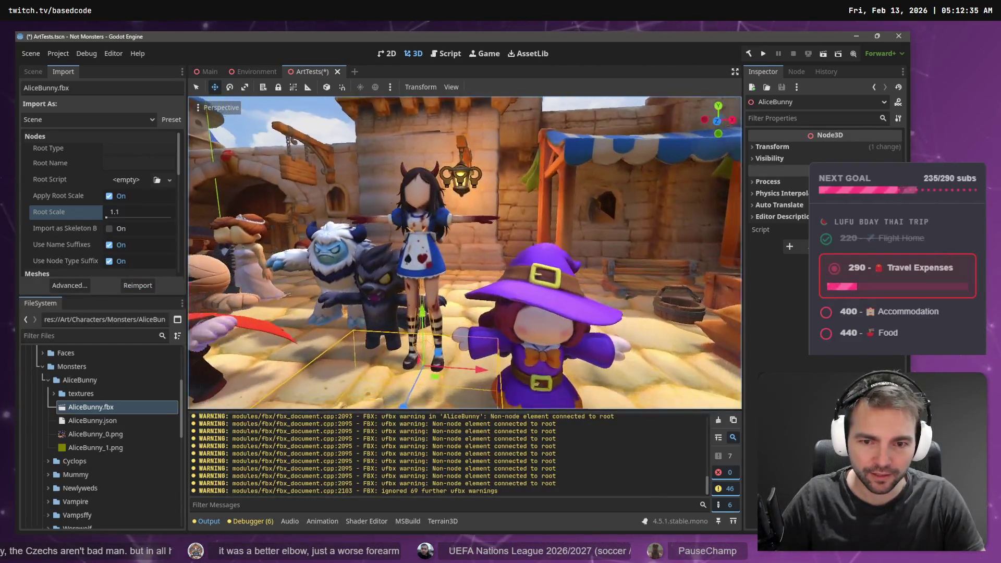
{"action": "scroll", "coordinate": [464, 204], "scroll_direction": "down", "scroll_amount": 3}
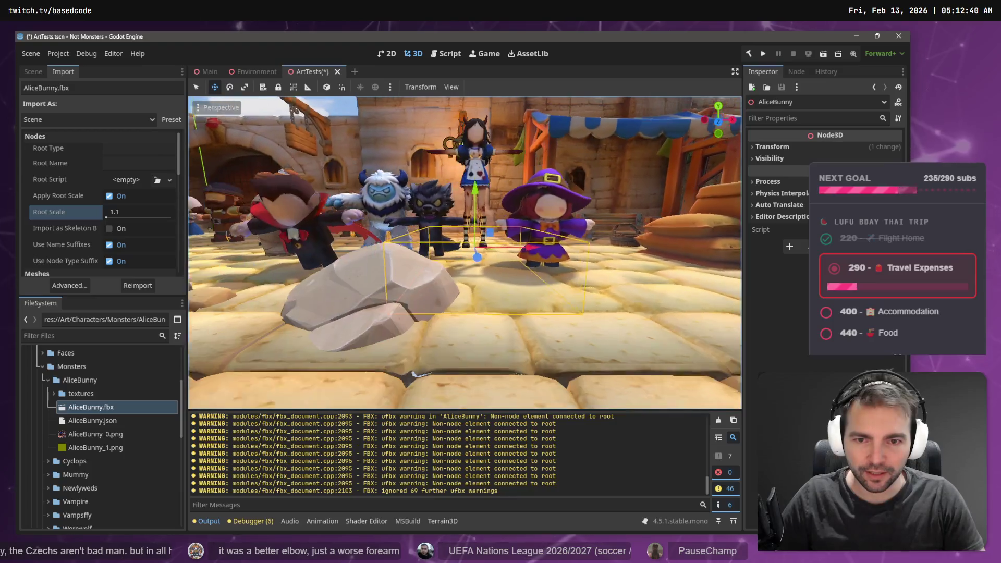
{"action": "left_click_drag", "start_coordinate": [475, 189], "coordinate": [481, 210]}
{"action": "scroll", "coordinate": [482, 210], "scroll_direction": "down", "scroll_amount": 8}
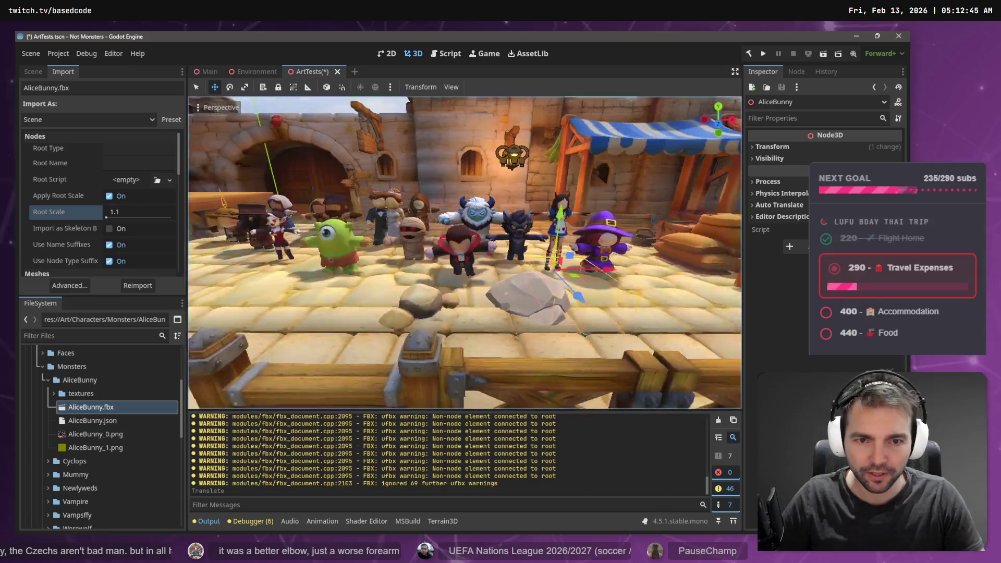
{"action": "key", "text": "w"}
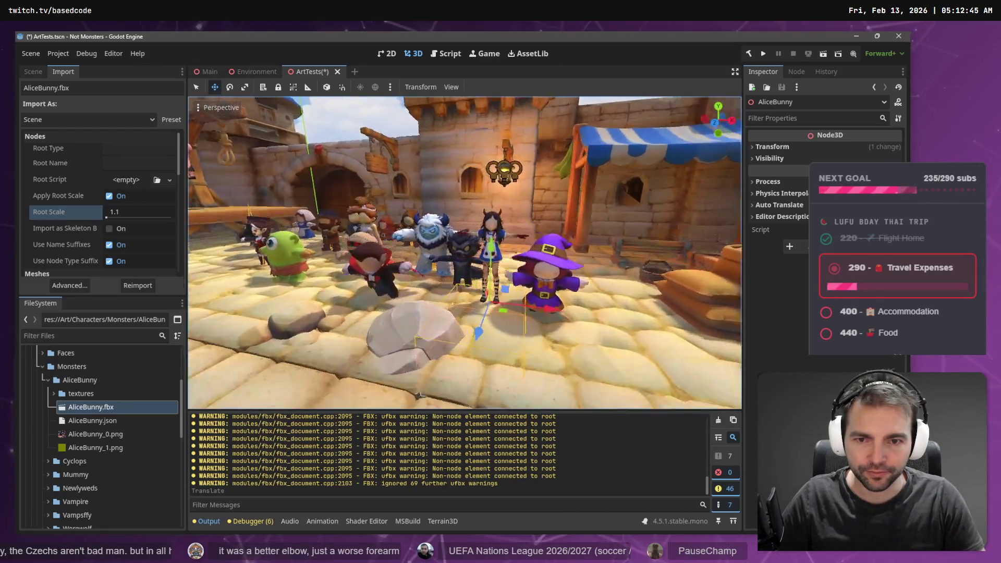
{"action": "key", "text": "s"}
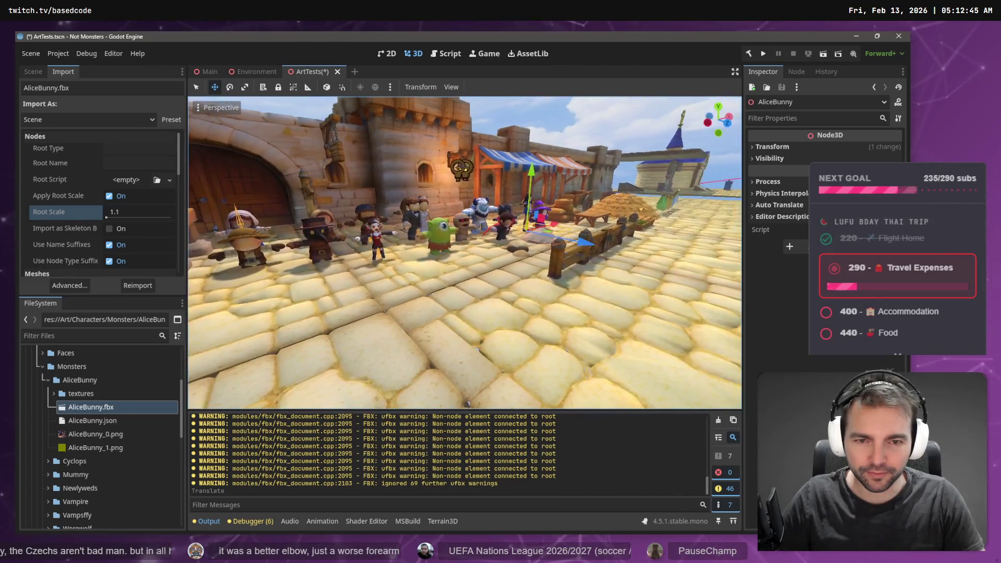
{"action": "key", "text": "w"}
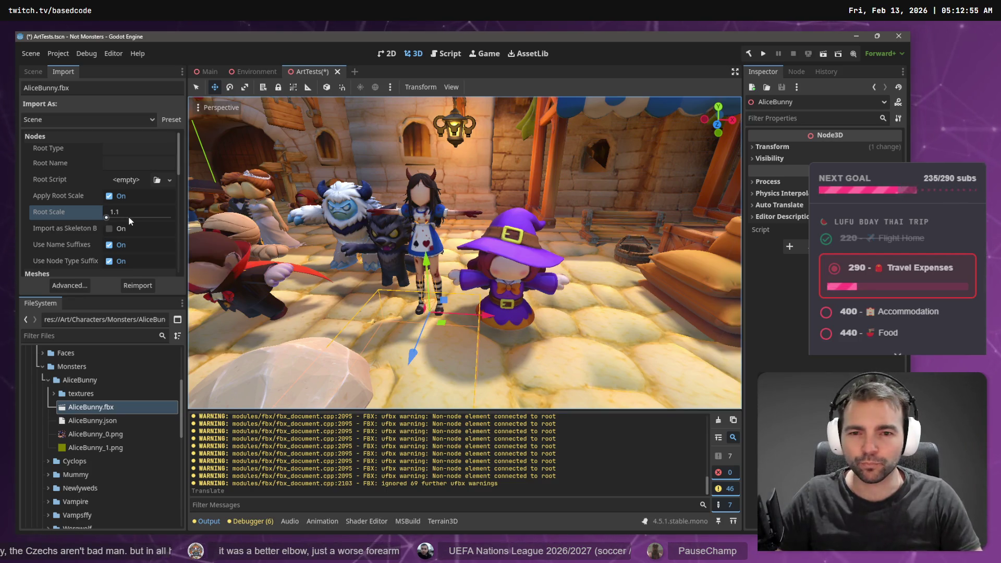
{"action": "key", "text": "s"}
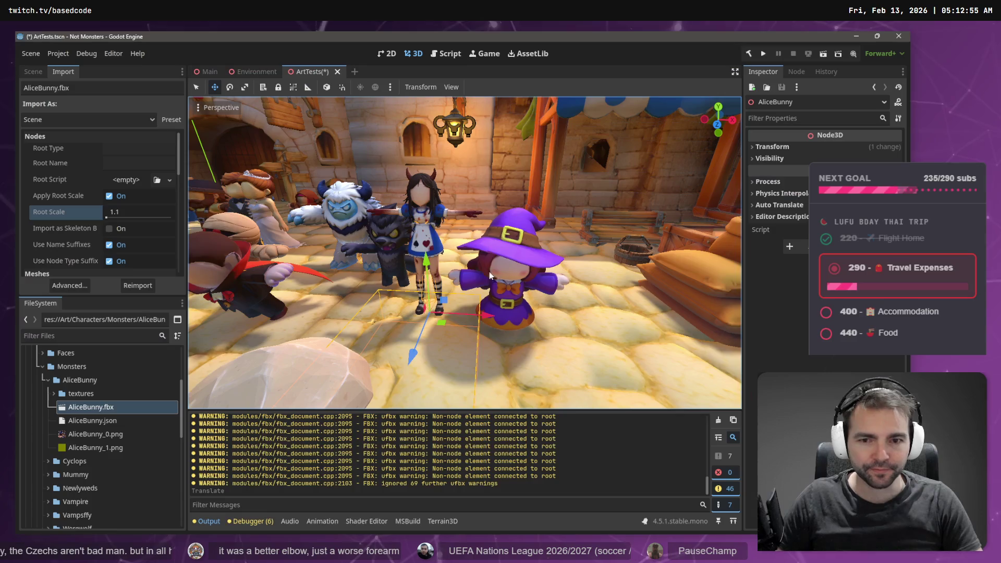
{"action": "key", "text": "s"}
Try AliceBunny again at Root Scale 1.3, then 1.2, reimporting each time.
{"action": "left_click", "coordinate": [141, 215]}
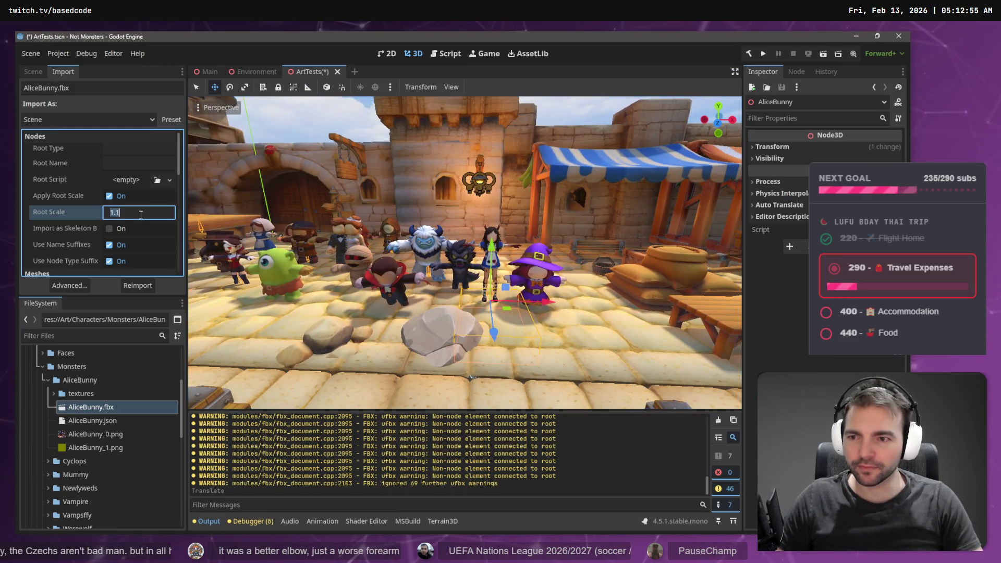
{"action": "type", "text": "1.3"}
{"action": "key", "text": "Return"}
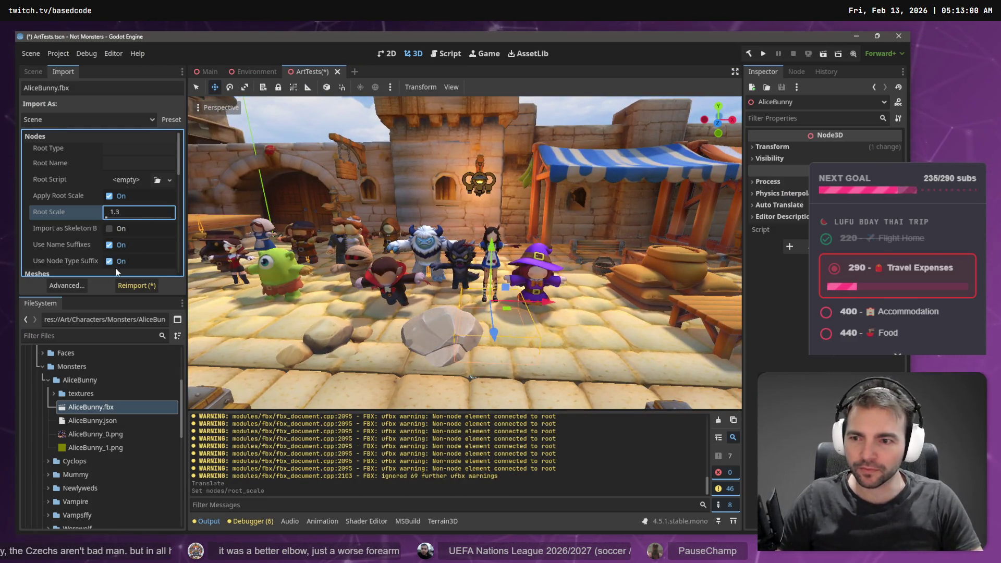
{"action": "left_click", "coordinate": [137, 285]}
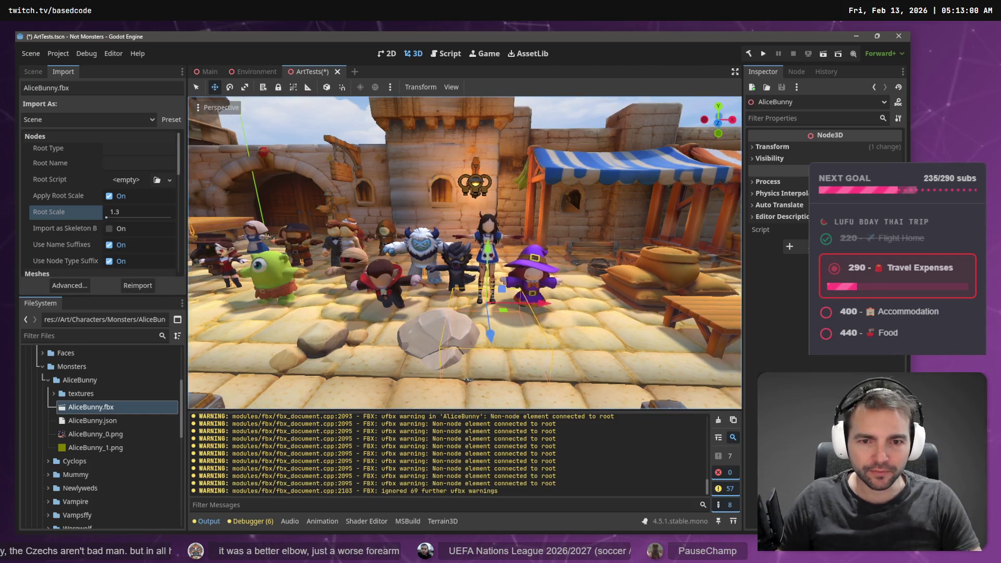
{"action": "left_click", "coordinate": [133, 211]}
{"action": "key", "text": "BackSpace"}
{"action": "type", "text": "2"}
{"action": "key", "text": "Return"}
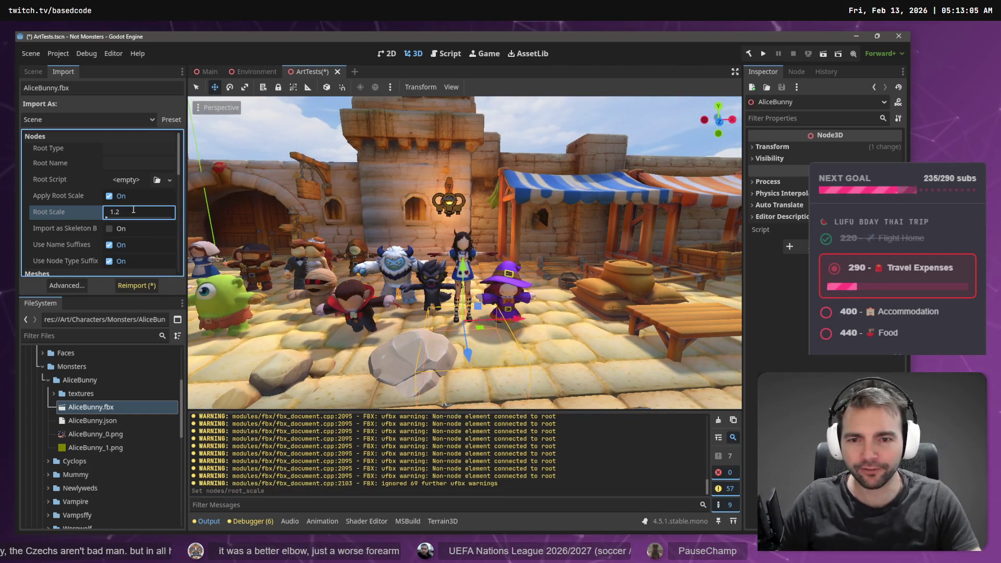
{"action": "left_click", "coordinate": [130, 287]}
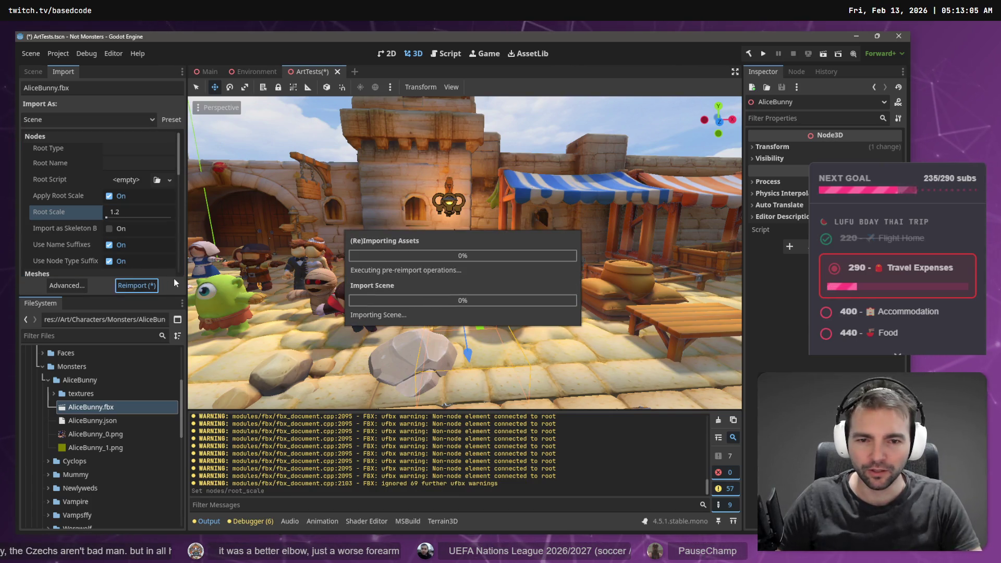
Settle on Root Scale 1.3, view her among the crowd, and collapse the AliceBunny folder.
{"action": "left_click", "coordinate": [134, 211]}
{"action": "type", "text": "1.3"}
{"action": "key", "text": "Return"}
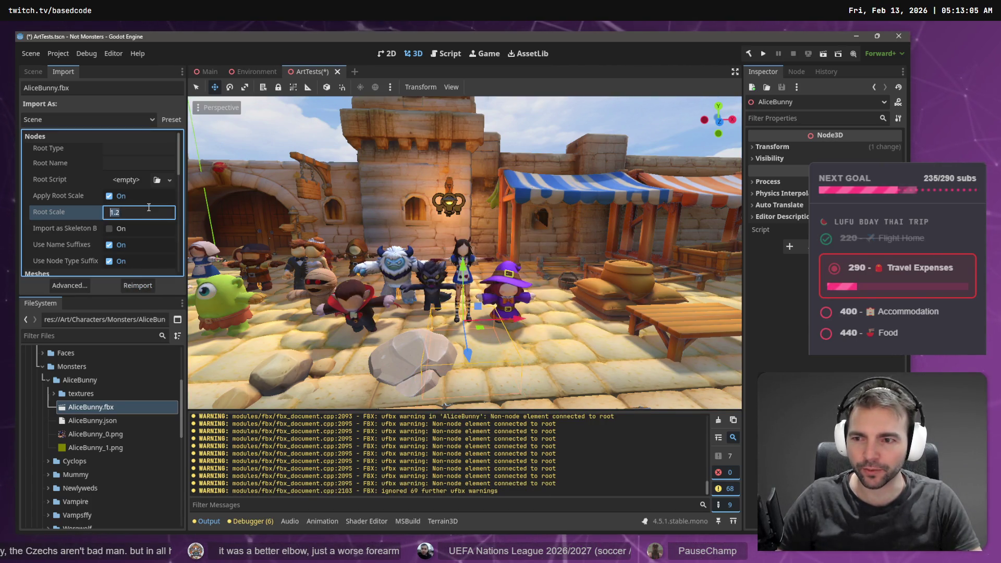
{"action": "left_click", "coordinate": [134, 286]}
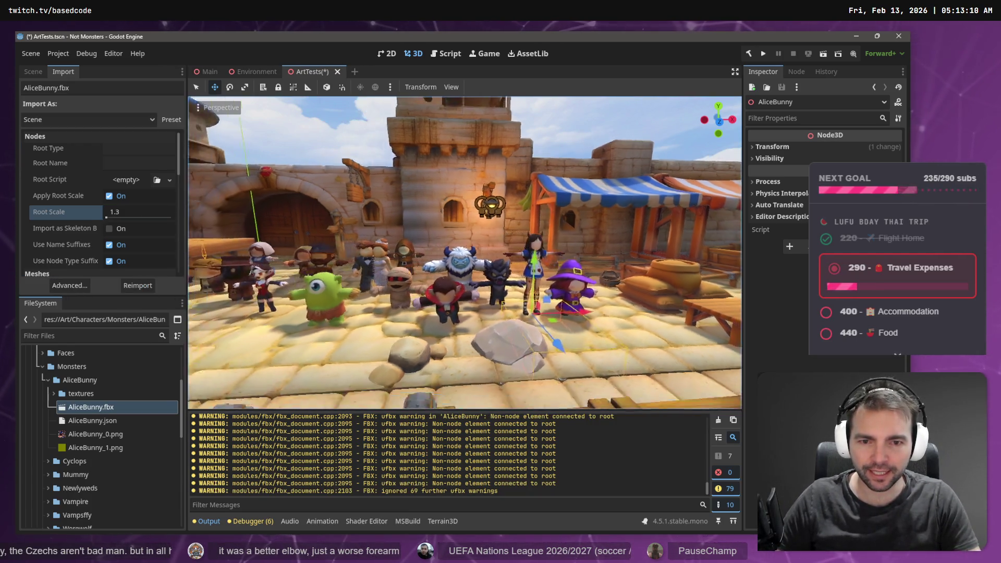
{"action": "key", "text": "w"}
{"action": "key", "text": "w"}
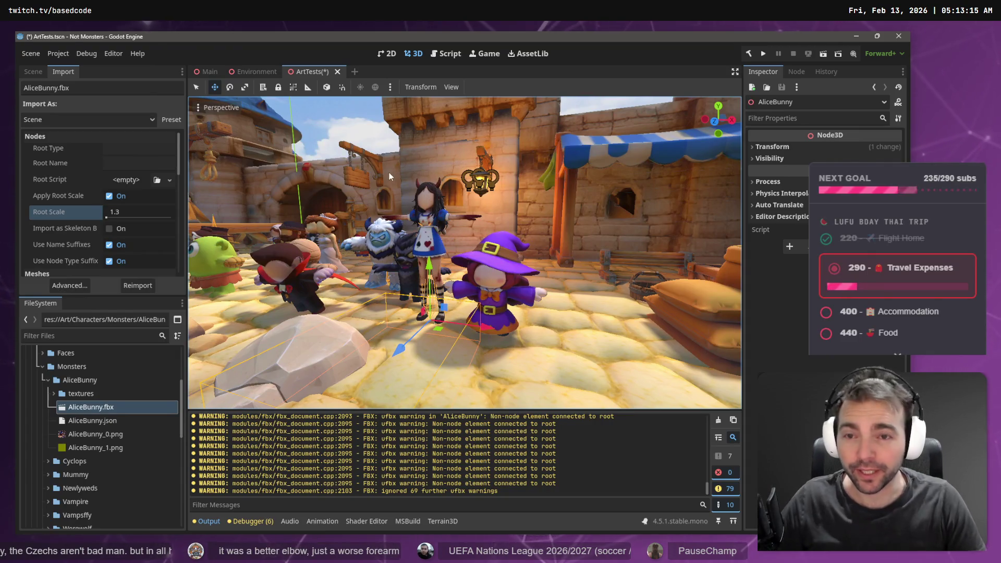
{"action": "left_click", "coordinate": [48, 379]}
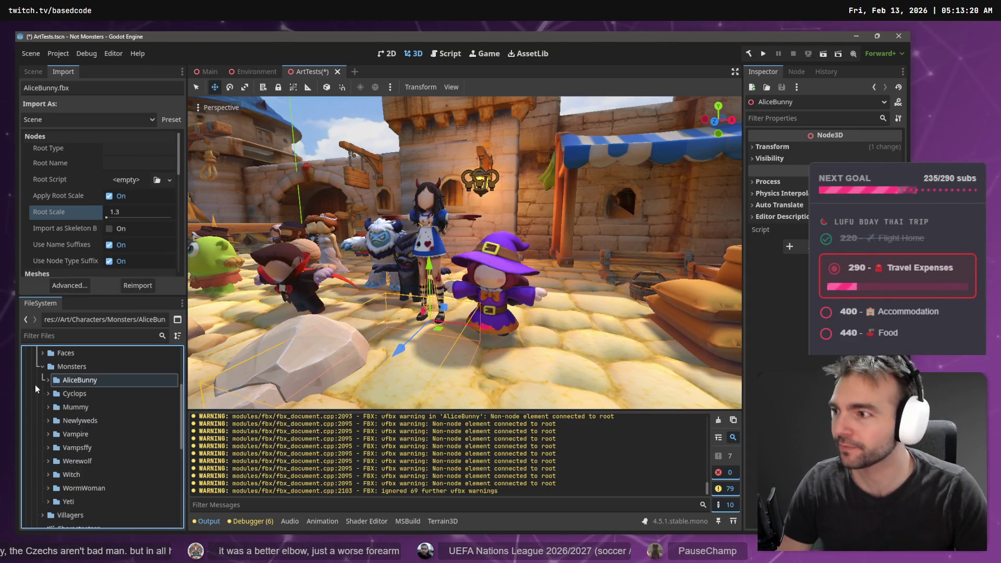
Open Character.tscn and save it.
{"action": "scroll", "coordinate": [77, 430], "scroll_direction": "down", "scroll_amount": 3}
{"action": "scroll", "coordinate": [77, 431], "scroll_direction": "down", "scroll_amount": 1}
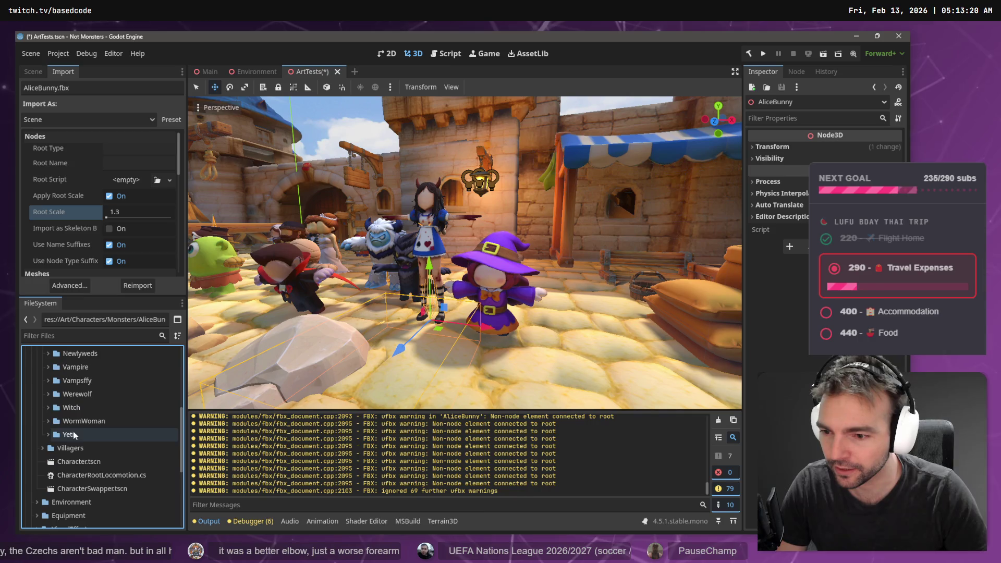
{"action": "left_click", "coordinate": [69, 462]}
{"action": "double_click", "coordinate": [69, 462]}
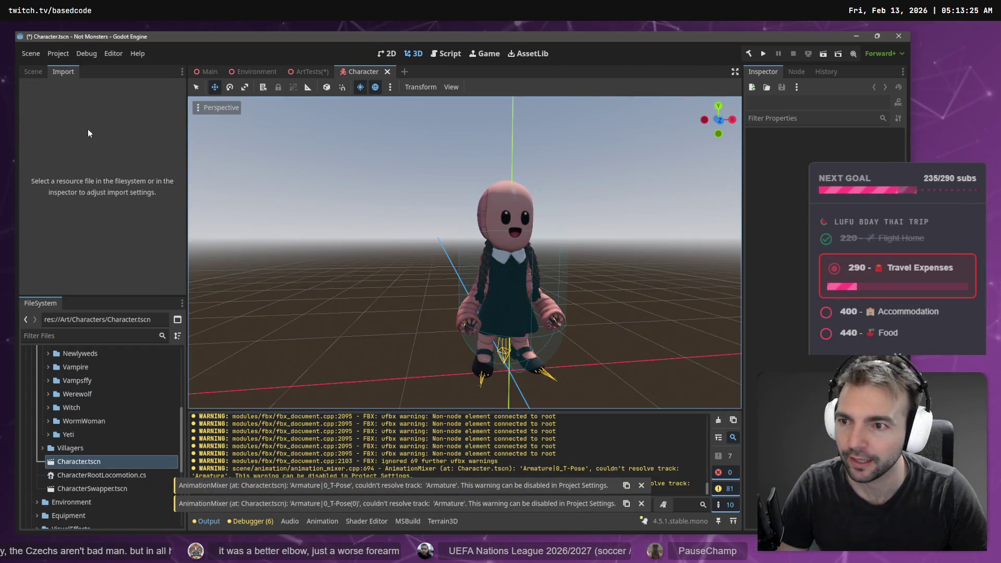
{"action": "left_click", "coordinate": [42, 71]}
{"action": "left_click", "coordinate": [123, 274]}
{"action": "key", "text": "ctrl+s"}
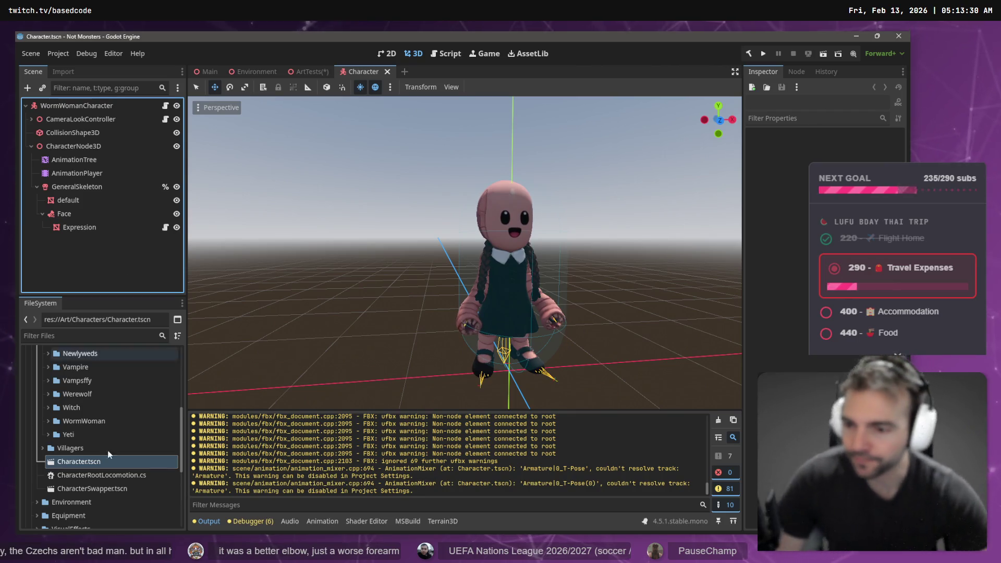
Add AliceBunny.fbx as a node in the Character scene.
{"action": "scroll", "coordinate": [51, 414], "scroll_direction": "up", "scroll_amount": 5}
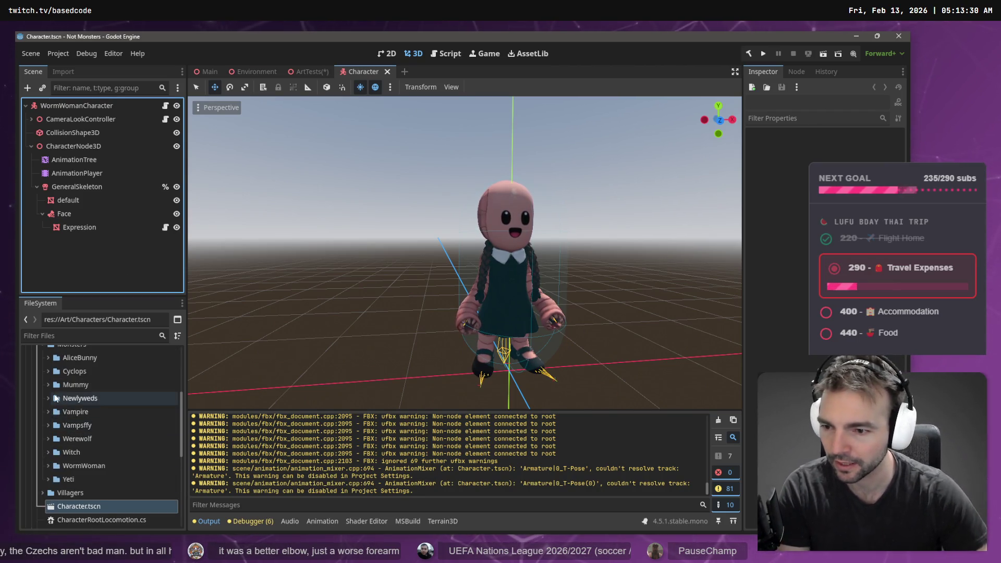
{"action": "left_click", "coordinate": [48, 380]}
{"action": "left_click", "coordinate": [91, 409]}
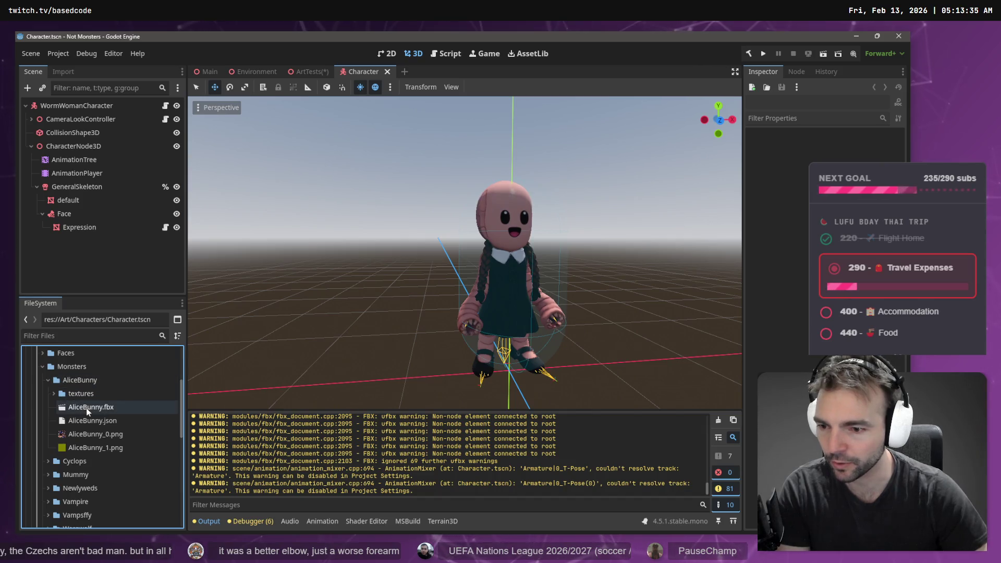
{"action": "mouse_move", "coordinate": [92, 409]}
{"action": "left_mouse_down"}
{"action": "mouse_move", "coordinate": [44, 245]}
{"action": "mouse_move", "coordinate": [458, 357]}
{"action": "left_mouse_up"}
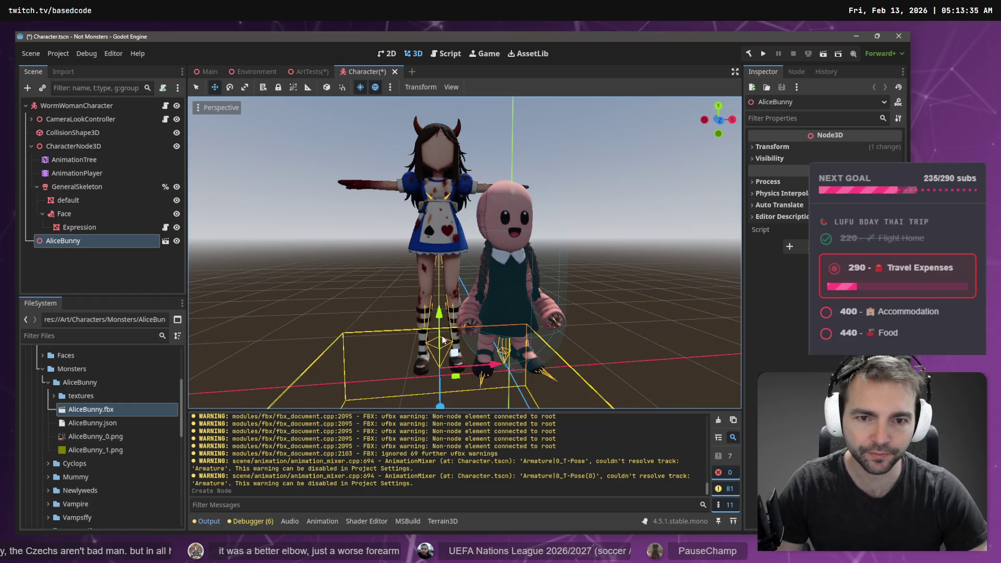
{"action": "scroll", "coordinate": [447, 321], "scroll_direction": "down", "scroll_amount": 2}
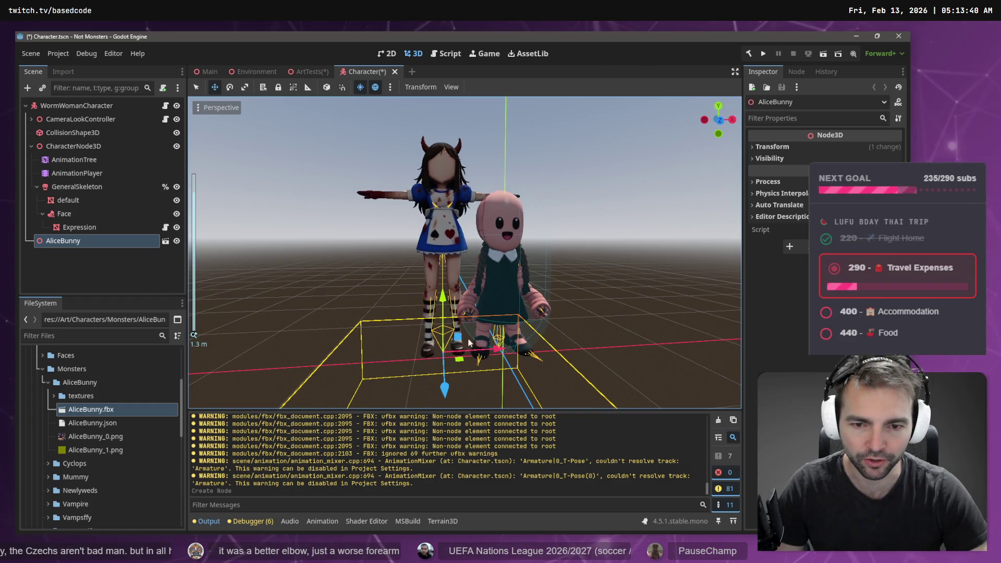
Set AliceBunny's Transform Position X to 0, beside WormWoman.
{"action": "left_click", "coordinate": [782, 146]}
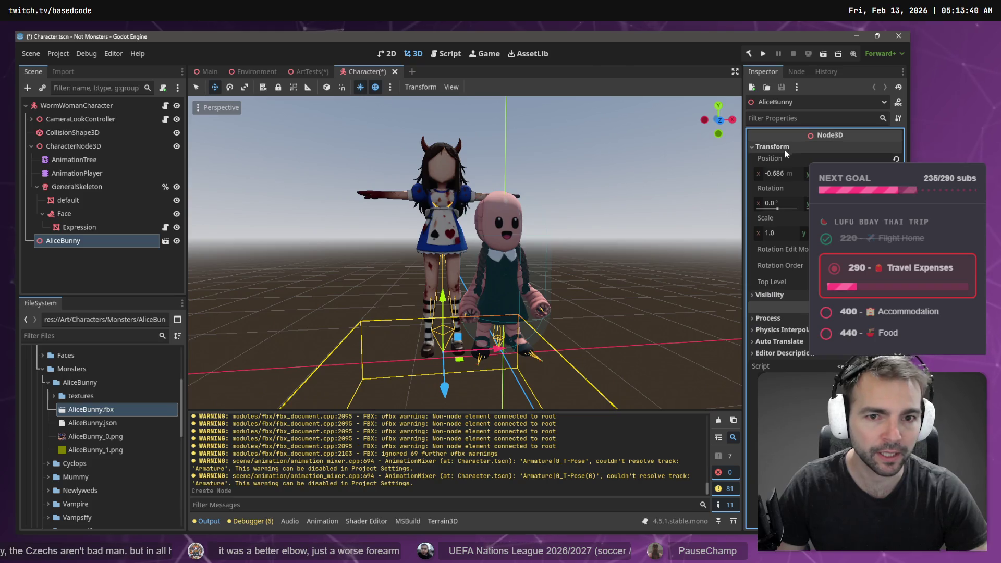
{"action": "left_click", "coordinate": [781, 174]}
{"action": "type", "text": "9"}
{"action": "key", "text": "Return"}
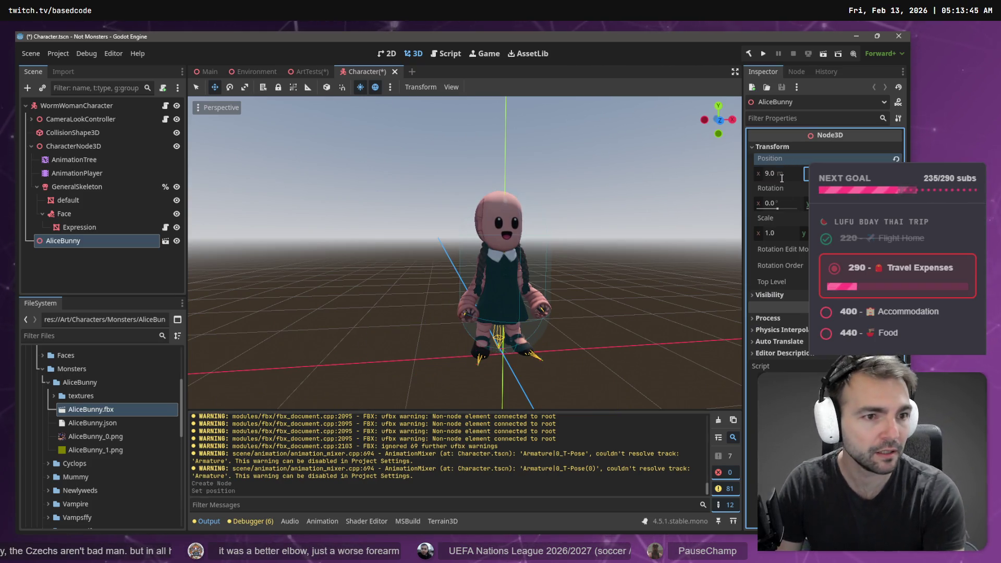
{"action": "left_click", "coordinate": [782, 175]}
{"action": "type", "text": "0"}
{"action": "key", "text": "Return"}
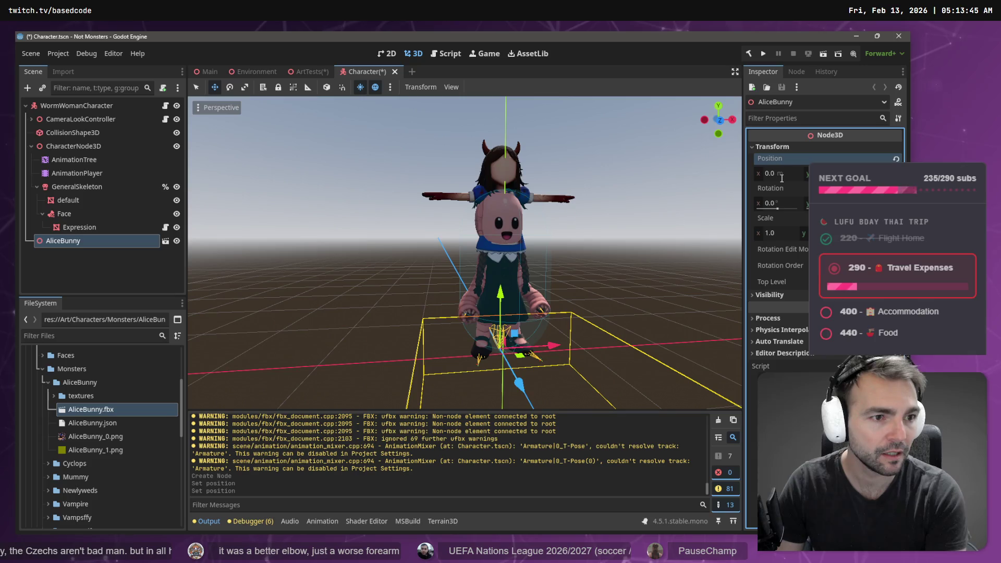
{"action": "key", "text": "Return"}
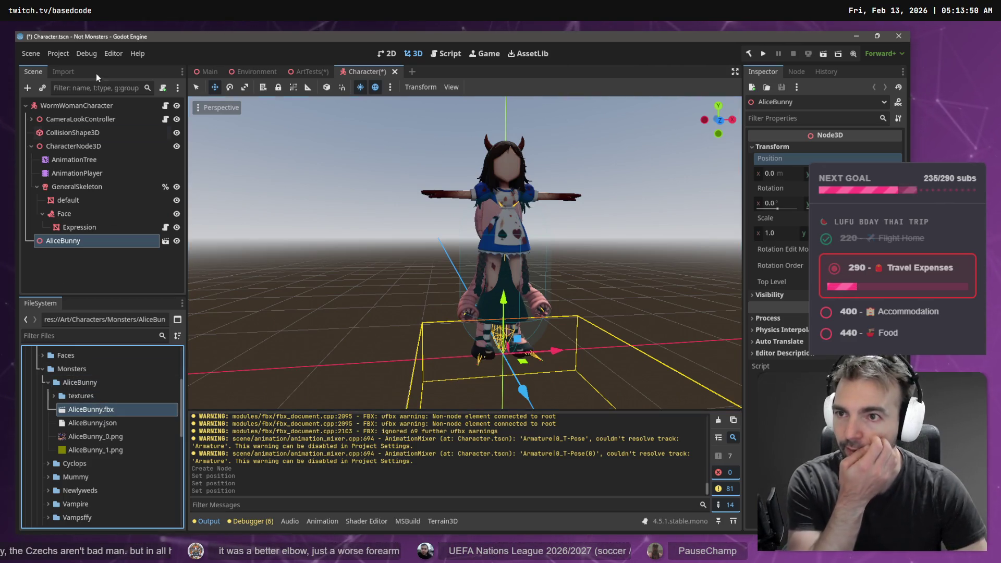
{"action": "left_click", "coordinate": [63, 71]}
In Advanced import settings, give Skeleton3D a new BoneMap with the SkeletonProfileHumanoid profile.
{"action": "left_click", "coordinate": [70, 285]}
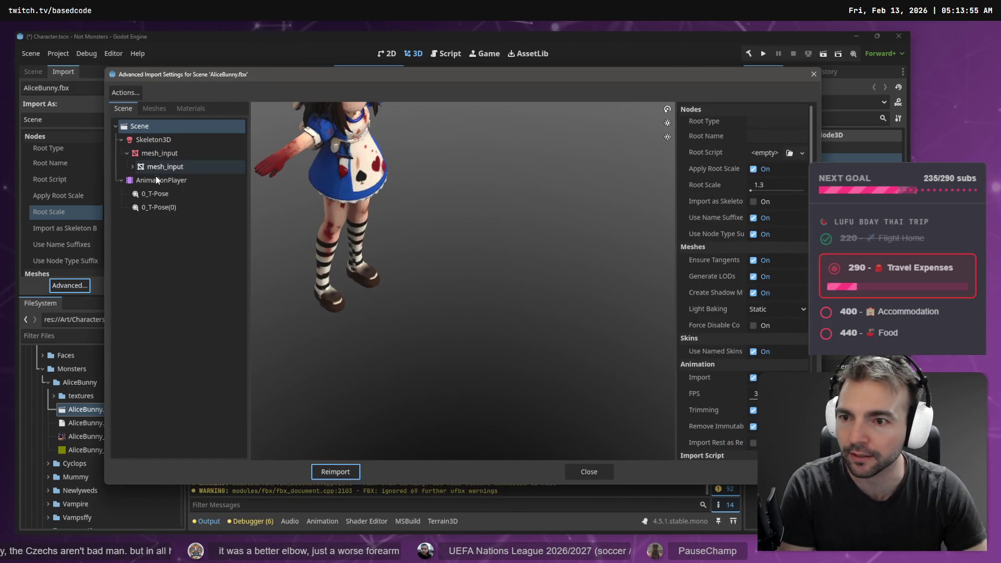
{"action": "left_click", "coordinate": [153, 139]}
{"action": "left_click", "coordinate": [779, 175]}
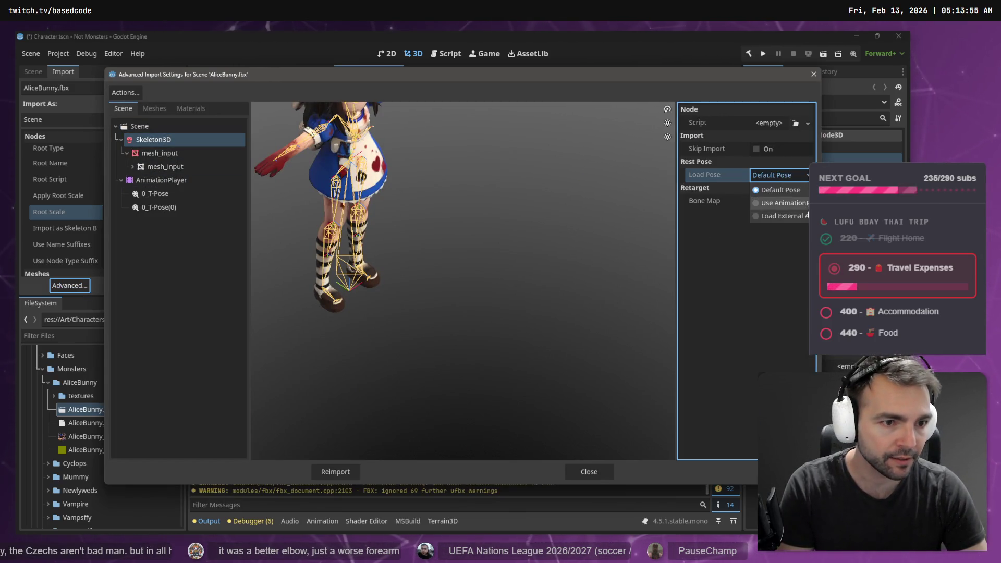
{"action": "left_click", "coordinate": [763, 221]}
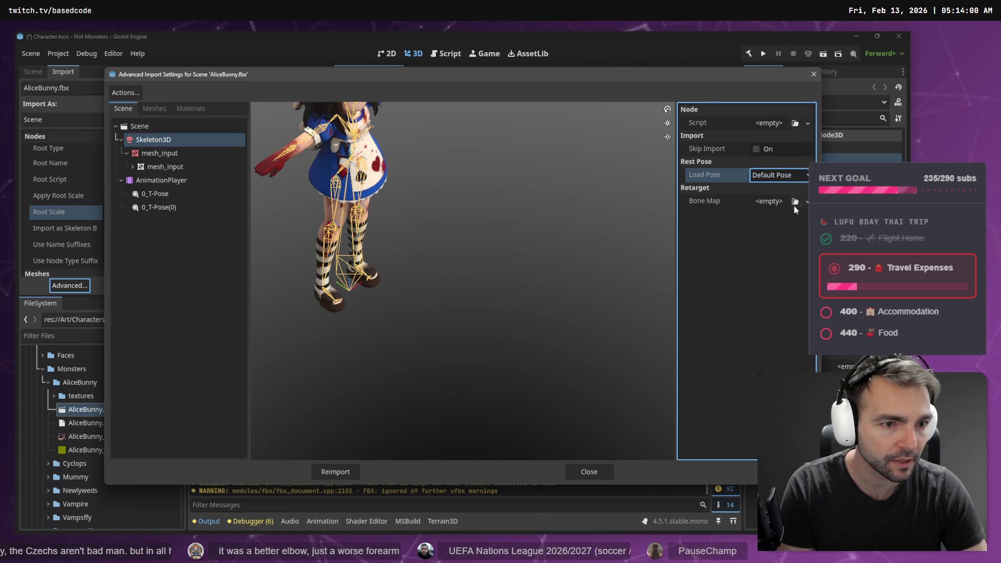
{"action": "left_click", "coordinate": [806, 201]}
{"action": "left_click", "coordinate": [782, 230]}
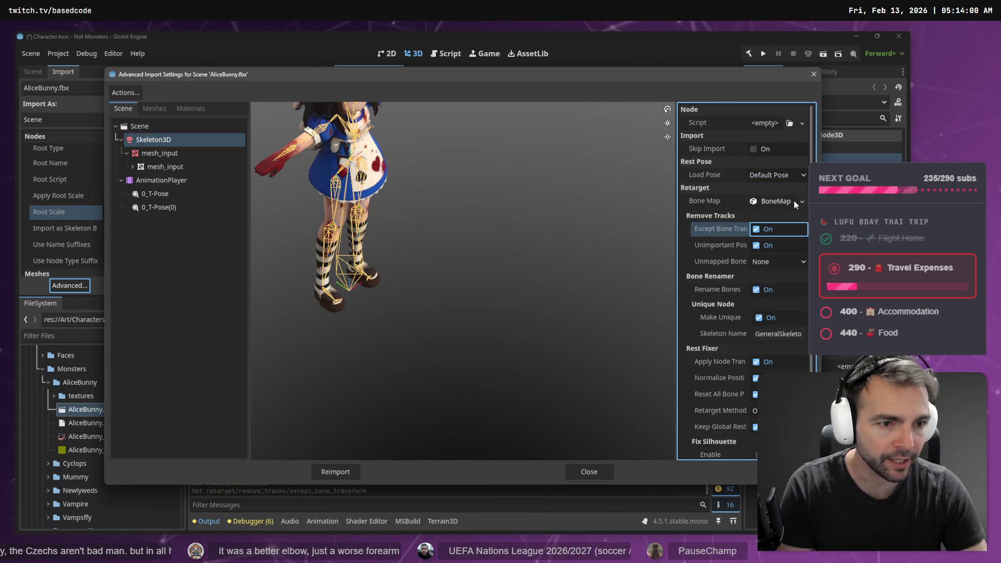
{"action": "left_click", "coordinate": [780, 201]}
{"action": "left_click", "coordinate": [800, 218]}
{"action": "left_click", "coordinate": [783, 257]}
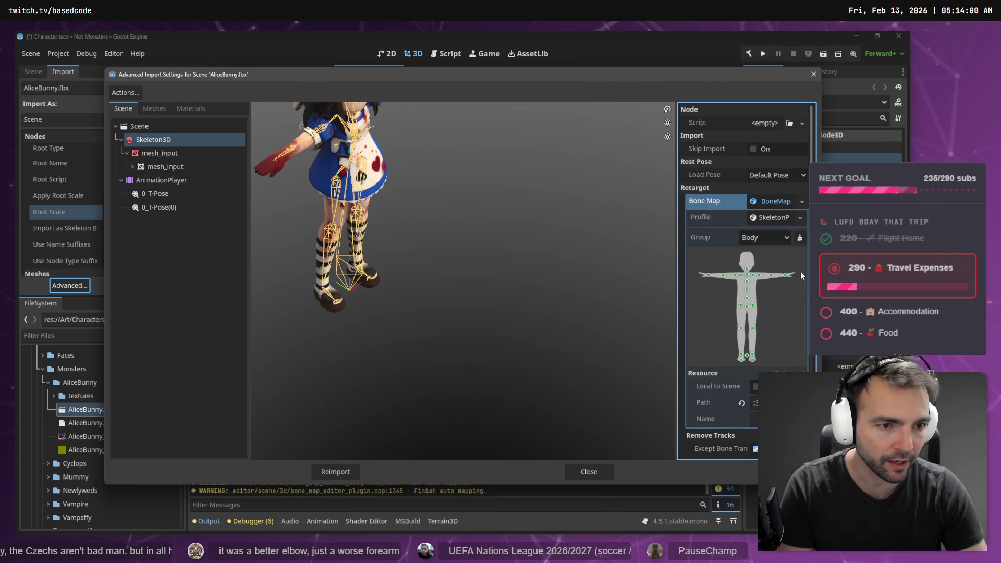
Reimport AliceBunny, save the Character scene, and return to ArtTests.
{"action": "scroll", "coordinate": [714, 338], "scroll_direction": "down", "scroll_amount": 5}
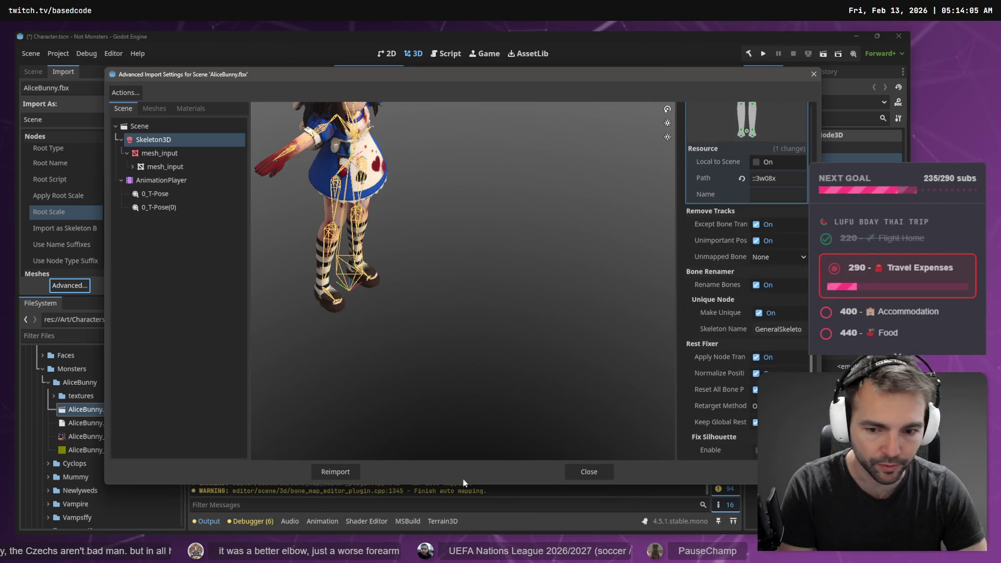
{"action": "left_click", "coordinate": [315, 472]}
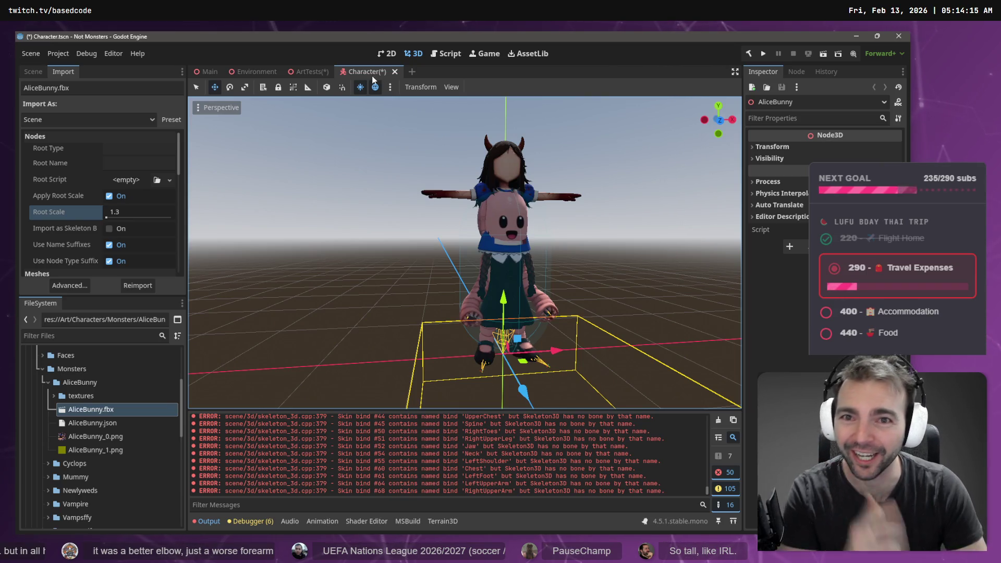
{"action": "key", "text": "ctrl+s"}
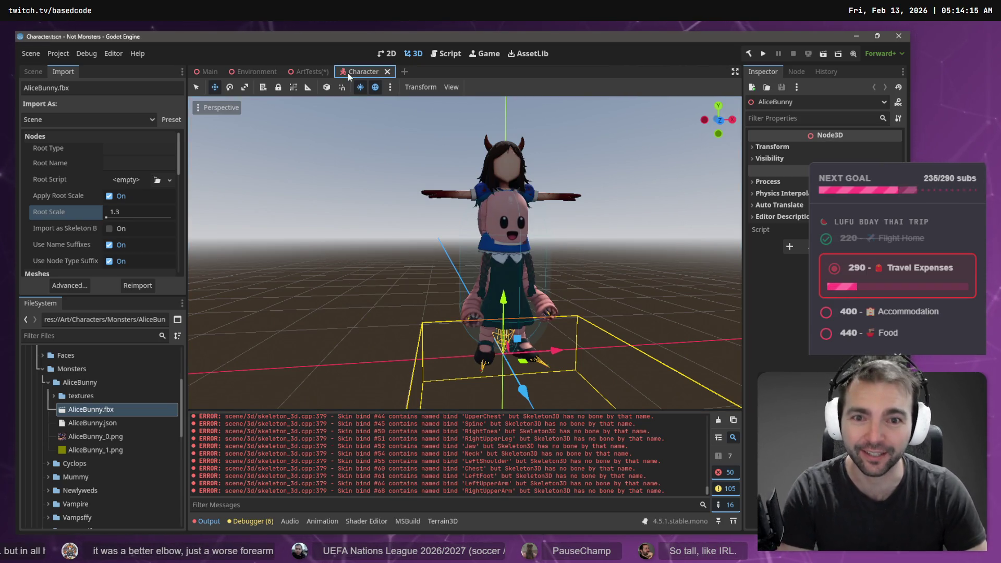
{"action": "left_click", "coordinate": [313, 72]}
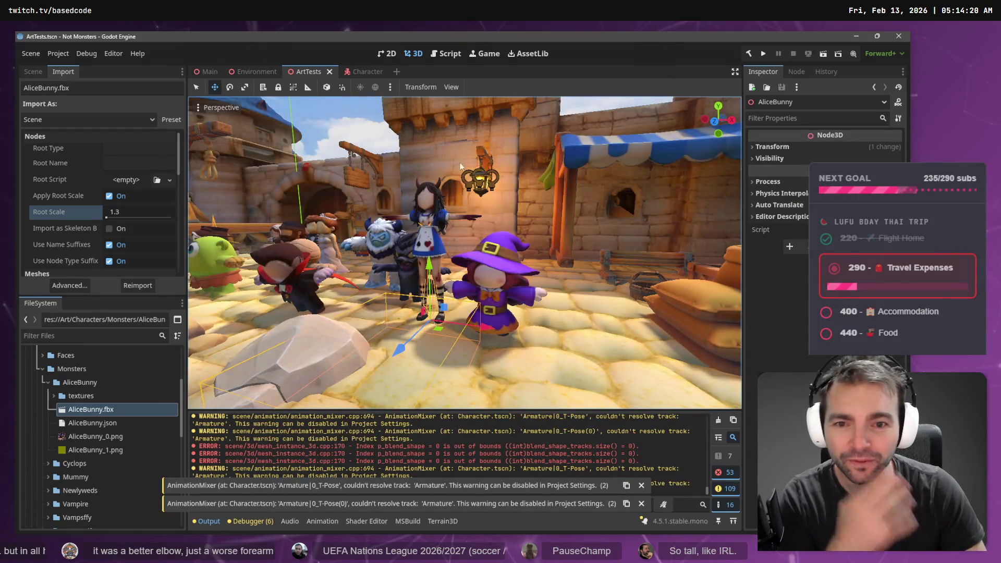
{"action": "scroll", "coordinate": [466, 283], "scroll_direction": "down", "scroll_amount": 5}
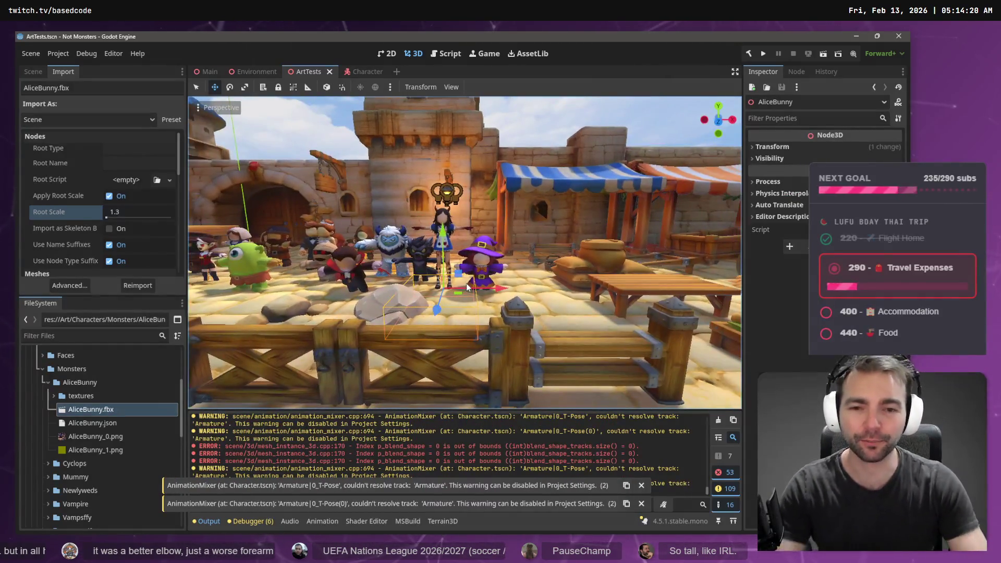
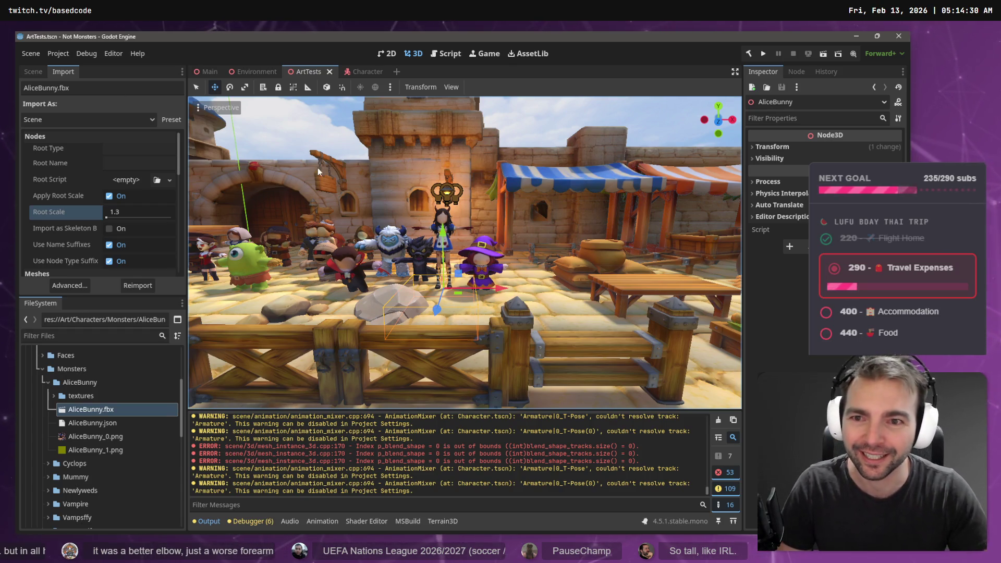
Switch to the Character scene and show its node tree.
{"action": "left_click", "coordinate": [346, 127]}
{"action": "scroll", "coordinate": [345, 127], "scroll_direction": "up", "scroll_amount": 5}
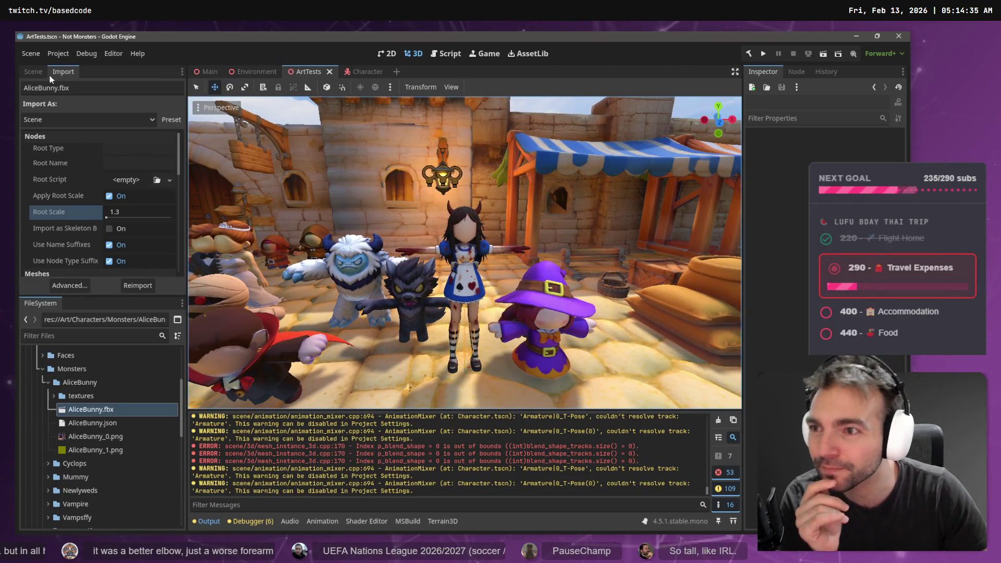
{"action": "left_click", "coordinate": [32, 72]}
{"action": "left_click", "coordinate": [63, 72]}
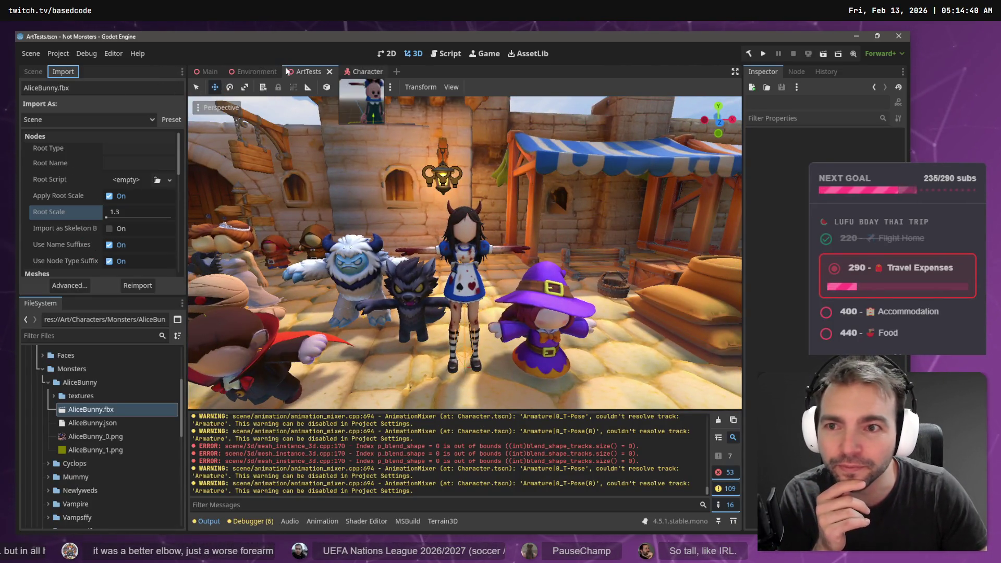
{"action": "left_click", "coordinate": [357, 71]}
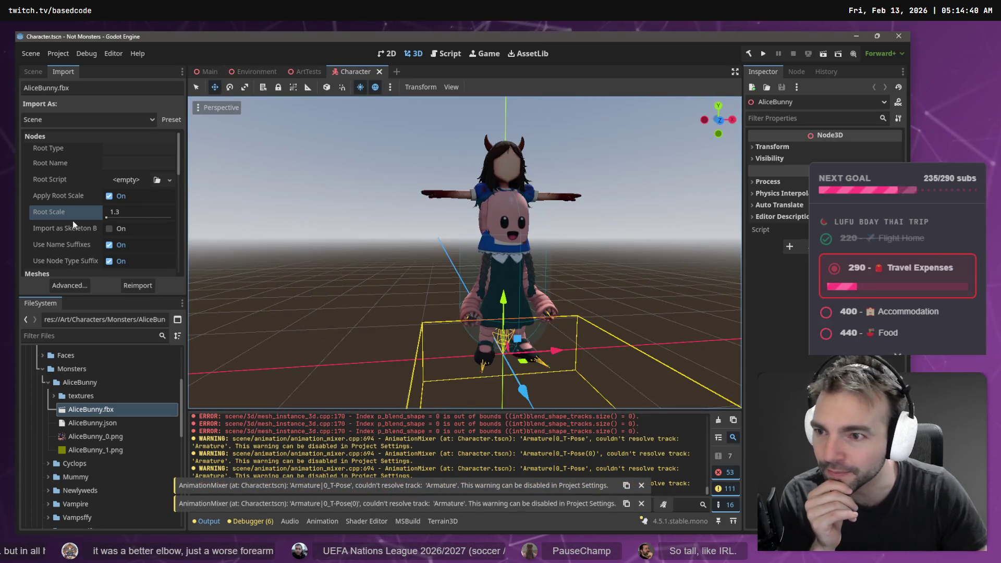
{"action": "left_click", "coordinate": [34, 72]}
Make the AliceBunny instance local so its skeleton is editable.
{"action": "right_click", "coordinate": [67, 242]}
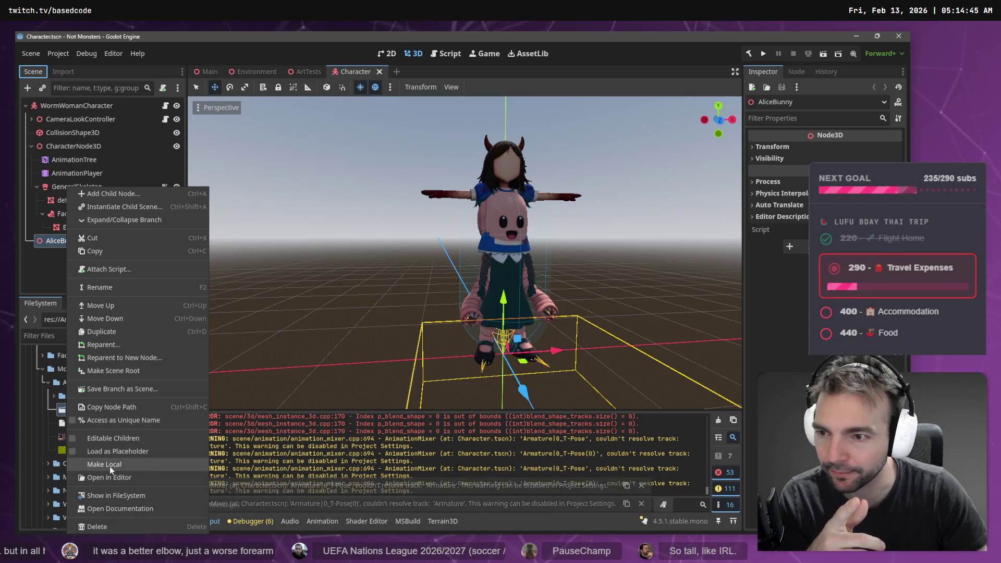
{"action": "left_click", "coordinate": [110, 465]}
{"action": "left_click", "coordinate": [80, 255]}
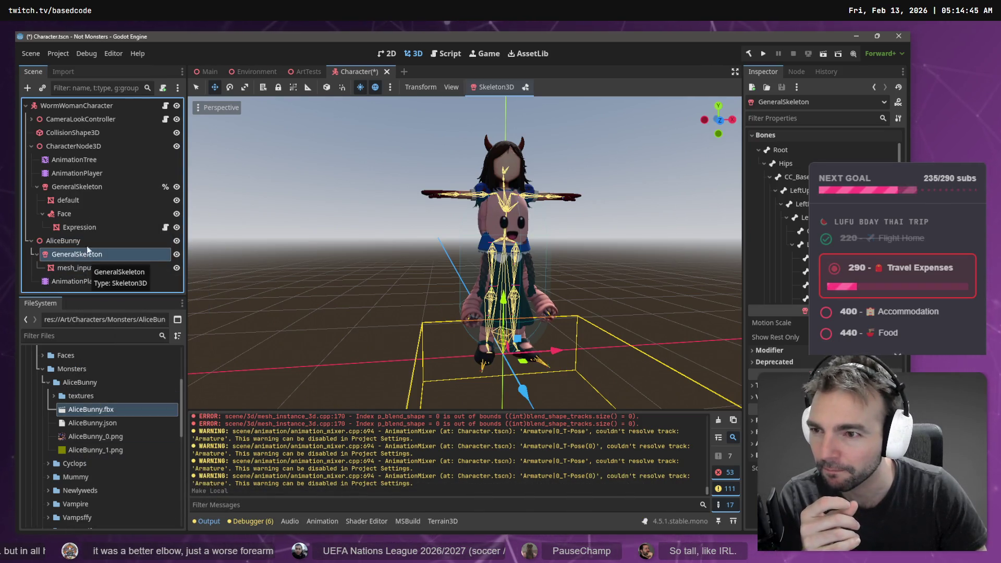
Move Face to the root level and rename the root node AliceBunnyCharacter.
{"action": "left_click_drag", "start_coordinate": [77, 218], "coordinate": [68, 107]}
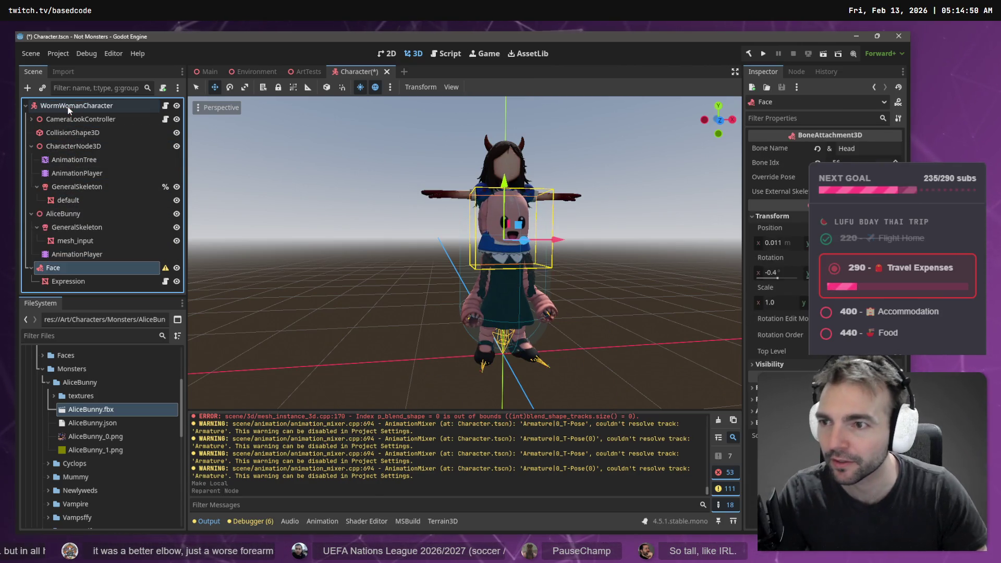
{"action": "double_click", "coordinate": [68, 106]}
{"action": "type", "text": "A"}
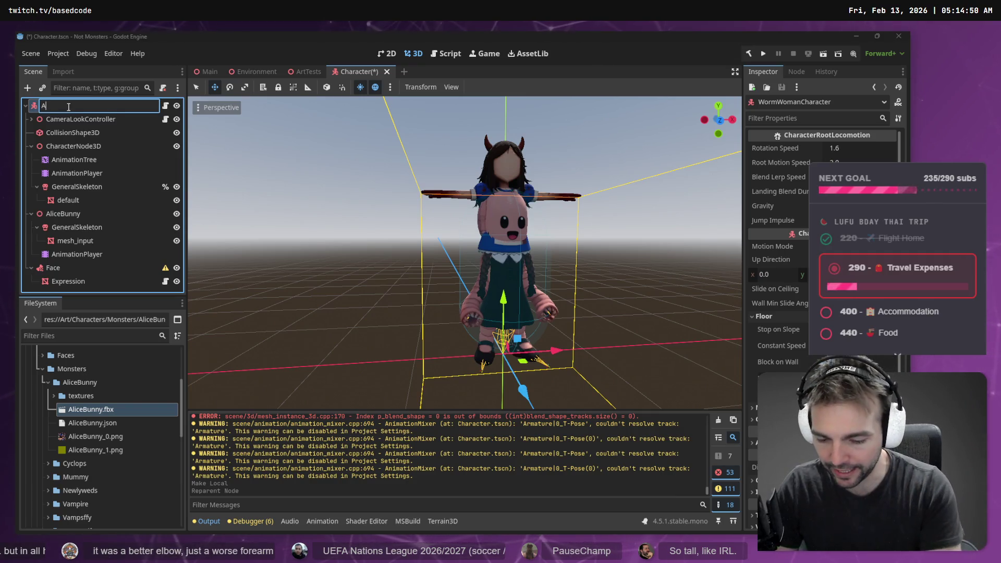
{"action": "type", "text": "liceBunnyCharacter"}
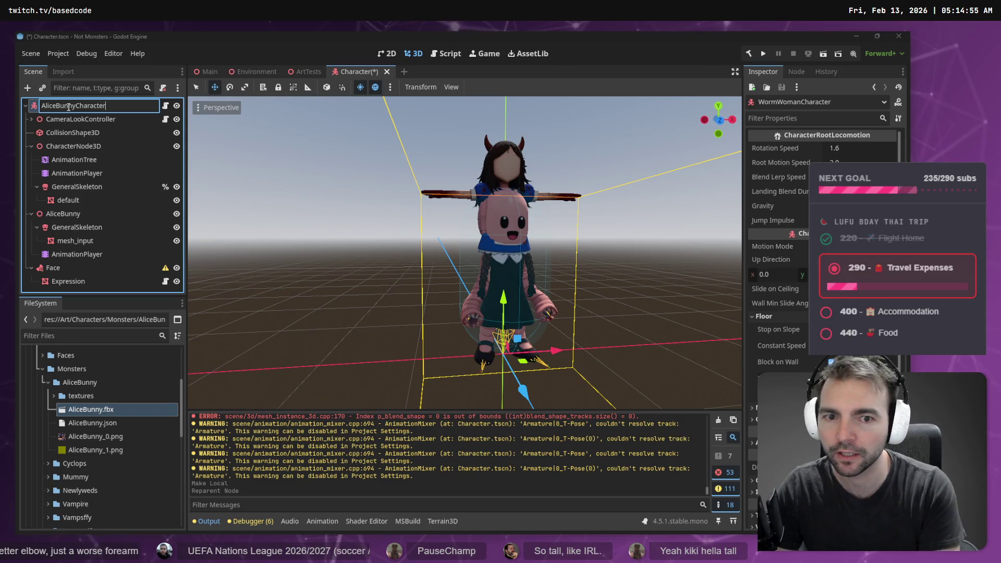
{"action": "key", "text": "Return"}
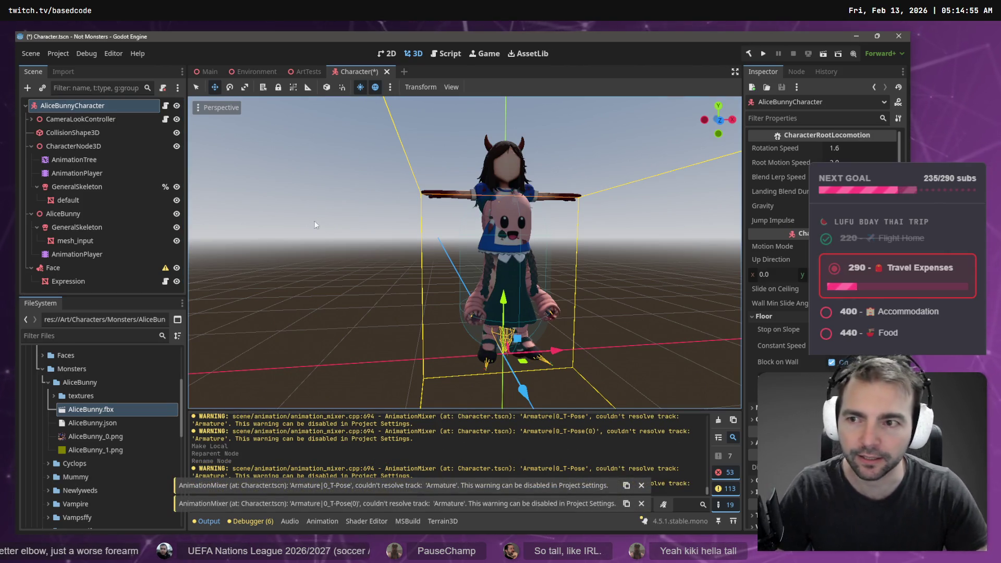
Delete the old GeneralSkeleton and move AliceBunny's GeneralSkeleton under CharacterNode3D.
{"action": "left_click", "coordinate": [79, 227]}
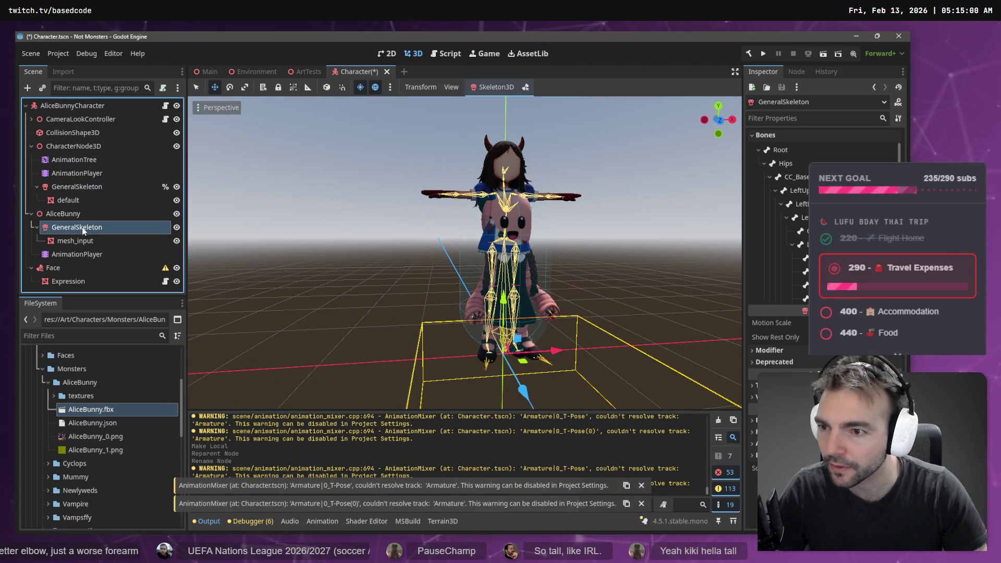
{"action": "left_click", "coordinate": [73, 190]}
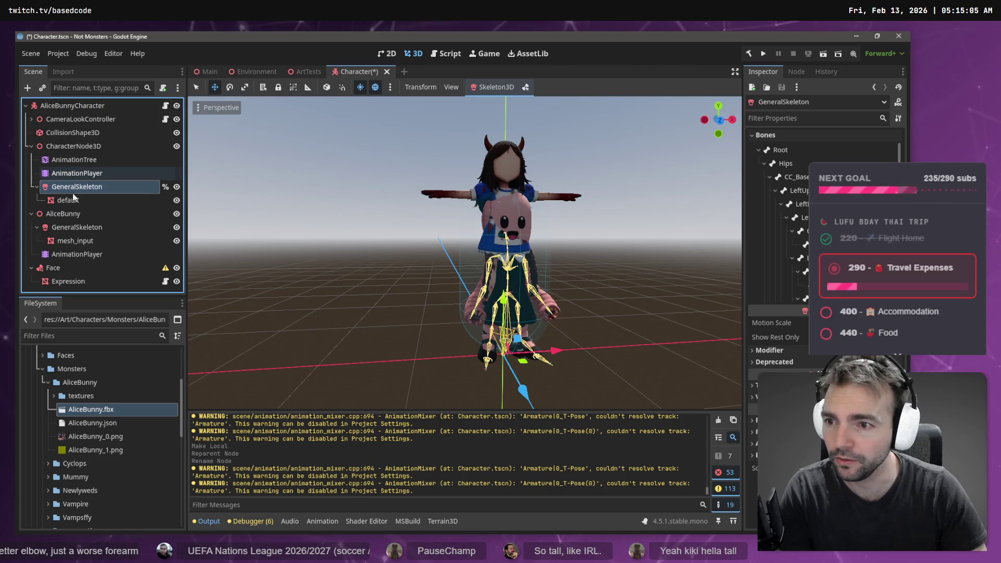
{"action": "key", "text": "Delete"}
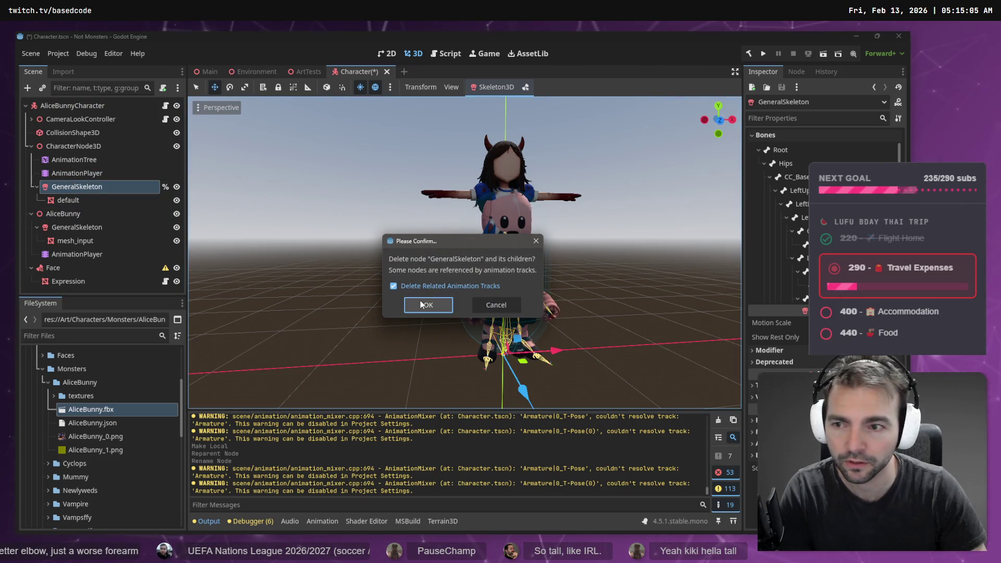
{"action": "left_click", "coordinate": [426, 304]}
{"action": "left_click", "coordinate": [68, 187]}
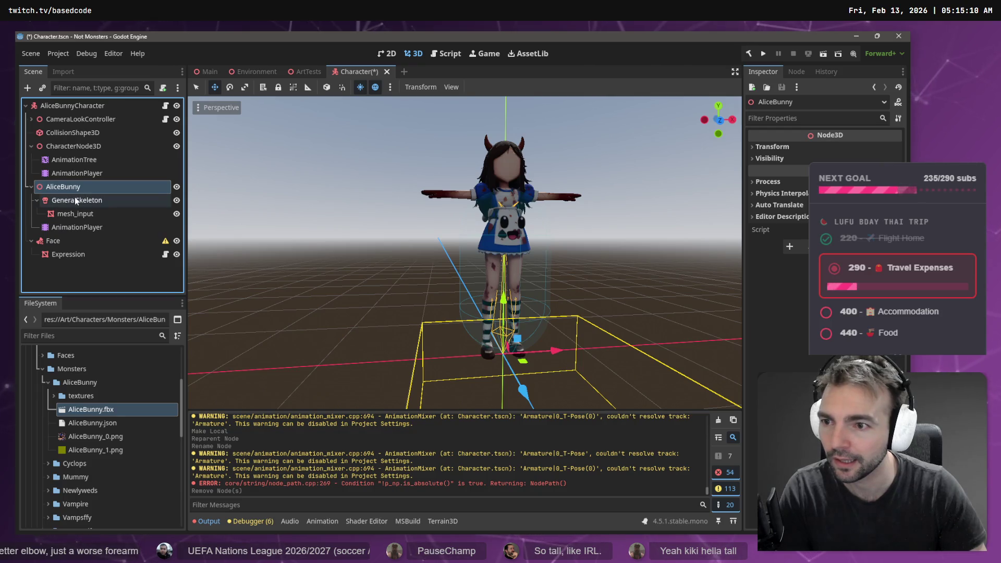
{"action": "left_click", "coordinate": [57, 198]}
{"action": "left_click_drag", "start_coordinate": [60, 199], "coordinate": [29, 184]}
Move AliceBunny's AnimationPlayer under CharacterNode3D, replacing the old one and keeping the name AnimationPlayer.
{"action": "left_click", "coordinate": [66, 215]}
{"action": "left_click", "coordinate": [51, 230]}
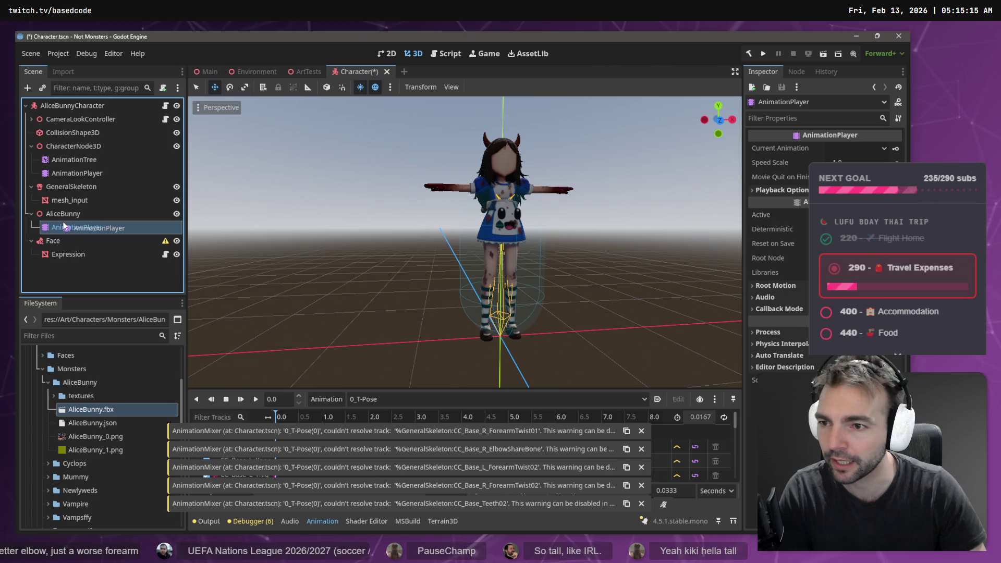
{"action": "left_click_drag", "start_coordinate": [63, 227], "coordinate": [63, 227]}
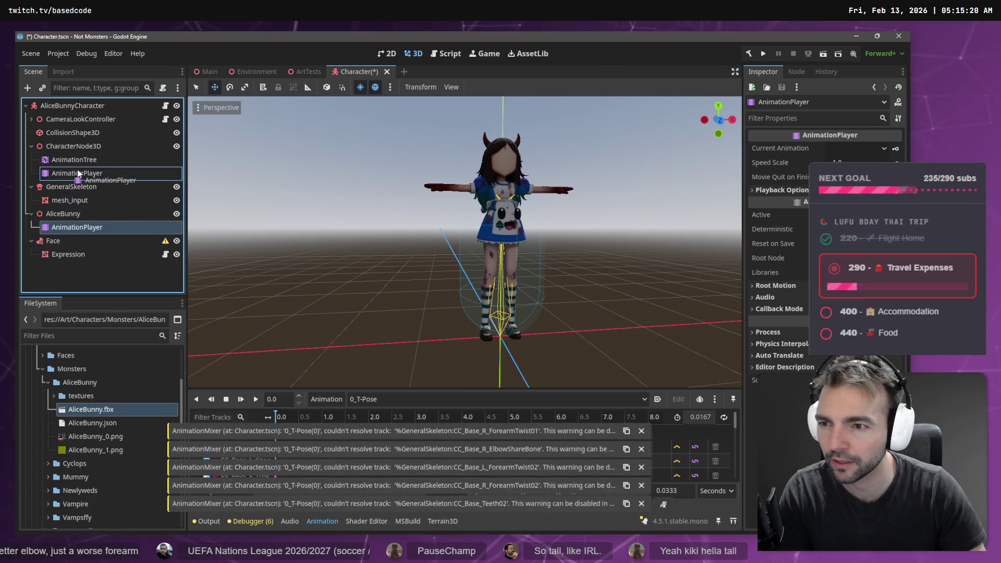
{"action": "left_click_drag", "start_coordinate": [80, 173], "coordinate": [79, 173]}
{"action": "key", "text": "Delete"}
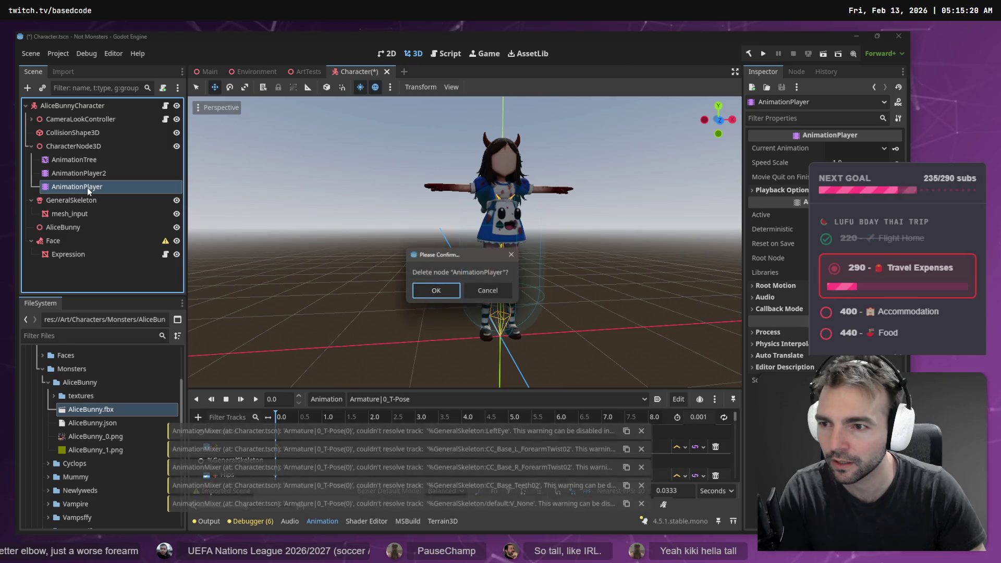
{"action": "key", "text": "Escape"}
{"action": "left_click", "coordinate": [104, 174]}
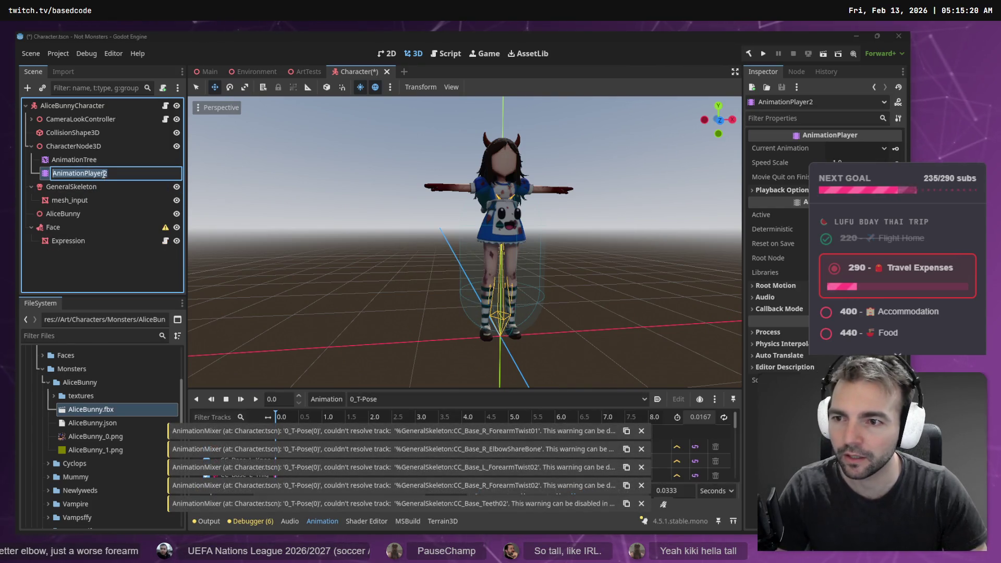
{"action": "key", "text": "BackSpace"}
Hook the new AnimationPlayer up to the AnimationTree.
{"action": "left_click", "coordinate": [88, 146]}
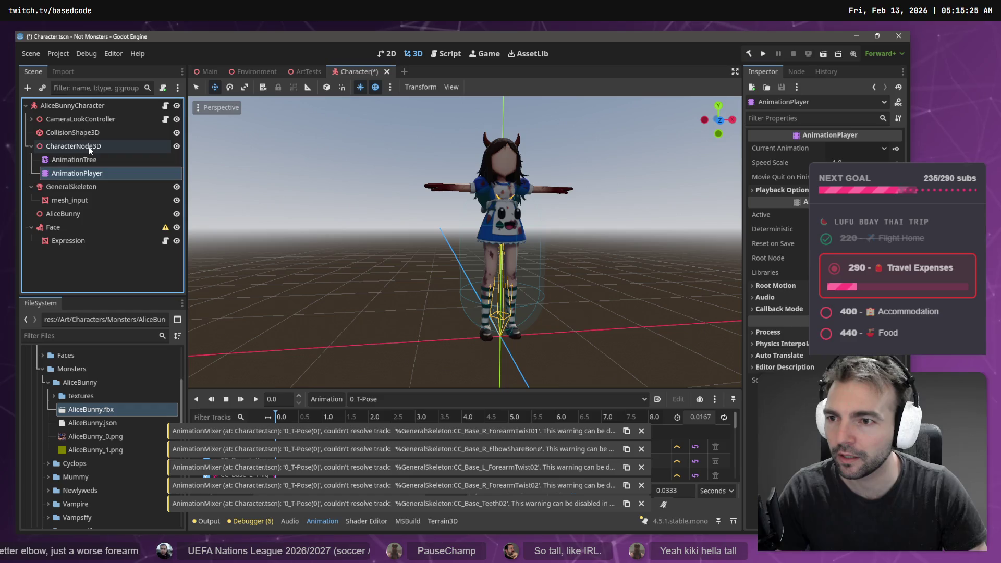
{"action": "left_click", "coordinate": [95, 159]}
{"action": "left_click", "coordinate": [80, 174]}
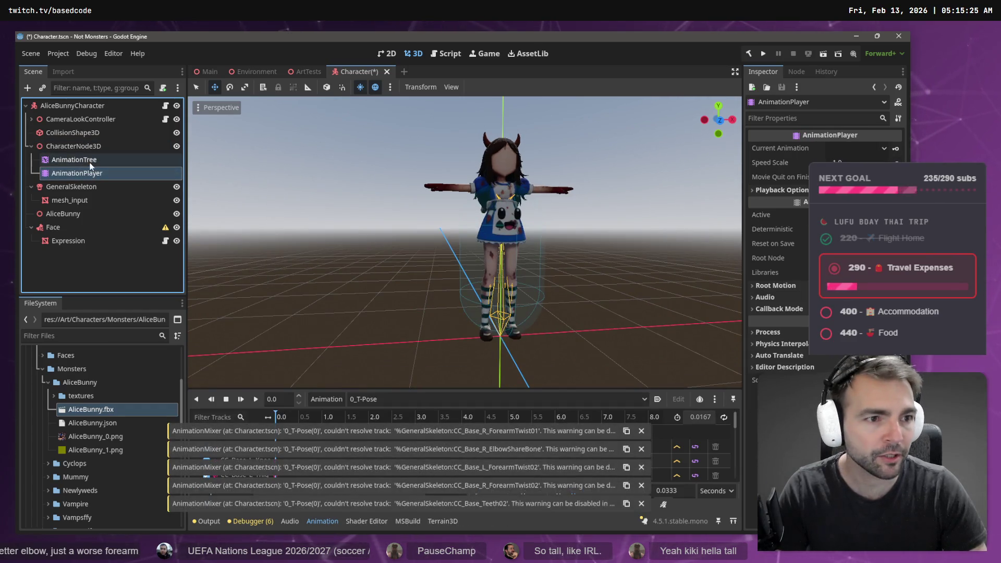
{"action": "left_click", "coordinate": [99, 159]}
{"action": "left_click_drag", "start_coordinate": [99, 173], "coordinate": [855, 162]}
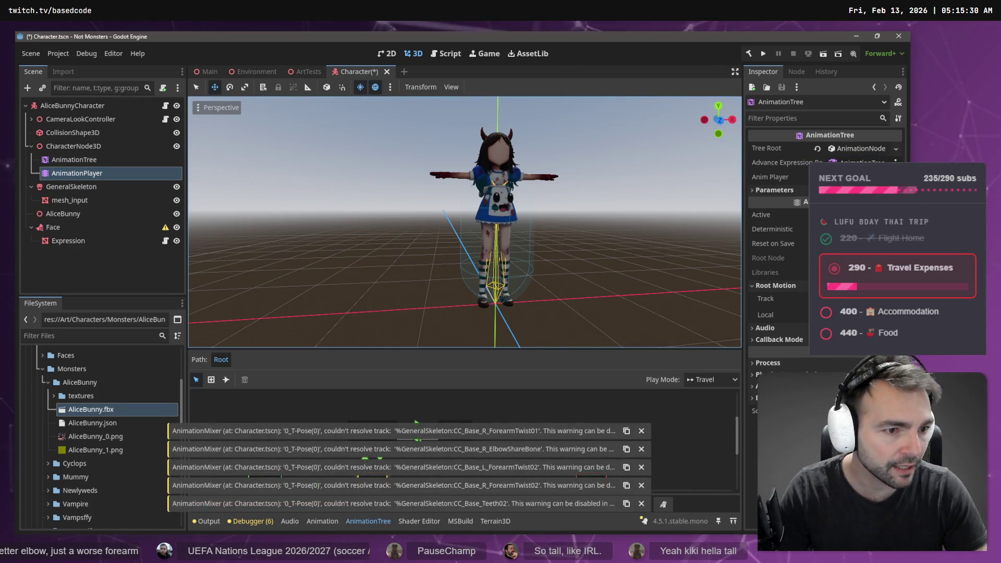
Move the Face node under the new GeneralSkeleton.
{"action": "left_click", "coordinate": [86, 186]}
{"action": "left_click", "coordinate": [75, 119]}
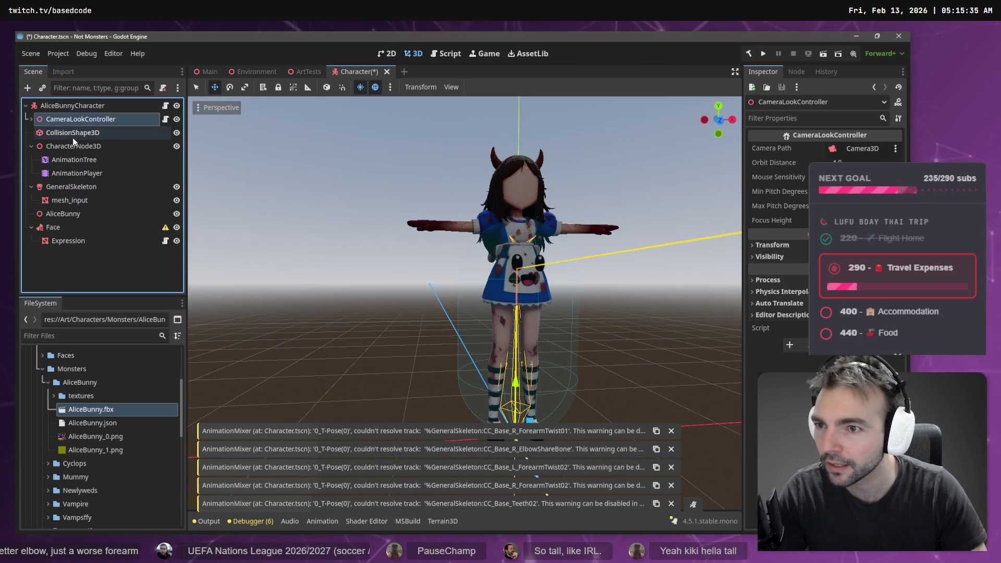
{"action": "left_click", "coordinate": [73, 136]}
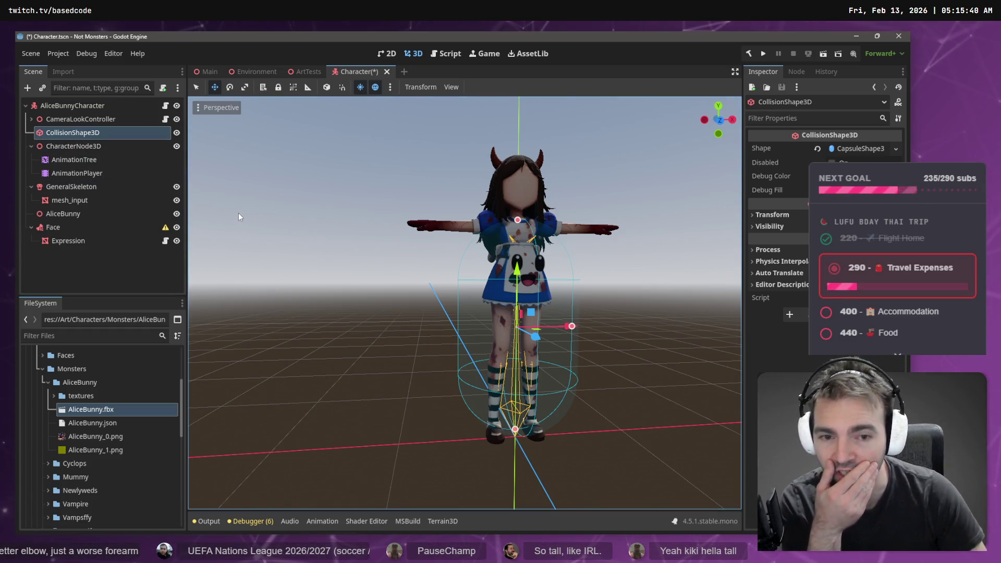
{"action": "left_click", "coordinate": [62, 227]}
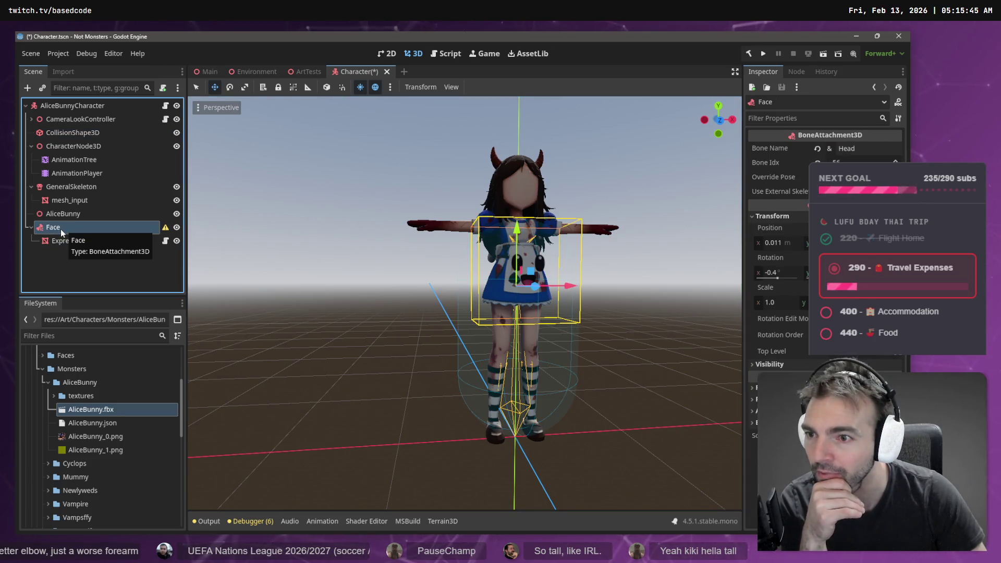
{"action": "left_click_drag", "start_coordinate": [61, 230], "coordinate": [75, 192]}
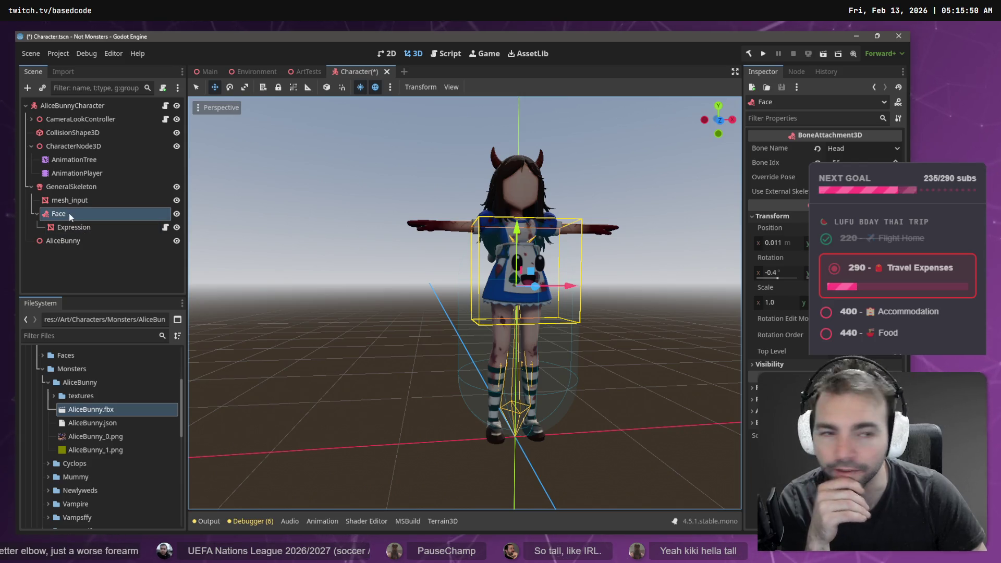
Set Face's bone attachment to the Head bone.
{"action": "left_click", "coordinate": [863, 148]}
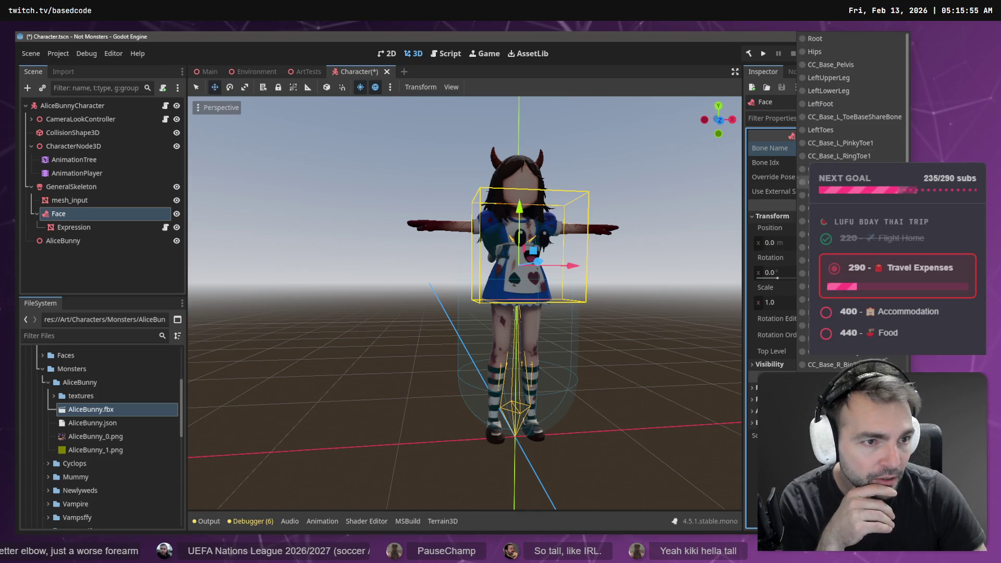
{"action": "scroll", "coordinate": [849, 104], "scroll_direction": "down", "scroll_amount": 5}
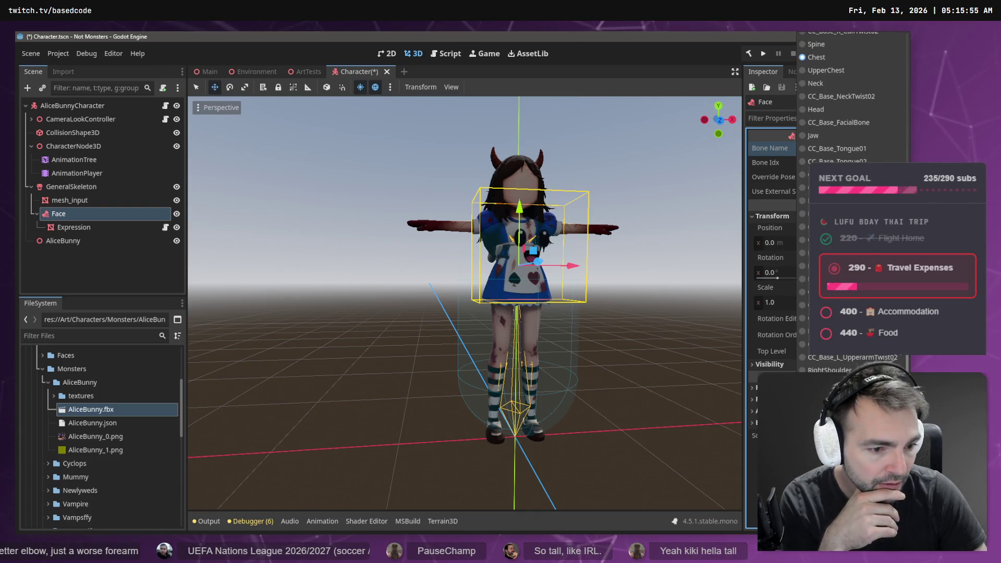
{"action": "scroll", "coordinate": [850, 156], "scroll_direction": "up", "scroll_amount": 5}
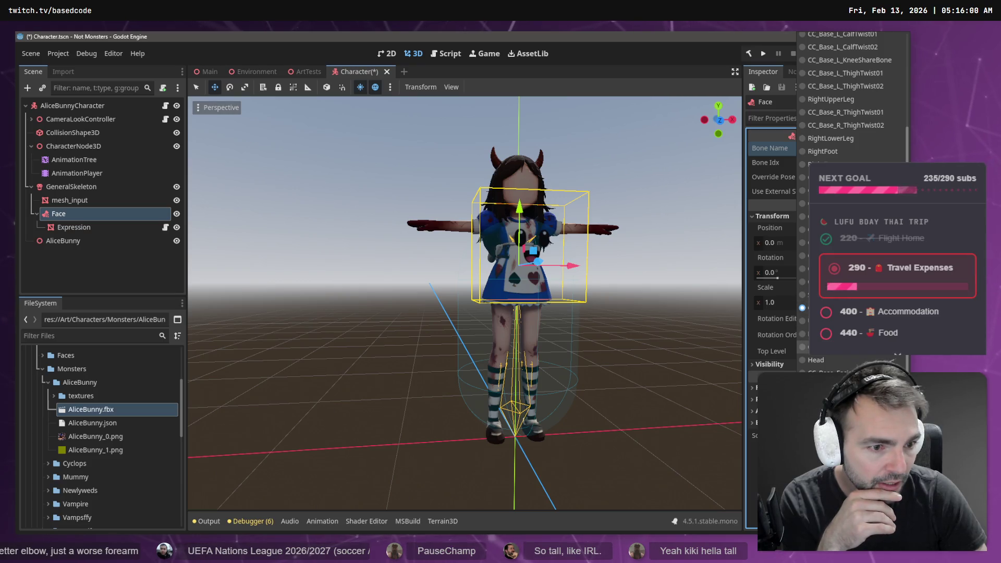
{"action": "left_click", "coordinate": [830, 364]}
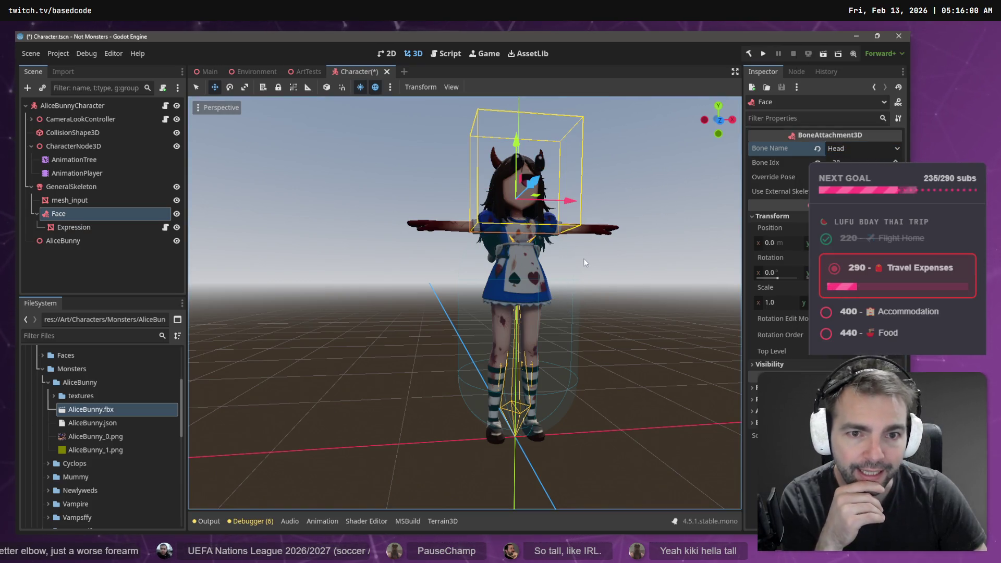
{"action": "double_click", "coordinate": [73, 227]}
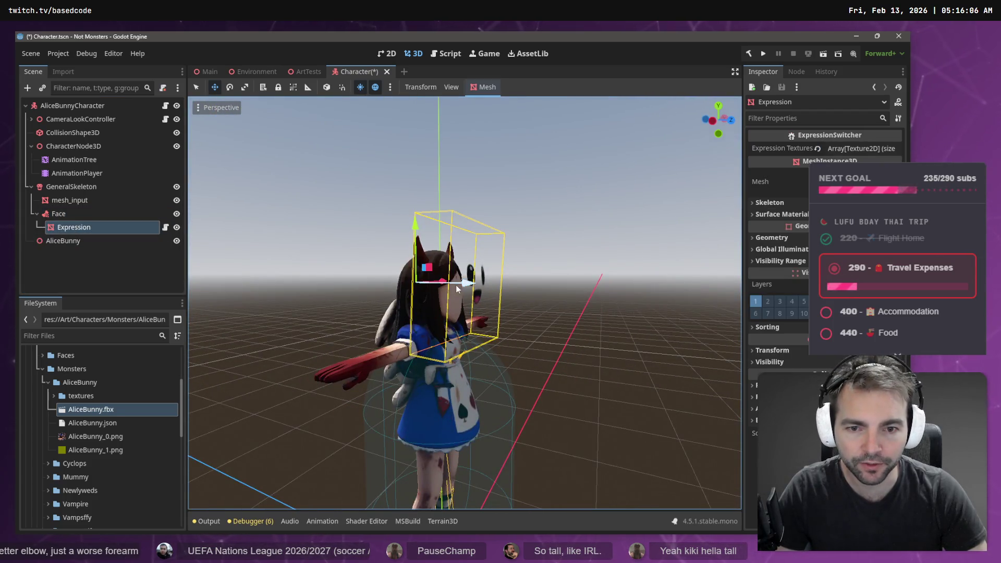
Adjust the Expression mesh's depth and height on the face from front and side views.
{"action": "left_click_drag", "start_coordinate": [446, 291], "coordinate": [437, 292]}
{"action": "left_click_drag", "start_coordinate": [407, 224], "coordinate": [405, 243]}
{"action": "left_click_drag", "start_coordinate": [449, 296], "coordinate": [441, 298]}
{"action": "key", "text": "f"}
{"action": "key", "text": "KP_1"}
{"action": "scroll", "coordinate": [441, 298], "scroll_direction": "down", "scroll_amount": 3}
{"action": "left_click_drag", "start_coordinate": [440, 298], "coordinate": [375, 297]}
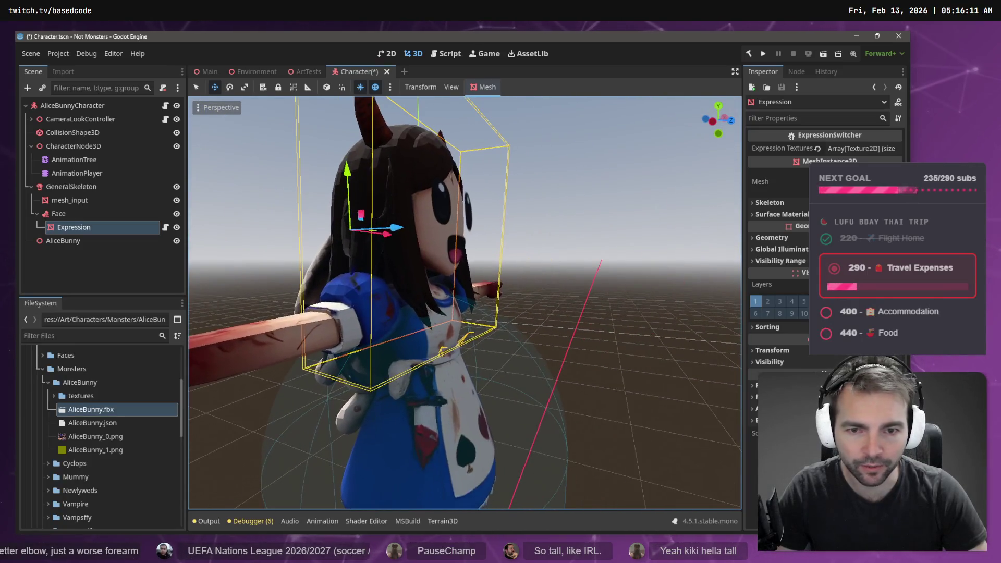
{"action": "left_click_drag", "start_coordinate": [395, 232], "coordinate": [395, 232]}
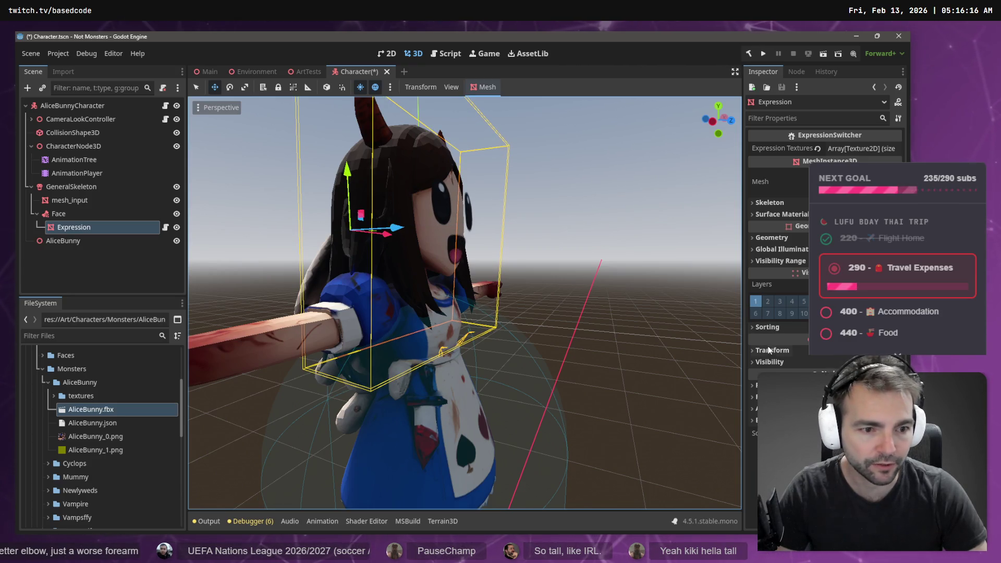
{"action": "left_click", "coordinate": [770, 349]}
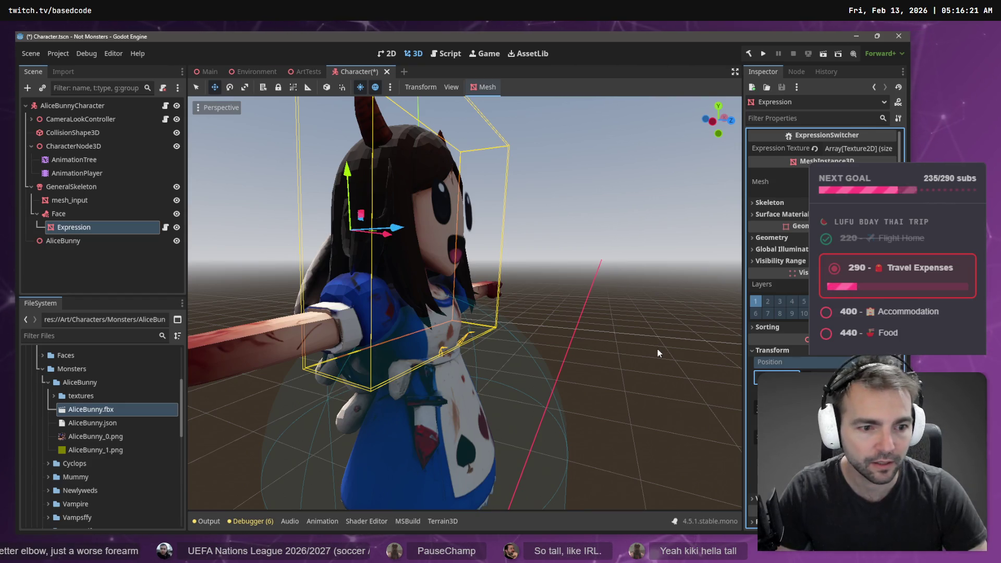
{"action": "left_click", "coordinate": [315, 184]}
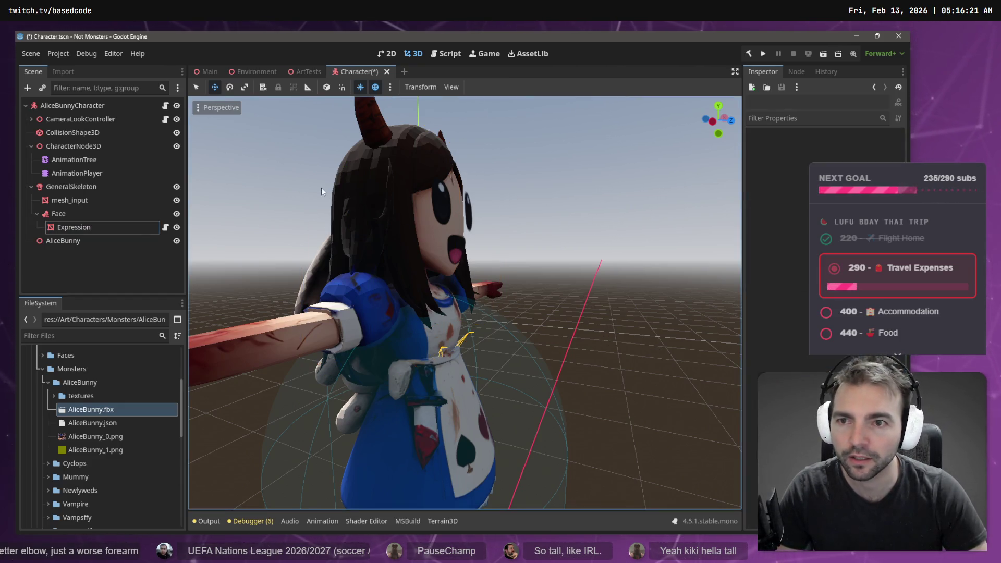
{"action": "left_click", "coordinate": [112, 227]}
Scale the Expression mesh to about 0.469, lower it slightly, and check the fit.
{"action": "key", "text": "e"}
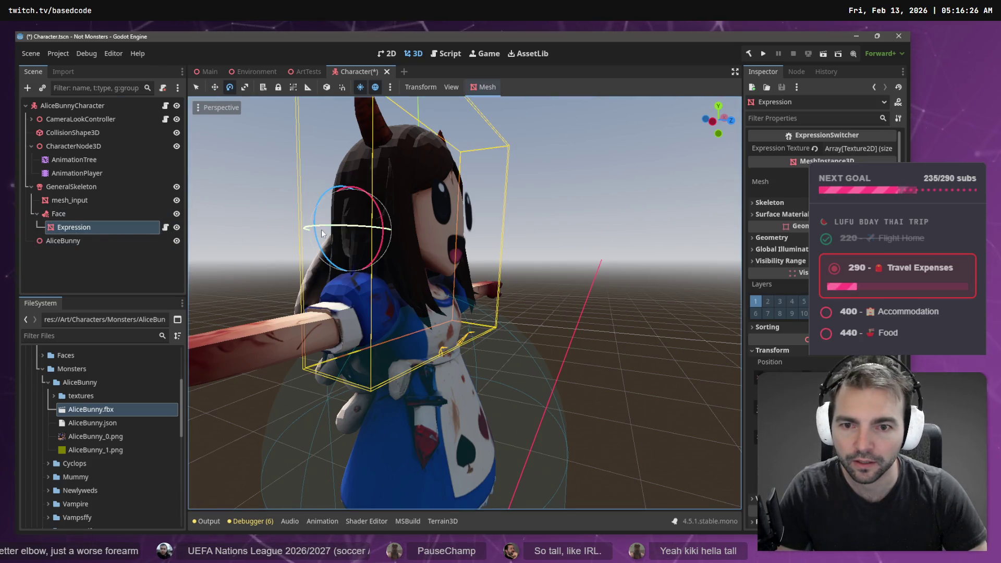
{"action": "key", "text": "r"}
{"action": "mouse_move", "coordinate": [351, 230]}
{"action": "left_mouse_down"}
{"action": "mouse_move", "coordinate": [433, 233]}
{"action": "mouse_move", "coordinate": [416, 236]}
{"action": "left_mouse_up"}
{"action": "key", "text": "w"}
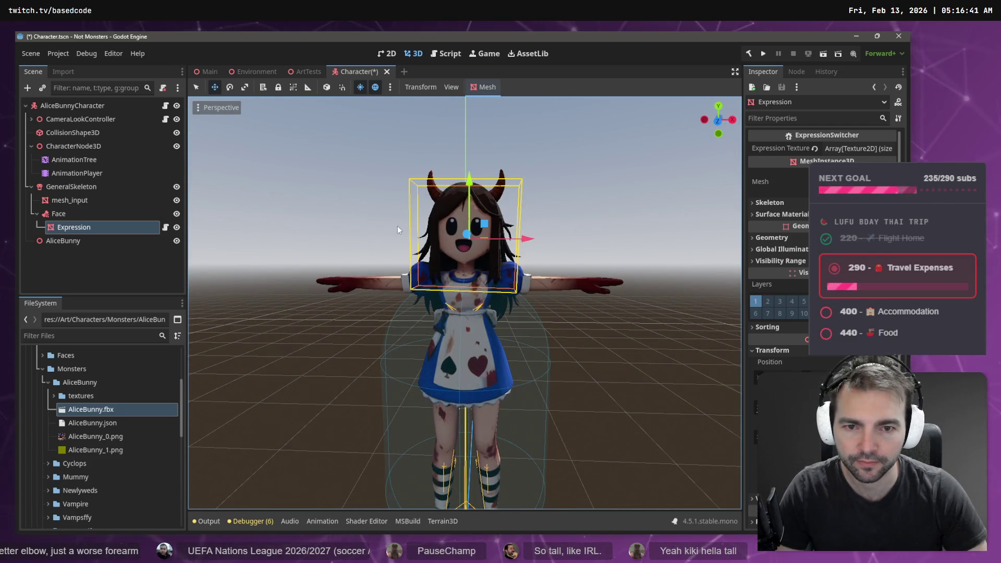
{"action": "left_click_drag", "start_coordinate": [470, 186], "coordinate": [471, 190]}
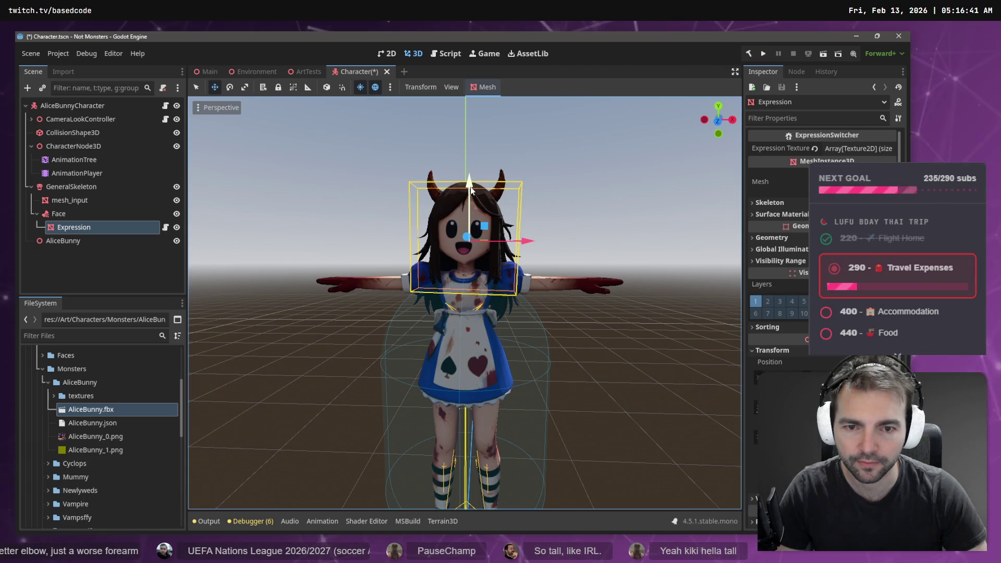
{"action": "left_click", "coordinate": [344, 206]}
{"action": "scroll", "coordinate": [464, 303], "scroll_direction": "up", "scroll_amount": 3}
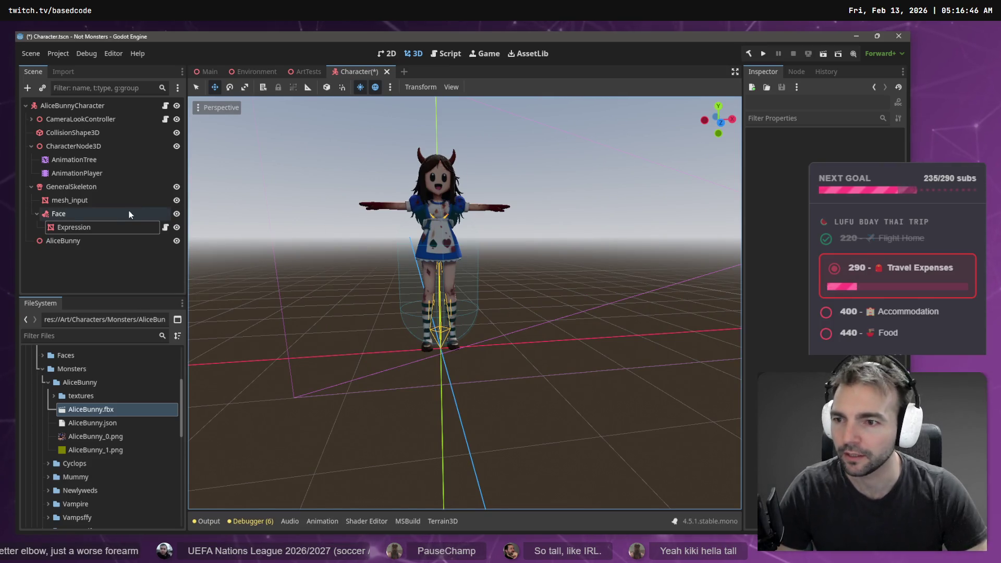
{"action": "left_click", "coordinate": [104, 227]}
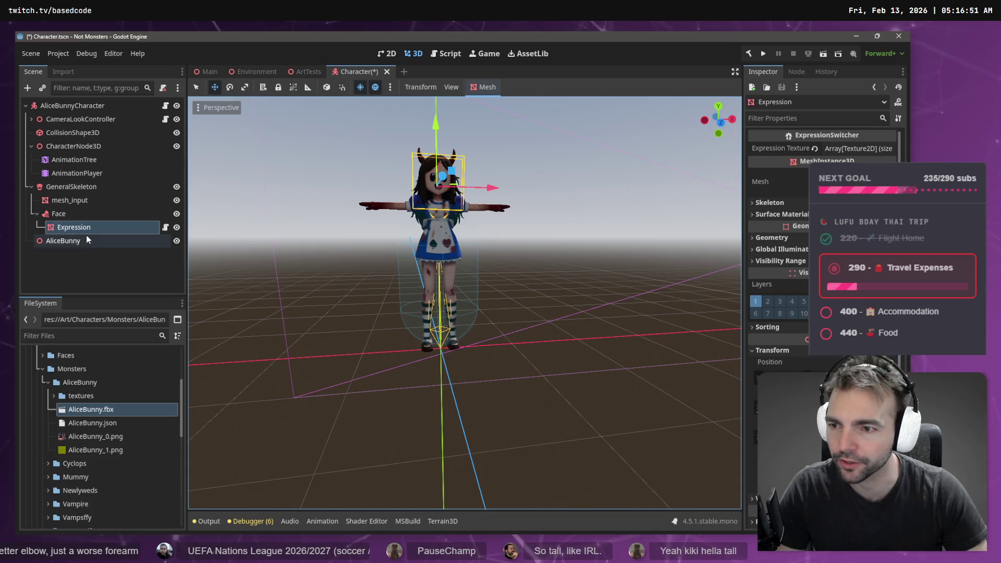
{"action": "left_click", "coordinate": [78, 173]}
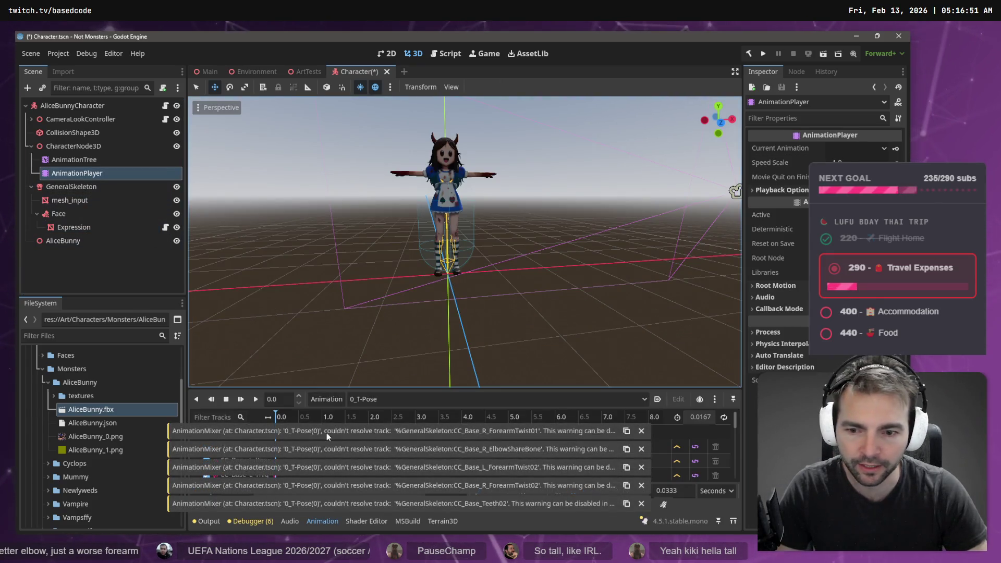
Load Animations.fbx from res://Art/Characters/_Animation as an AnimationPlayer library.
{"action": "left_click", "coordinate": [324, 401]}
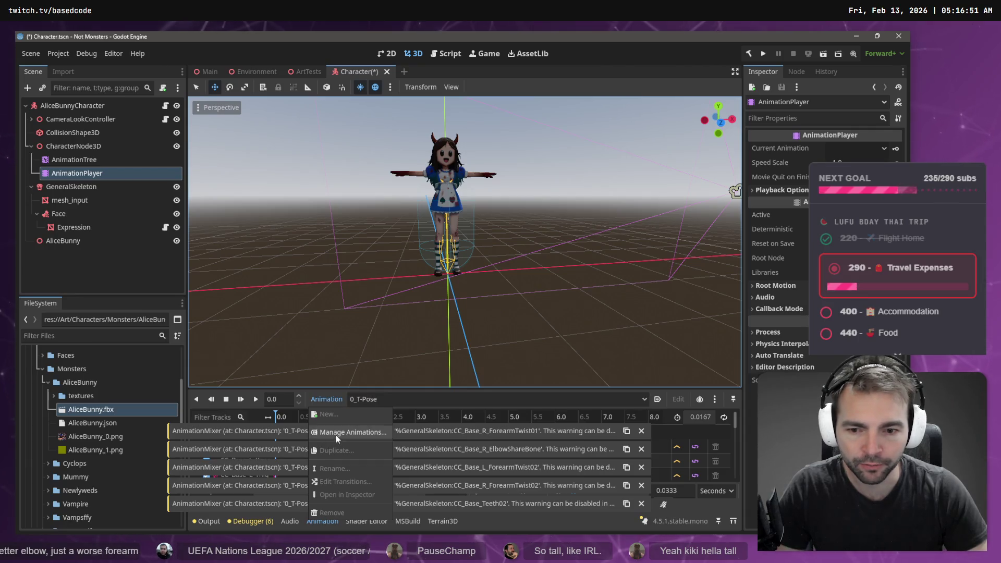
{"action": "left_click", "coordinate": [337, 434]}
{"action": "left_click", "coordinate": [655, 168]}
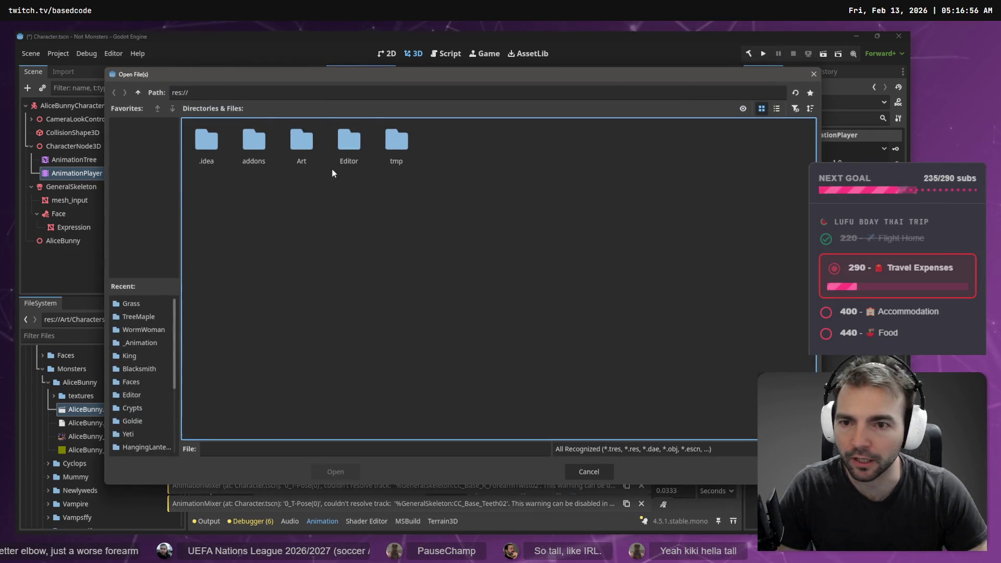
{"action": "double_click", "coordinate": [297, 145]}
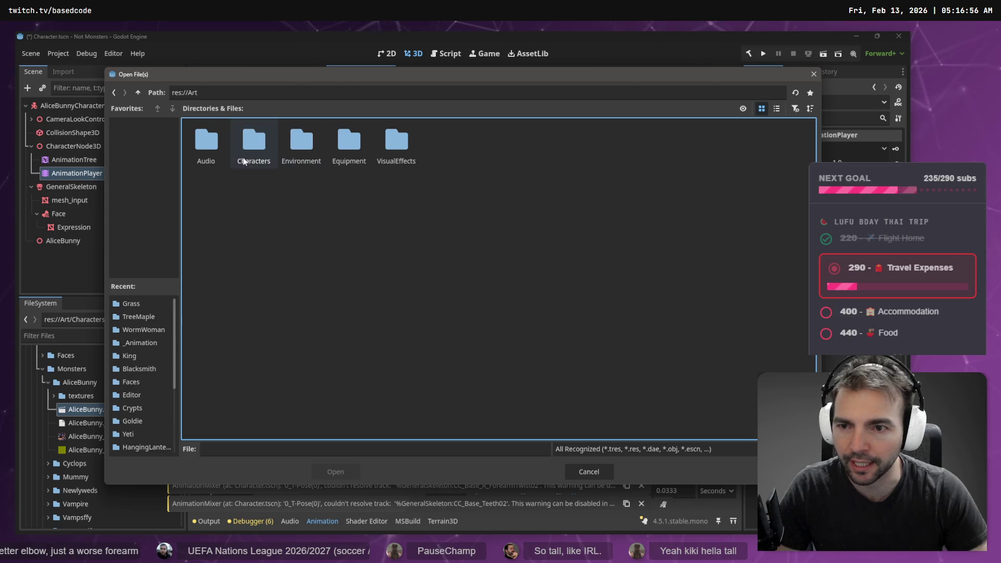
{"action": "double_click", "coordinate": [249, 149]}
{"action": "double_click", "coordinate": [213, 153]}
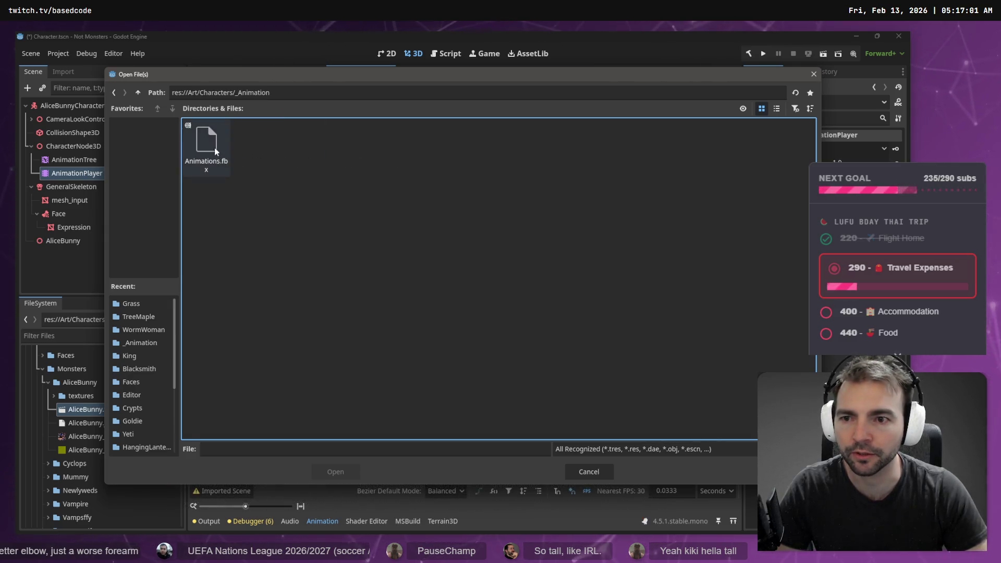
{"action": "double_click", "coordinate": [214, 148]}
{"action": "left_click", "coordinate": [467, 395]}
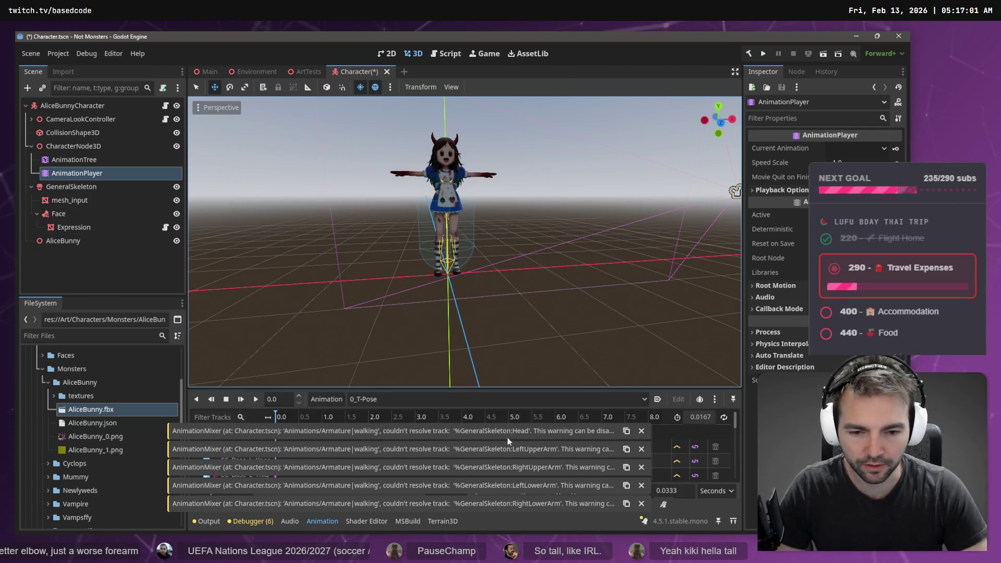
Move CharacterNode3D to the top of the tree and delete the AliceBunny node.
{"action": "mouse_move", "coordinate": [47, 148]}
{"action": "left_mouse_down"}
{"action": "mouse_move", "coordinate": [63, 148]}
{"action": "mouse_move", "coordinate": [76, 115]}
{"action": "left_mouse_up"}
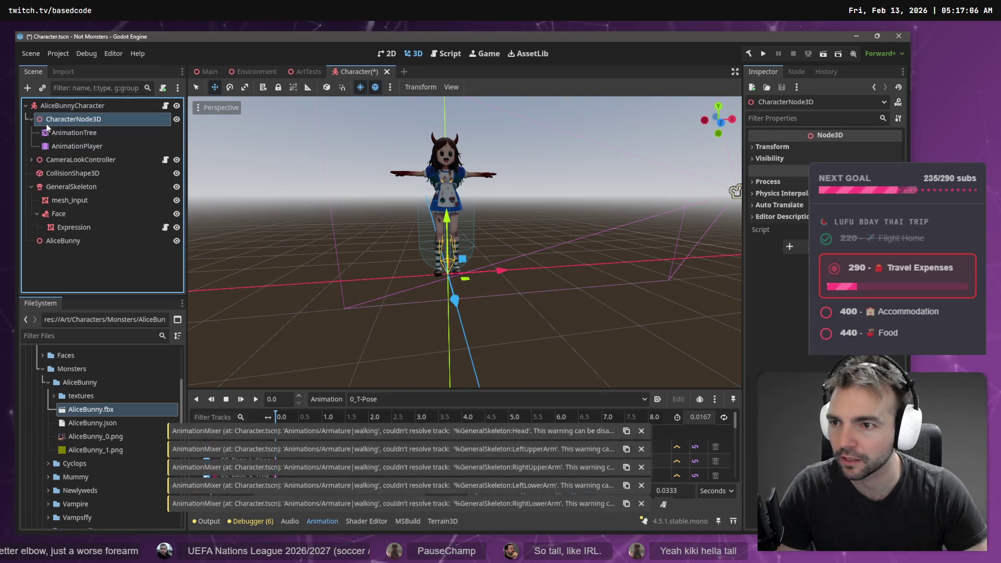
{"action": "left_click", "coordinate": [31, 186]}
{"action": "left_click", "coordinate": [83, 201]}
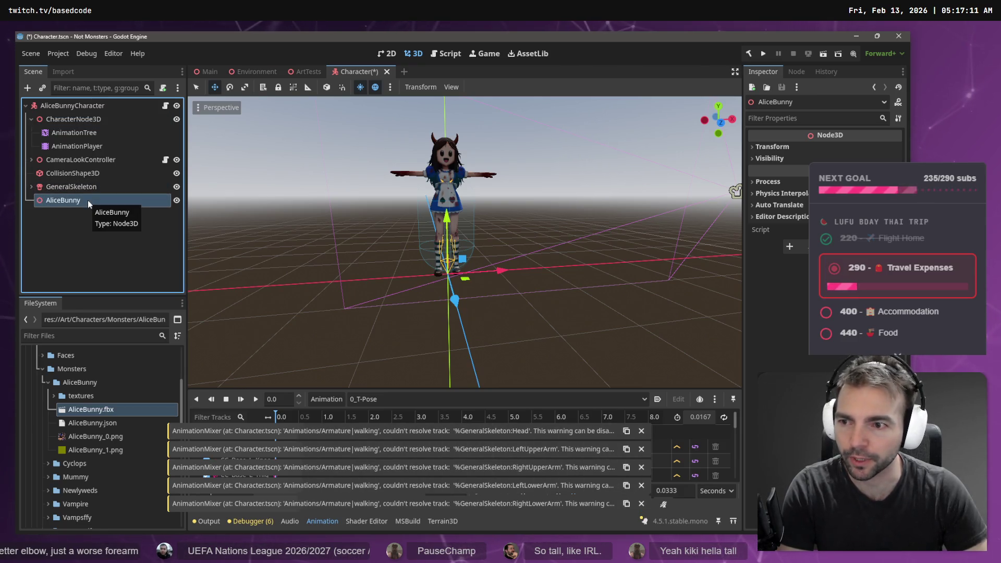
{"action": "key", "text": "Delete"}
{"action": "key", "text": "Return"}
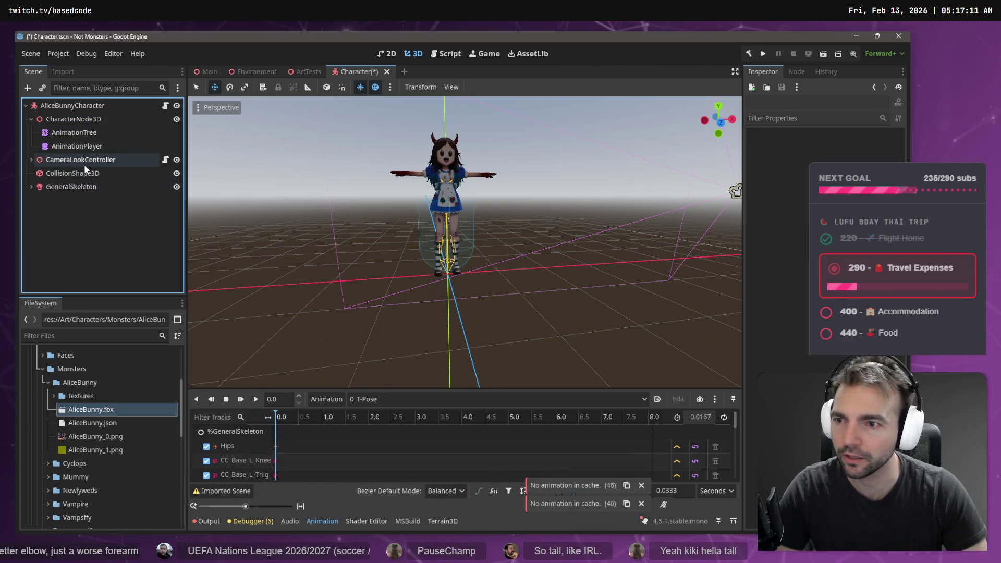
Save the Character scene and preview the left strafe animation.
{"action": "left_click", "coordinate": [31, 160]}
{"action": "left_click", "coordinate": [30, 200]}
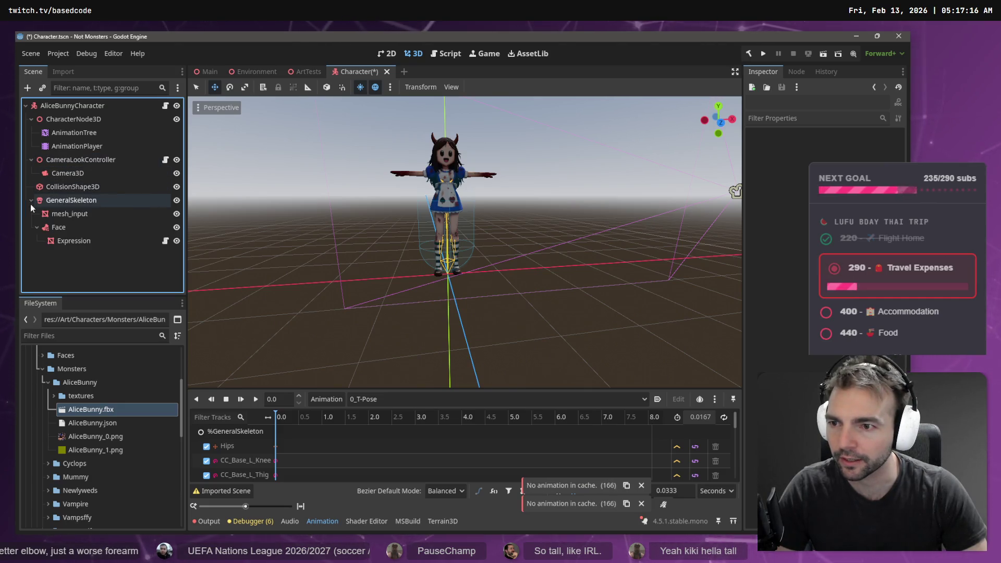
{"action": "left_click", "coordinate": [79, 201]}
{"action": "left_click_drag", "start_coordinate": [80, 201], "coordinate": [83, 103]}
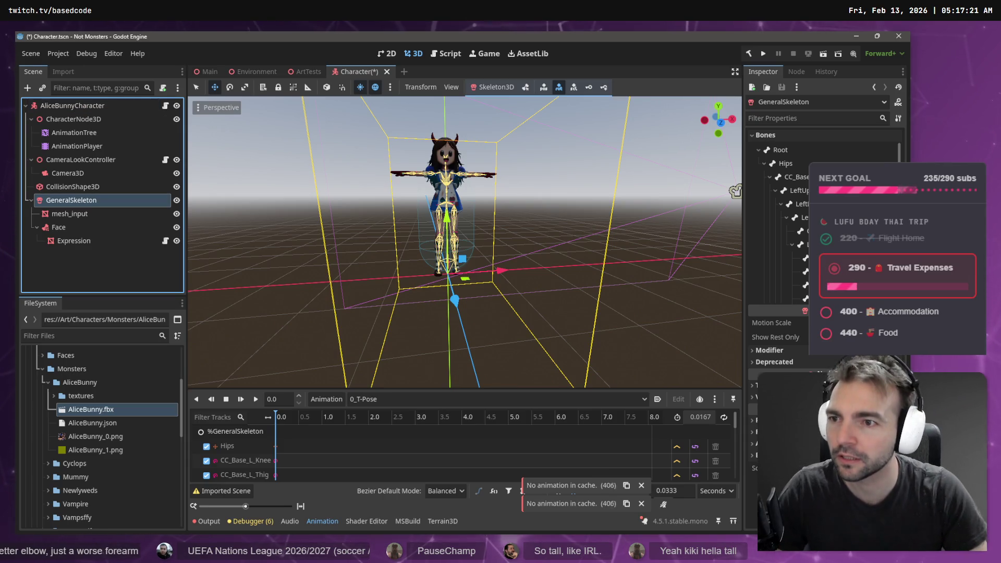
{"action": "left_click", "coordinate": [63, 117]}
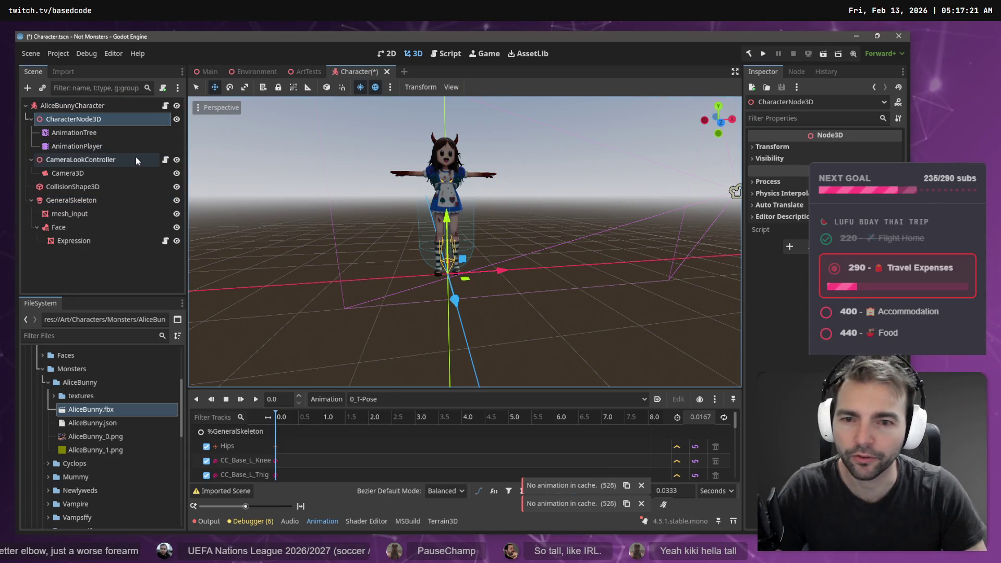
{"action": "key", "text": "ctrl+s"}
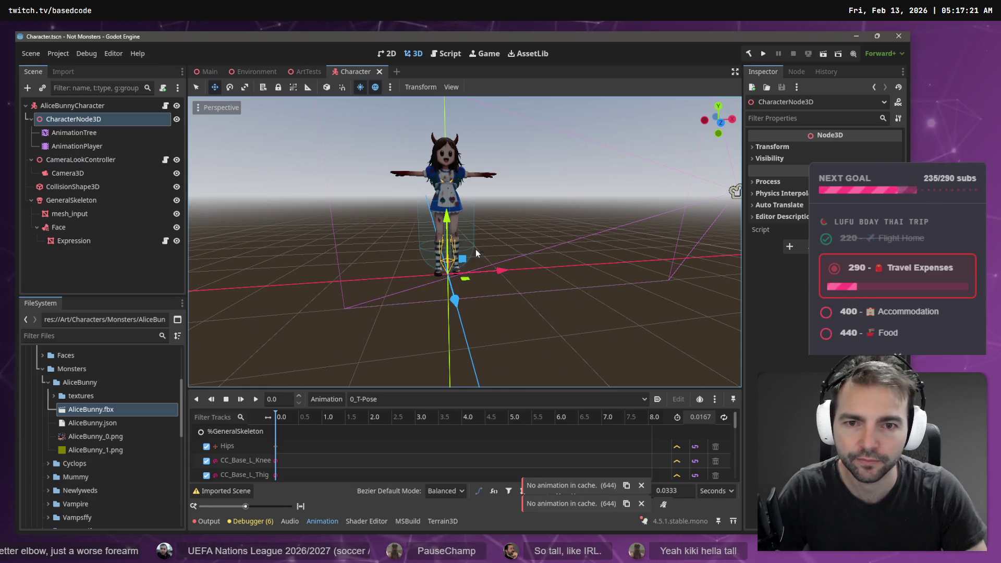
{"action": "left_click", "coordinate": [368, 401]}
{"action": "left_click", "coordinate": [409, 435]}
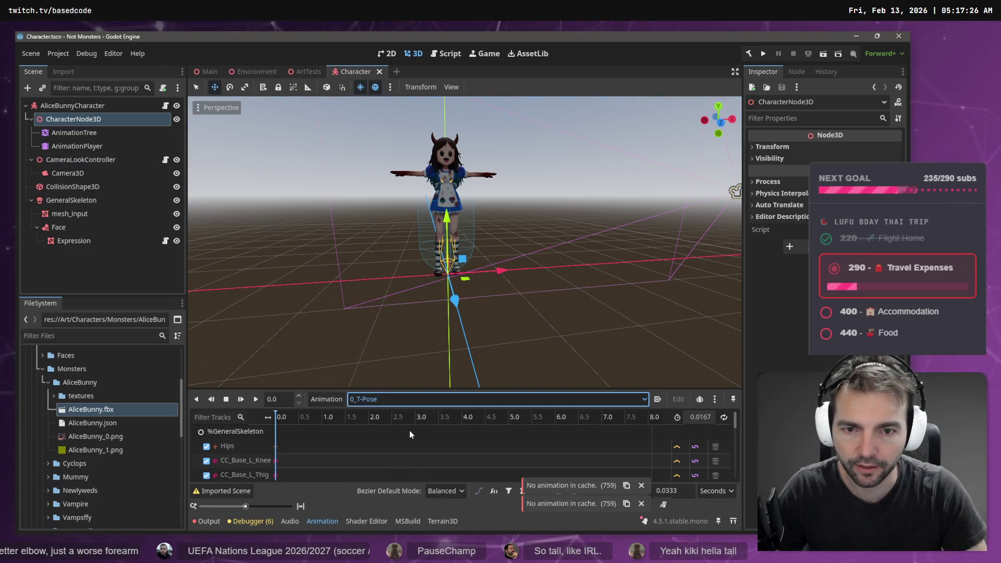
Set AnimationPlayer as the AnimationTree's animation player and check the root motion track list.
{"action": "left_click", "coordinate": [92, 146]}
{"action": "left_click", "coordinate": [78, 132]}
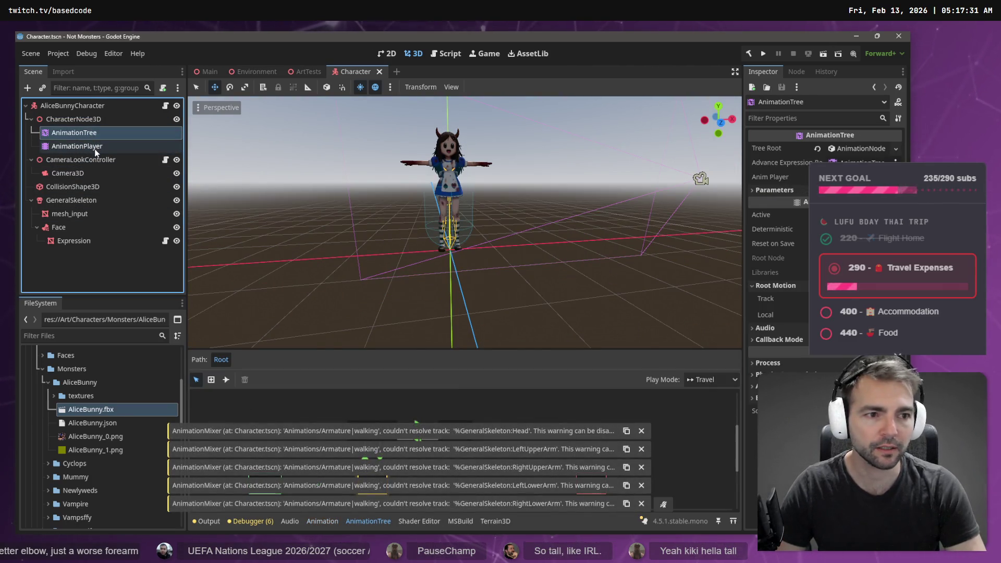
{"action": "left_click_drag", "start_coordinate": [94, 147], "coordinate": [839, 161]}
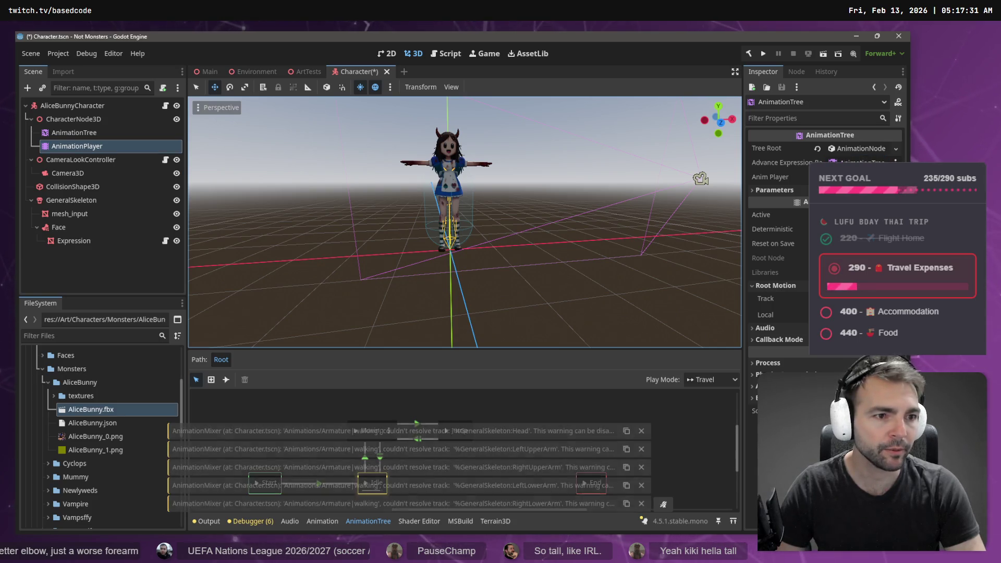
{"action": "left_click_drag", "start_coordinate": [78, 132], "coordinate": [820, 158]}
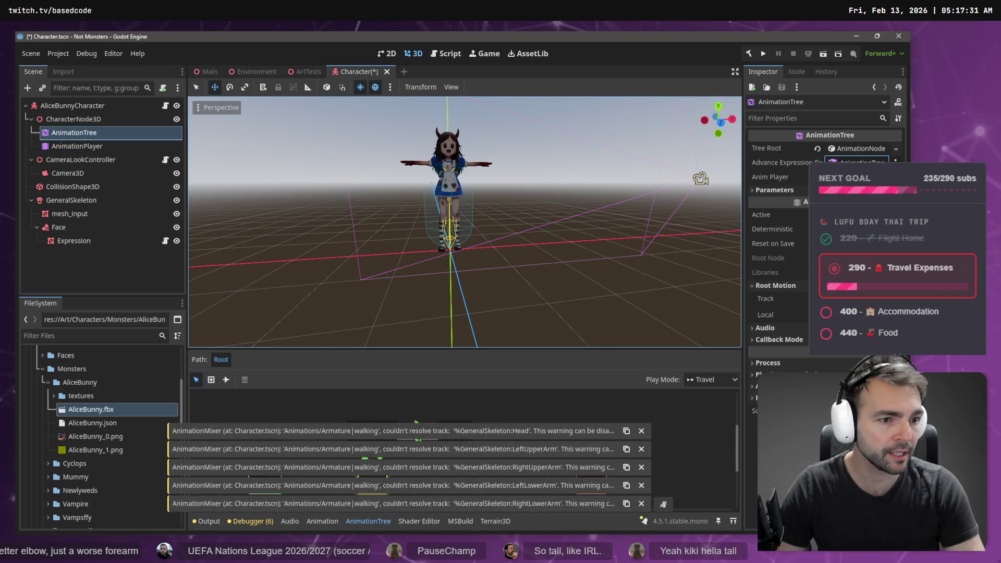
{"action": "left_click", "coordinate": [855, 298]}
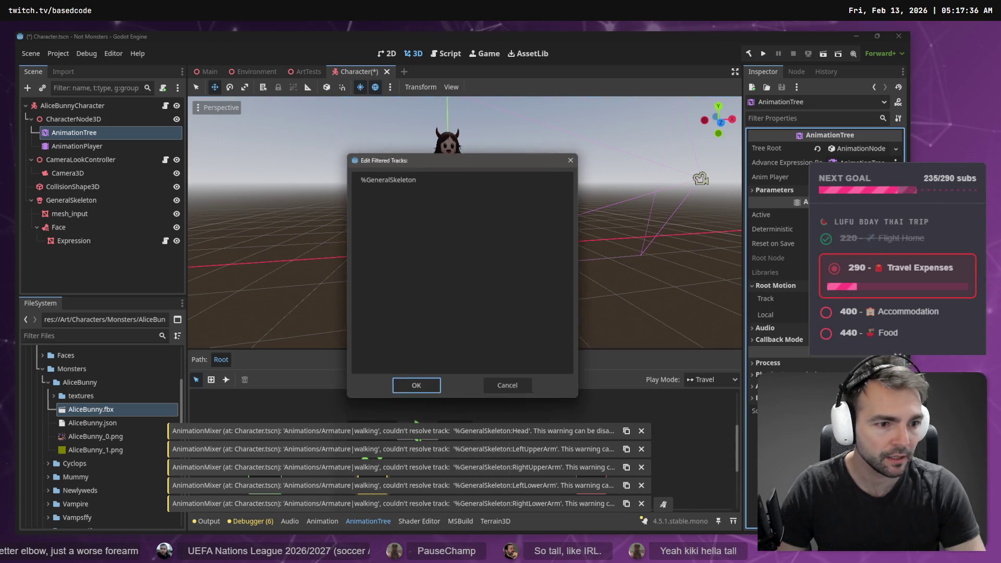
{"action": "double_click", "coordinate": [386, 180]}
Move GeneralSkeleton above CharacterNode3D and recheck the AnimationTree's root motion track.
{"action": "left_click", "coordinate": [62, 200]}
{"action": "left_click_drag", "start_coordinate": [62, 200], "coordinate": [84, 116]}
{"action": "left_click", "coordinate": [67, 173]}
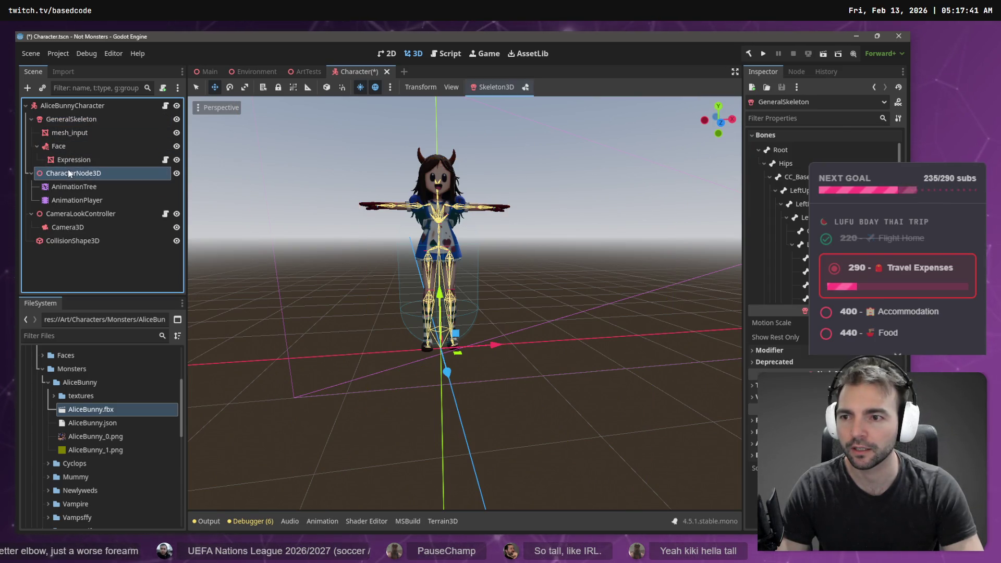
{"action": "left_click", "coordinate": [81, 201]}
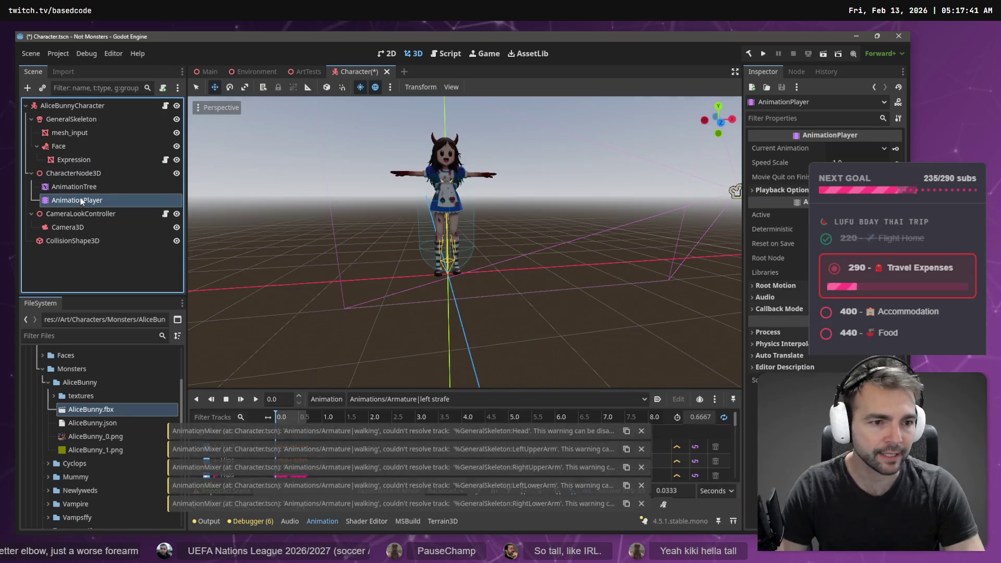
{"action": "left_click", "coordinate": [74, 187]}
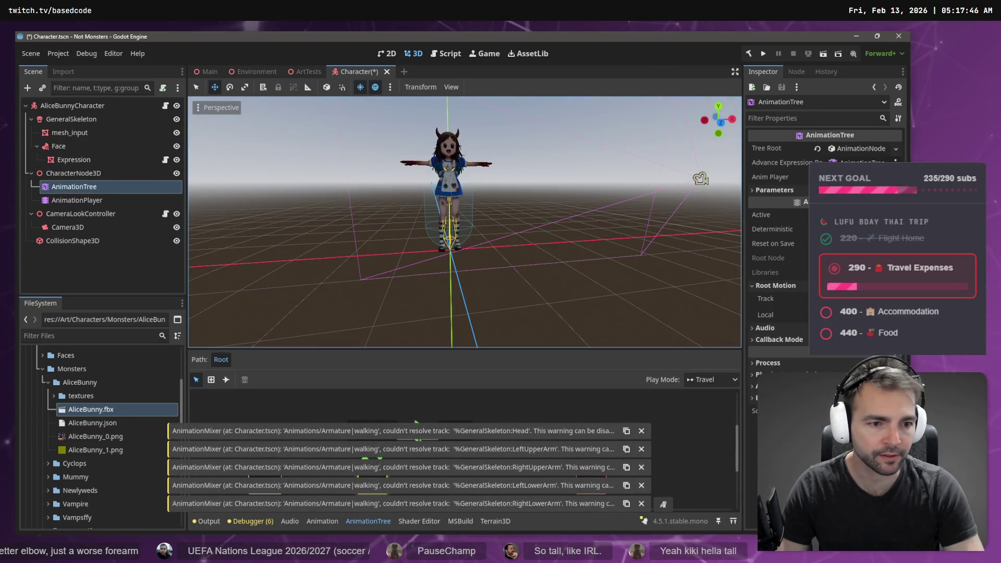
{"action": "left_click", "coordinate": [387, 178]}
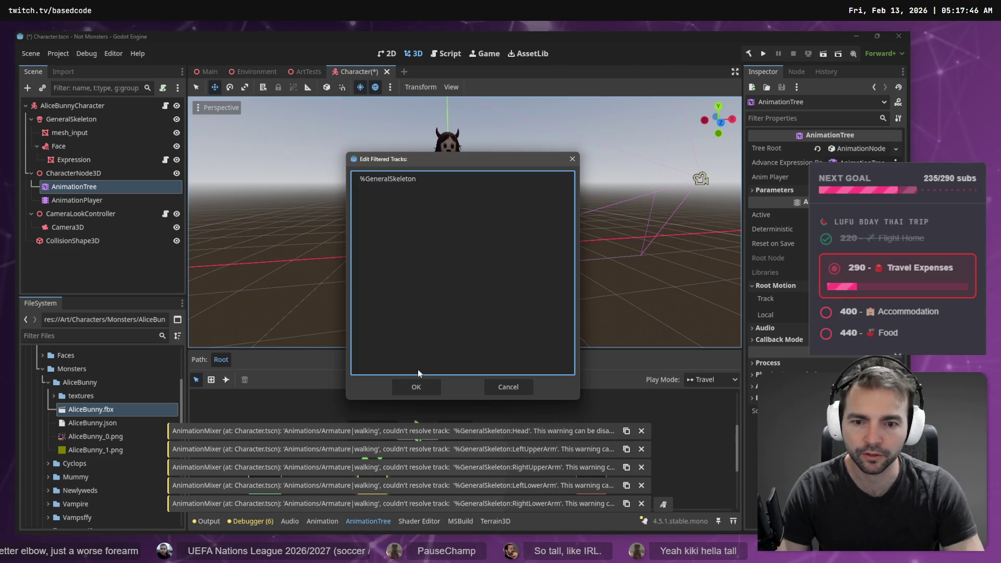
{"action": "left_click", "coordinate": [419, 385]}
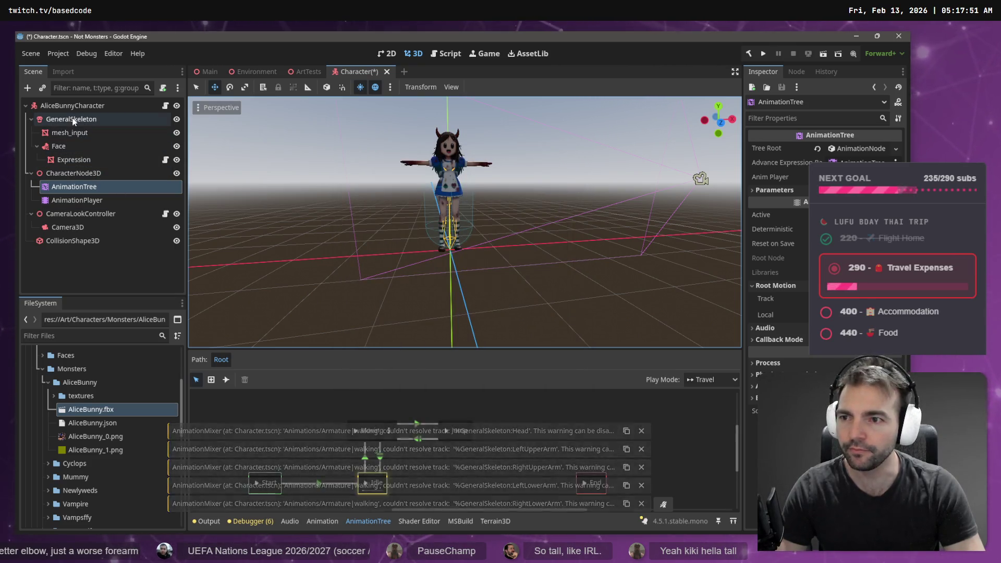
{"action": "left_click", "coordinate": [73, 119]}
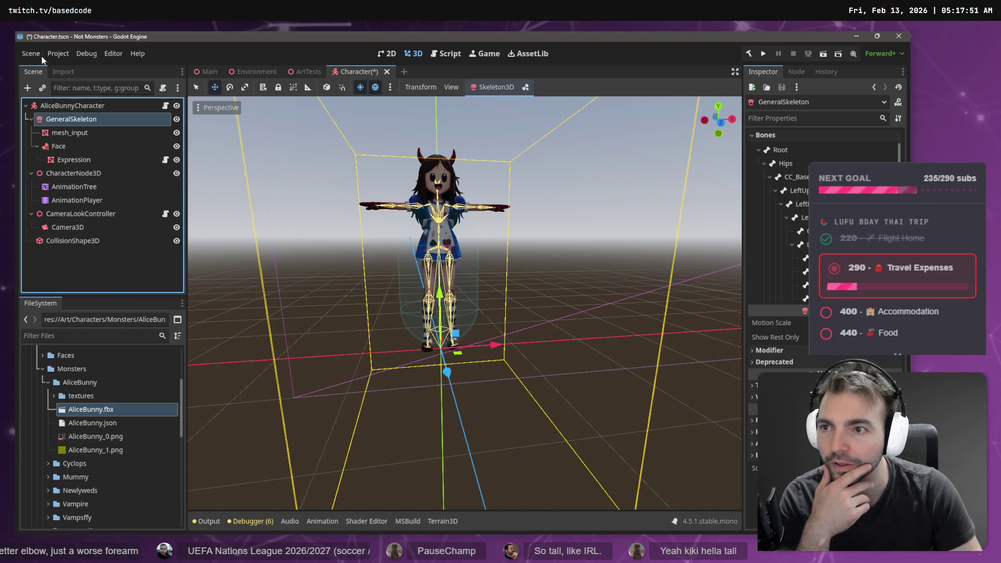
Review the Skeleton3D bone map in AliceBunny.fbx's advanced import settings and reimport.
{"action": "left_click", "coordinate": [63, 72]}
{"action": "left_click", "coordinate": [69, 285]}
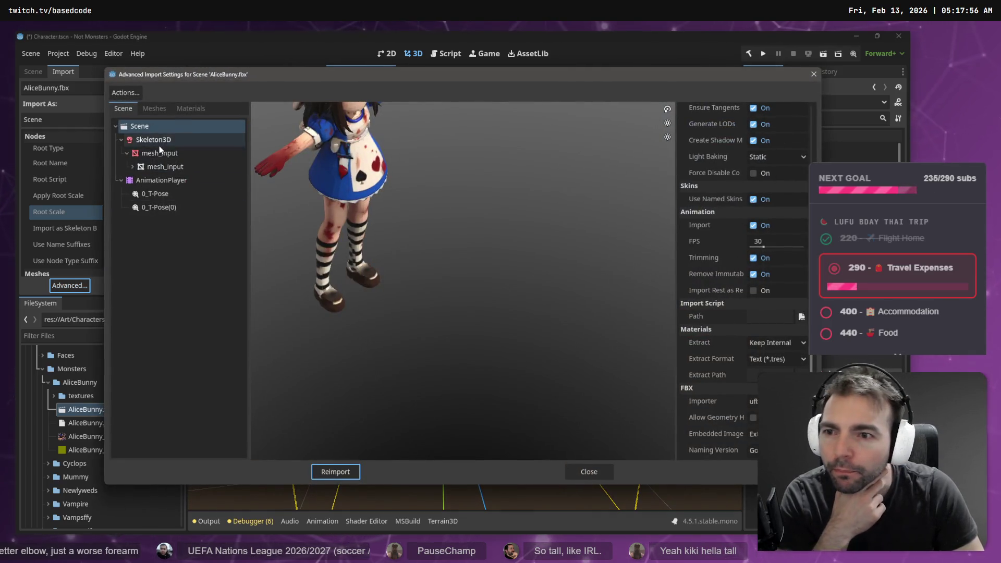
{"action": "left_click", "coordinate": [160, 143]}
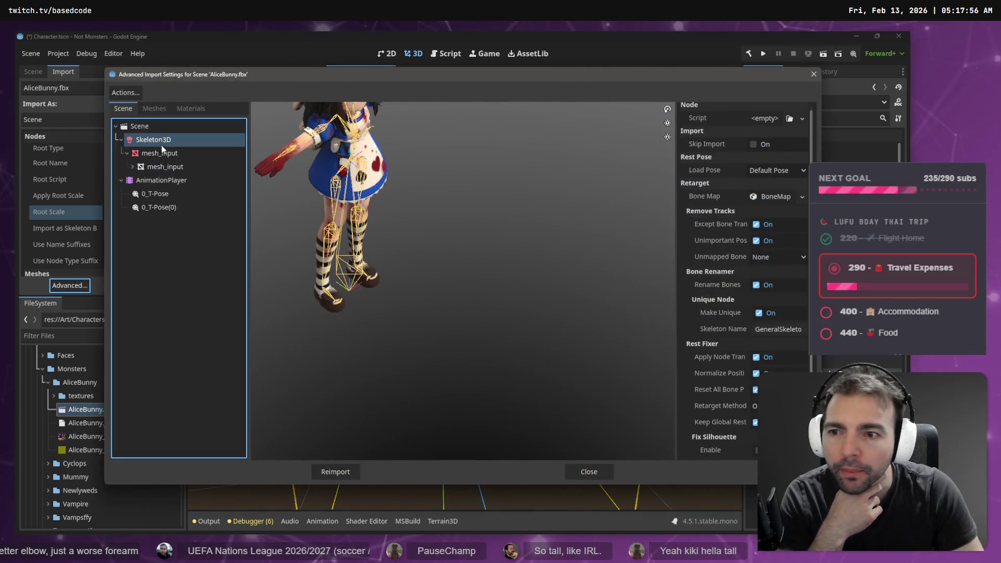
{"action": "scroll", "coordinate": [783, 155], "scroll_direction": "up", "scroll_amount": 1}
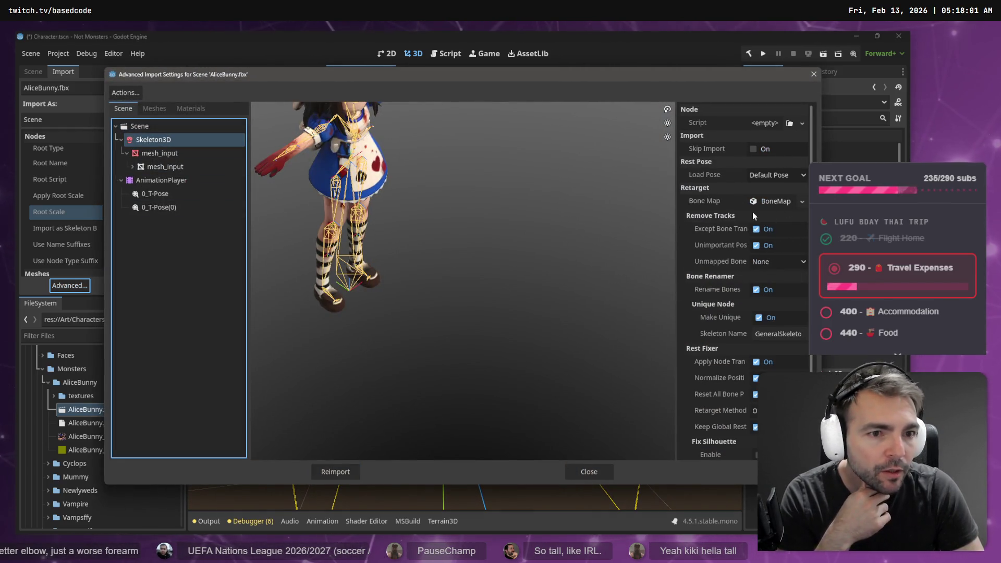
{"action": "scroll", "coordinate": [752, 211], "scroll_direction": "down", "scroll_amount": 1}
{"action": "left_click", "coordinate": [343, 474]}
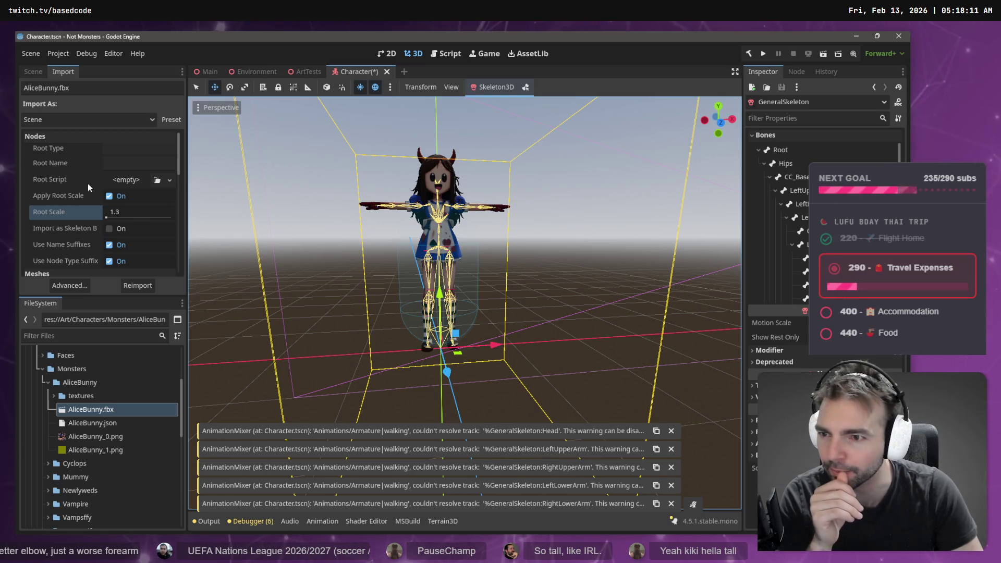
Inspect GeneralSkeleton, Face, CameraLookController, Expression and the AnimationTree in the Character scene.
{"action": "left_click", "coordinate": [37, 74]}
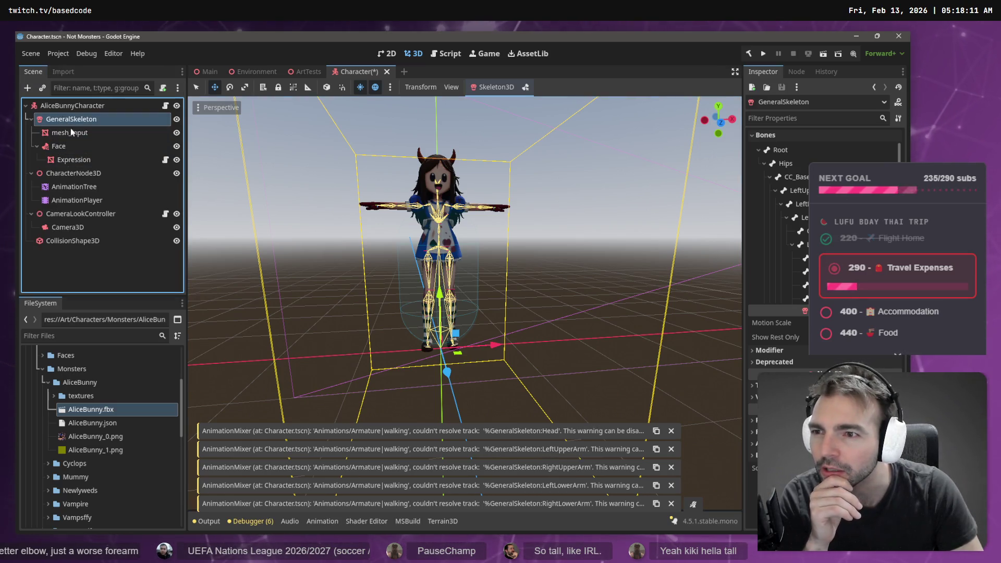
{"action": "left_click", "coordinate": [74, 174]}
{"action": "left_click", "coordinate": [66, 119]}
{"action": "left_click", "coordinate": [69, 146]}
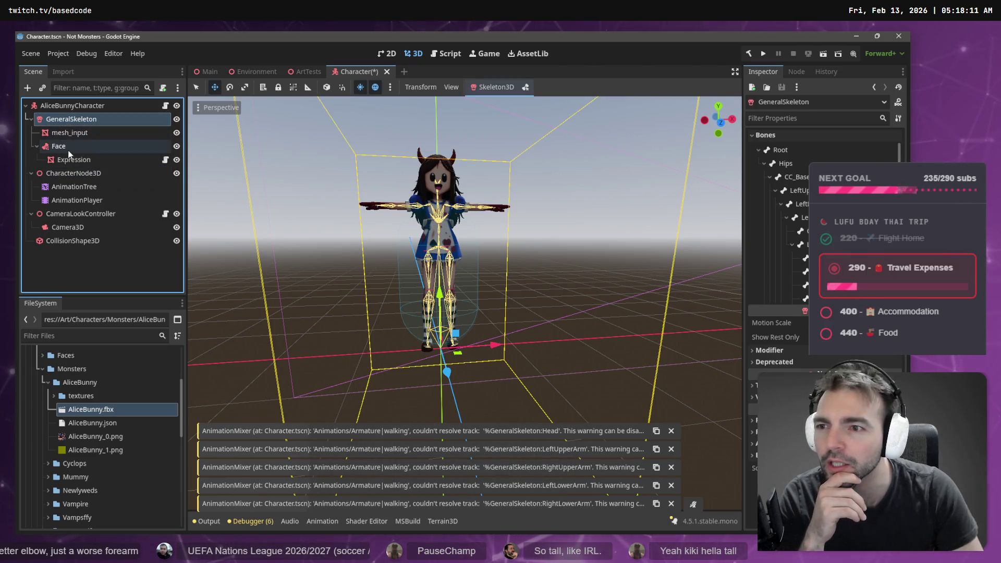
{"action": "left_click", "coordinate": [68, 119]}
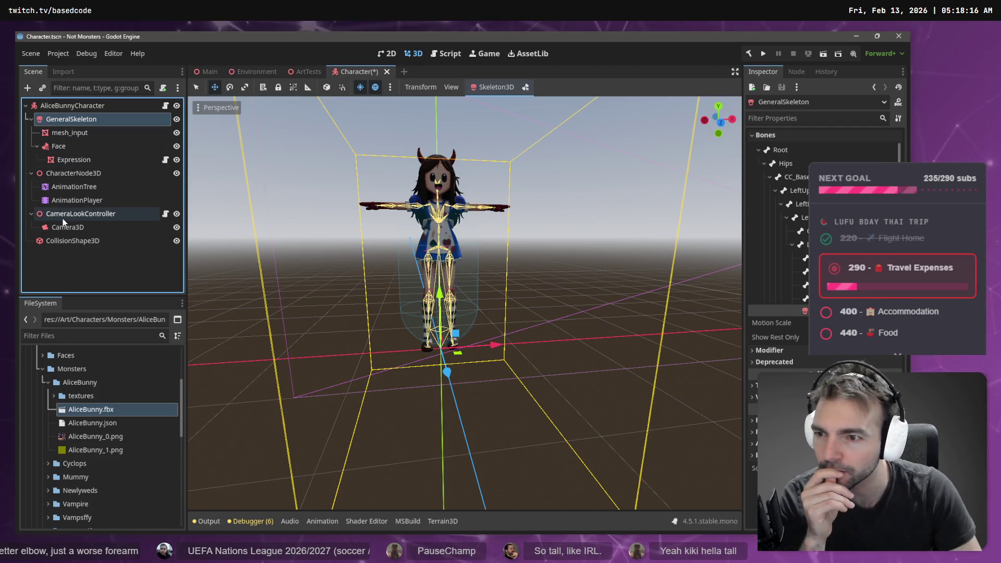
{"action": "left_click", "coordinate": [67, 176]}
{"action": "left_click", "coordinate": [77, 216]}
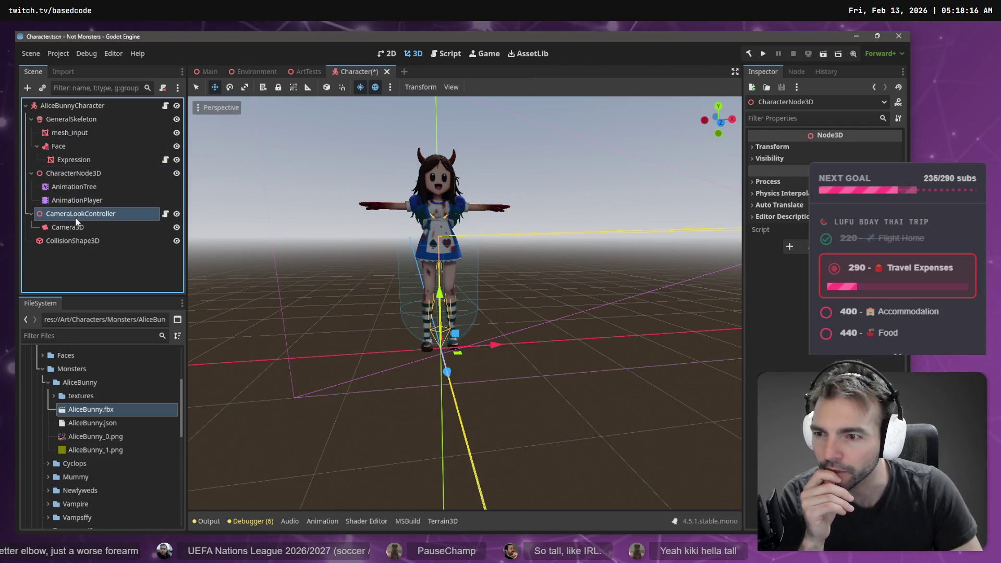
{"action": "left_click", "coordinate": [71, 160]}
{"action": "left_click", "coordinate": [70, 186]}
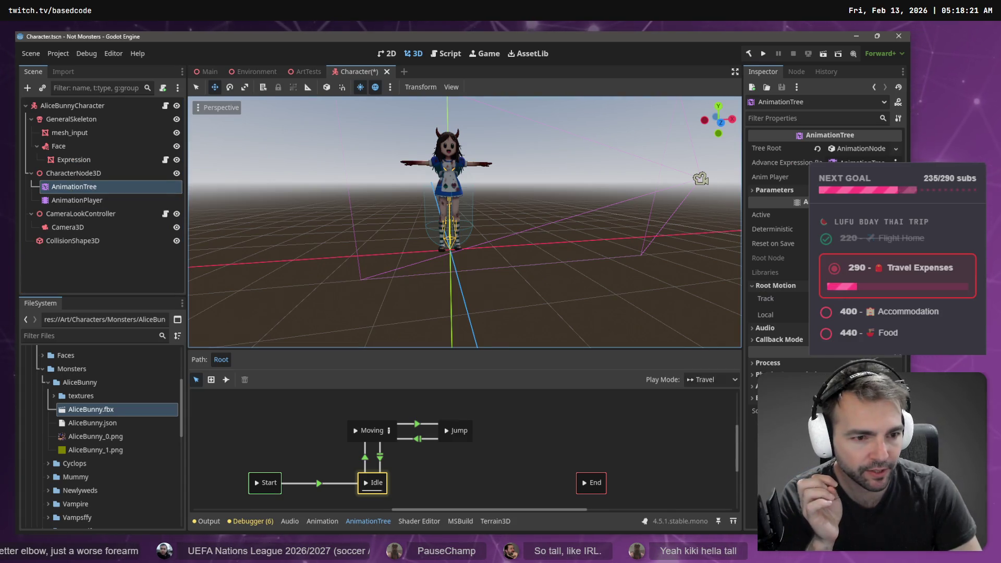
{"action": "left_click", "coordinate": [505, 380]}
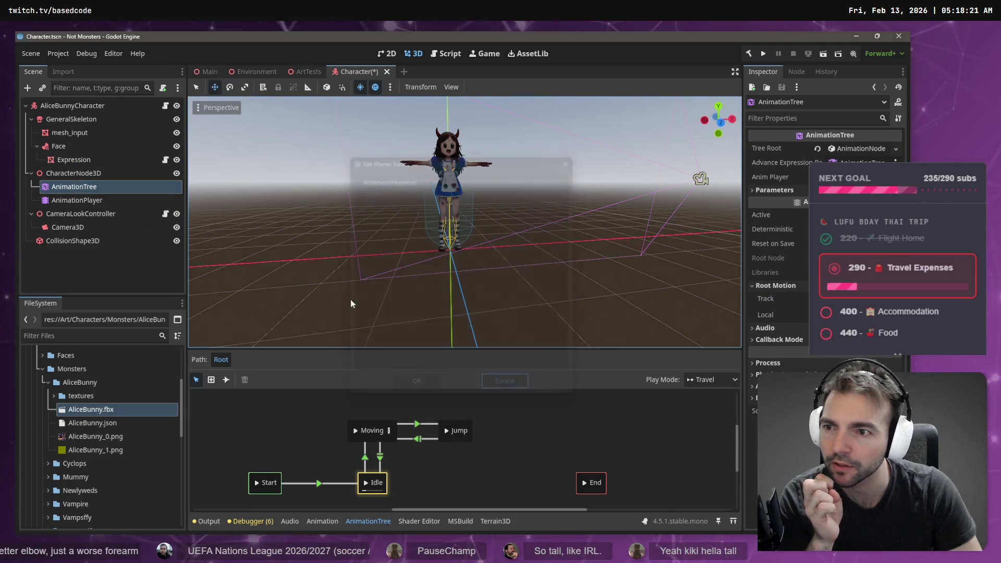
Move GeneralSkeleton under CharacterNode3D, check root motion settings, then return it under the root.
{"action": "mouse_move", "coordinate": [94, 119]}
{"action": "left_mouse_down"}
{"action": "mouse_move", "coordinate": [78, 128]}
{"action": "mouse_move", "coordinate": [83, 175]}
{"action": "left_mouse_up"}
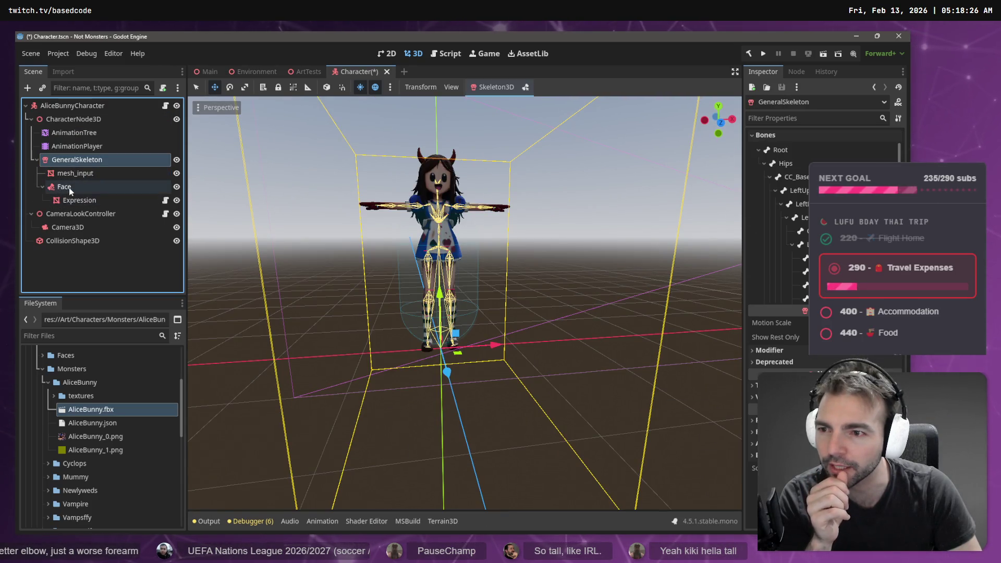
{"action": "left_click", "coordinate": [69, 187]}
{"action": "left_click", "coordinate": [73, 148]}
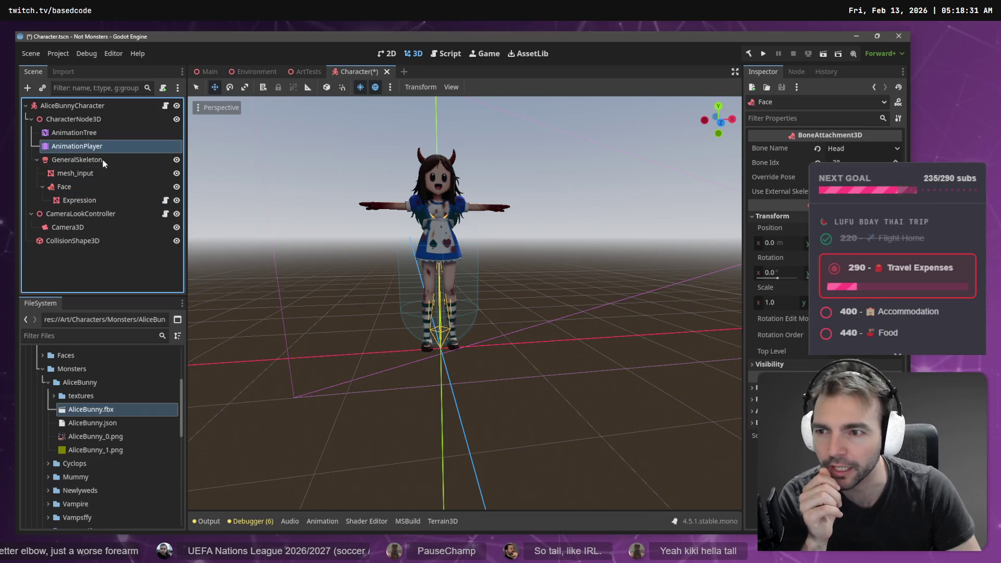
{"action": "left_click", "coordinate": [73, 118]}
{"action": "left_click", "coordinate": [74, 133]}
{"action": "left_click", "coordinate": [587, 246]}
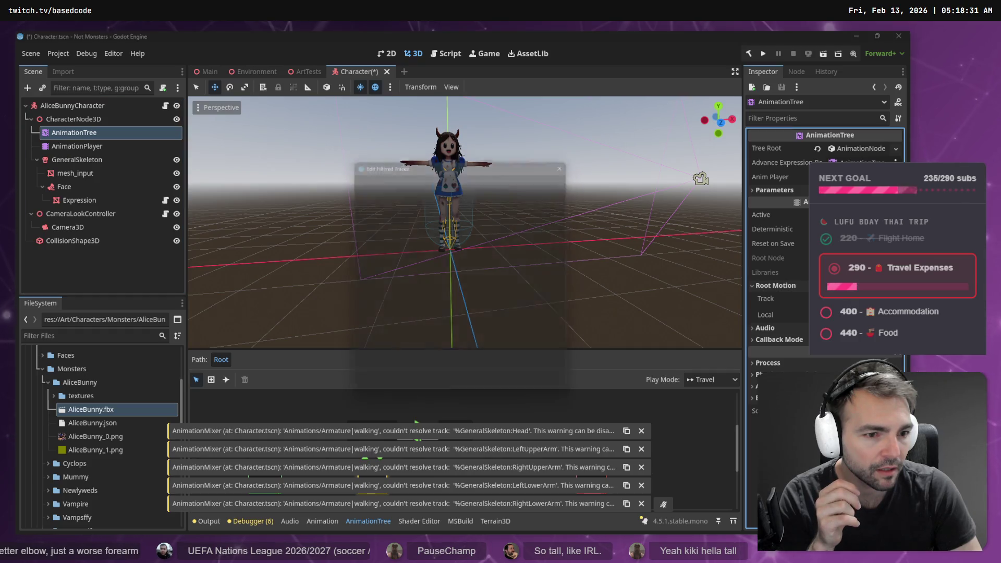
{"action": "key", "text": "Escape"}
{"action": "left_click", "coordinate": [104, 146]}
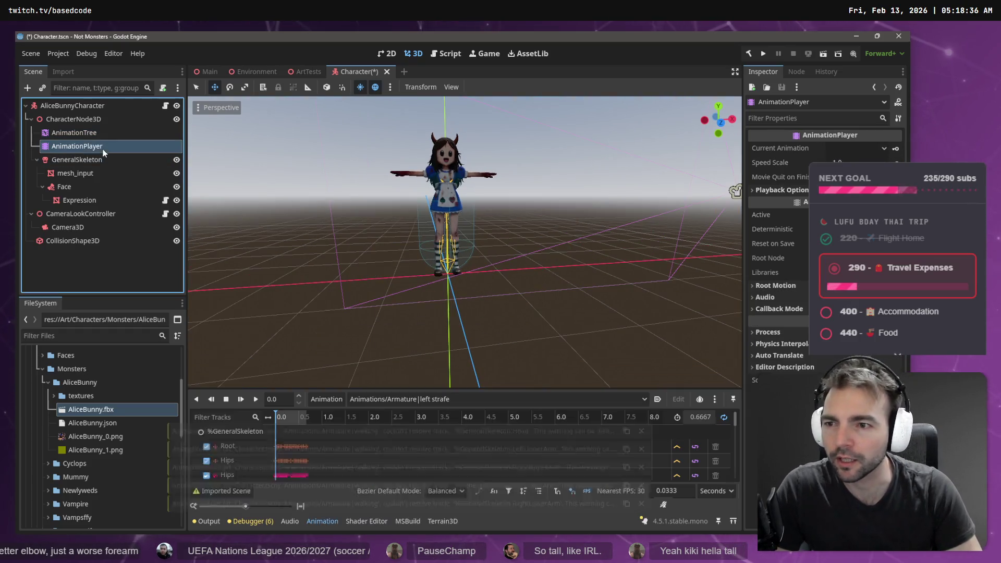
{"action": "left_click", "coordinate": [779, 286]}
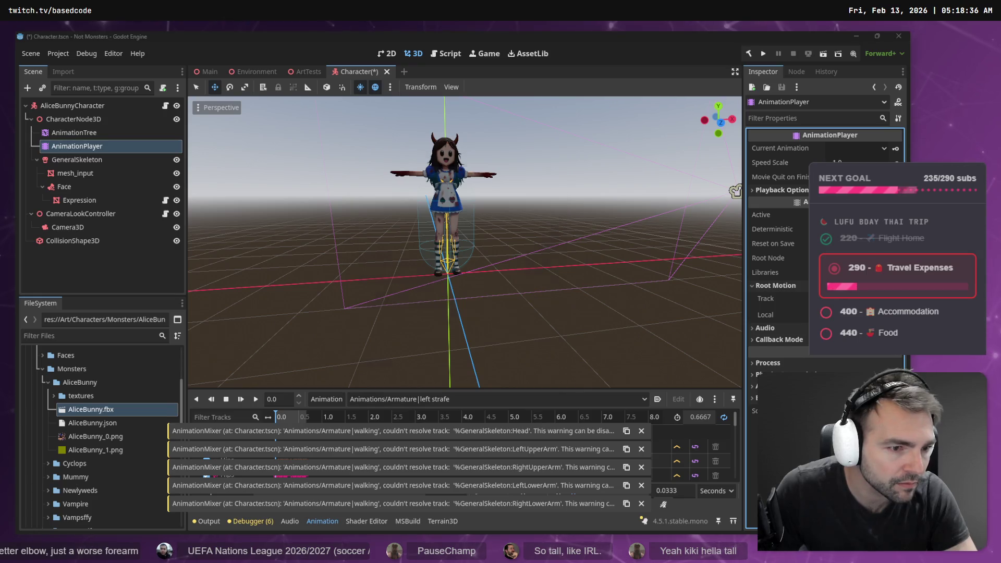
{"action": "left_click", "coordinate": [855, 298]}
{"action": "key", "text": "Escape"}
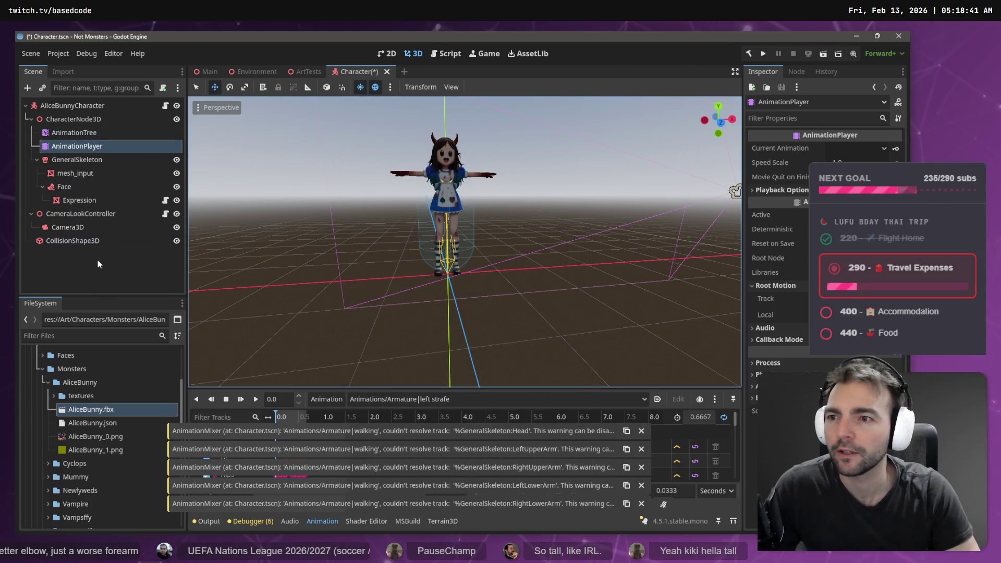
{"action": "left_click_drag", "start_coordinate": [78, 160], "coordinate": [76, 113]}
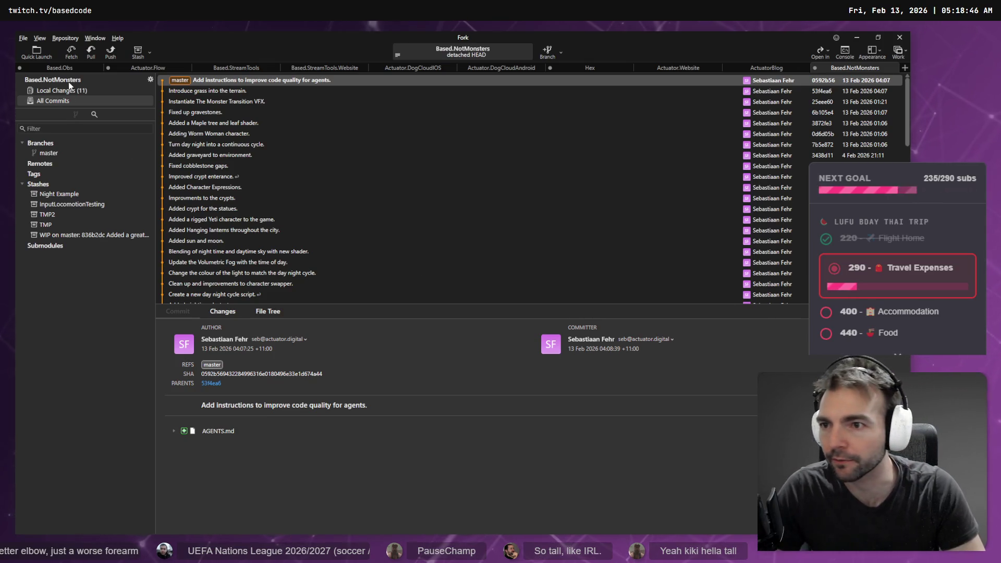
Discard Character.tscn's local changes in Fork and reload the scene in Godot.
{"action": "left_click", "coordinate": [71, 91]}
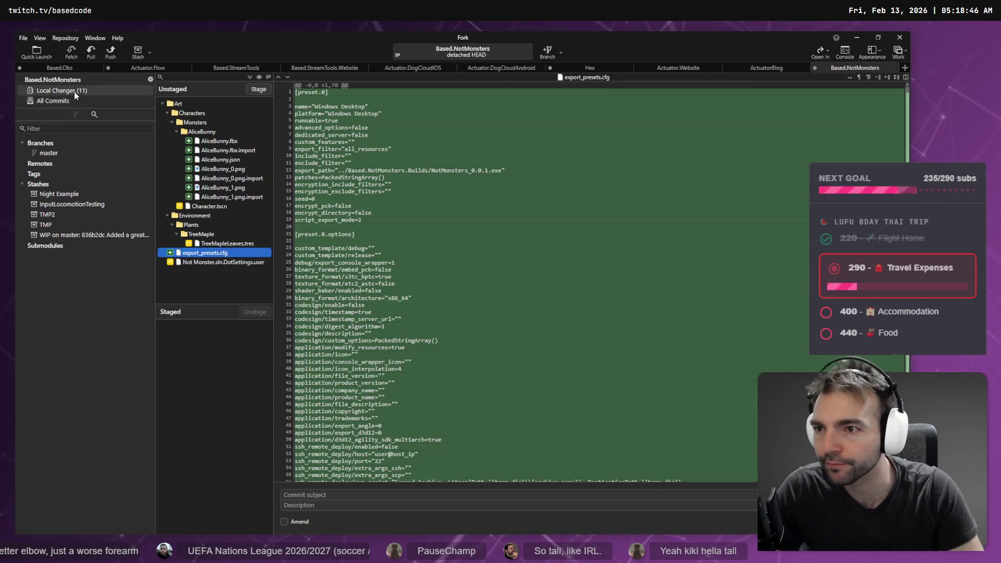
{"action": "right_click", "coordinate": [211, 208]}
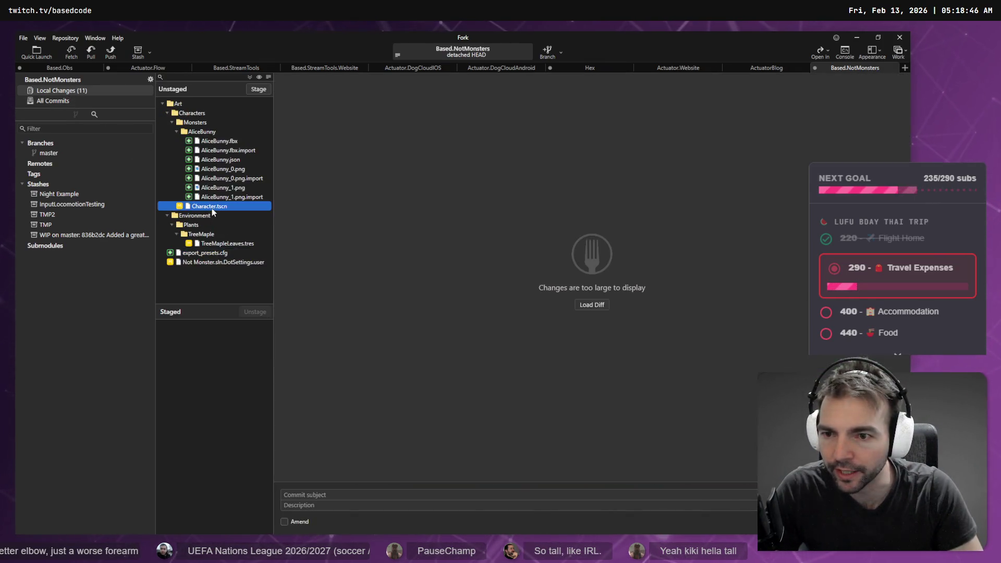
{"action": "left_click", "coordinate": [250, 282]}
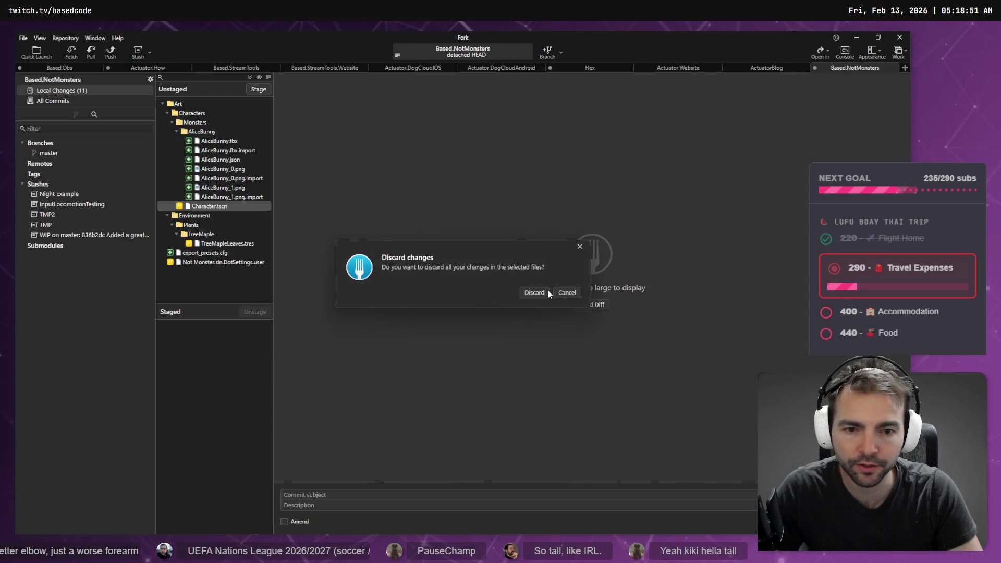
{"action": "left_click", "coordinate": [530, 290]}
{"action": "key", "text": "alt+Tab"}
{"action": "left_click", "coordinate": [451, 351]}
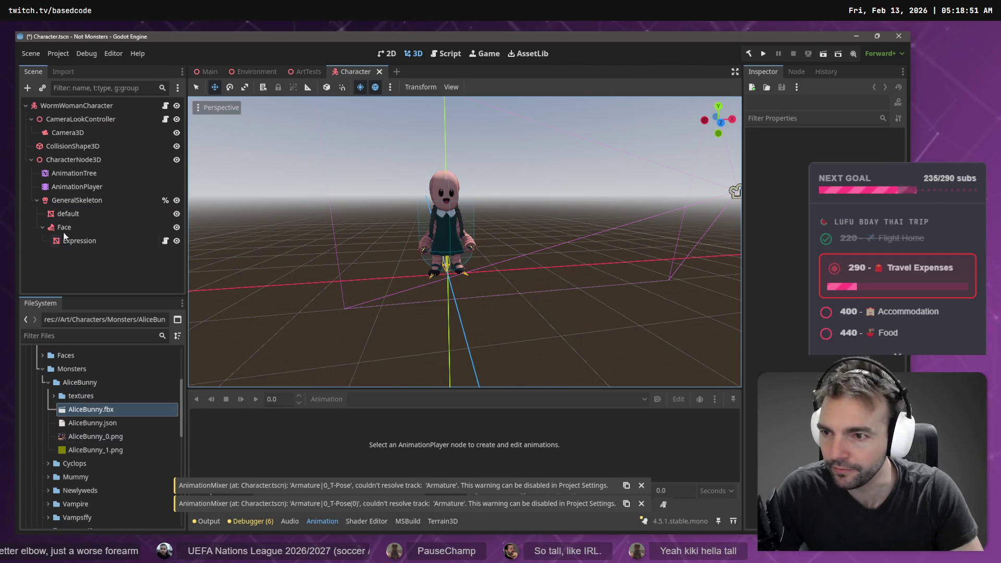
Inspect the reverted scene's AnimationTree, GeneralSkeleton and CharacterNode3D nodes.
{"action": "left_click", "coordinate": [58, 174]}
{"action": "left_click", "coordinate": [77, 200]}
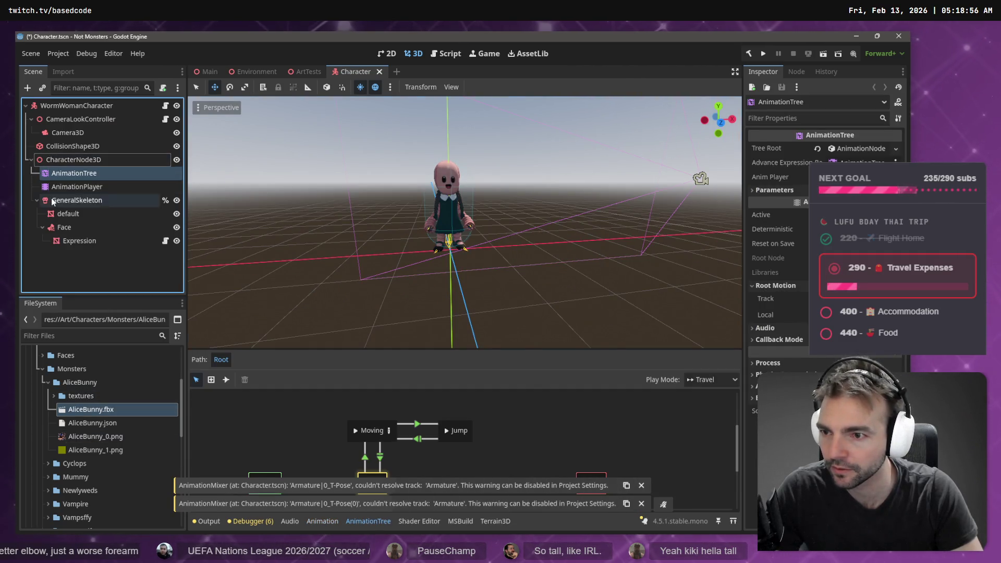
{"action": "left_click", "coordinate": [56, 163]}
{"action": "left_click", "coordinate": [76, 200]}
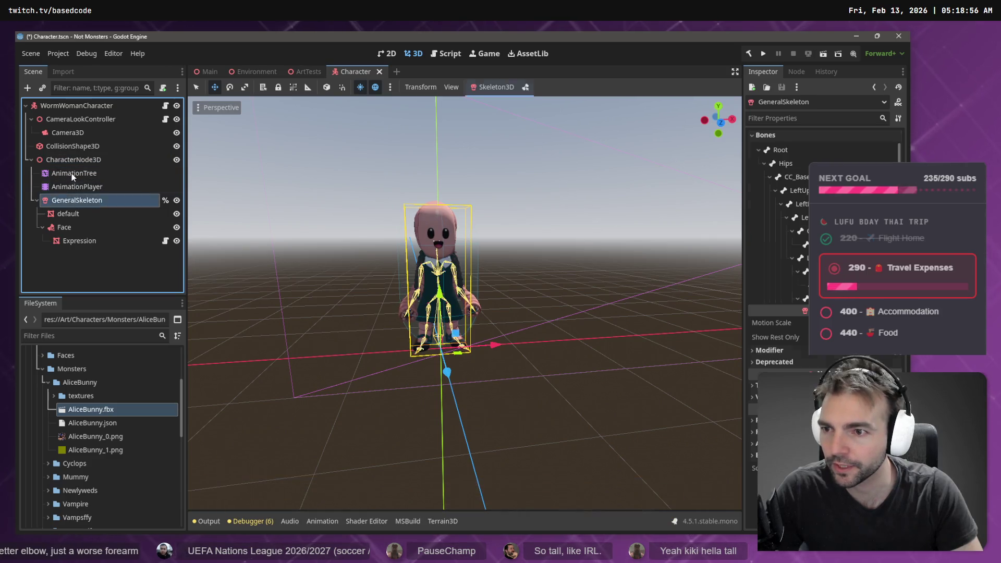
{"action": "left_click", "coordinate": [74, 173]}
{"action": "left_click", "coordinate": [31, 118]}
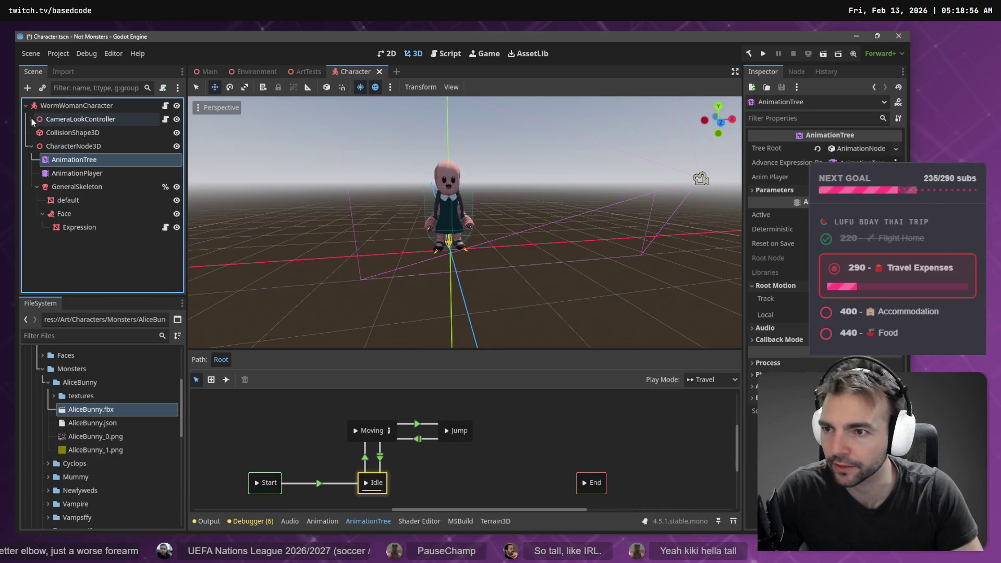
{"action": "left_click", "coordinate": [30, 147]}
{"action": "left_click", "coordinate": [31, 147]}
Drag AliceBunny.fbx from the FileSystem dock onto CharacterNode3D to instance the model.
{"action": "left_click", "coordinate": [66, 188]}
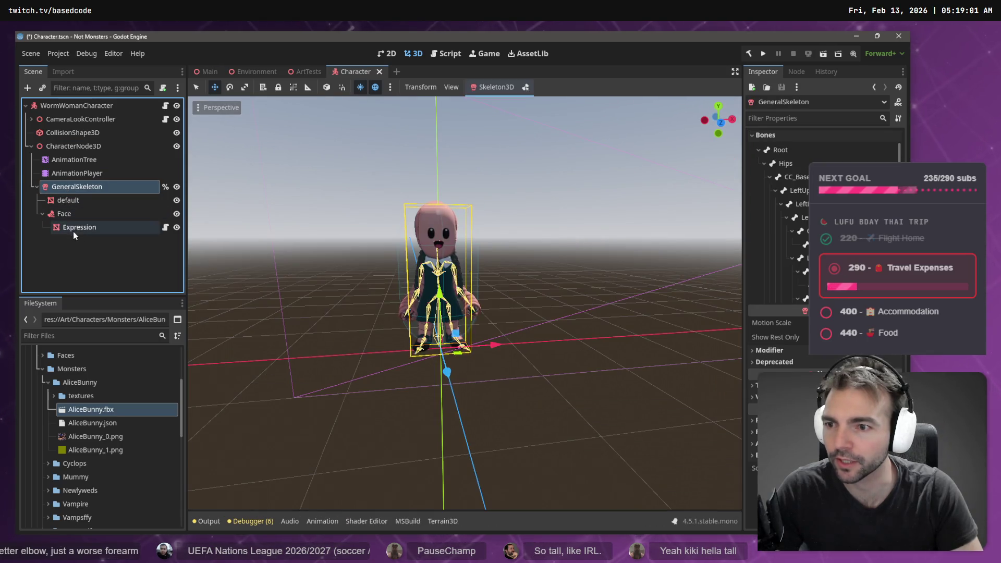
{"action": "left_click", "coordinate": [64, 214]}
{"action": "left_click", "coordinate": [68, 254]}
{"action": "left_click_drag", "start_coordinate": [92, 408], "coordinate": [59, 272]}
{"action": "left_click_drag", "start_coordinate": [61, 408], "coordinate": [61, 151]}
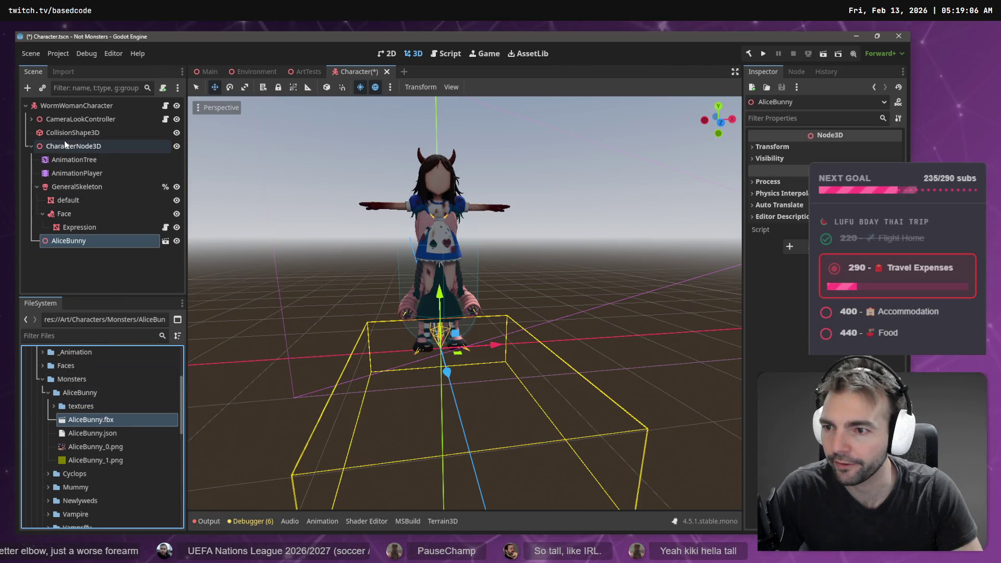
Enable Editable Children on AliceBunny, exposing its GeneralSkeleton, mesh_input and AnimationPlayer.
{"action": "right_click", "coordinate": [71, 240]}
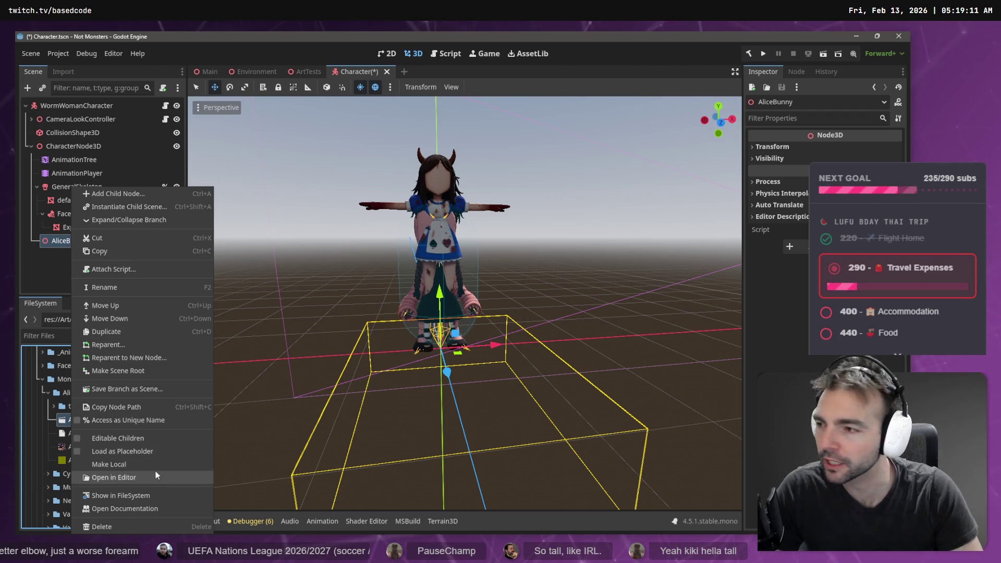
{"action": "left_click", "coordinate": [738, 555]}
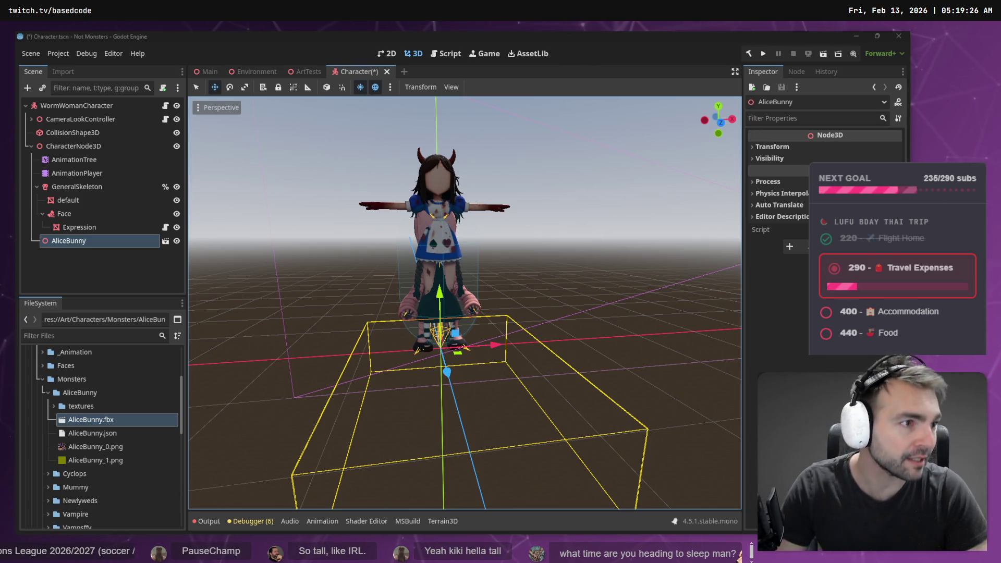
{"action": "key", "text": "alt+Tab"}
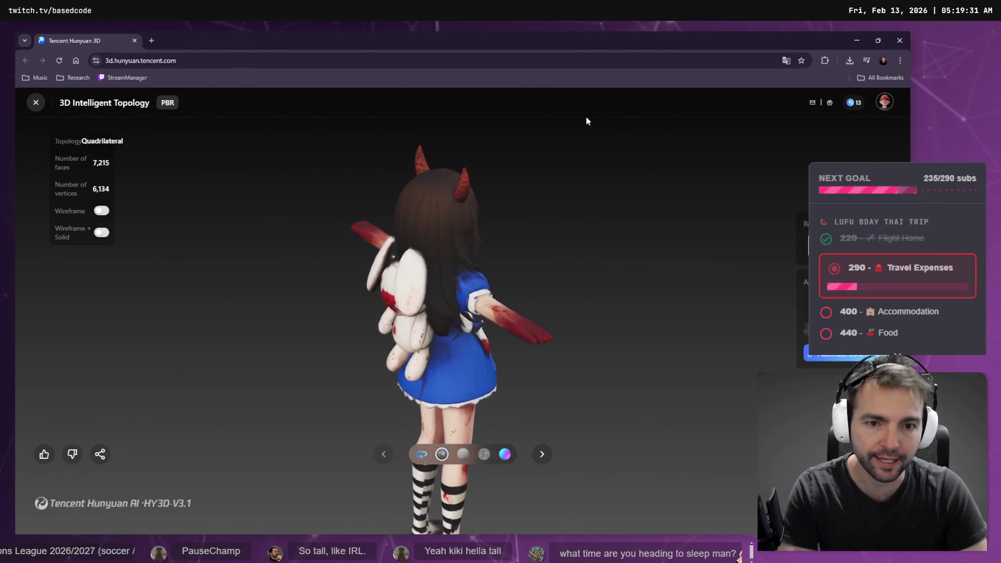
{"action": "key", "text": "alt+Tab"}
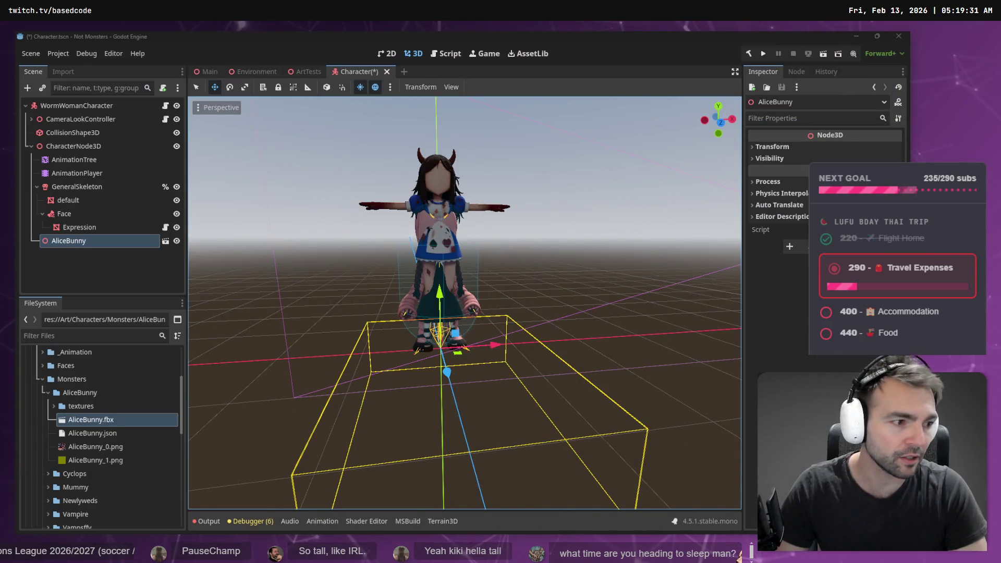
{"action": "right_click", "coordinate": [78, 240]}
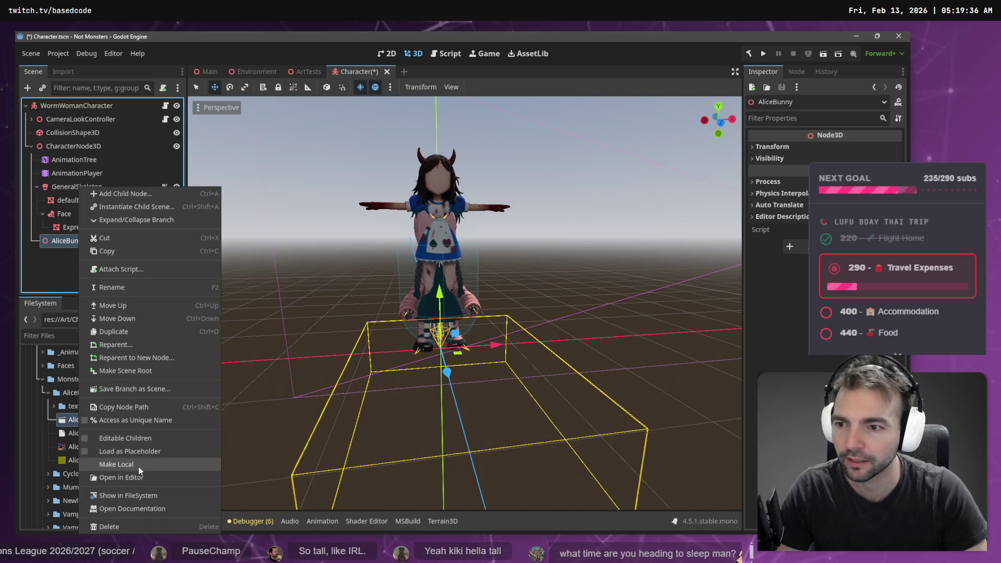
{"action": "left_click", "coordinate": [125, 437]}
{"action": "left_click", "coordinate": [131, 256]}
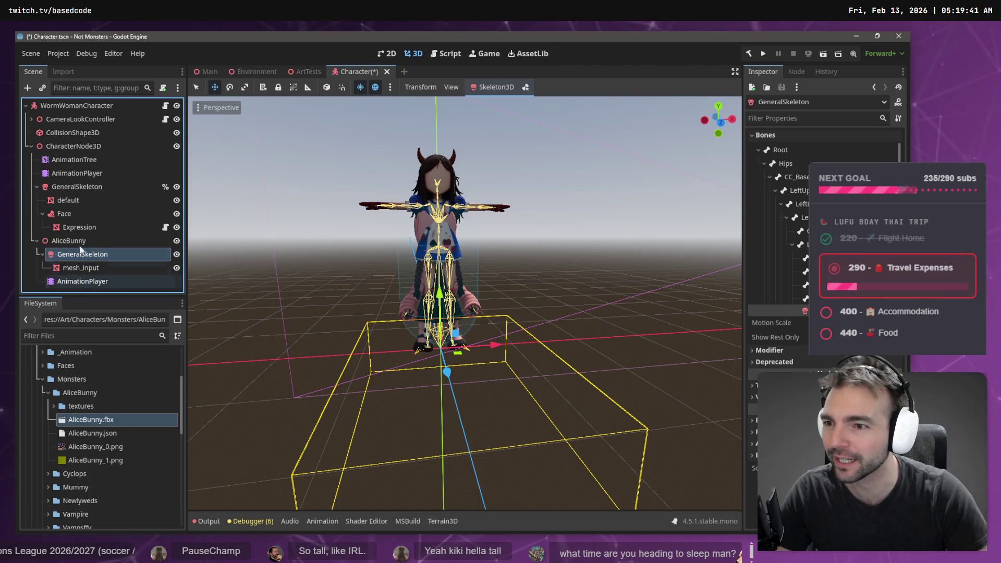
Delete the old AnimationPlayer under CharacterNode3D, keeping AliceBunny's own AnimationPlayer.
{"action": "left_click", "coordinate": [74, 282], "text": "shift"}
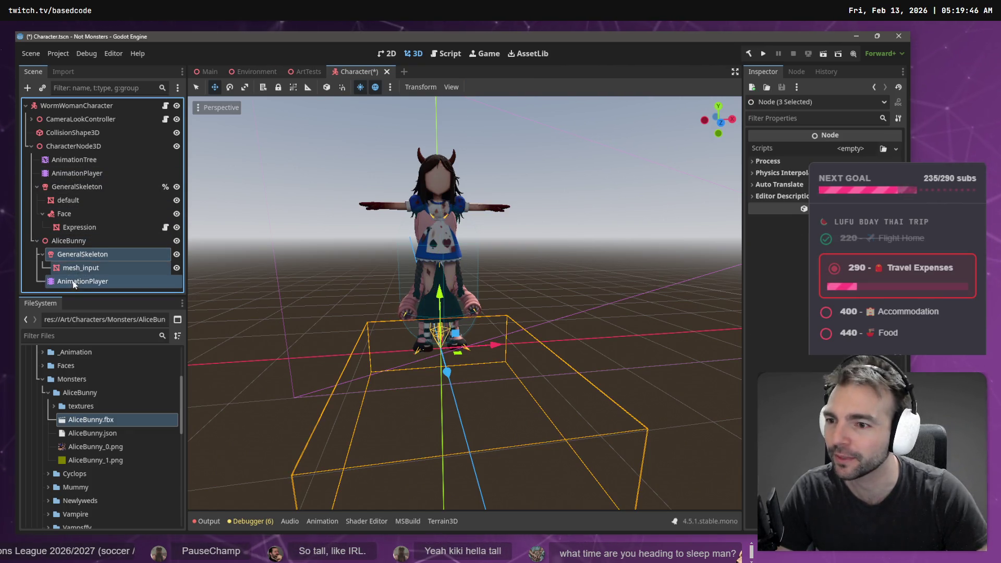
{"action": "left_click", "coordinate": [73, 255]}
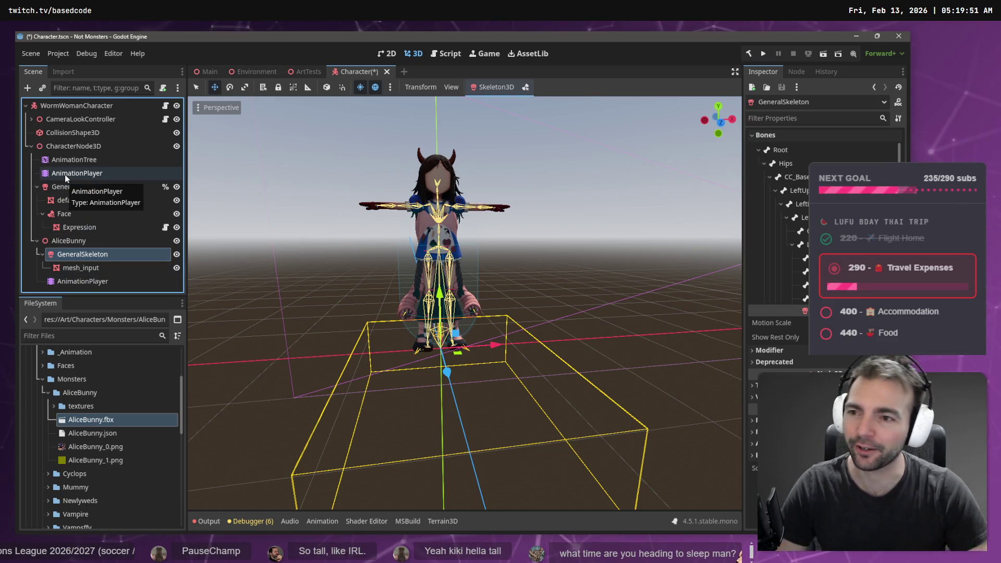
{"action": "left_click", "coordinate": [65, 174]}
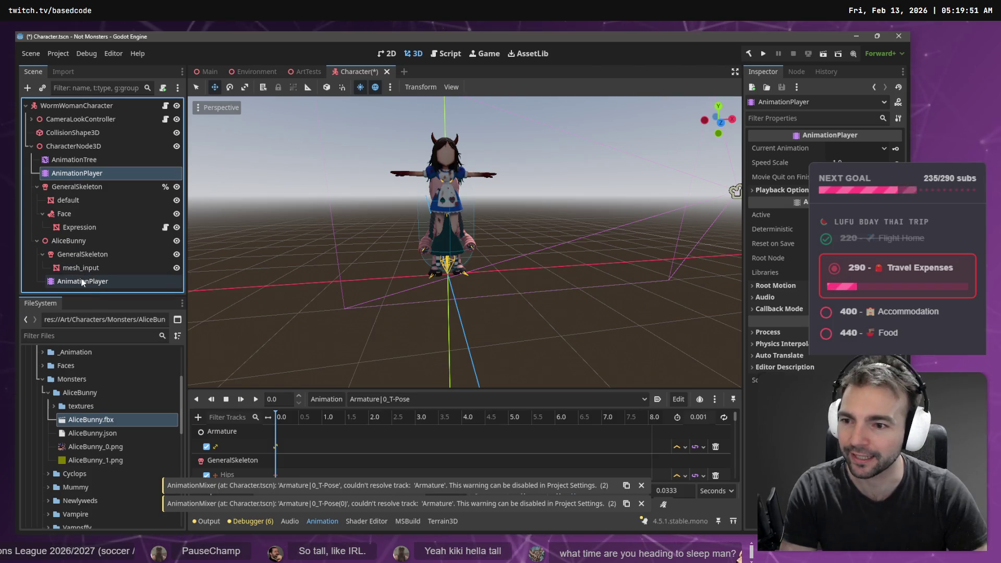
{"action": "left_click", "coordinate": [85, 280]}
{"action": "left_click", "coordinate": [72, 173]}
{"action": "key", "text": "Delete"}
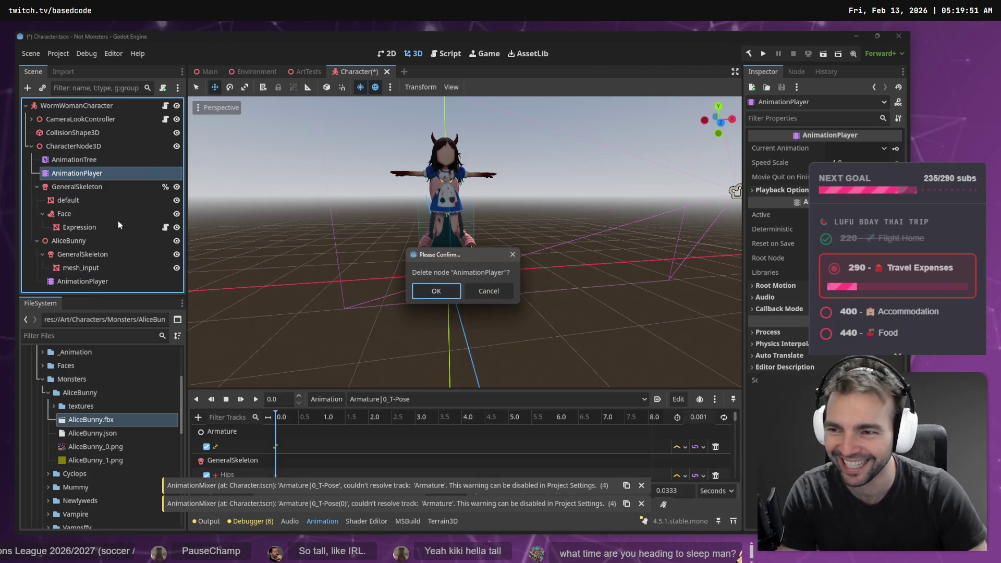
{"action": "key", "text": "Return"}
{"action": "left_click", "coordinate": [87, 268]}
Place AliceBunny's AnimationPlayer below AnimationTree and move Face onto AliceBunny's GeneralSkeleton.
{"action": "mouse_move", "coordinate": [87, 268]}
{"action": "left_mouse_down"}
{"action": "mouse_move", "coordinate": [157, 171]}
{"action": "mouse_move", "coordinate": [74, 152]}
{"action": "left_mouse_up"}
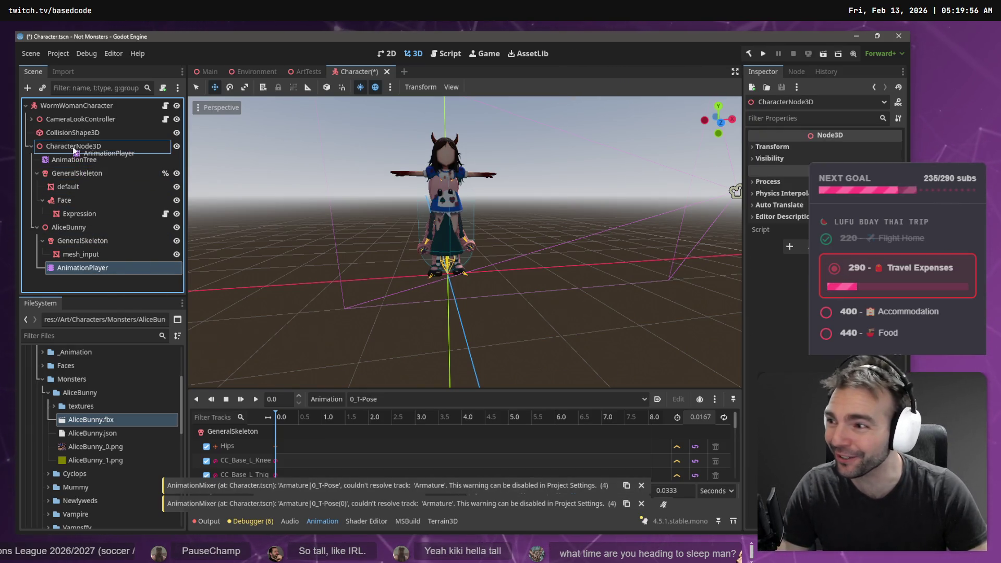
{"action": "left_click_drag", "start_coordinate": [88, 270], "coordinate": [78, 167]}
{"action": "left_click", "coordinate": [82, 254]}
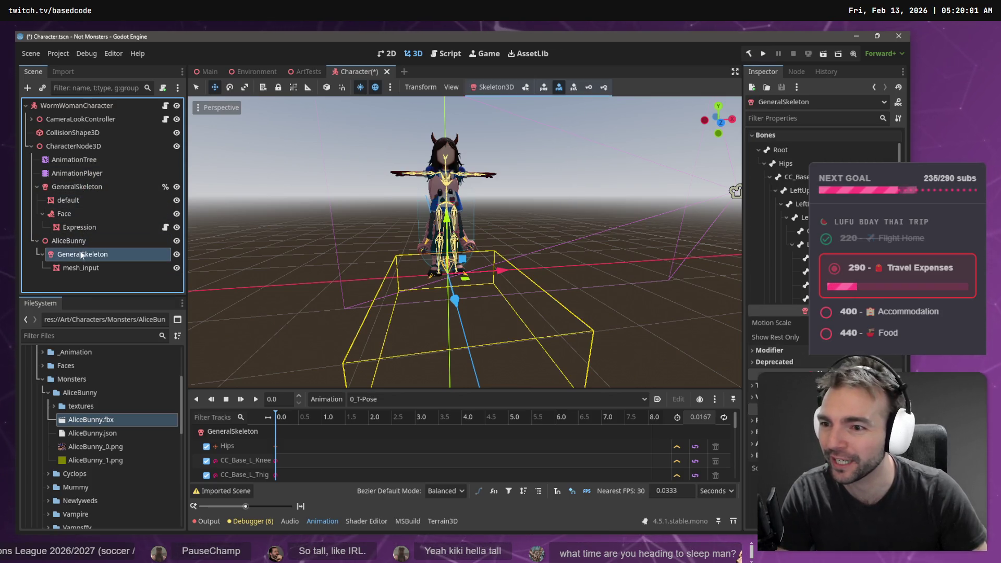
{"action": "mouse_move", "coordinate": [61, 216]}
{"action": "left_mouse_down"}
{"action": "mouse_move", "coordinate": [80, 252]}
{"action": "mouse_move", "coordinate": [61, 174]}
{"action": "mouse_move", "coordinate": [68, 147]}
{"action": "left_mouse_up"}
{"action": "left_click", "coordinate": [73, 227]}
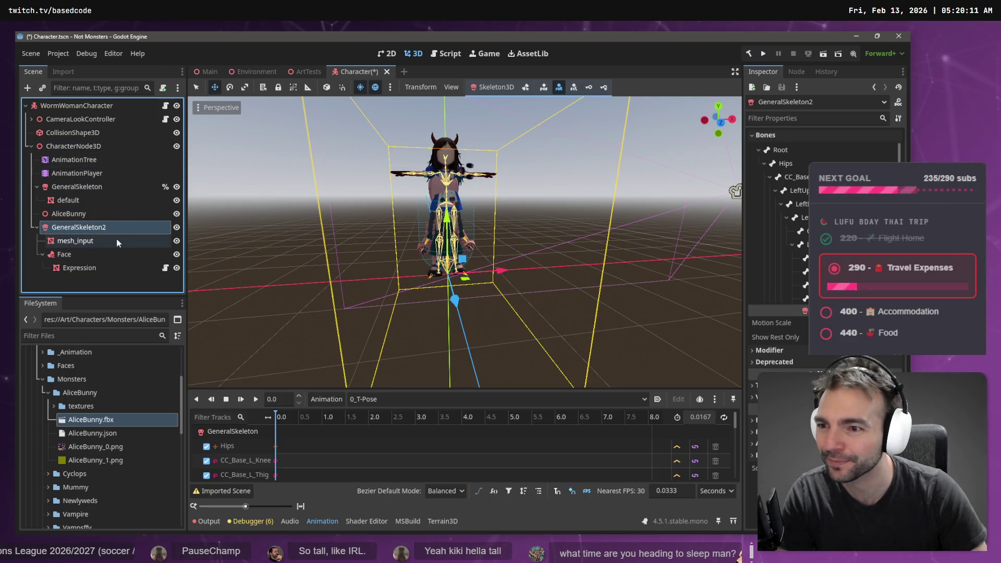
{"action": "left_click", "coordinate": [91, 215]}
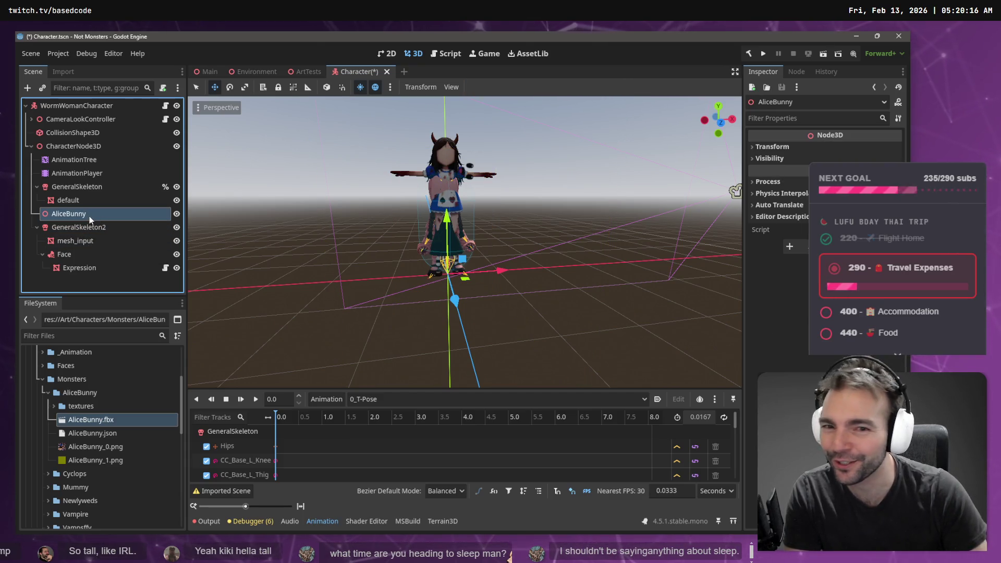
Delete the emptied AliceBunny node.
{"action": "key", "text": "Delete"}
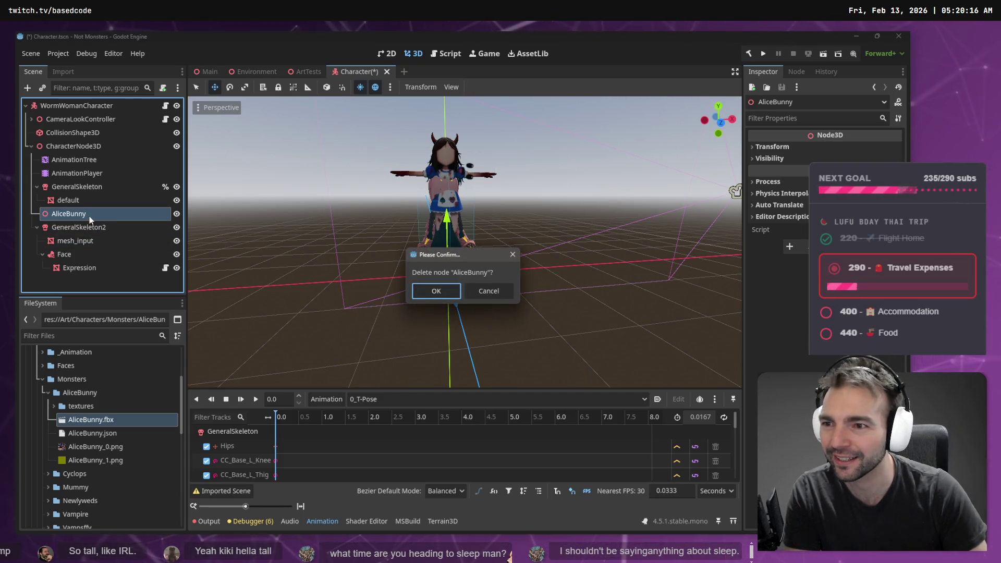
{"action": "key", "text": "Return"}
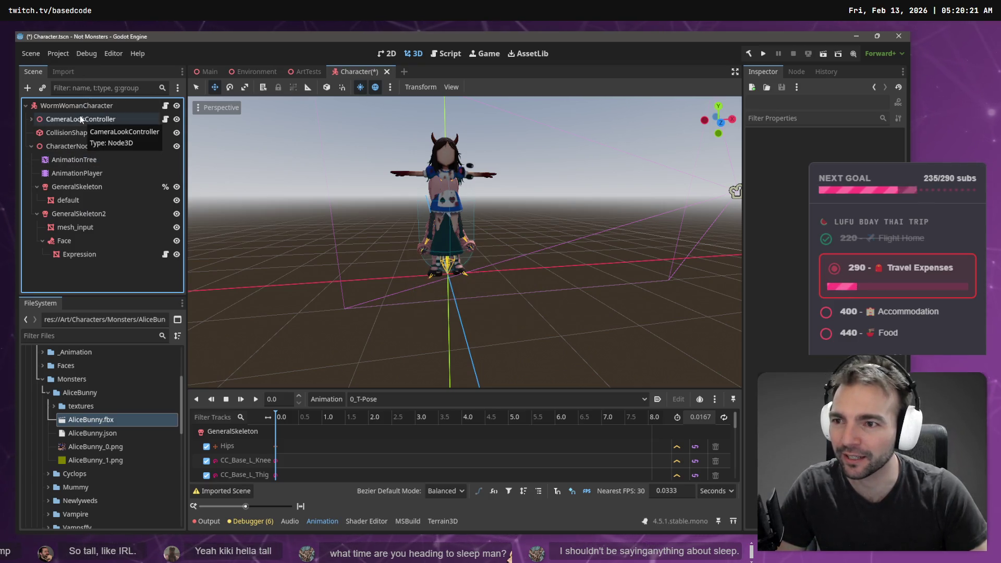
{"action": "key", "text": "ctrl+z"}
{"action": "double_click", "coordinate": [79, 216]}
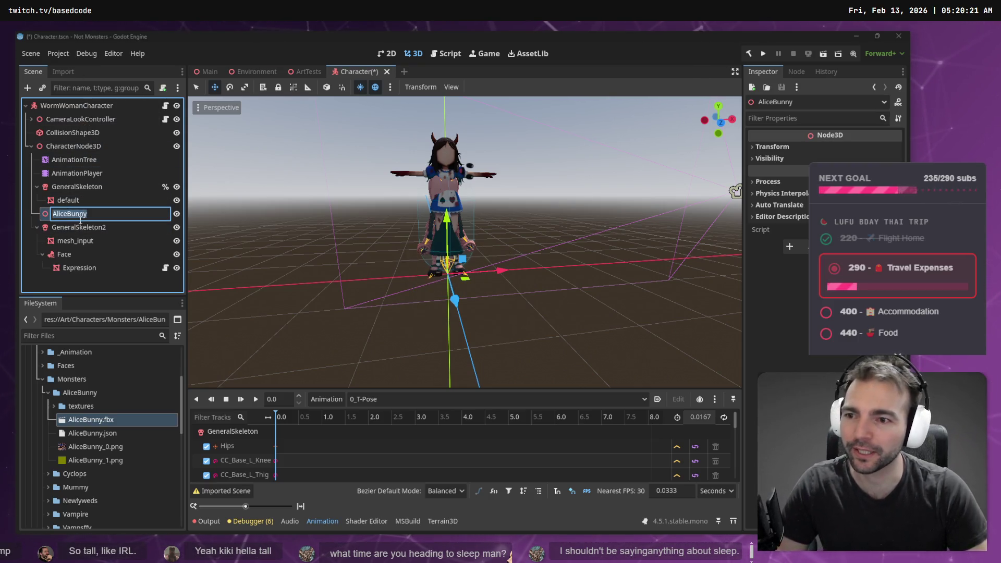
{"action": "key", "text": "Escape"}
{"action": "key", "text": "Delete"}
{"action": "key", "text": "Return"}
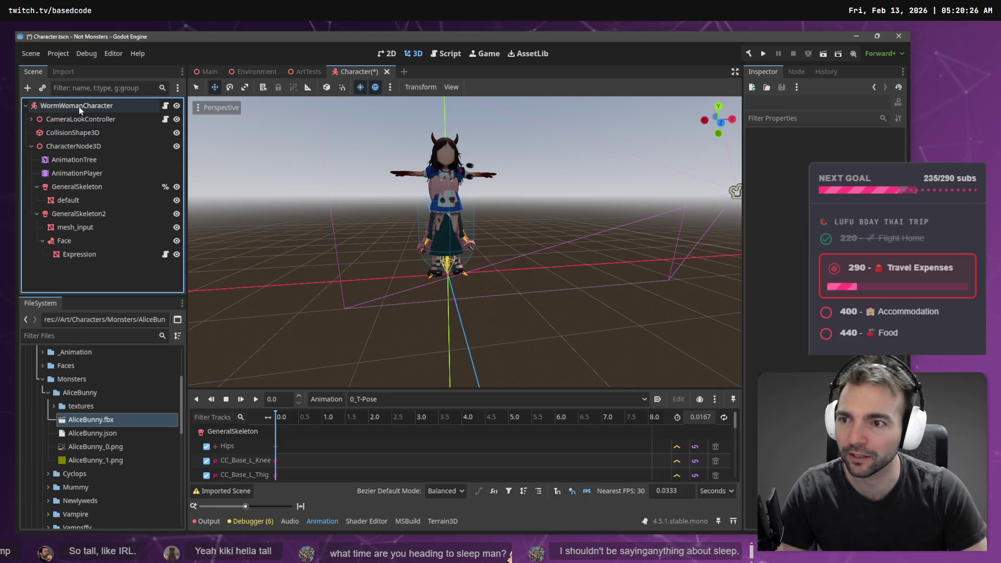
Rename the root WormWomanCharacter node to 'AliceBunny'.
{"action": "left_click", "coordinate": [79, 107]}
{"action": "double_click", "coordinate": [80, 107]}
{"action": "type", "text": "AliceBunny"}
{"action": "key", "text": "Return"}
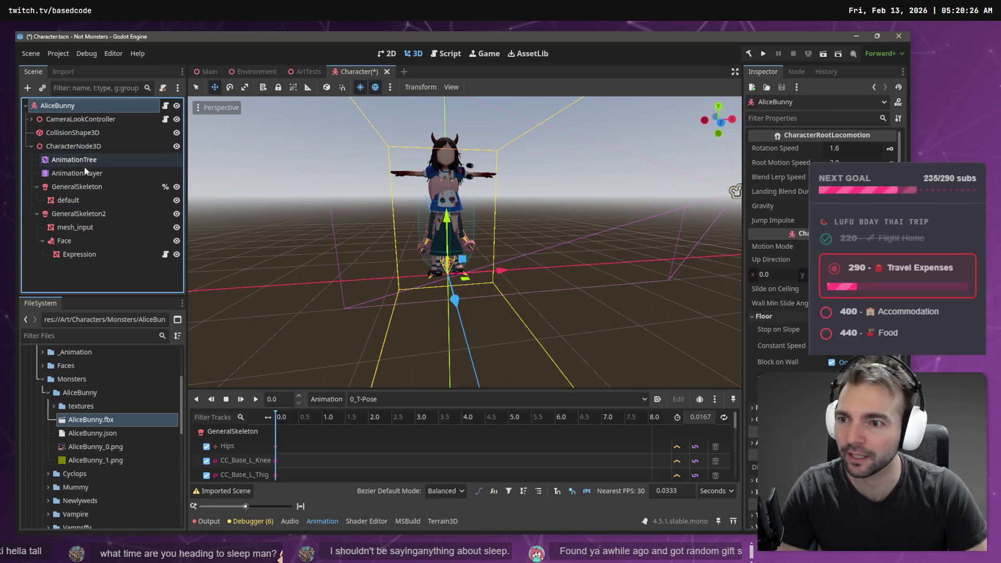
Delete the old GeneralSkeleton and its children.
{"action": "left_click", "coordinate": [83, 187]}
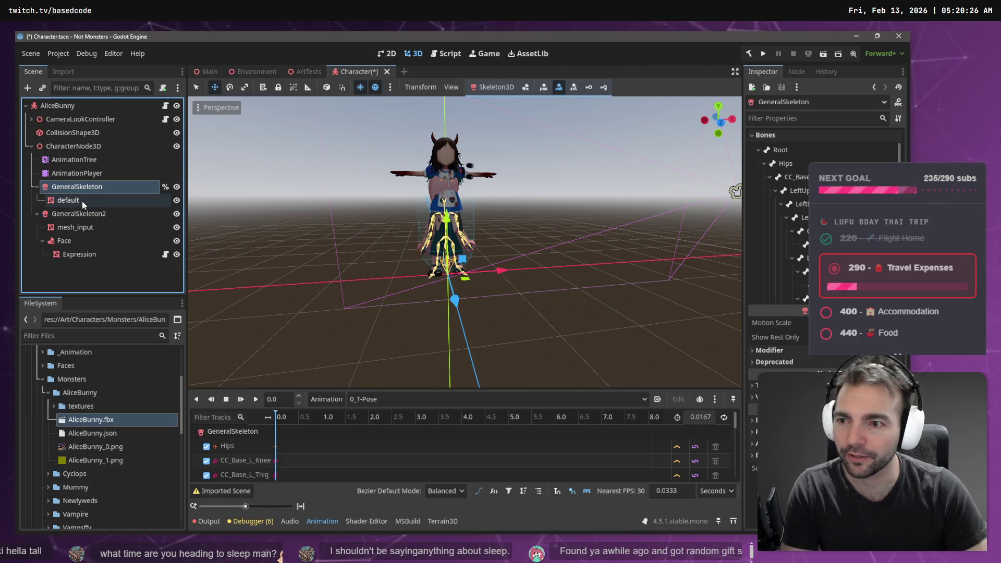
{"action": "key", "text": "Delete"}
{"action": "left_click", "coordinate": [428, 291]}
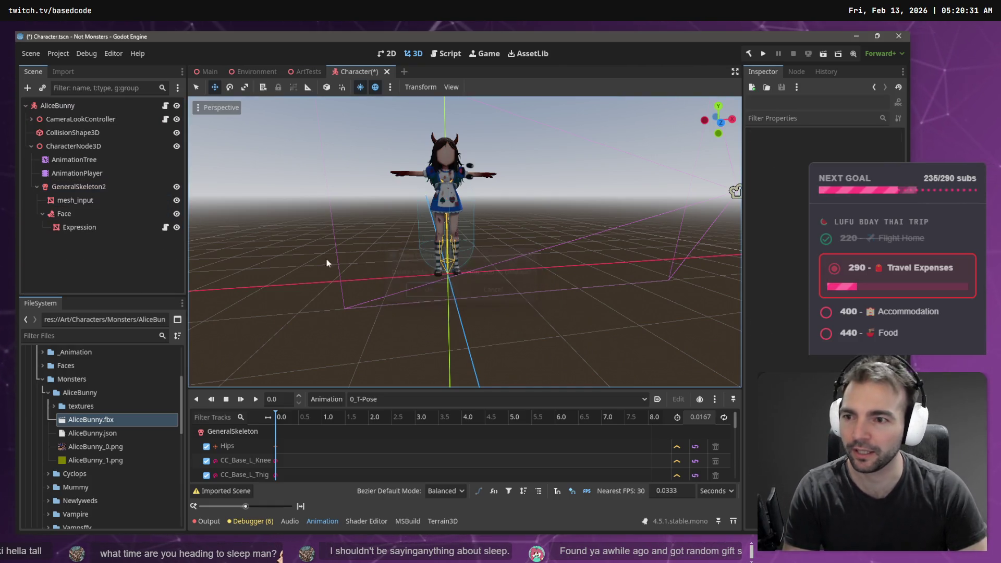
{"action": "left_click", "coordinate": [83, 161]}
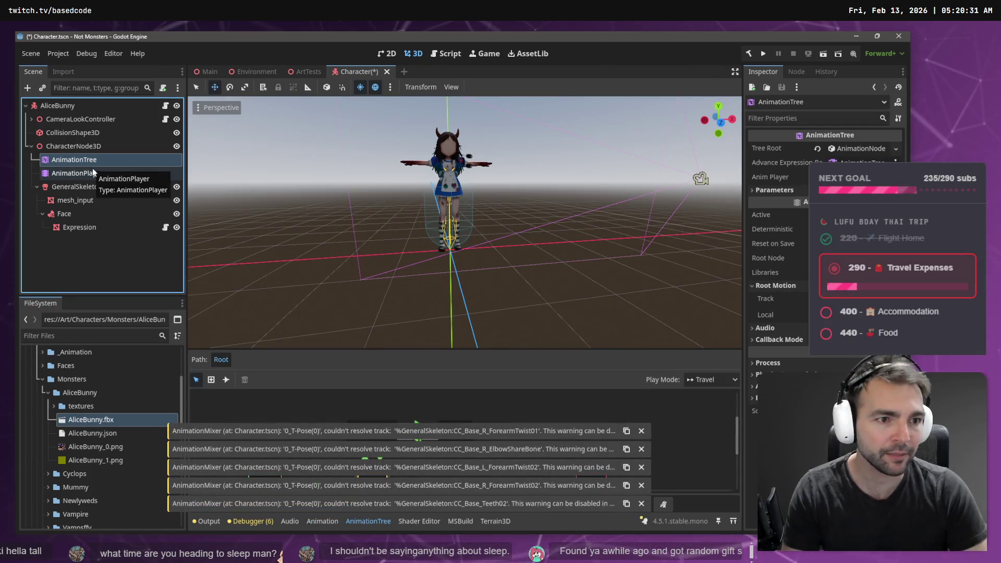
Review the AnimationTree's root motion track filter list without changes.
{"action": "mouse_move", "coordinate": [78, 173]}
{"action": "left_mouse_down"}
{"action": "mouse_move", "coordinate": [68, 174]}
{"action": "mouse_move", "coordinate": [104, 187]}
{"action": "mouse_move", "coordinate": [739, 172]}
{"action": "left_mouse_up"}
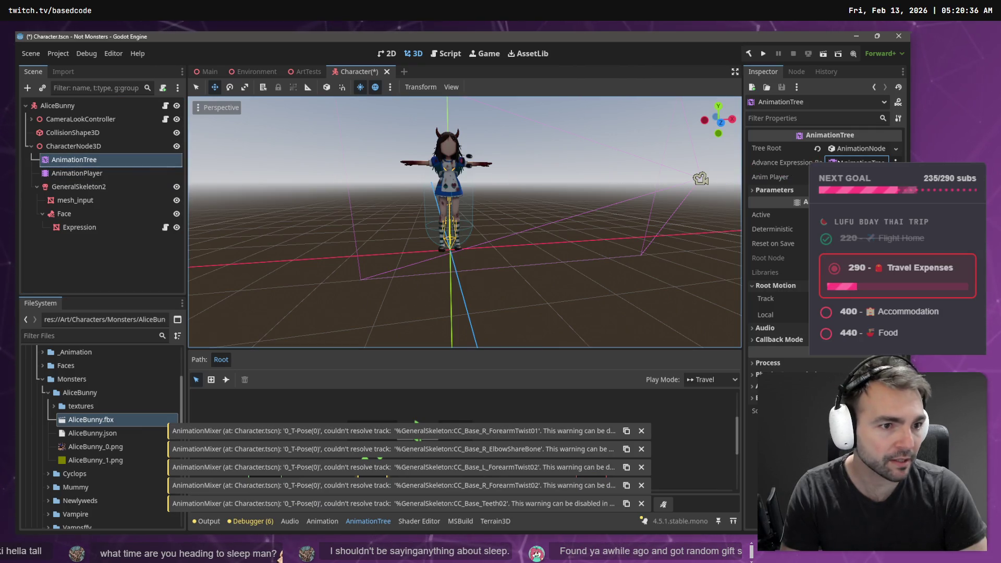
{"action": "left_click", "coordinate": [834, 298]}
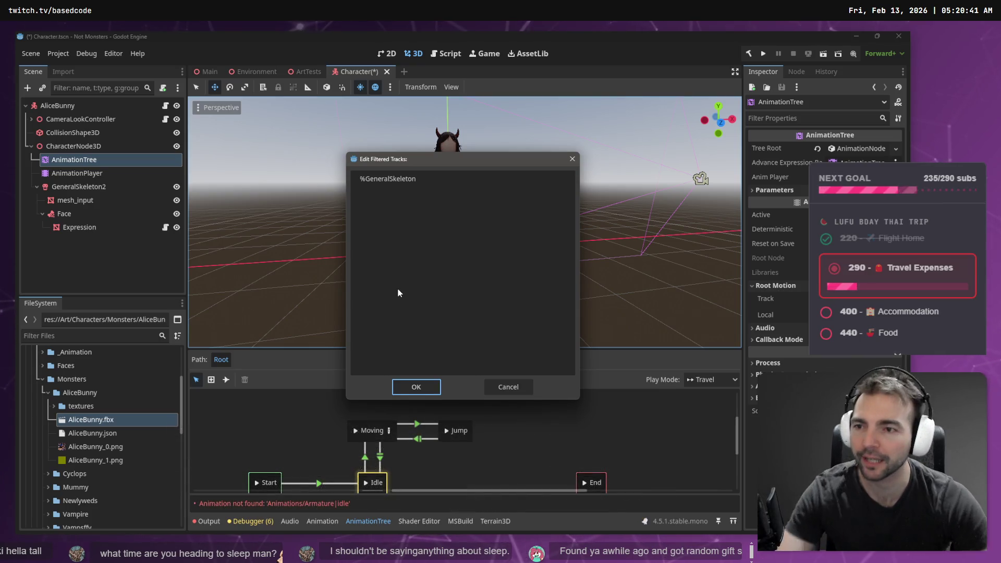
{"action": "left_click", "coordinate": [412, 389]}
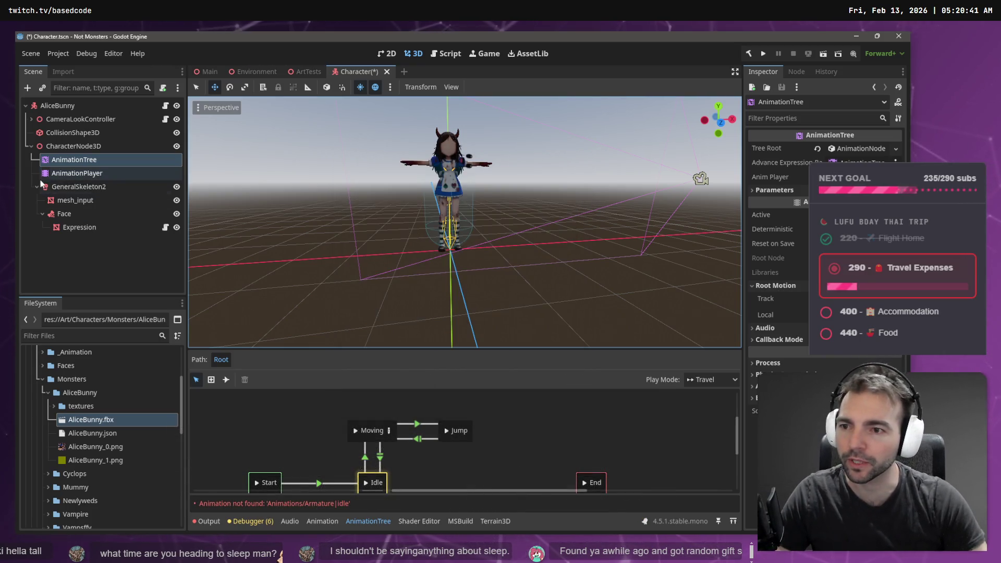
Rename GeneralSkeleton2 to 'GeneralSkeleton' by removing the trailing 2.
{"action": "left_click", "coordinate": [113, 185]}
{"action": "double_click", "coordinate": [114, 185]}
{"action": "key", "text": "End"}
{"action": "key", "text": "BackSpace"}
{"action": "key", "text": "Return"}
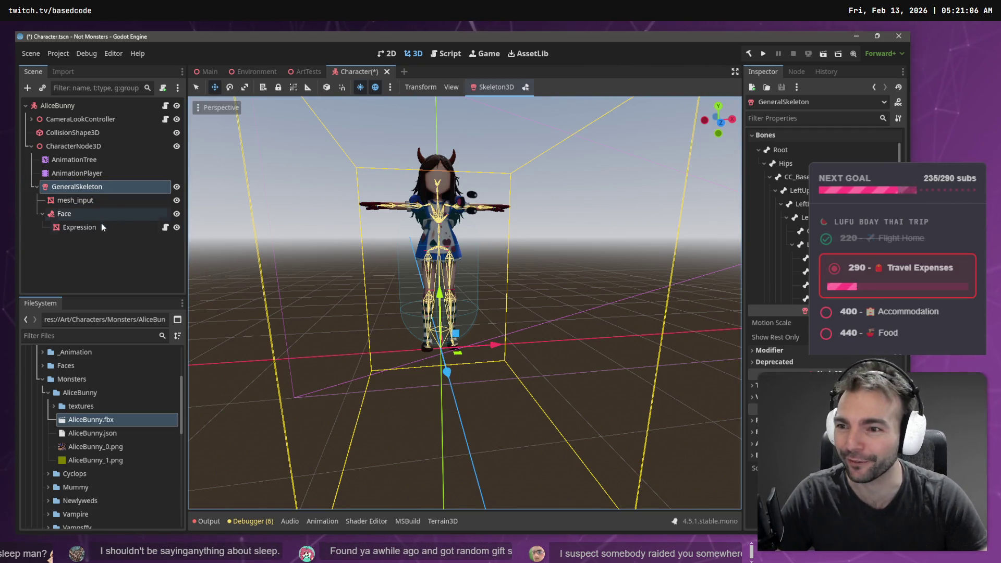
{"action": "left_click", "coordinate": [102, 226]}
{"action": "left_click", "coordinate": [95, 217]}
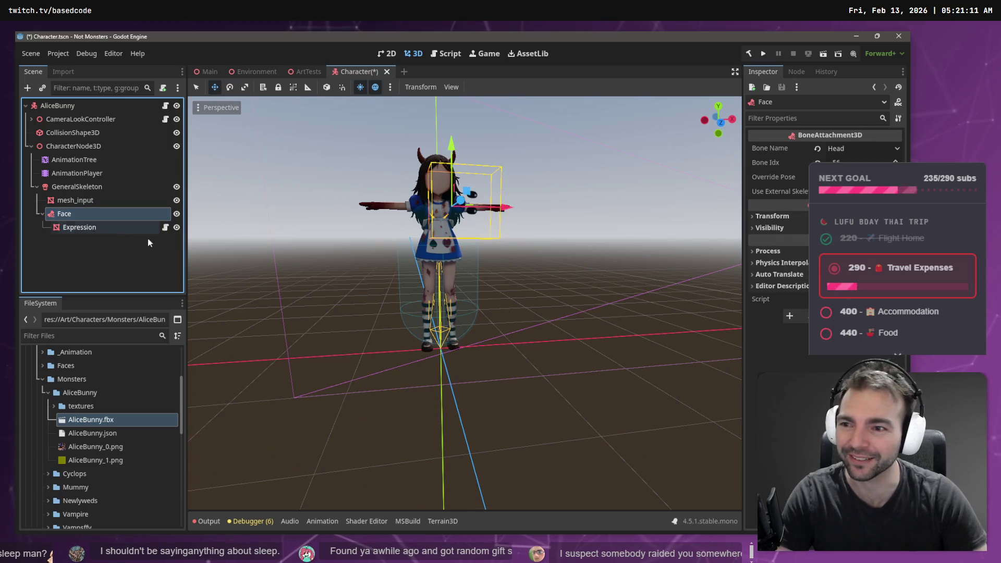
{"action": "left_click", "coordinate": [840, 149]}
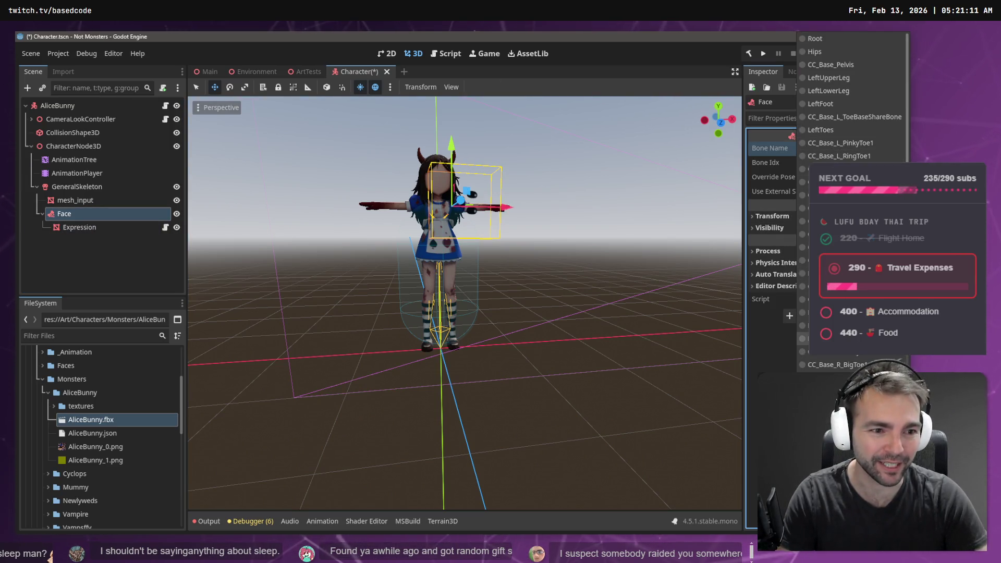
{"action": "left_click", "coordinate": [843, 99]}
{"action": "left_click", "coordinate": [862, 149]}
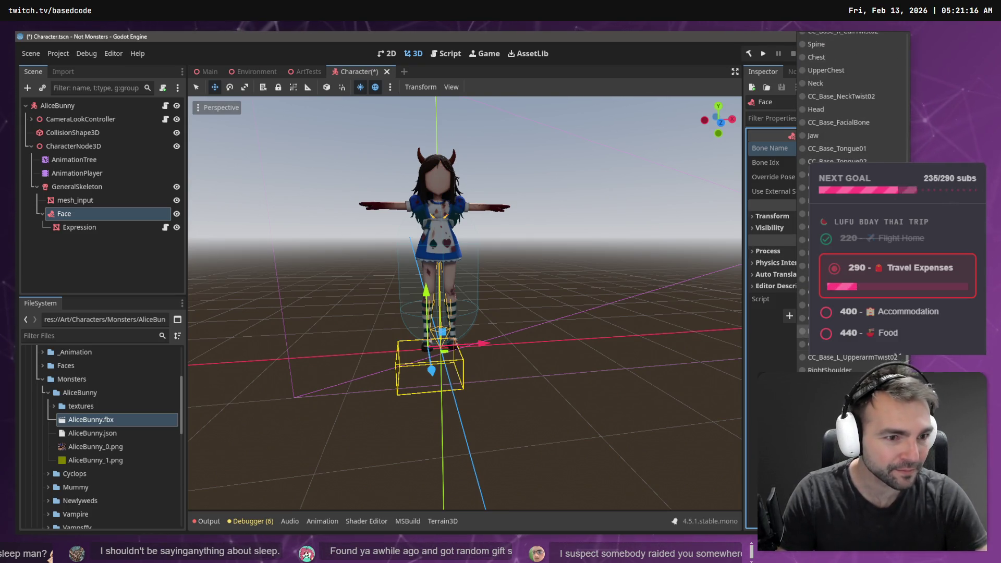
{"action": "scroll", "coordinate": [852, 203], "scroll_direction": "up", "scroll_amount": 10}
{"action": "scroll", "coordinate": [852, 204], "scroll_direction": "down", "scroll_amount": 5}
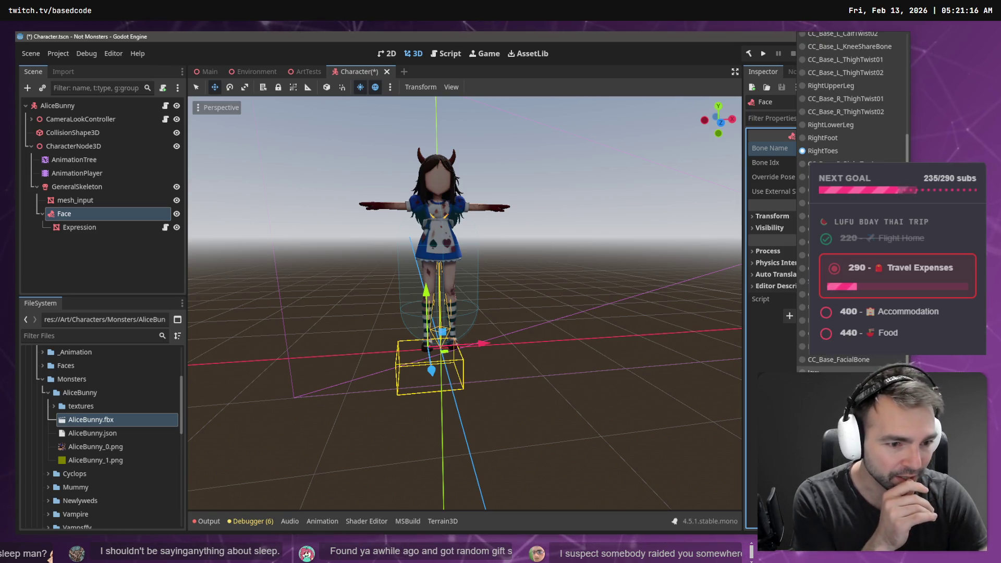
{"action": "left_click", "coordinate": [838, 354]}
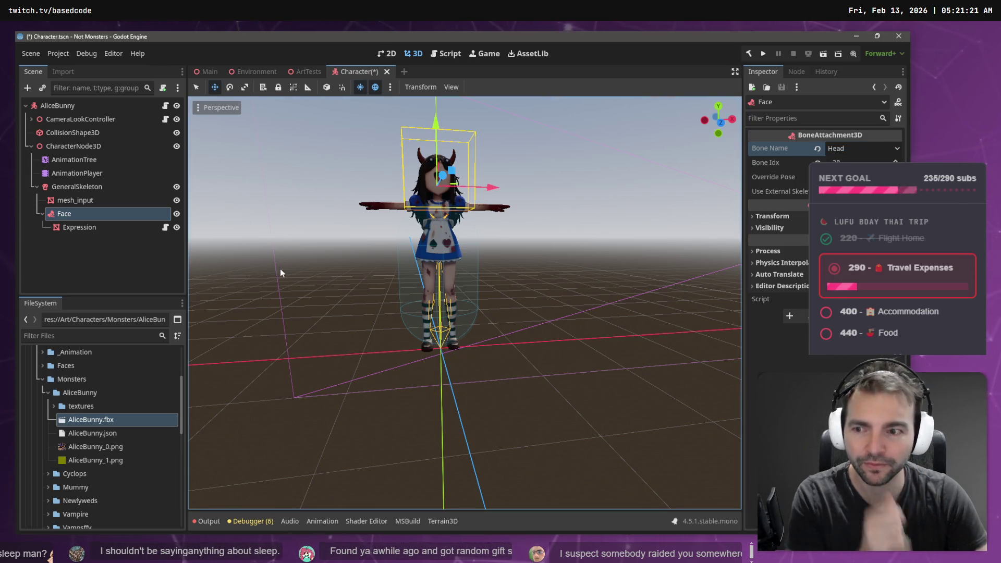
{"action": "left_click", "coordinate": [79, 187]}
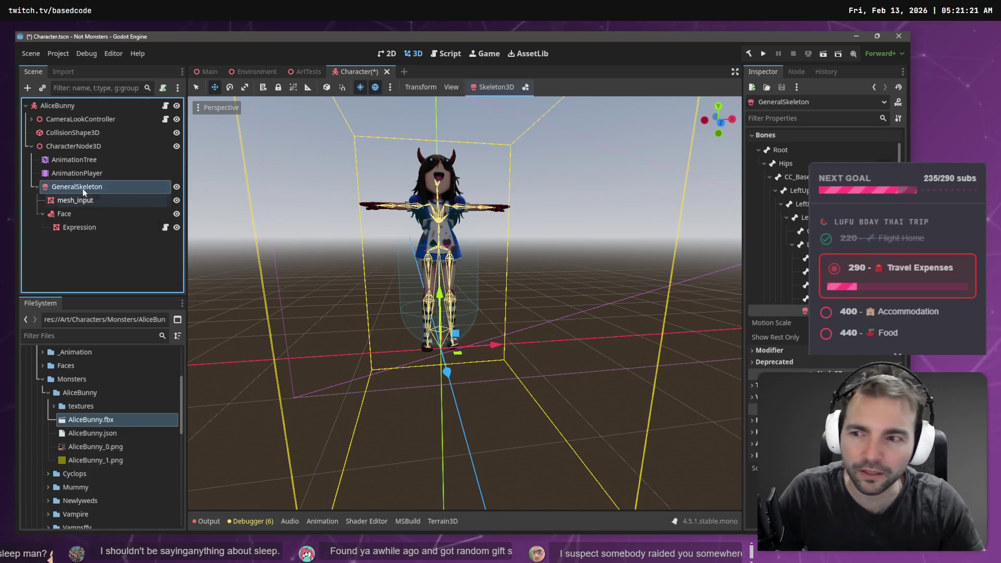
{"action": "left_click_drag", "start_coordinate": [83, 187], "coordinate": [96, 157]}
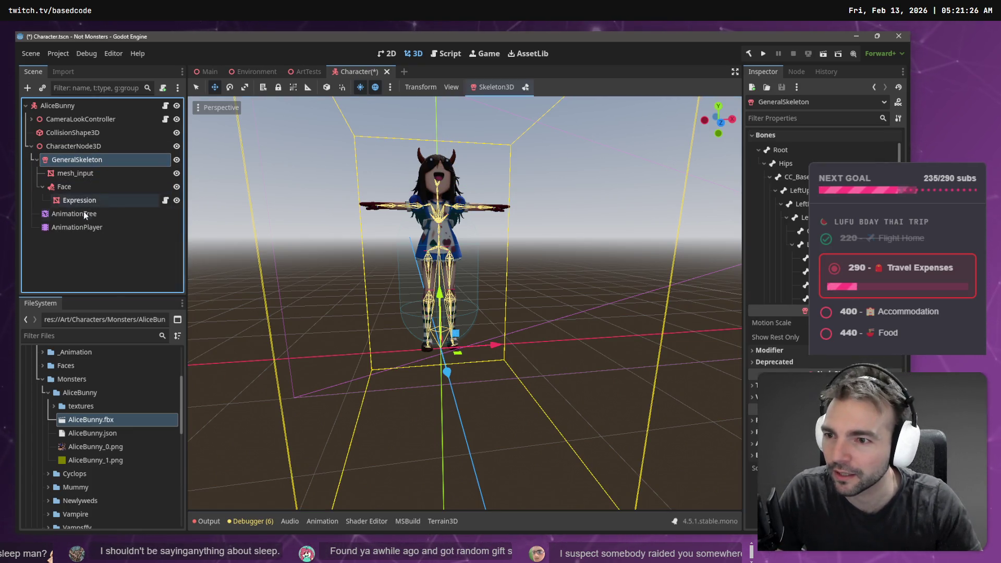
{"action": "left_click", "coordinate": [80, 223]}
{"action": "left_click", "coordinate": [78, 214]}
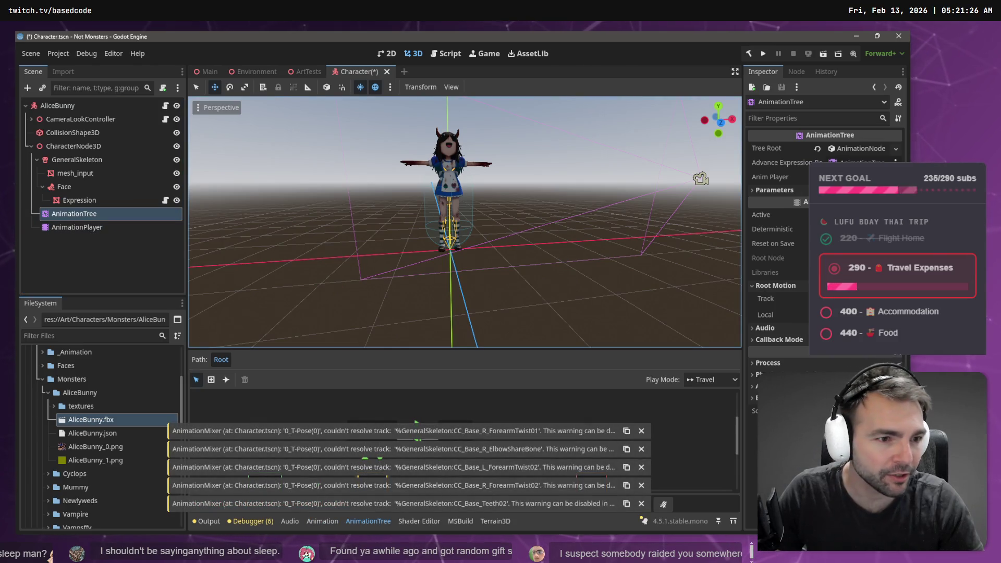
{"action": "left_click", "coordinate": [860, 177]}
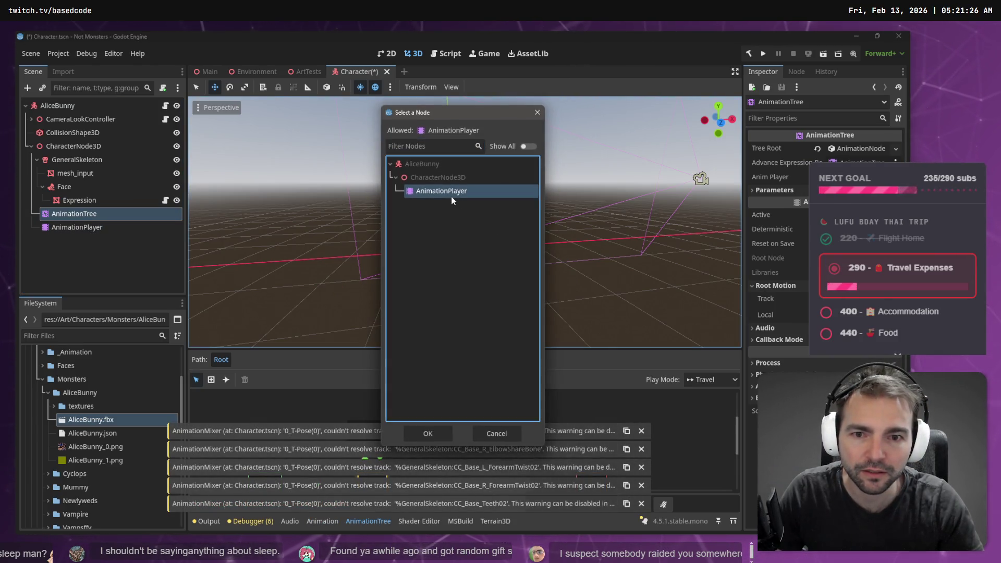
{"action": "double_click", "coordinate": [447, 192]}
{"action": "left_click", "coordinate": [78, 228]}
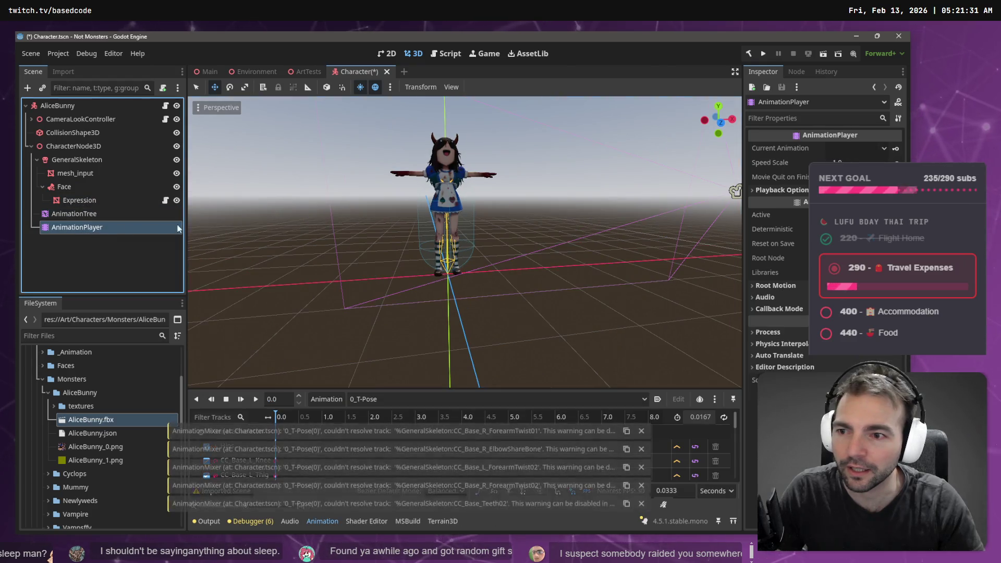
{"action": "left_click", "coordinate": [78, 214]}
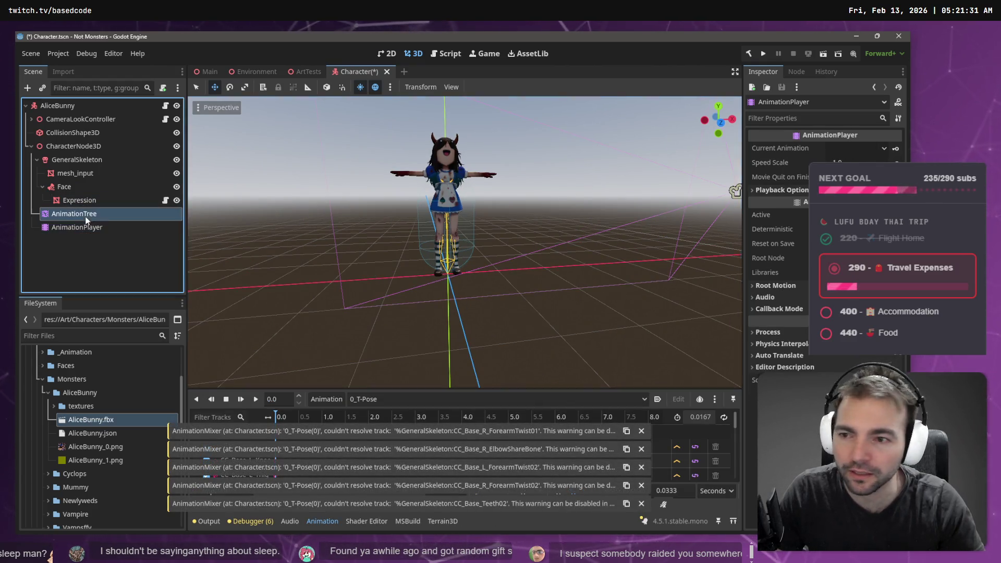
{"action": "left_click", "coordinate": [860, 176]}
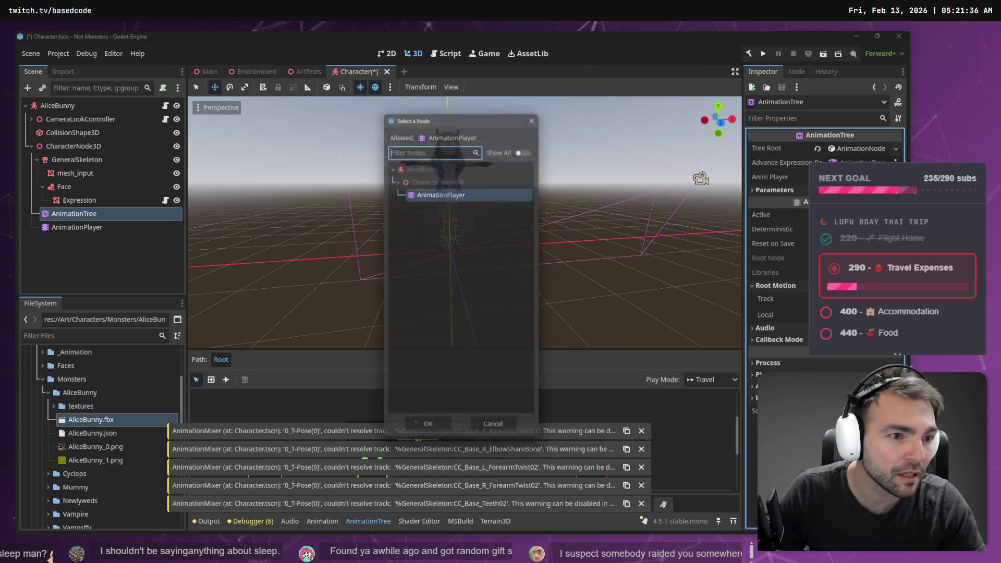
{"action": "double_click", "coordinate": [436, 196]}
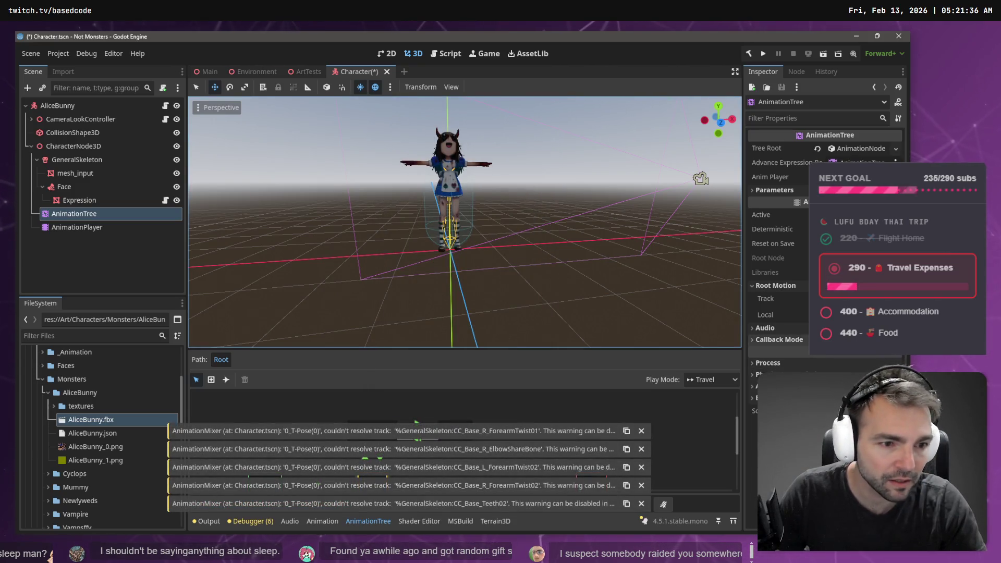
{"action": "left_click", "coordinate": [509, 415]}
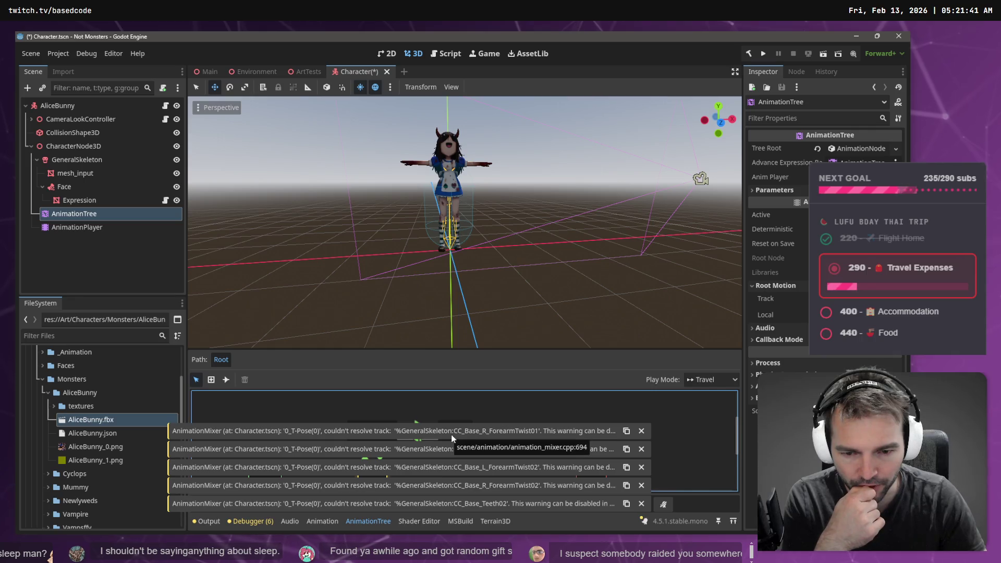
{"action": "left_click", "coordinate": [90, 423]}
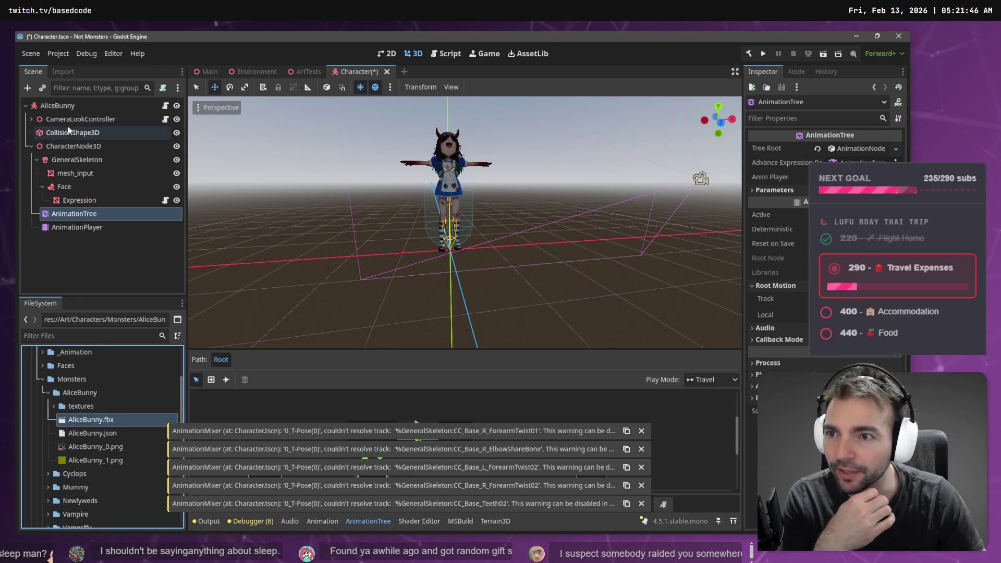
Reimport AliceBunny.fbx and check its Skeleton3D bone map in the advanced import settings.
{"action": "left_click", "coordinate": [64, 71]}
{"action": "left_click", "coordinate": [137, 292]}
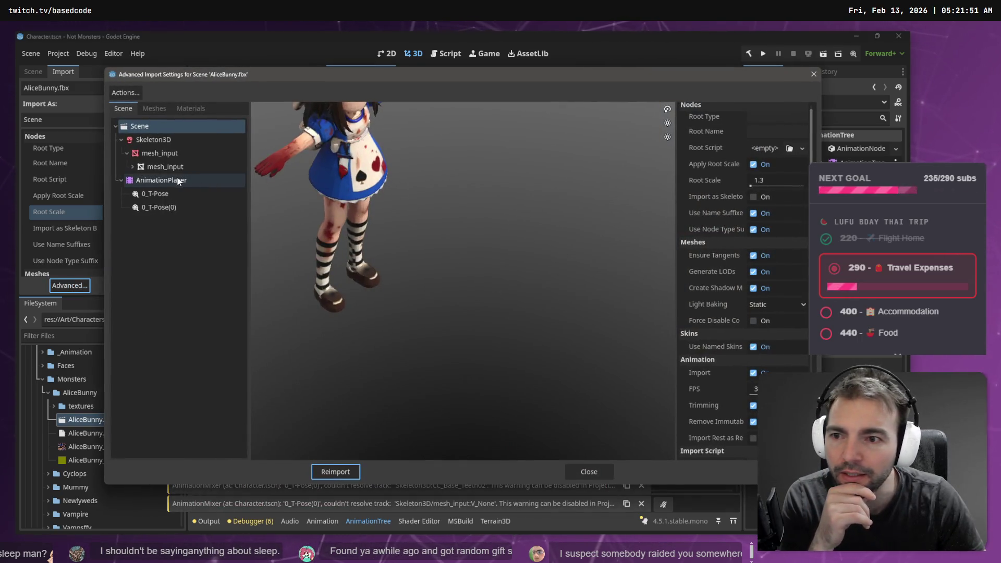
{"action": "left_click", "coordinate": [156, 139]}
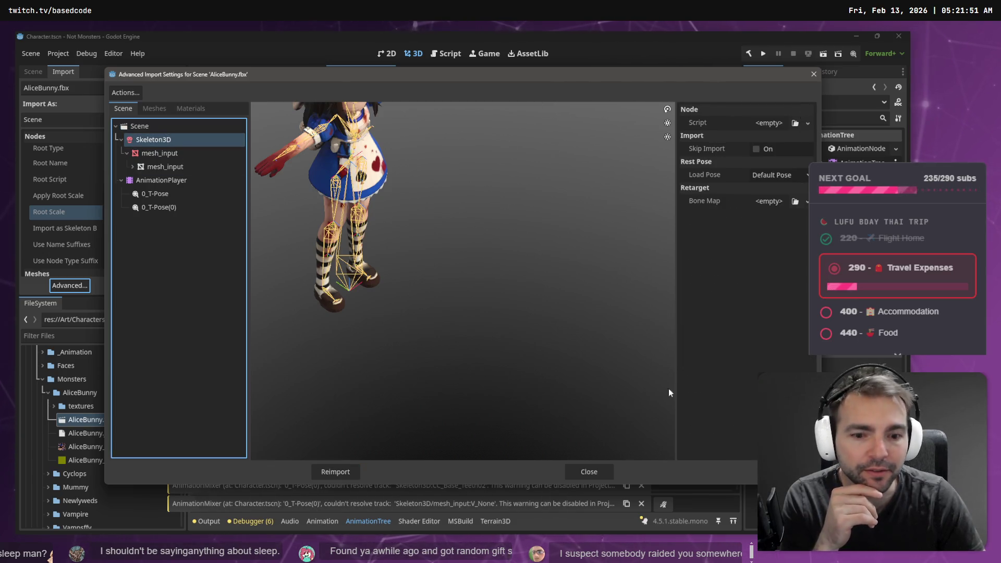
{"action": "left_click", "coordinate": [590, 472]}
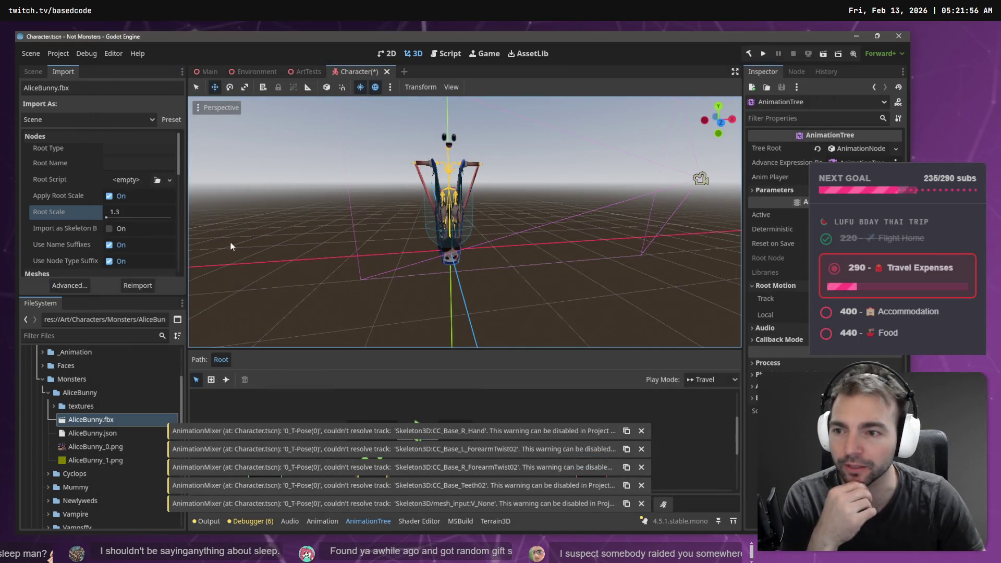
{"action": "left_click", "coordinate": [34, 73]}
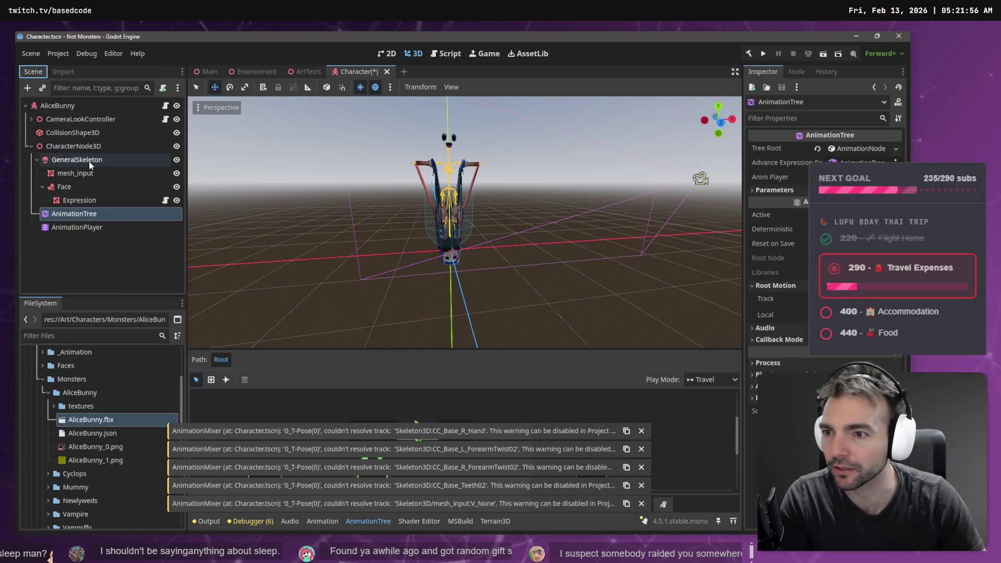
Move Face with Expression directly under CharacterNode3D.
{"action": "left_click", "coordinate": [88, 161]}
{"action": "left_click_drag", "start_coordinate": [77, 188], "coordinate": [75, 147]}
{"action": "scroll", "coordinate": [598, 264], "scroll_direction": "up", "scroll_amount": 4}
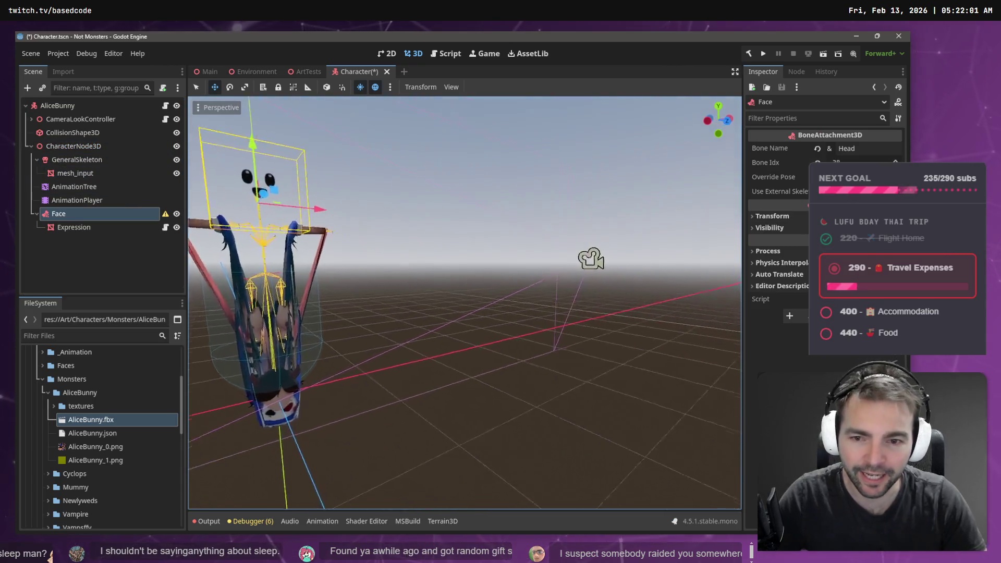
{"action": "mouse_move", "coordinate": [598, 264]}
{"action": "left_mouse_down"}
{"action": "mouse_move", "coordinate": [542, 258]}
{"action": "mouse_move", "coordinate": [522, 307]}
{"action": "mouse_move", "coordinate": [368, 257]}
{"action": "mouse_move", "coordinate": [323, 208]}
{"action": "mouse_move", "coordinate": [480, 320]}
{"action": "left_mouse_up"}
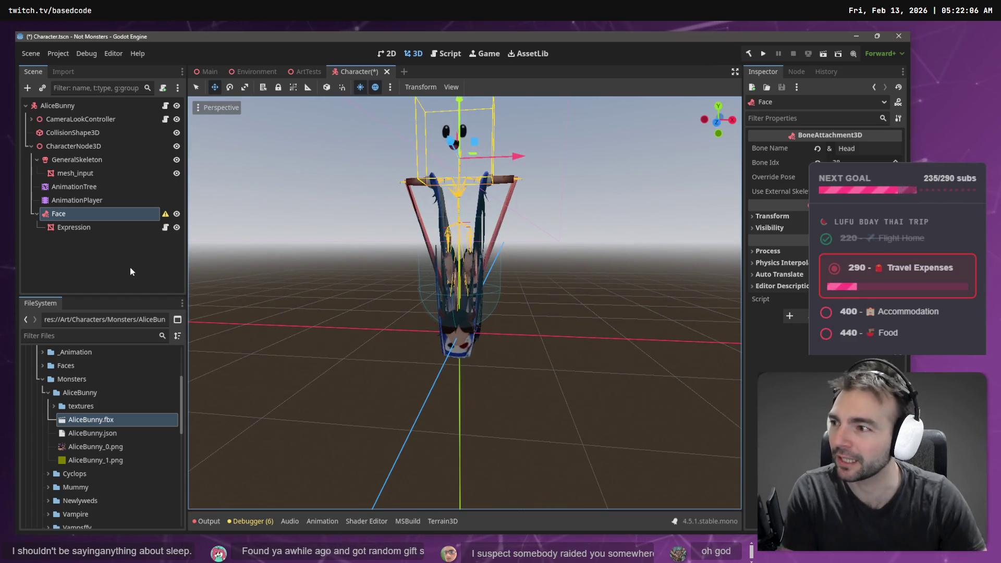
Delete the upside-down GeneralSkeleton and add a fresh AliceBunny.fbx under CharacterNode3D.
{"action": "left_click", "coordinate": [92, 160]}
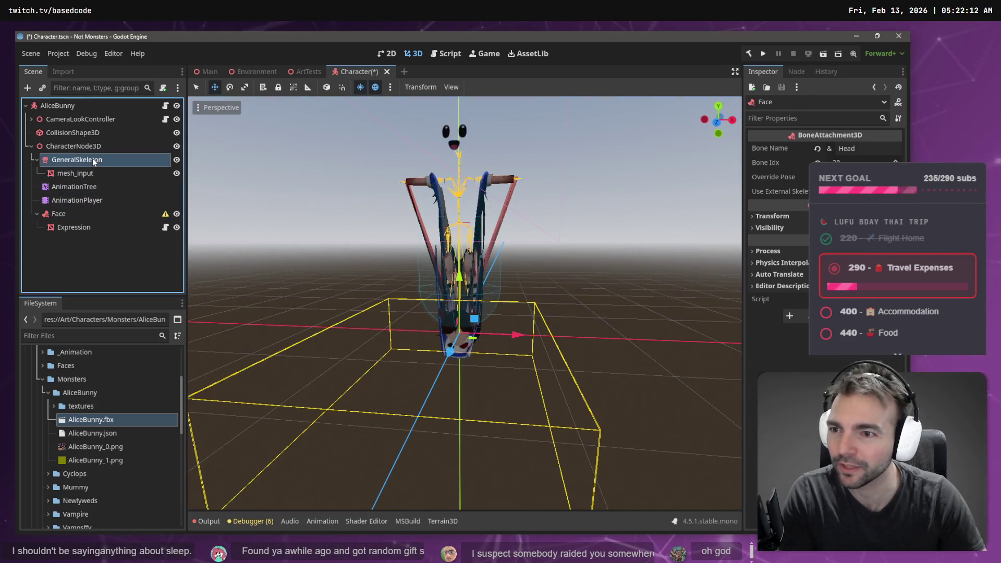
{"action": "key", "text": "Delete"}
{"action": "key", "text": "Return"}
{"action": "left_click_drag", "start_coordinate": [91, 419], "coordinate": [77, 147]}
{"action": "right_click", "coordinate": [73, 213]}
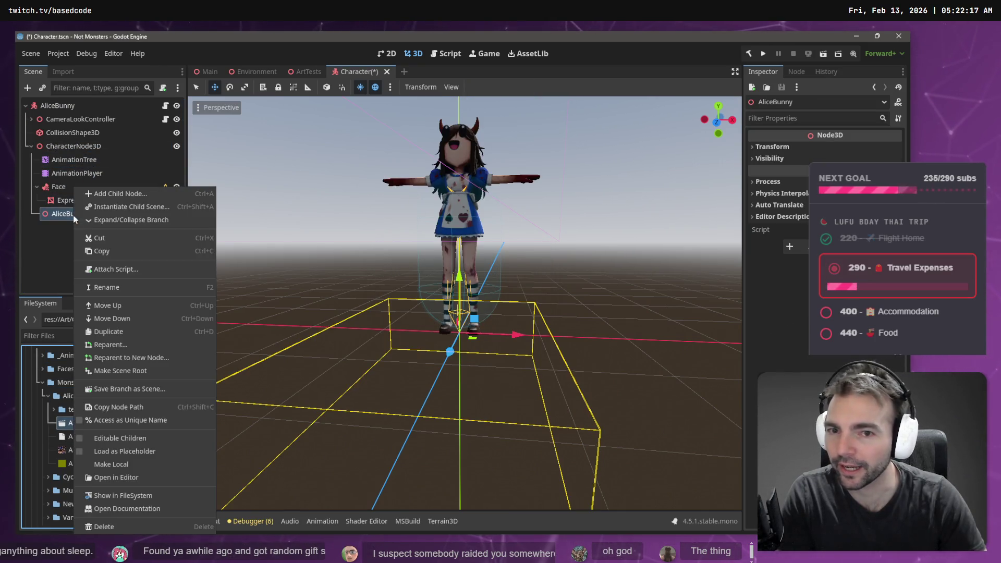
Make the AliceBunny instance local and delete the old AnimationPlayer under CharacterNode3D.
{"action": "left_click", "coordinate": [136, 463]}
{"action": "left_click", "coordinate": [65, 230]}
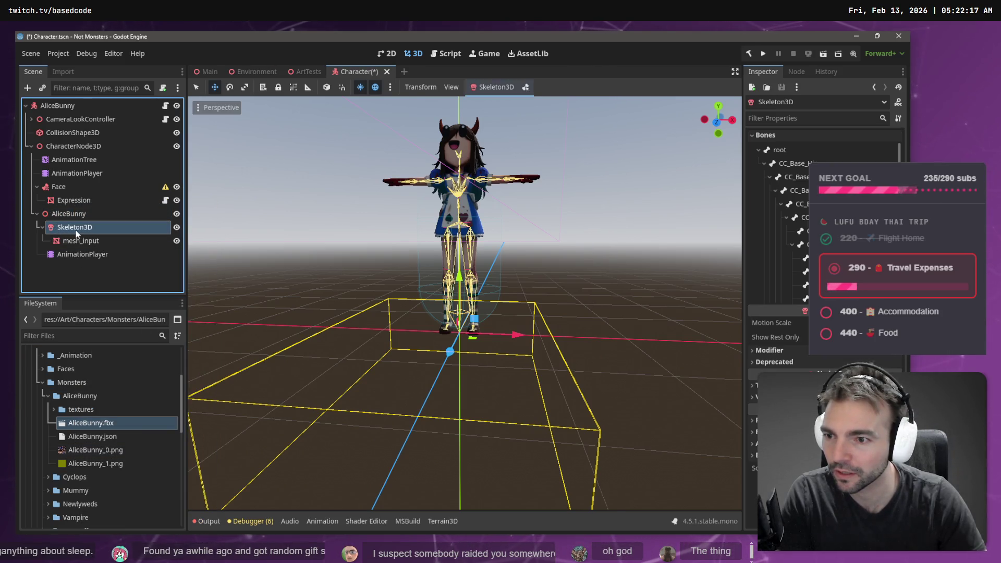
{"action": "key", "text": "Delete"}
{"action": "key", "text": "Escape"}
{"action": "left_click", "coordinate": [81, 177]}
{"action": "key", "text": "Delete"}
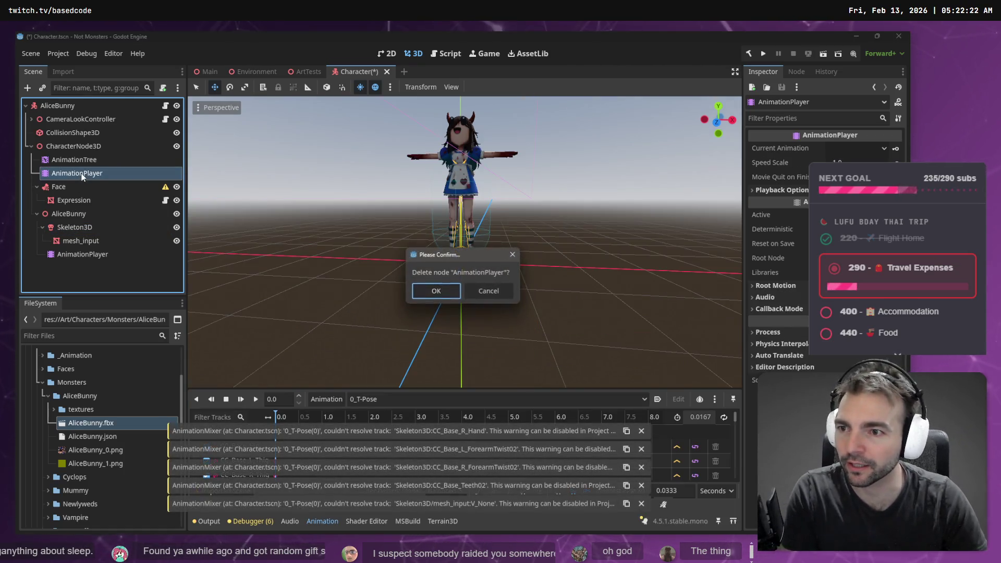
{"action": "key", "text": "Return"}
Load the Animations library into the model's own AnimationPlayer via Manage Animations.
{"action": "left_click", "coordinate": [79, 226]}
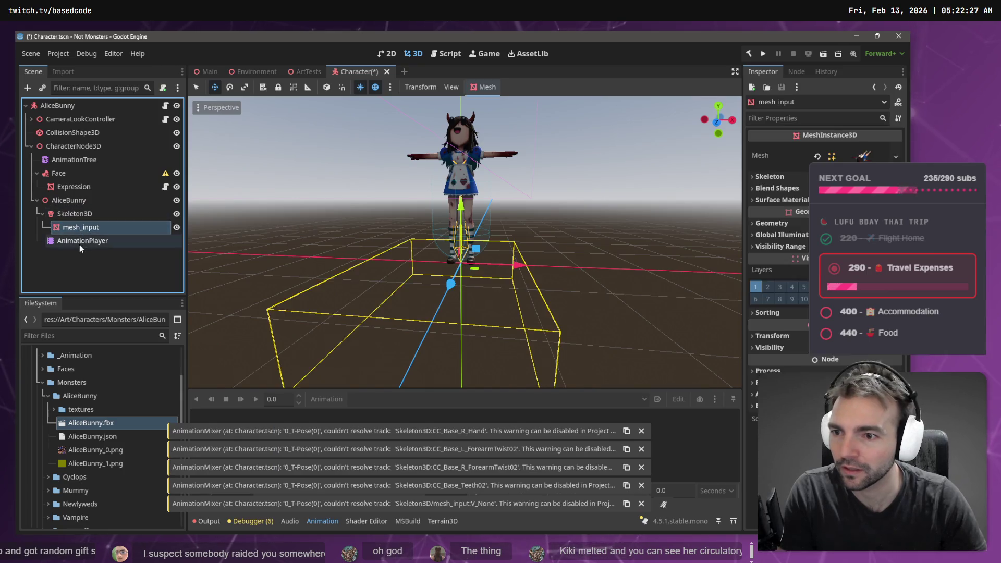
{"action": "left_click", "coordinate": [79, 243]}
{"action": "left_click", "coordinate": [327, 399]}
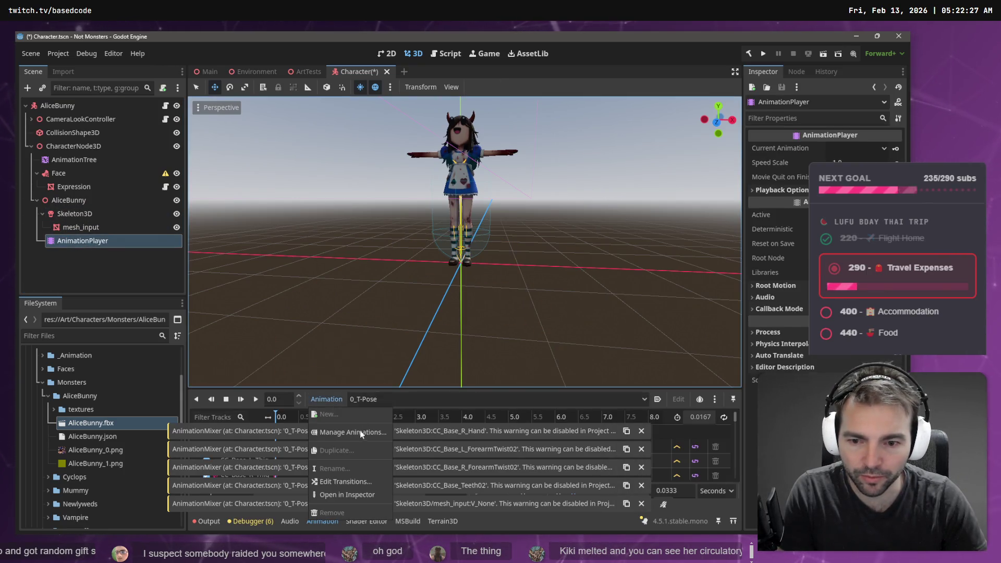
{"action": "left_click", "coordinate": [364, 423]}
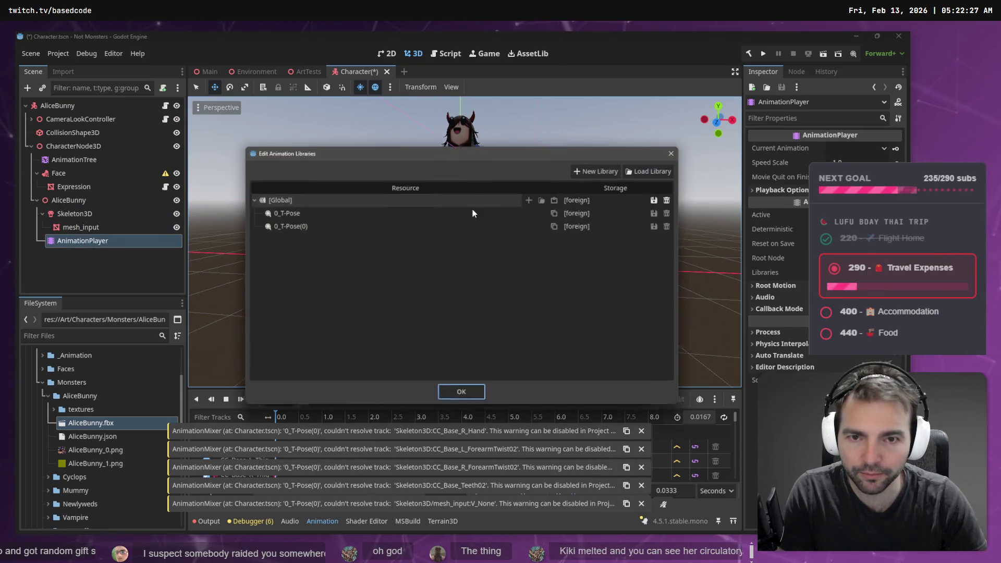
{"action": "left_click", "coordinate": [656, 167]}
{"action": "double_click", "coordinate": [229, 164]}
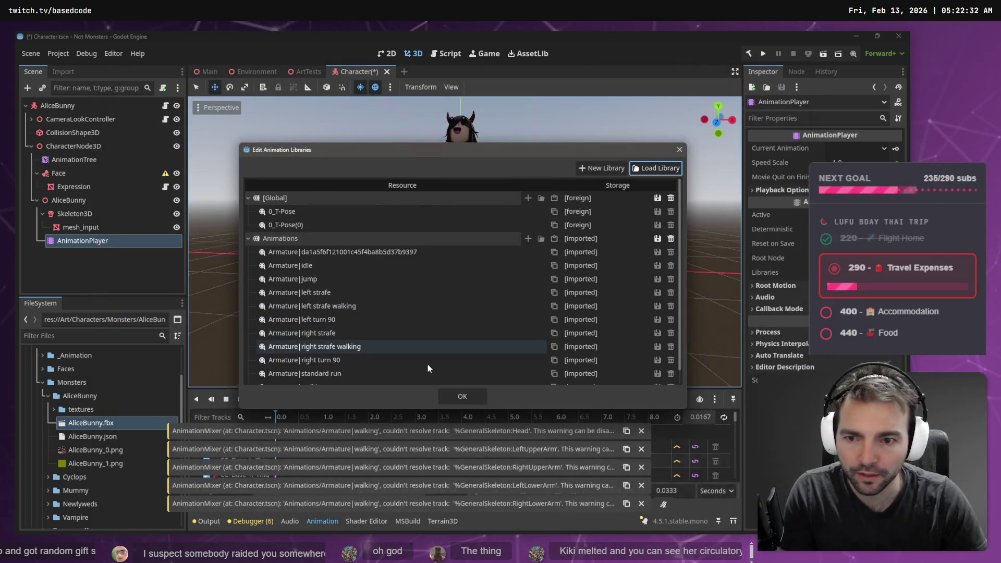
{"action": "left_click", "coordinate": [443, 398]}
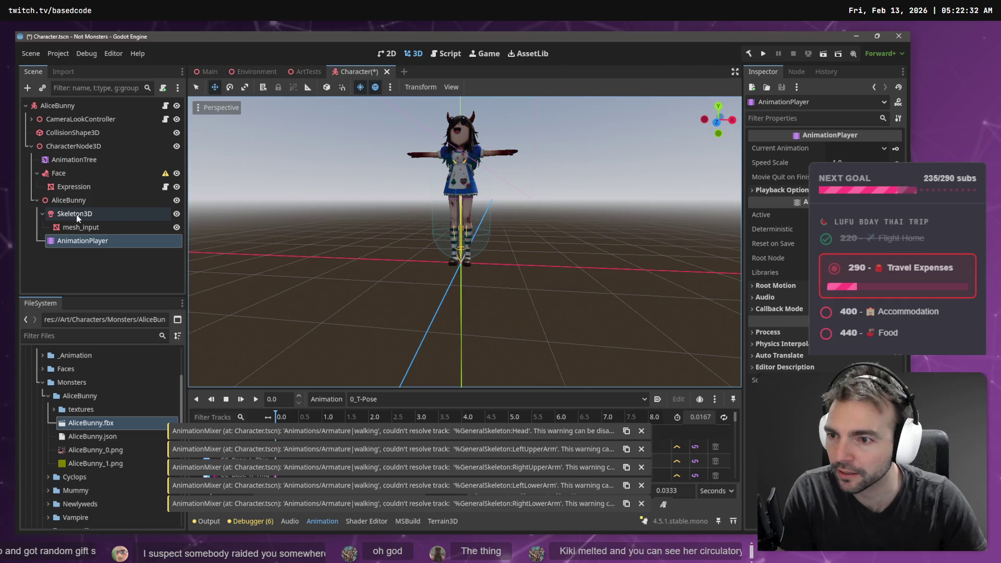
{"action": "left_click", "coordinate": [78, 214]}
{"action": "left_click", "coordinate": [78, 239], "text": "shift"}
Reparent Skeleton3D, mesh_input and AnimationPlayer onto CharacterNode3D, and Face under Skeleton3D.
{"action": "mouse_move", "coordinate": [80, 215]}
{"action": "left_mouse_down"}
{"action": "mouse_move", "coordinate": [73, 148]}
{"action": "mouse_move", "coordinate": [69, 214]}
{"action": "mouse_move", "coordinate": [68, 173]}
{"action": "mouse_move", "coordinate": [83, 170]}
{"action": "mouse_move", "coordinate": [67, 161]}
{"action": "mouse_move", "coordinate": [73, 173]}
{"action": "mouse_move", "coordinate": [782, 330]}
{"action": "mouse_move", "coordinate": [855, 177]}
{"action": "left_mouse_up"}
{"action": "left_click", "coordinate": [67, 173]}
{"action": "left_click", "coordinate": [89, 251]}
Review the AnimationTree's filtered tracks without changes, then inspect Skeleton3D's bones.
{"action": "left_click", "coordinate": [74, 159]}
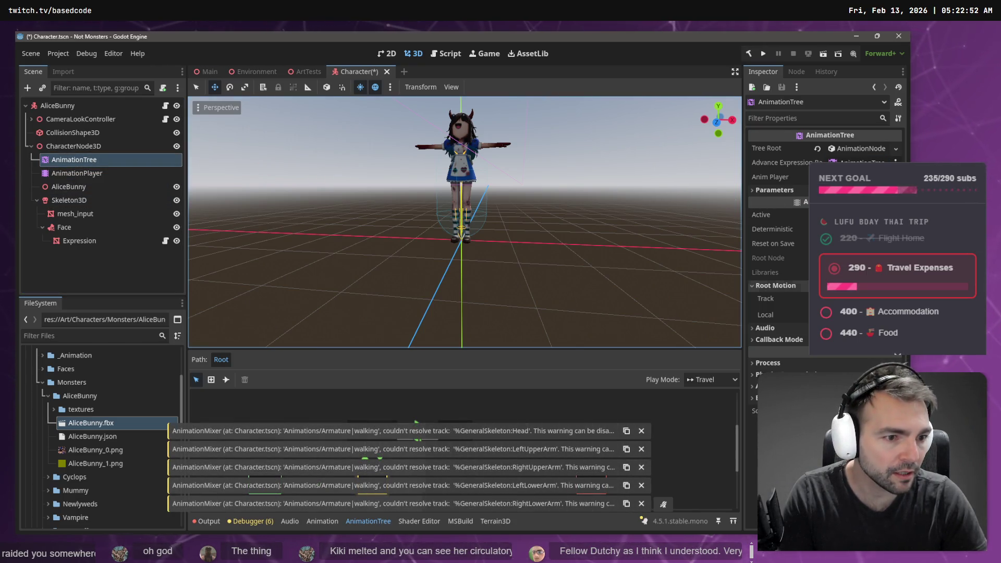
{"action": "left_click", "coordinate": [855, 298]}
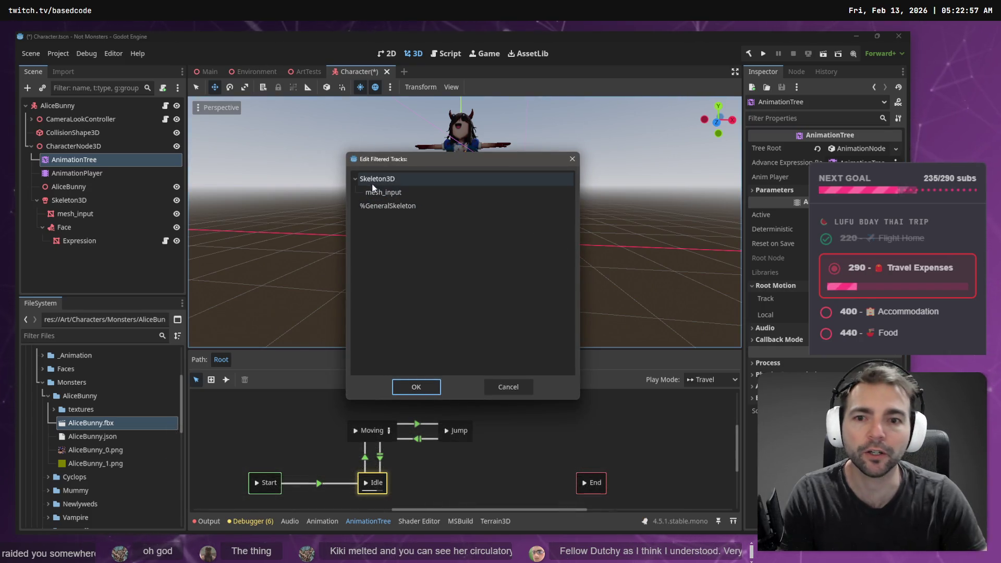
{"action": "double_click", "coordinate": [390, 180]}
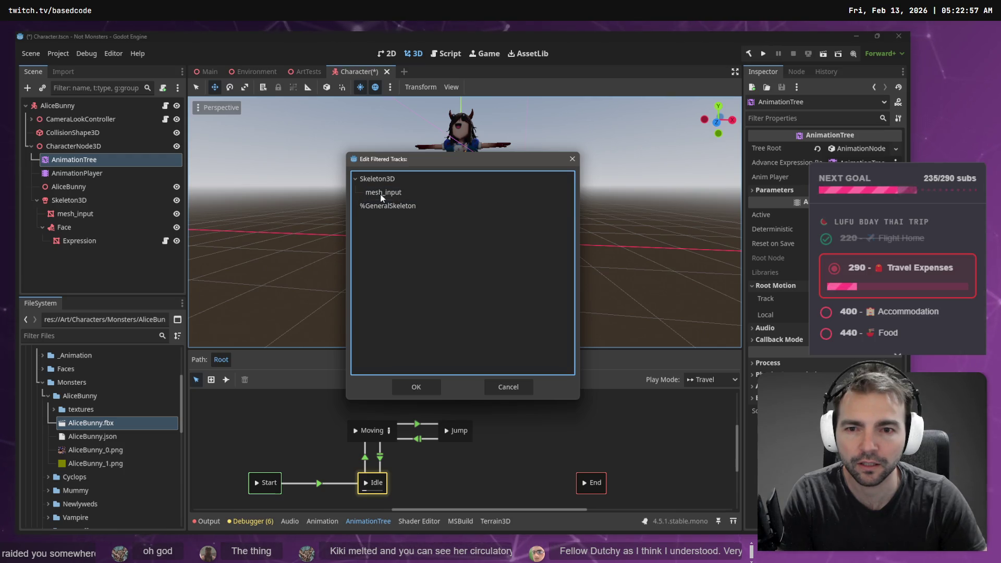
{"action": "double_click", "coordinate": [379, 180]}
{"action": "double_click", "coordinate": [379, 180]}
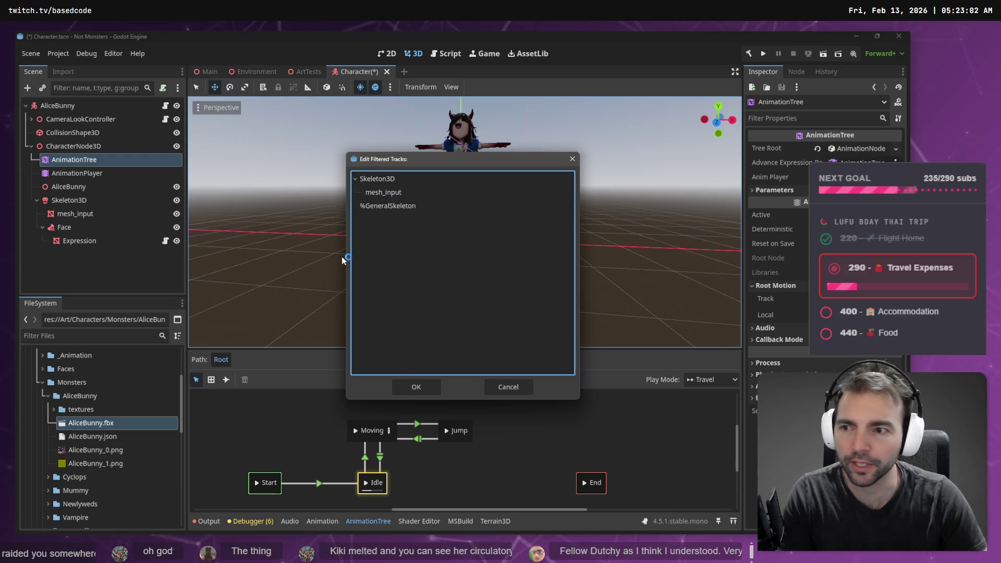
{"action": "left_click", "coordinate": [521, 388]}
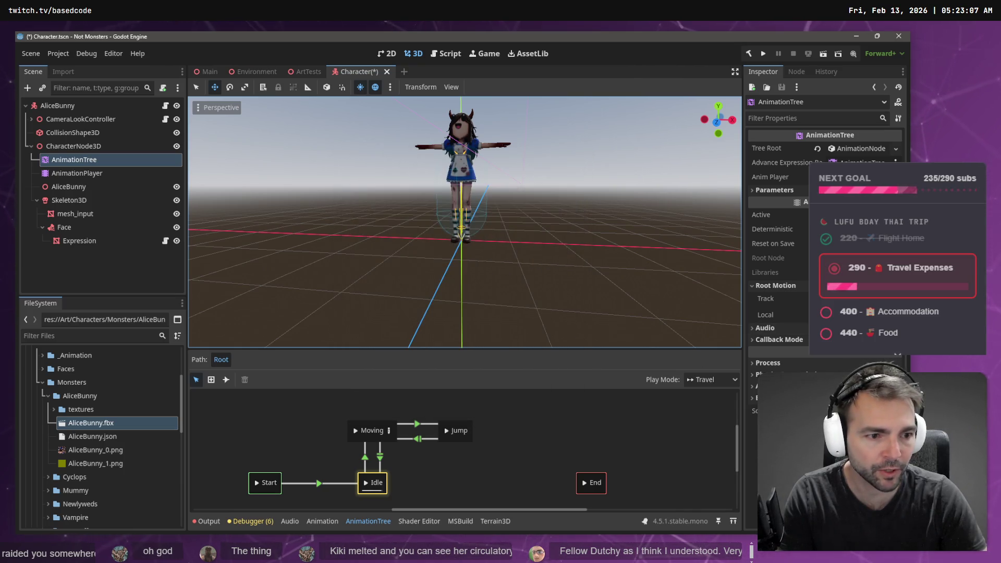
{"action": "left_click", "coordinate": [78, 200]}
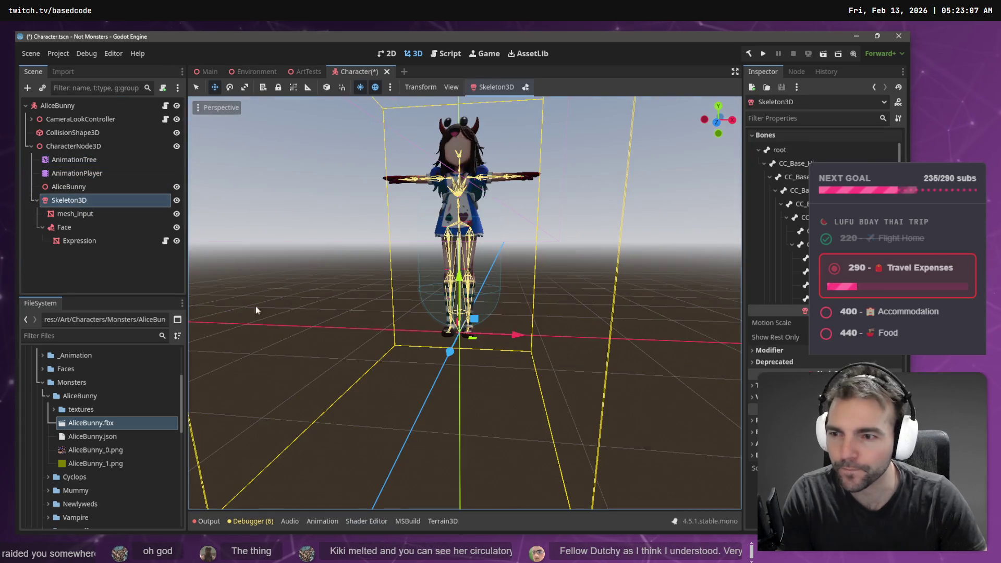
{"action": "left_click_drag", "start_coordinate": [279, 276], "coordinate": [379, 262]}
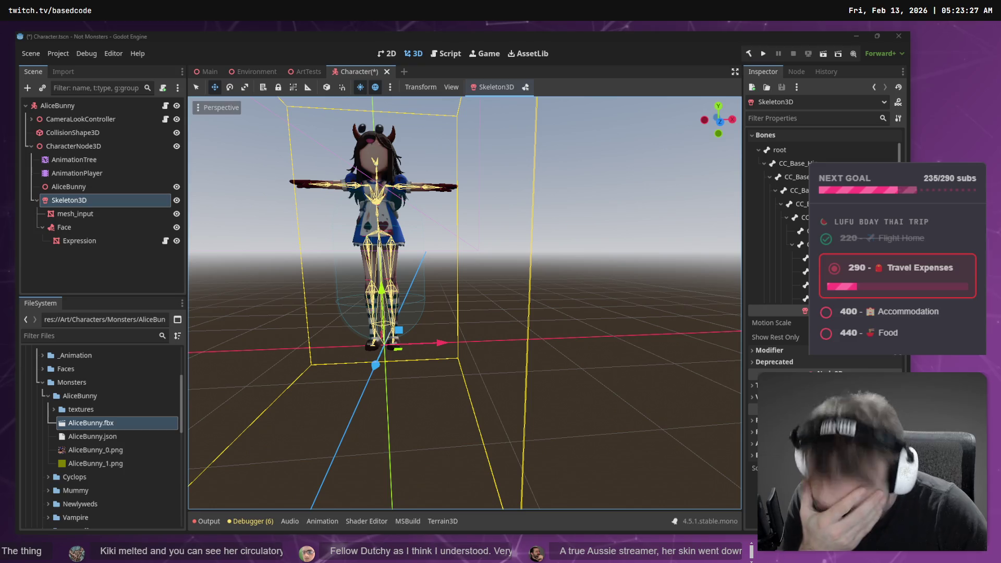
Inspect the AnimationPlayer, Skeleton3D's root bone pose and the AnimationTree node.
{"action": "left_click", "coordinate": [78, 172]}
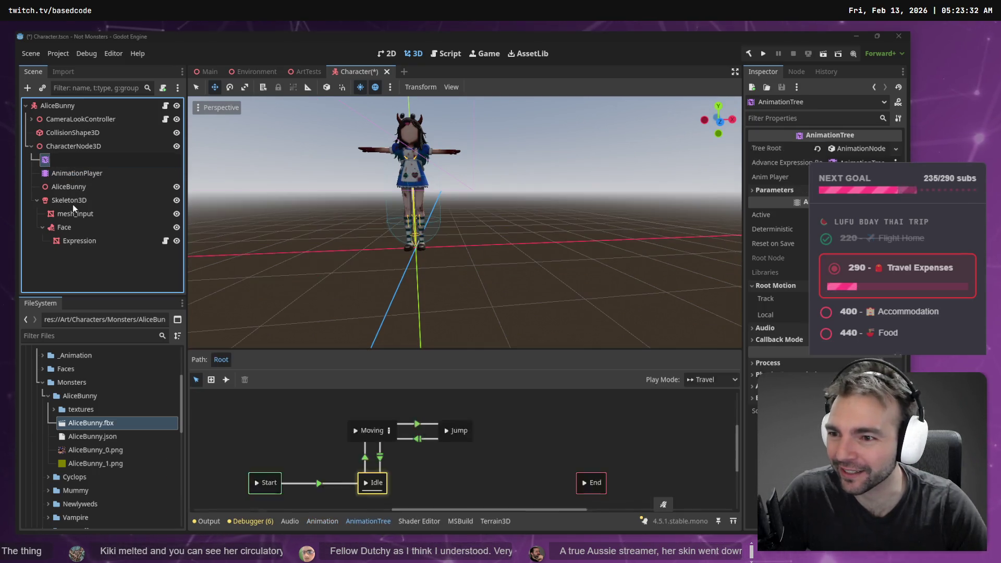
{"action": "left_click", "coordinate": [77, 202]}
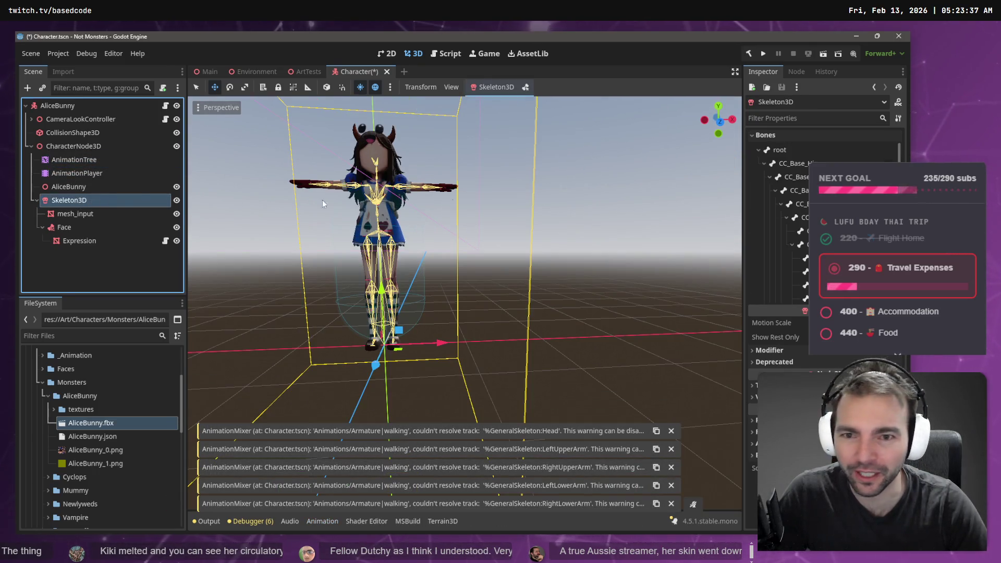
{"action": "left_click", "coordinate": [792, 149]}
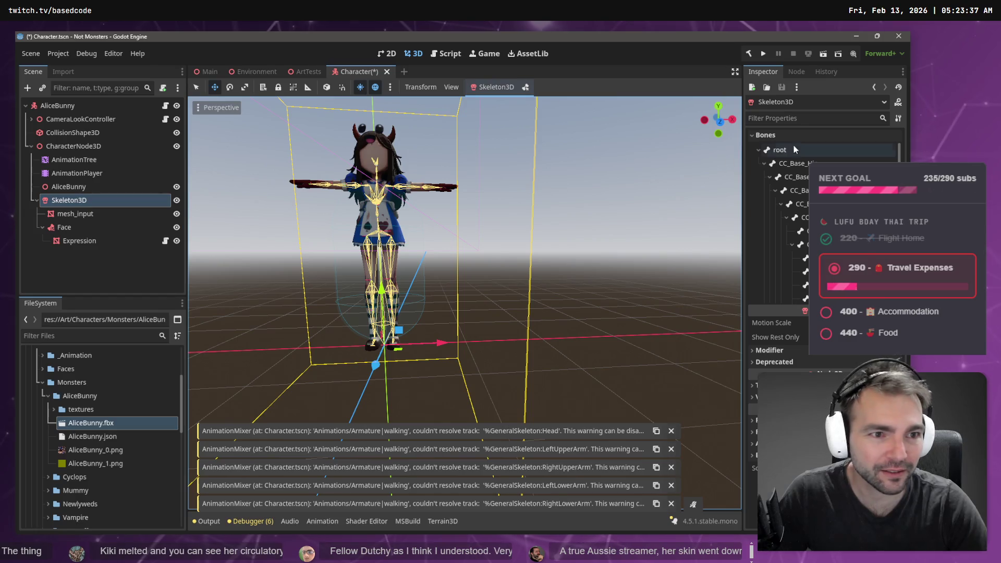
{"action": "left_click", "coordinate": [139, 186]}
{"action": "key", "text": "Up"}
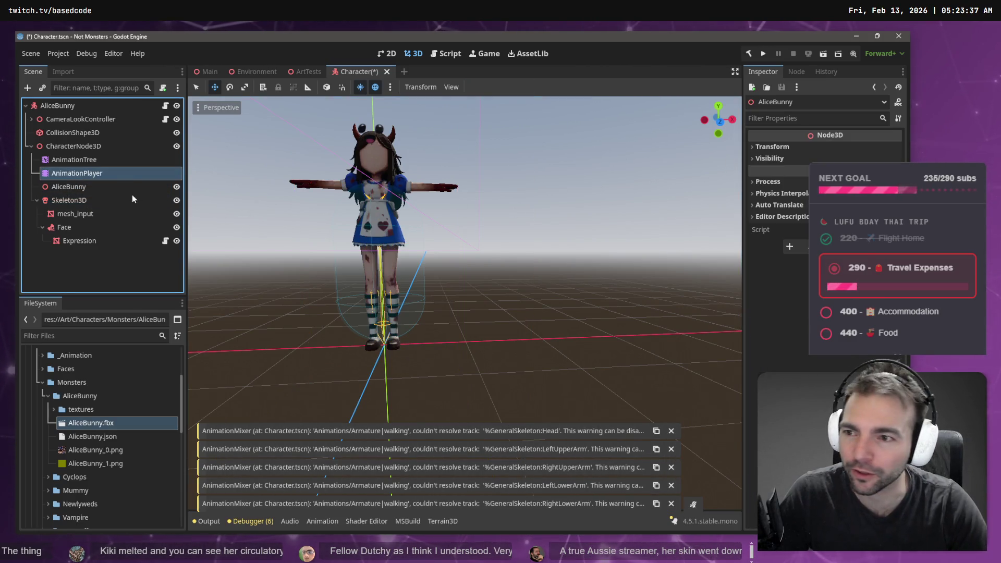
{"action": "left_click", "coordinate": [78, 169]}
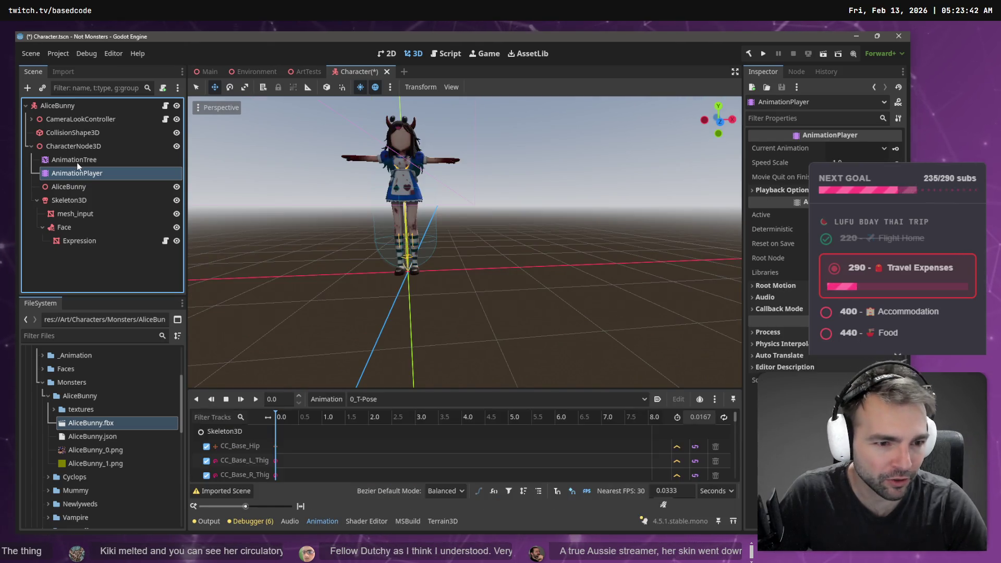
{"action": "double_click", "coordinate": [78, 160]}
{"action": "key", "text": "Return"}
Check the AnimationTree's filtered tracks list and select the Moving state.
{"action": "left_click", "coordinate": [765, 328]}
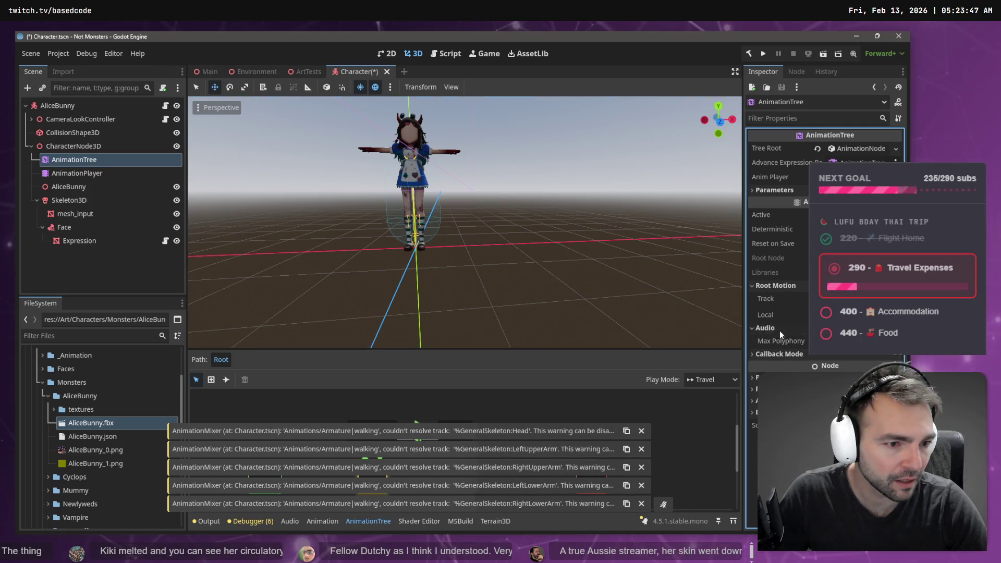
{"action": "left_click", "coordinate": [751, 328]}
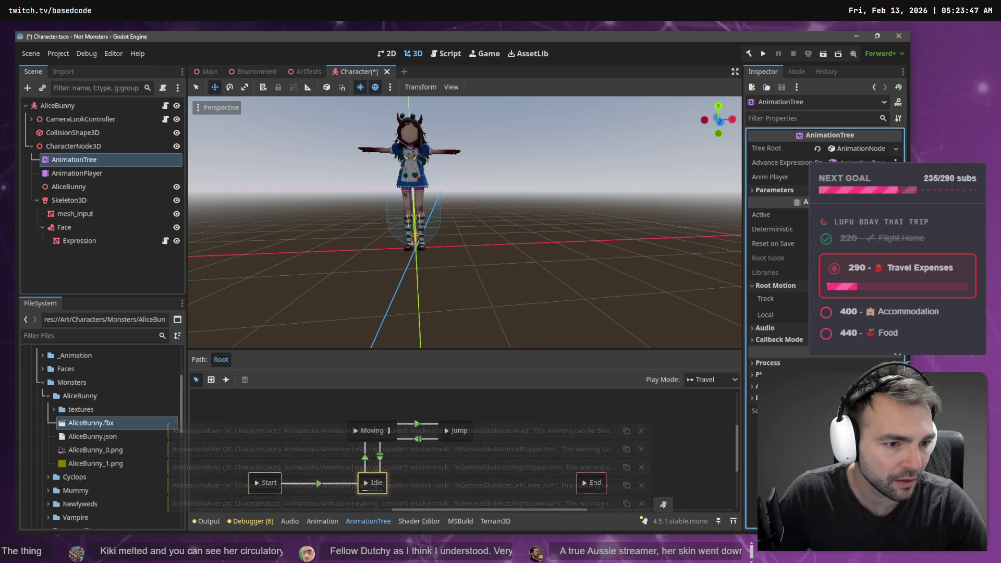
{"action": "left_click", "coordinate": [854, 299]}
{"action": "left_click", "coordinate": [395, 180]}
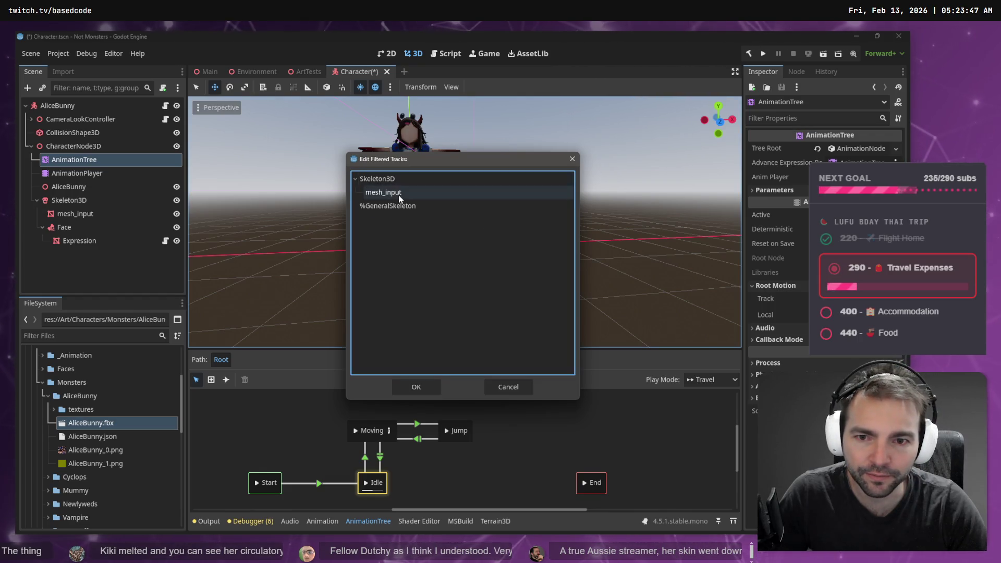
{"action": "left_click", "coordinate": [431, 387]}
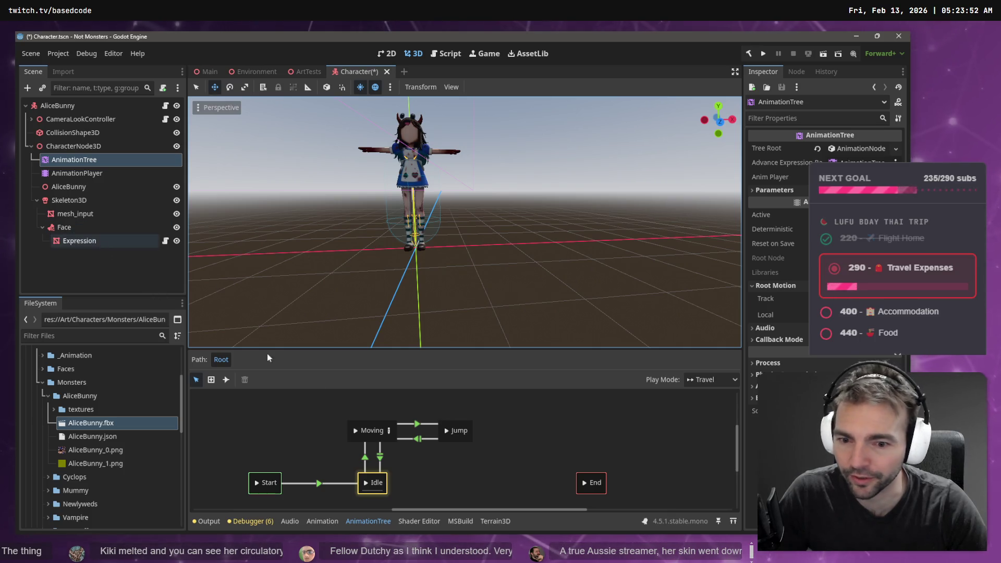
{"action": "left_click", "coordinate": [360, 434]}
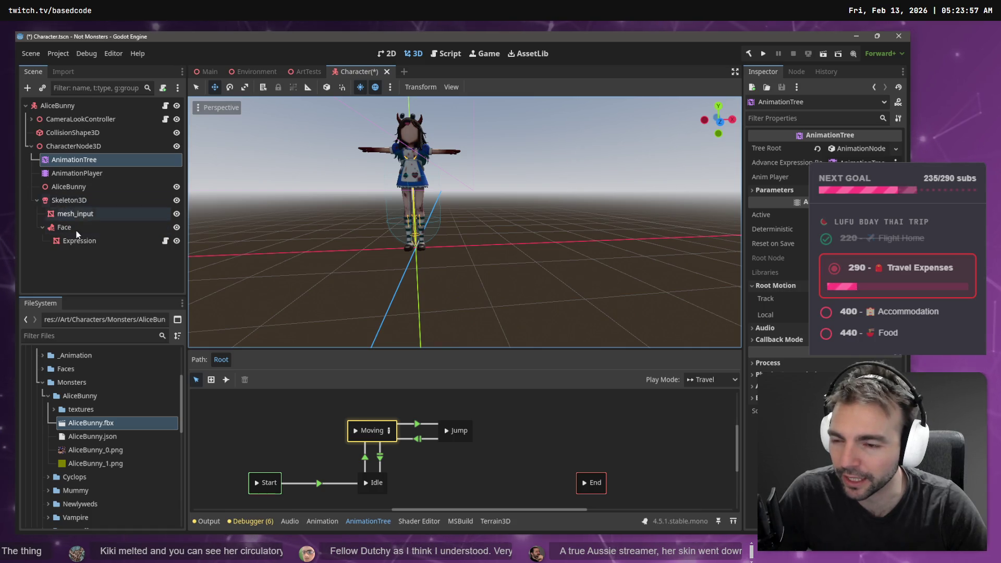
Load Animations/Armature|idle in the AnimationPlayer, then review the export_presets.cfg diff in Fork.
{"action": "left_click", "coordinate": [86, 175]}
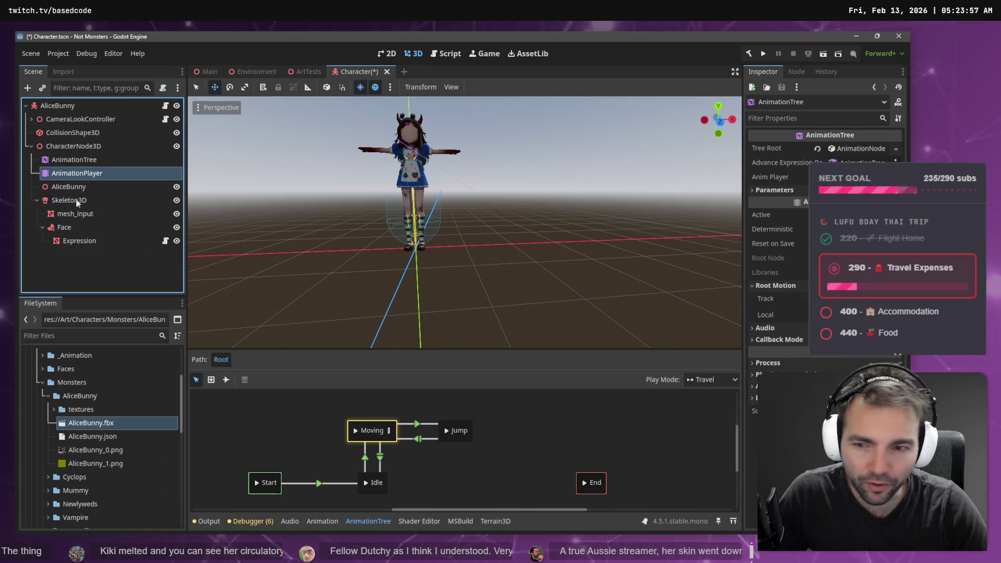
{"action": "left_click", "coordinate": [405, 399]}
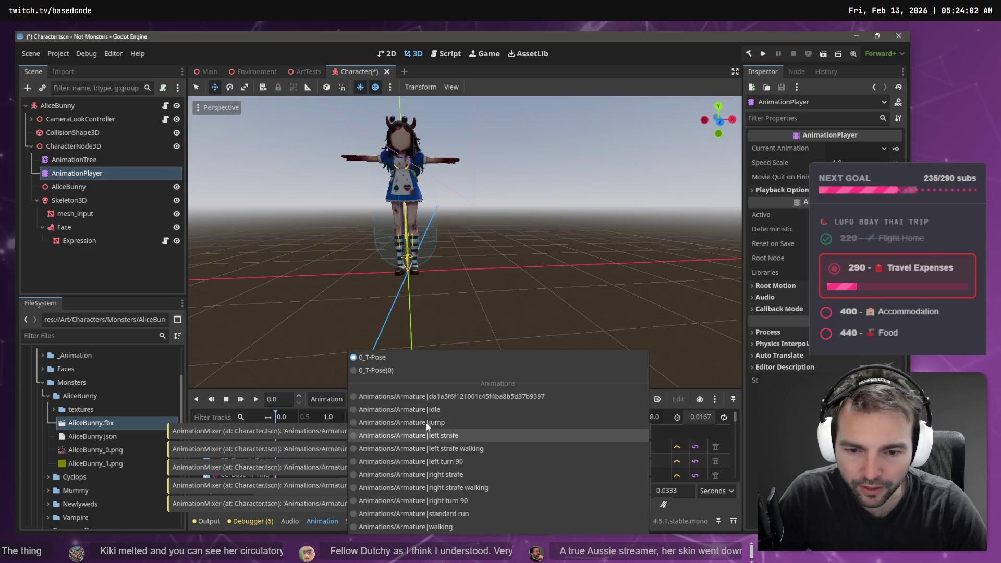
{"action": "left_click", "coordinate": [436, 409]}
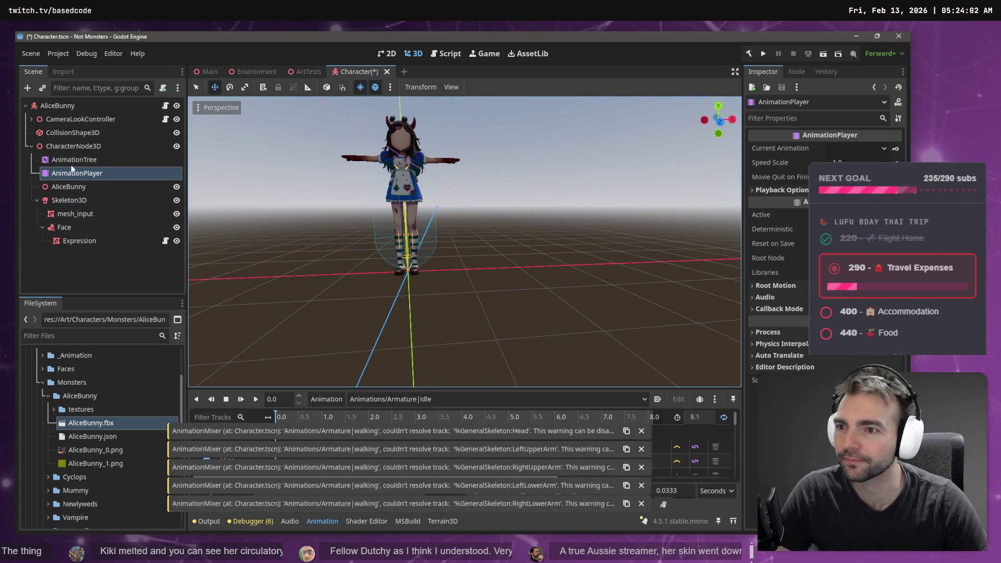
{"action": "left_click", "coordinate": [556, 283]}
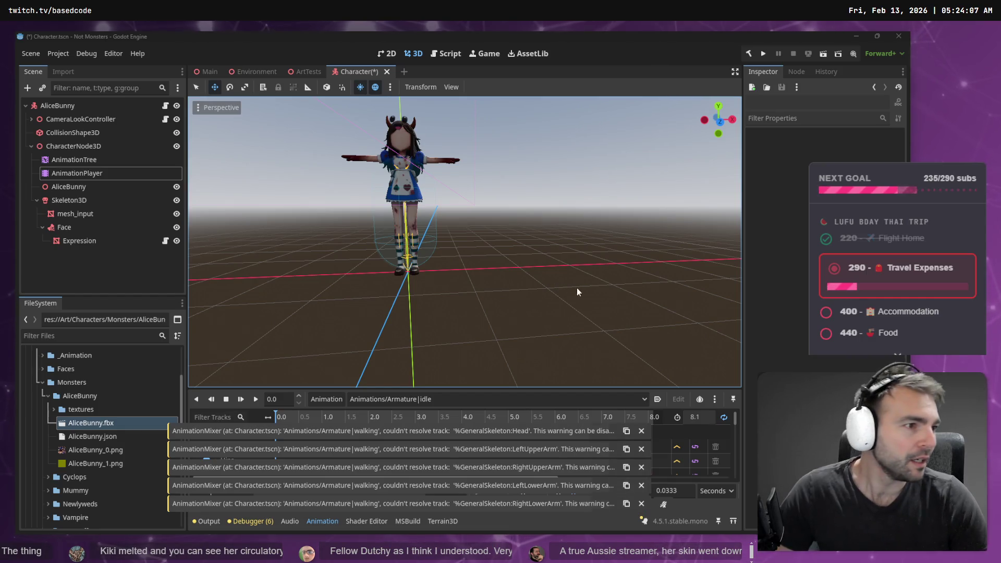
{"action": "key", "text": "alt+Tab"}
{"action": "left_click", "coordinate": [205, 244]}
Discard Character.tscn changes in Fork and reload the reverted scene in Godot.
{"action": "left_click", "coordinate": [220, 234]}
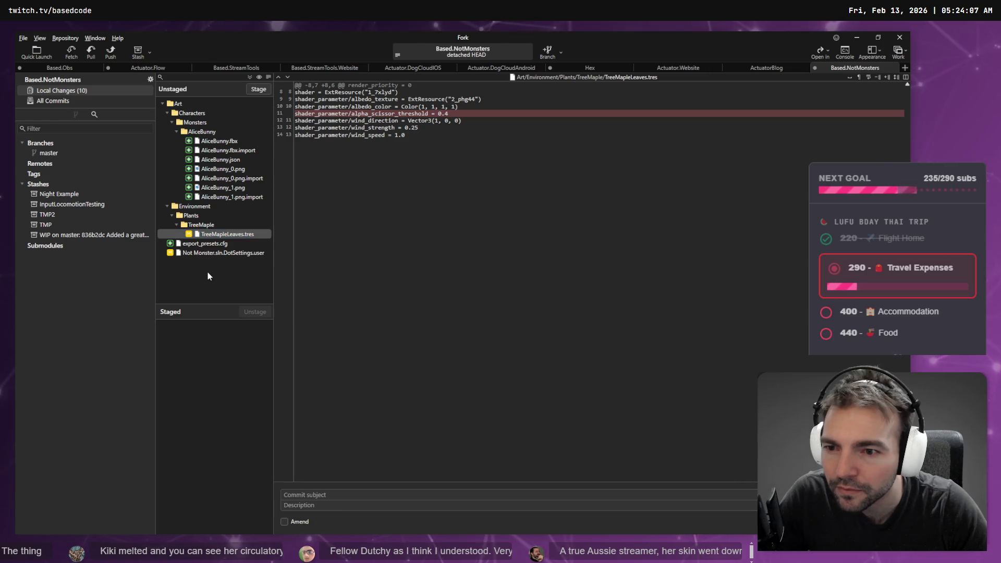
{"action": "key", "text": "alt+Tab"}
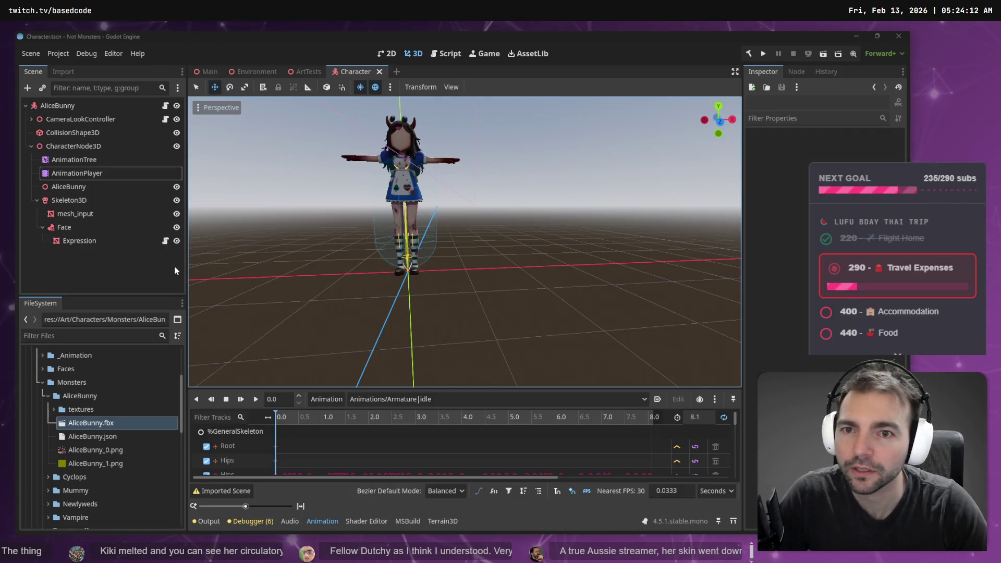
{"action": "key", "text": "alt+Tab"}
{"action": "left_click", "coordinate": [213, 206]}
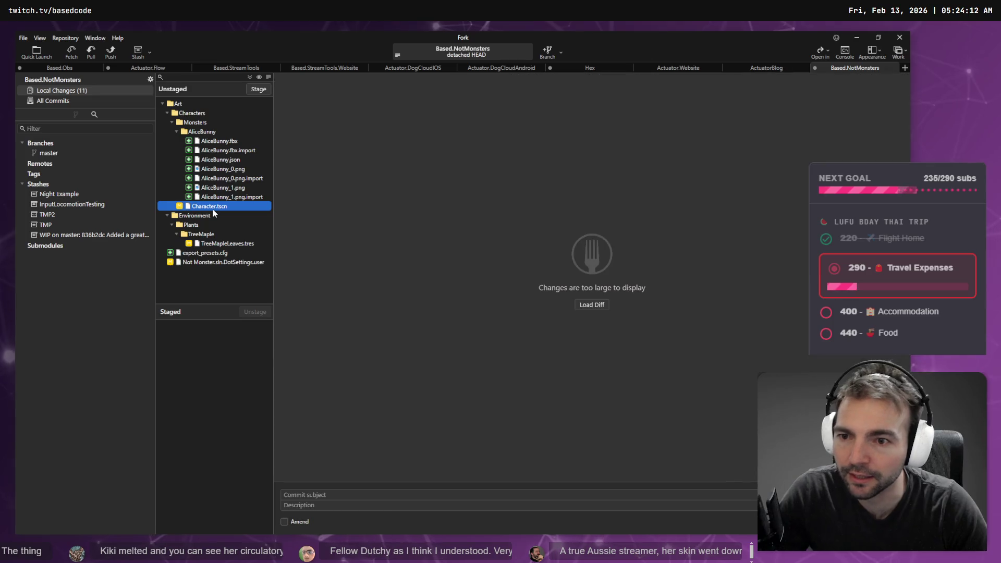
{"action": "right_click", "coordinate": [213, 207]}
{"action": "left_click", "coordinate": [281, 282]}
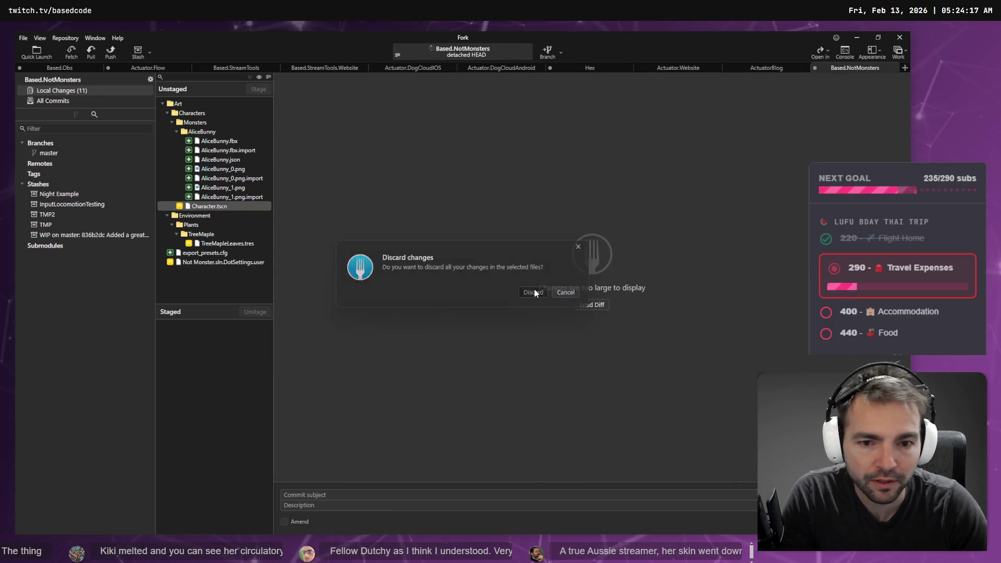
{"action": "left_click", "coordinate": [534, 293]}
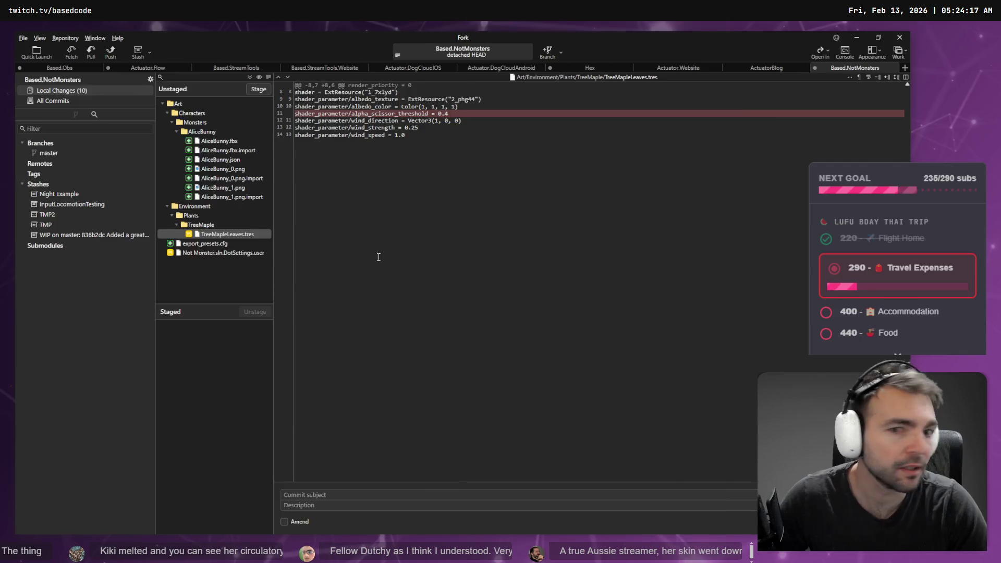
{"action": "key", "text": "alt+Tab"}
{"action": "left_click", "coordinate": [462, 345]}
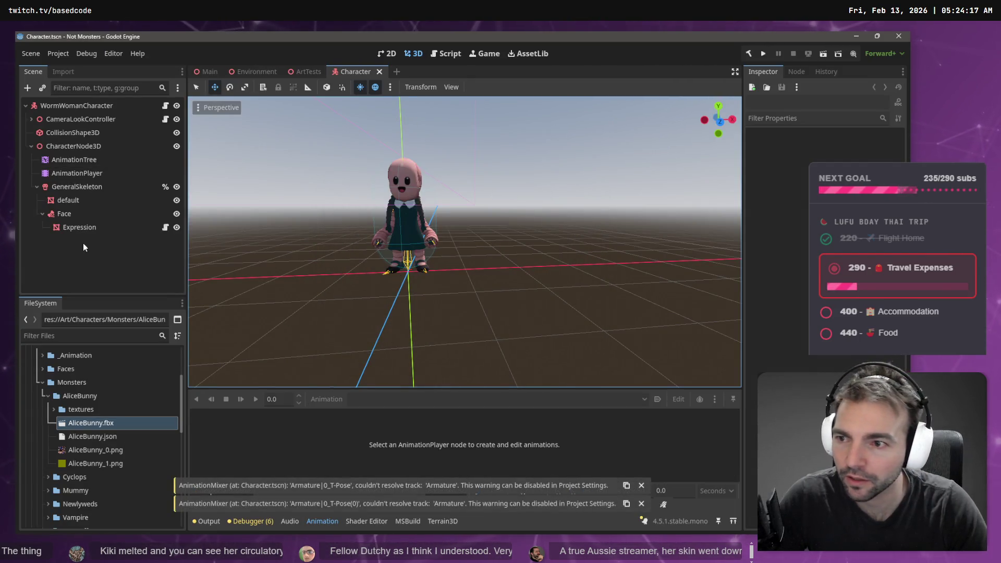
{"action": "left_click", "coordinate": [86, 197]}
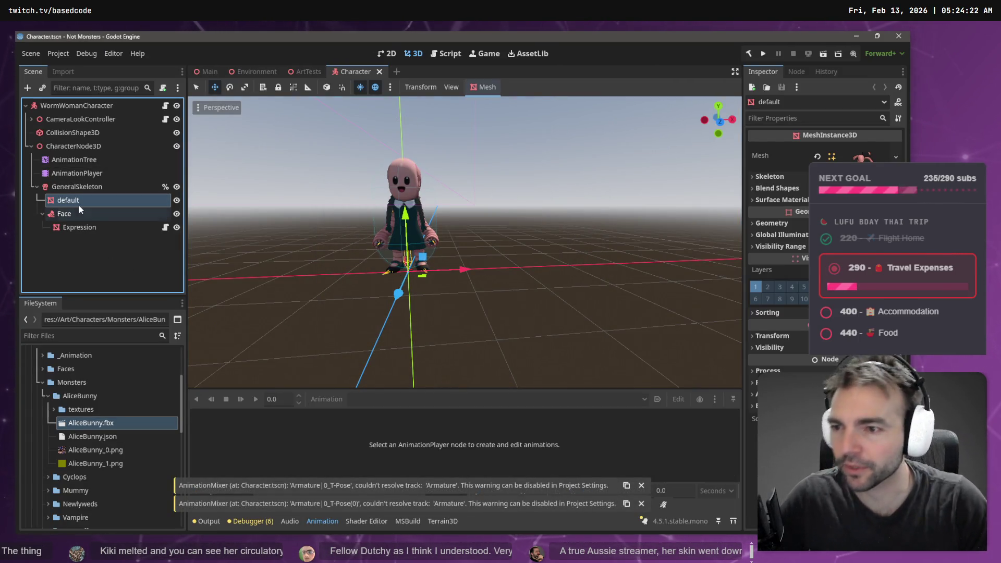
{"action": "left_click", "coordinate": [86, 175]}
{"action": "left_click", "coordinate": [87, 185]}
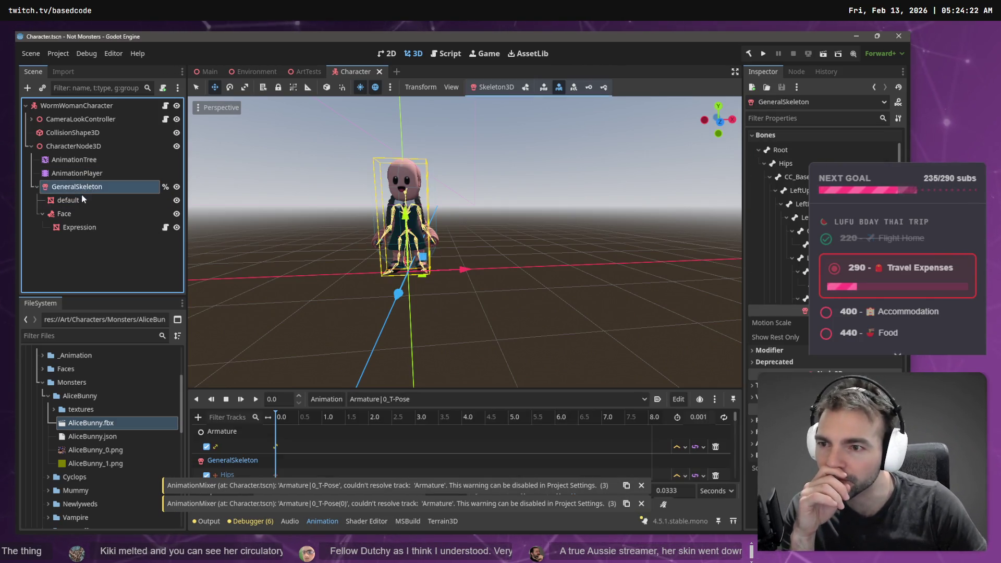
{"action": "left_click", "coordinate": [81, 422]}
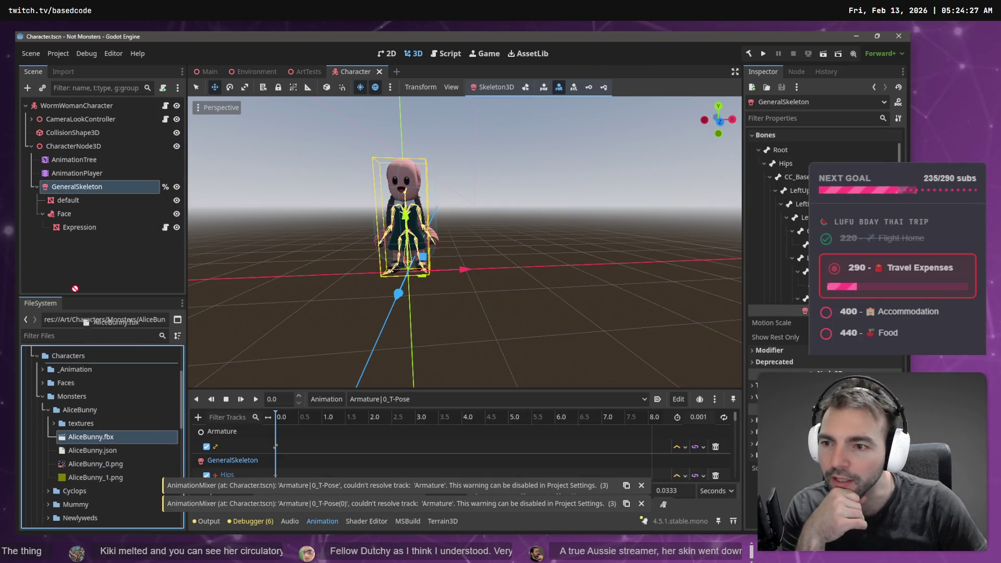
{"action": "scroll", "coordinate": [82, 438], "scroll_direction": "up", "scroll_amount": 1}
{"action": "mouse_move", "coordinate": [83, 440]}
{"action": "left_mouse_down"}
{"action": "mouse_move", "coordinate": [219, 375]}
{"action": "mouse_move", "coordinate": [365, 386]}
{"action": "mouse_move", "coordinate": [375, 339]}
{"action": "left_mouse_up"}
{"action": "left_click", "coordinate": [772, 147]}
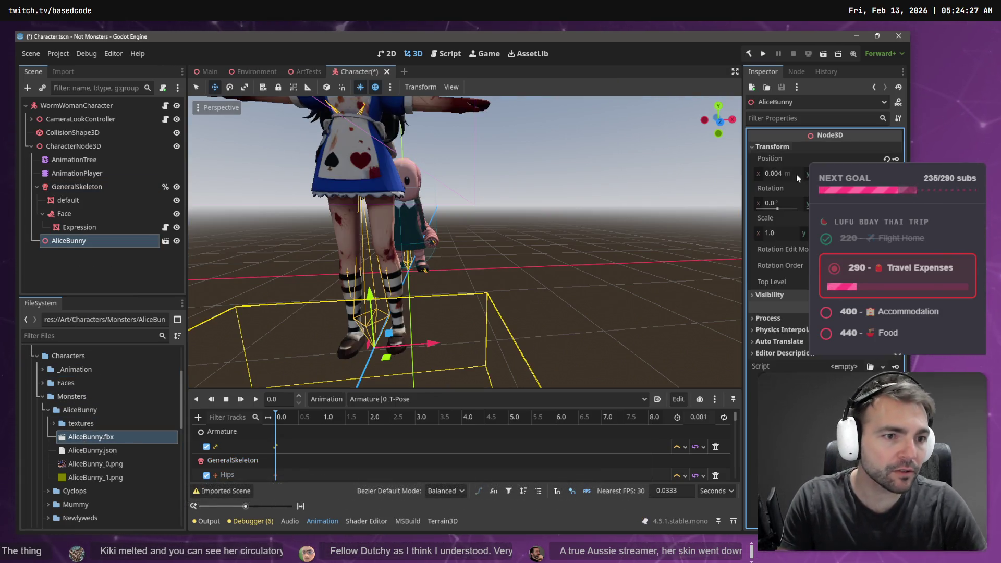
{"action": "type", "text": "0"}
{"action": "key", "text": "Return"}
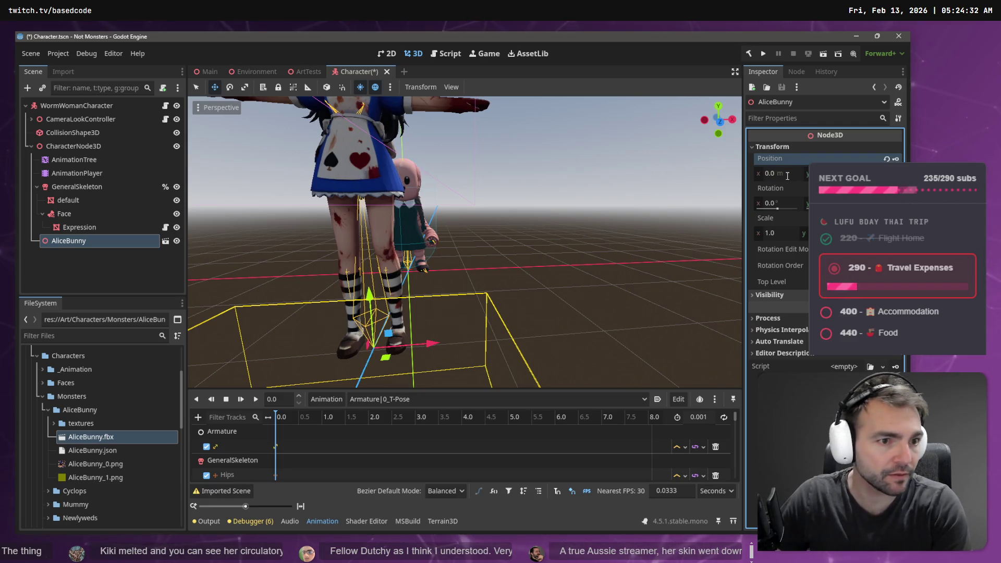
{"action": "left_click", "coordinate": [886, 159]}
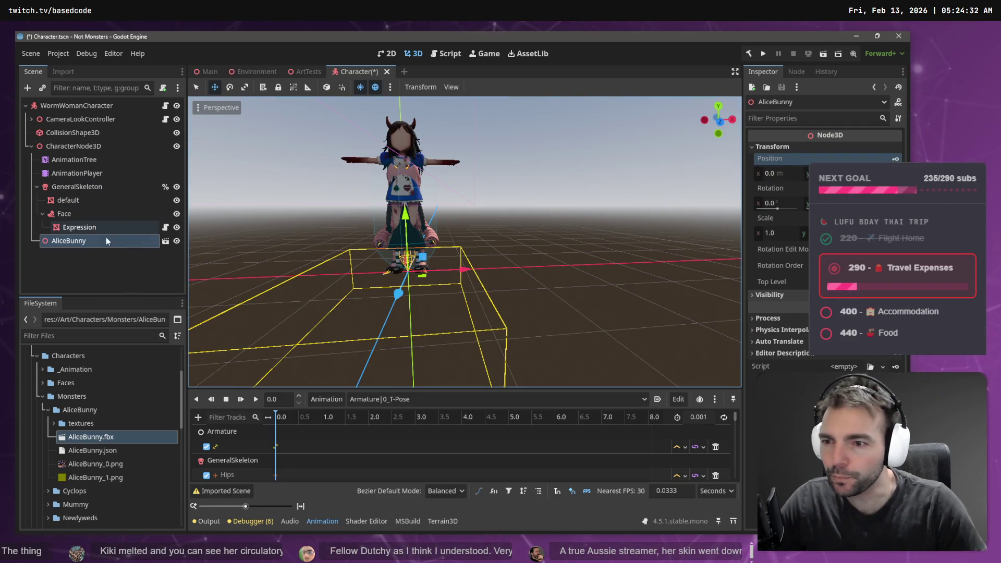
{"action": "right_click", "coordinate": [105, 239]}
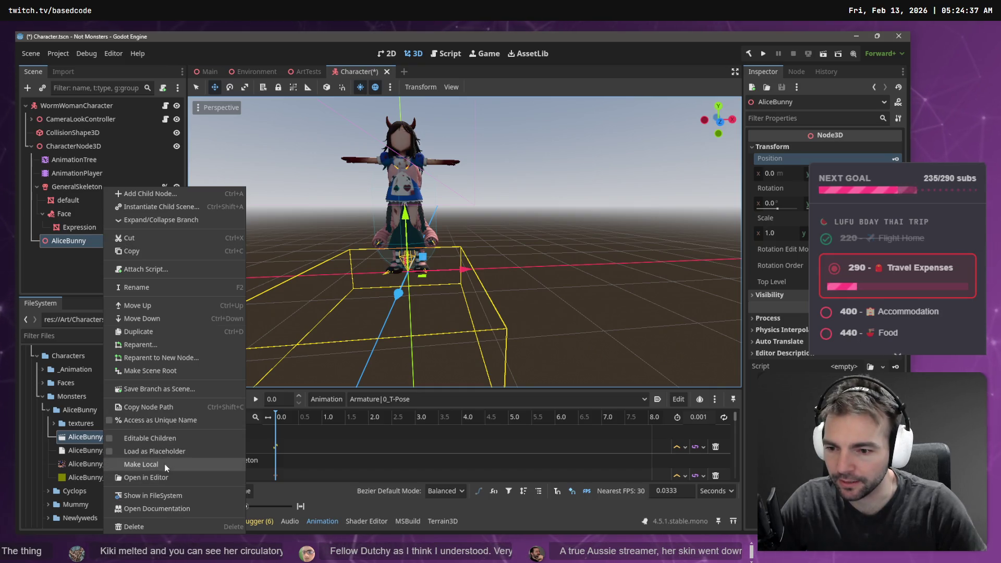
{"action": "left_click", "coordinate": [148, 438]}
{"action": "left_click", "coordinate": [78, 255]}
{"action": "mouse_move", "coordinate": [82, 256]}
{"action": "left_mouse_down"}
{"action": "mouse_move", "coordinate": [60, 197]}
{"action": "mouse_move", "coordinate": [38, 182]}
{"action": "mouse_move", "coordinate": [46, 188]}
{"action": "left_mouse_up"}
{"action": "left_click", "coordinate": [47, 189]}
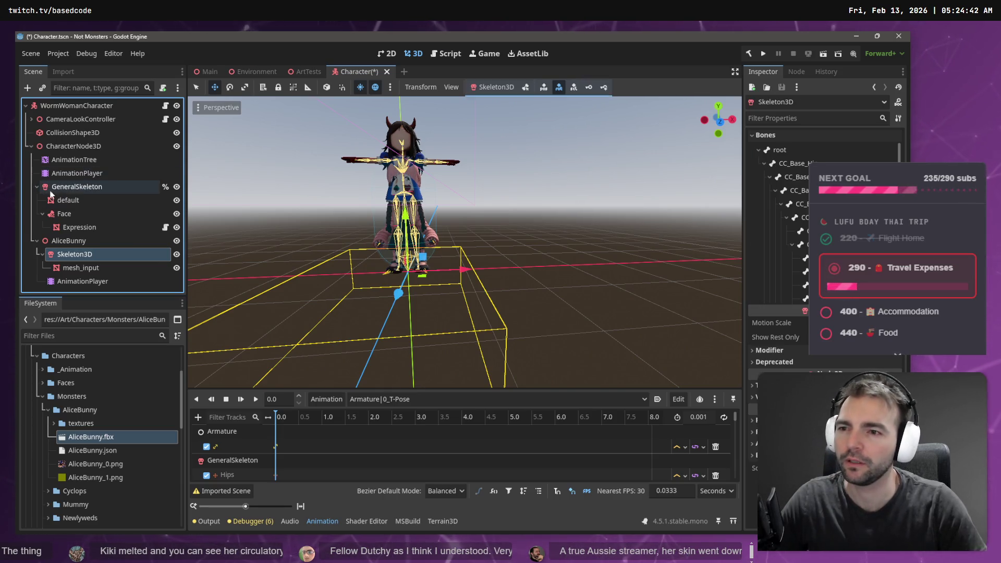
{"action": "left_click", "coordinate": [90, 256]}
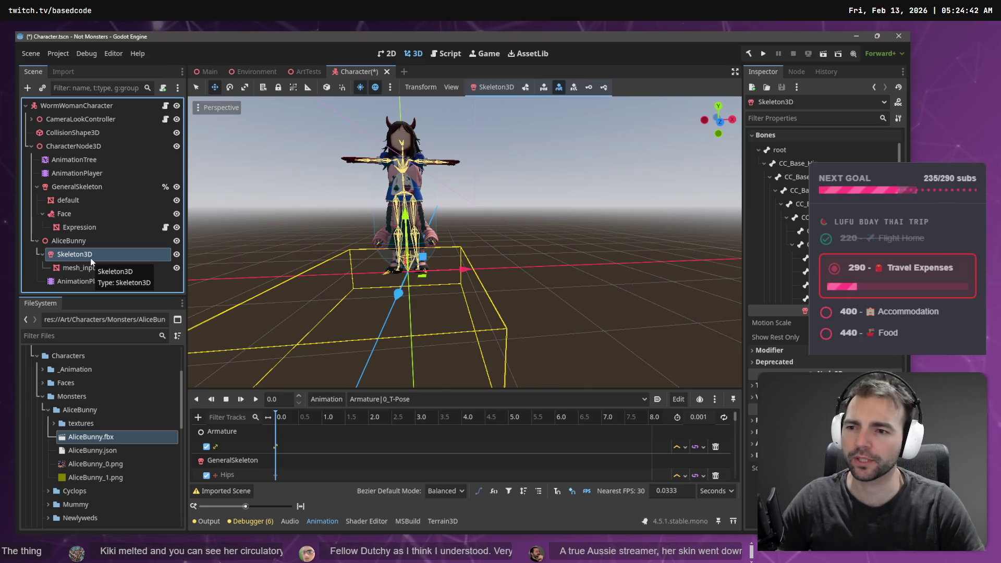
{"action": "left_click", "coordinate": [81, 186]}
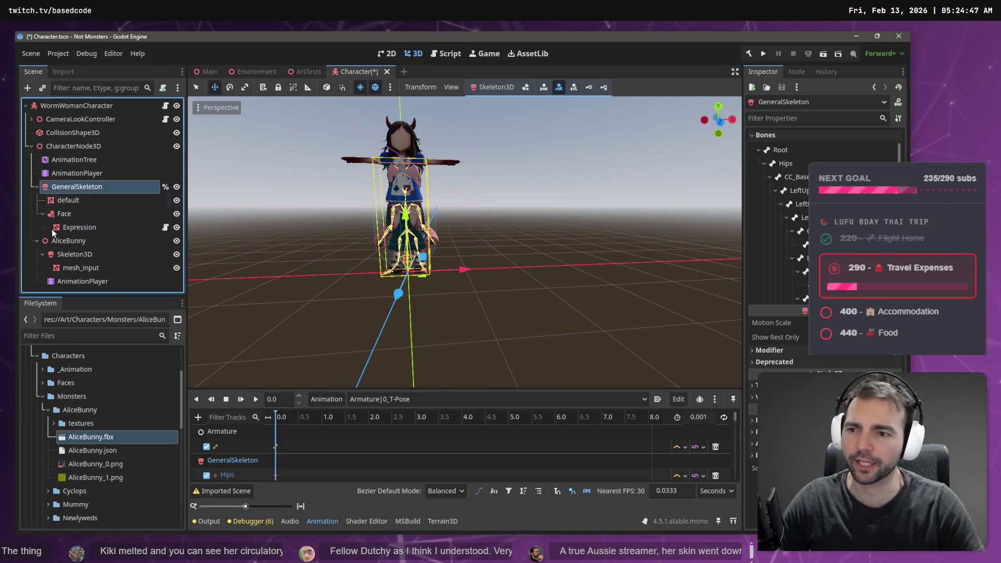
{"action": "left_click", "coordinate": [68, 245]}
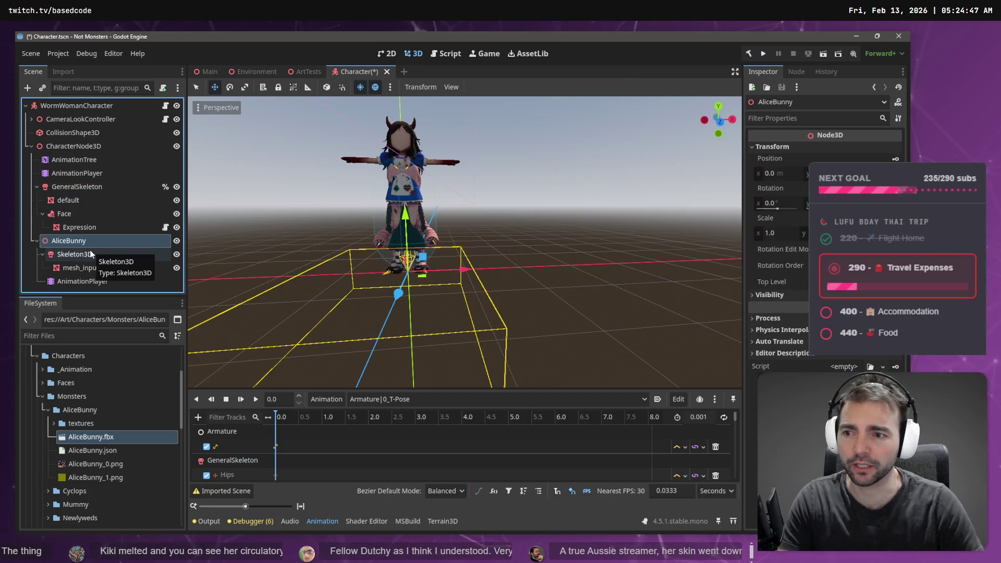
{"action": "key", "text": "Delete"}
{"action": "left_click", "coordinate": [423, 291]}
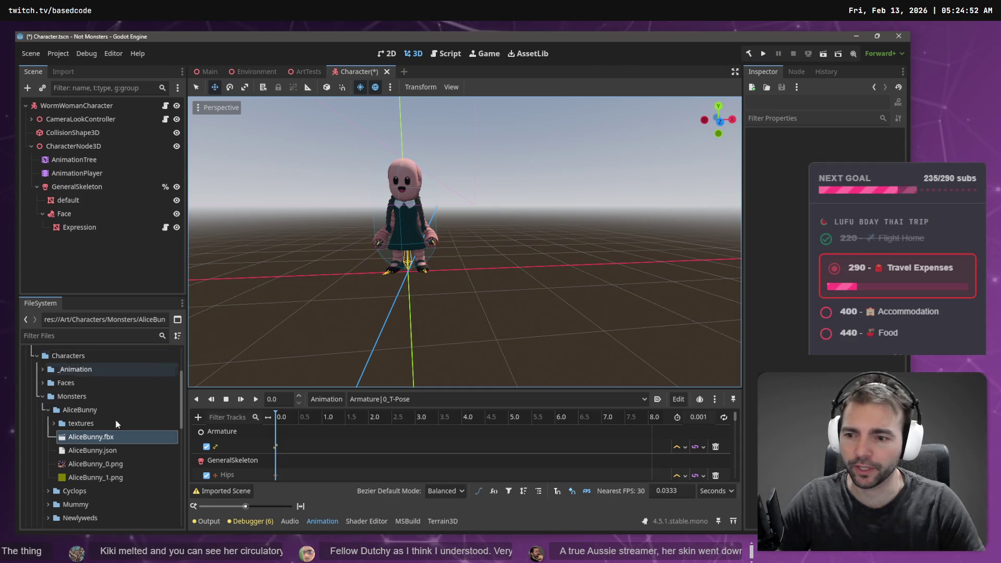
Assign AliceBunny.fbx's Skeleton3D a new BoneMap using SkeletonProfileHumanoid, then reimport the model.
{"action": "left_click", "coordinate": [62, 72]}
{"action": "left_click", "coordinate": [69, 285]}
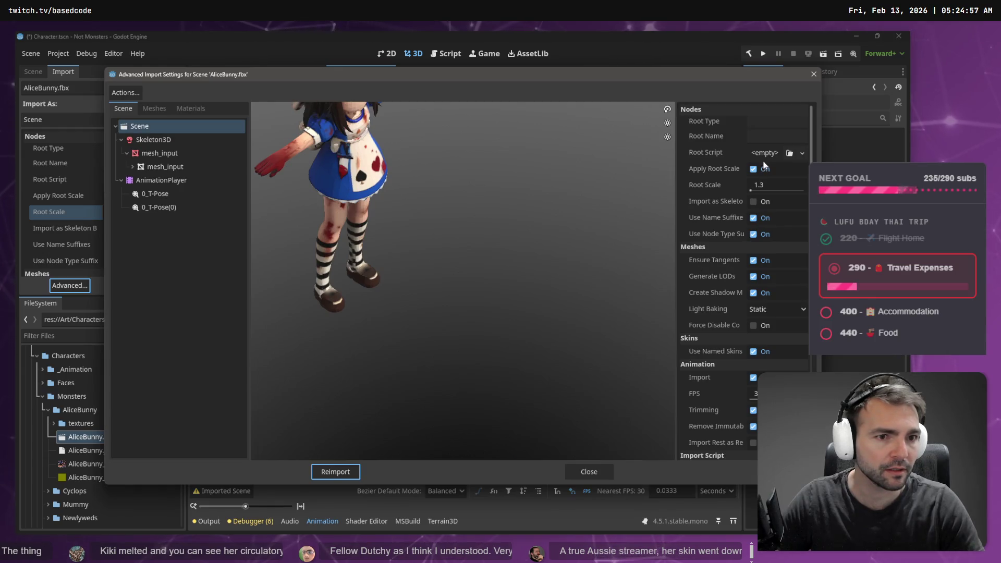
{"action": "scroll", "coordinate": [739, 189], "scroll_direction": "down", "scroll_amount": 5}
{"action": "left_click", "coordinate": [153, 139]}
{"action": "left_click", "coordinate": [806, 201]}
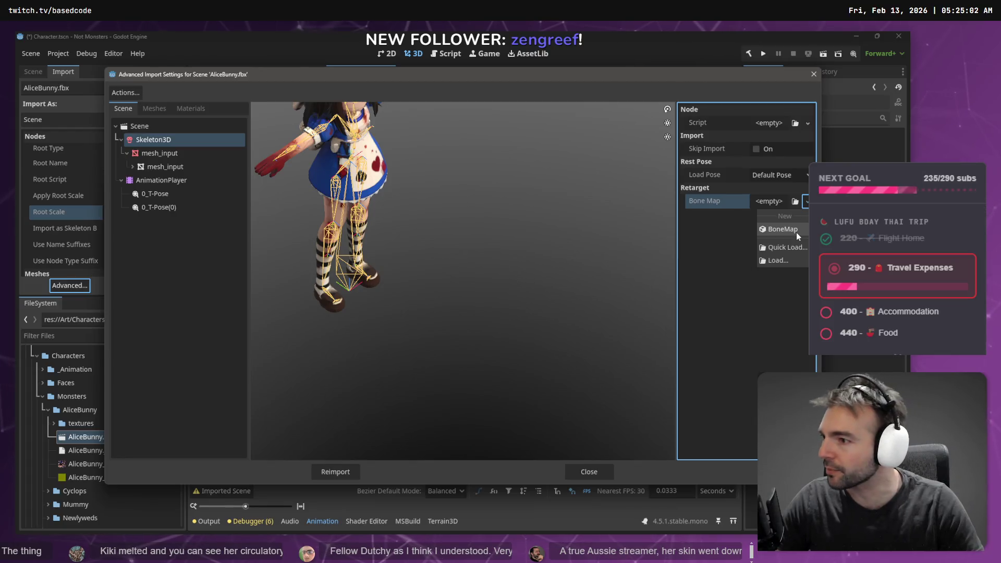
{"action": "left_click", "coordinate": [796, 232]}
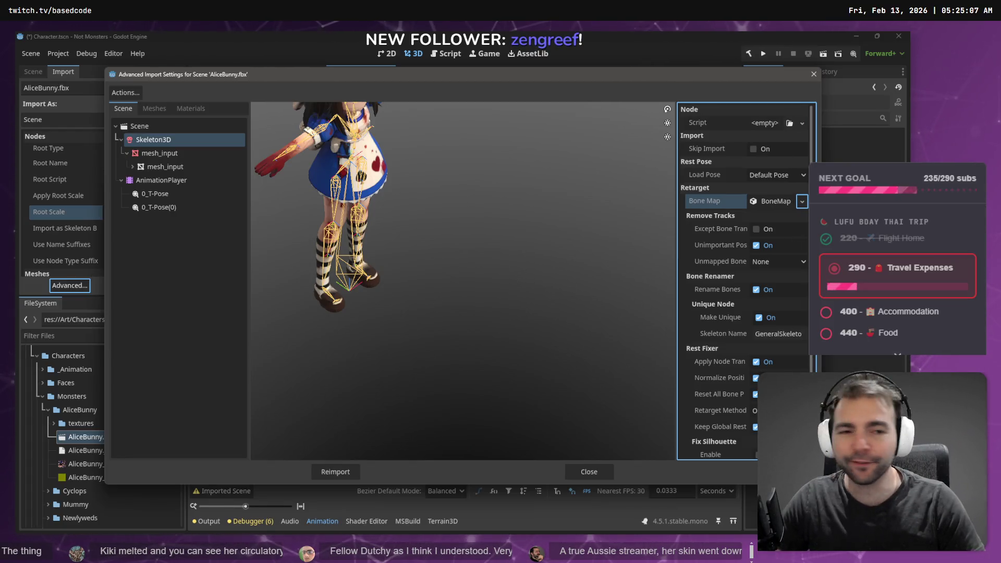
{"action": "left_click", "coordinate": [769, 202]}
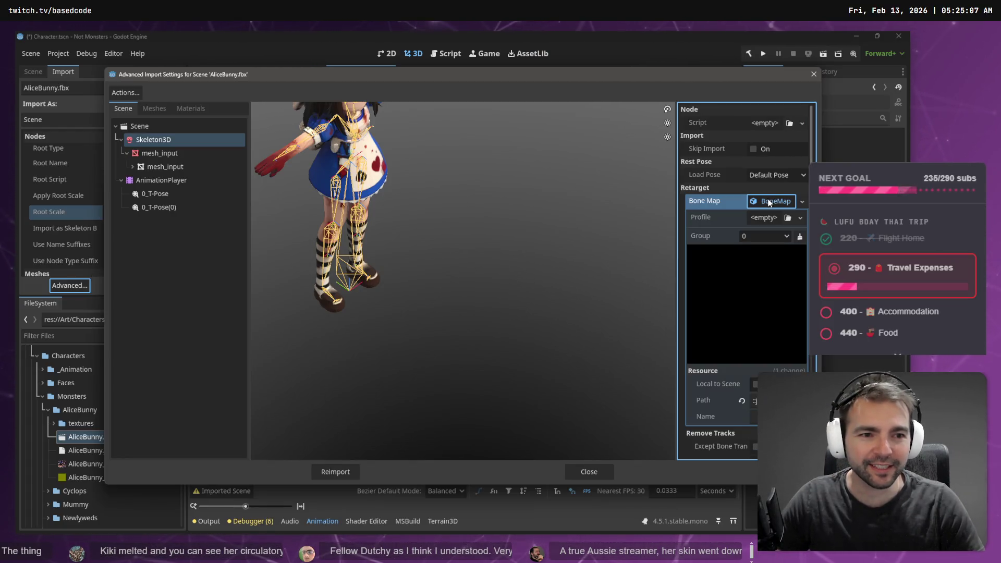
{"action": "left_click", "coordinate": [799, 217]}
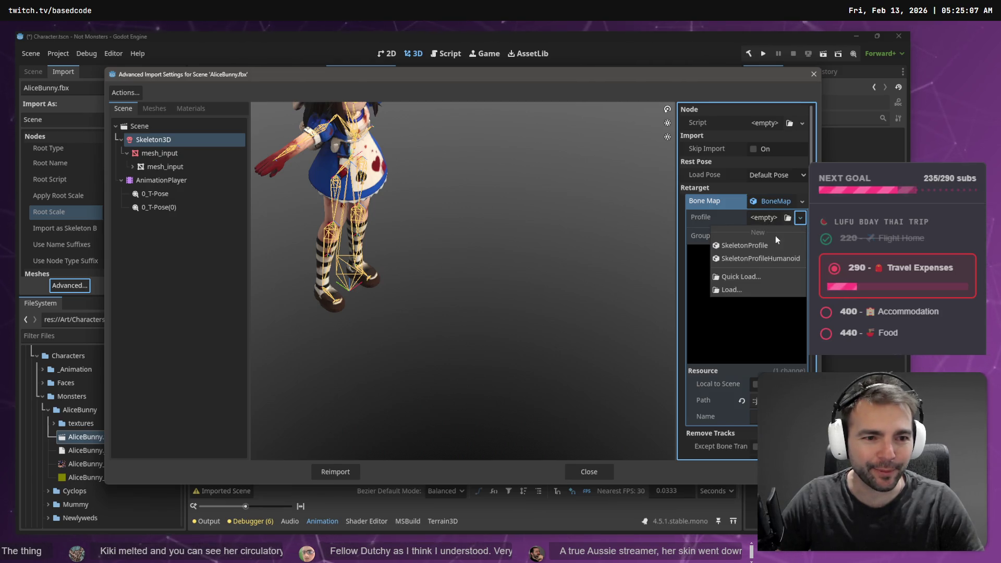
{"action": "left_click", "coordinate": [761, 264]}
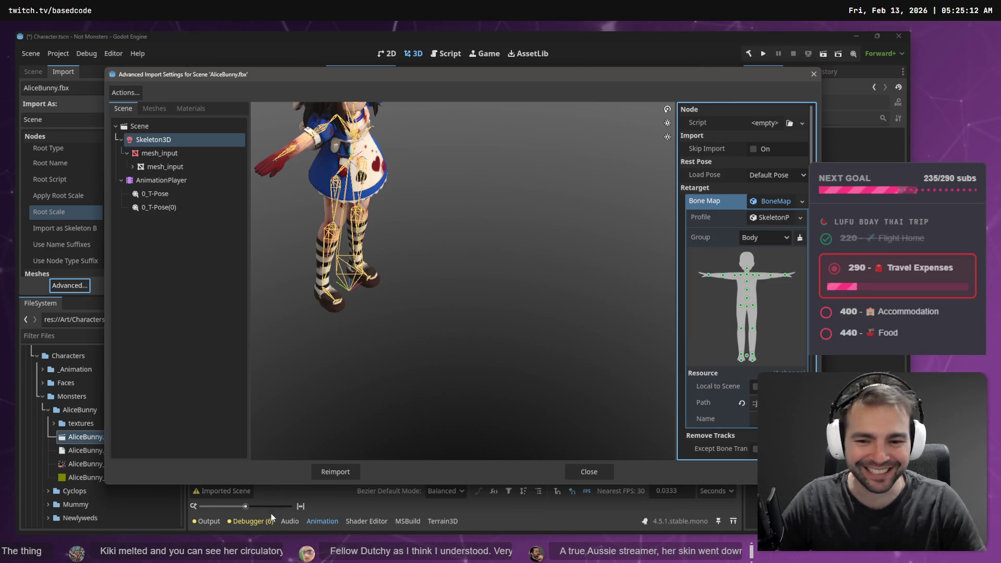
{"action": "left_click", "coordinate": [345, 476]}
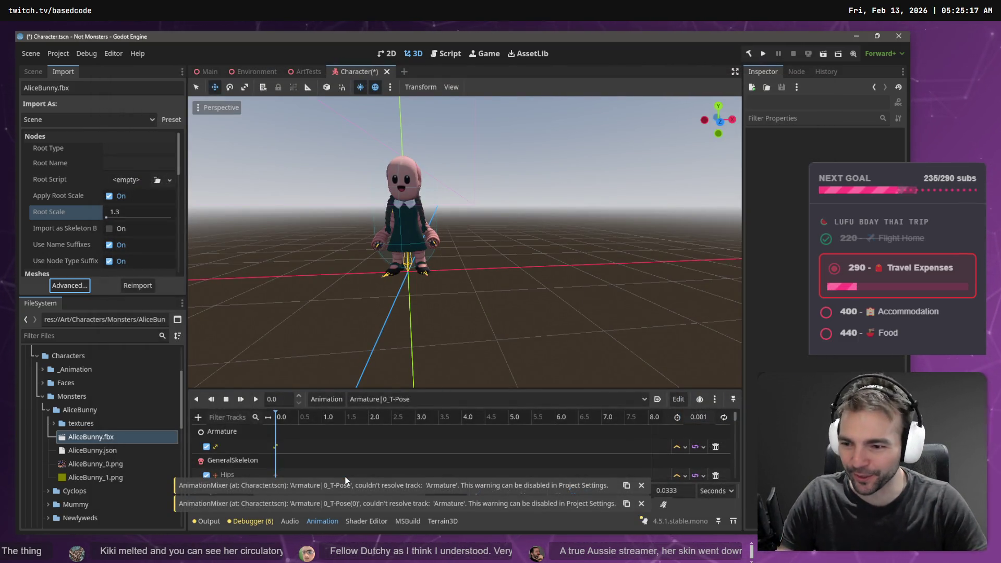
Add AliceBunny.fbx to the Character scene tree and make the instance local.
{"action": "left_click", "coordinate": [33, 72]}
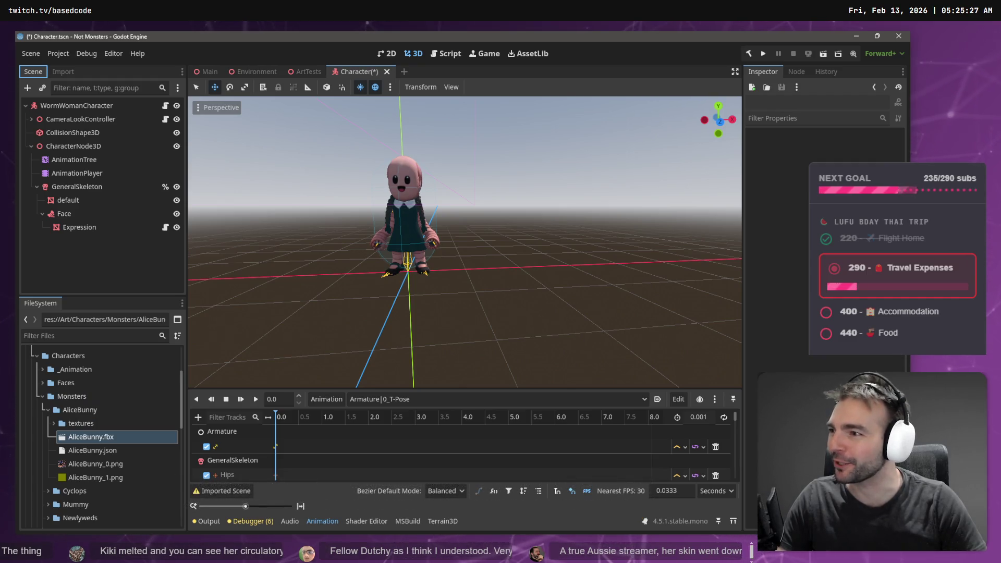
{"action": "mouse_move", "coordinate": [92, 436]}
{"action": "left_mouse_down"}
{"action": "mouse_move", "coordinate": [36, 256]}
{"action": "mouse_move", "coordinate": [52, 197]}
{"action": "mouse_move", "coordinate": [52, 105]}
{"action": "left_mouse_up"}
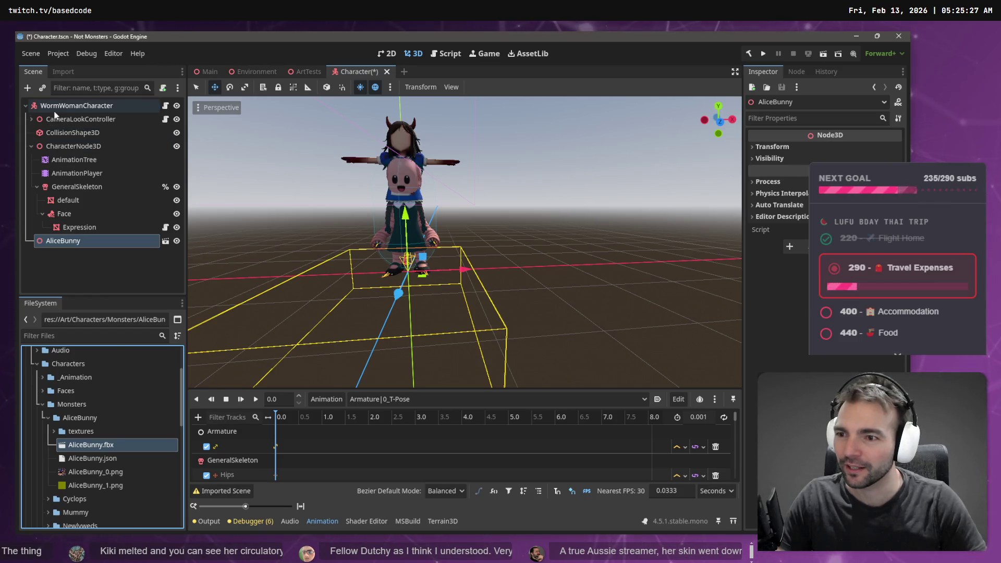
{"action": "right_click", "coordinate": [73, 241]}
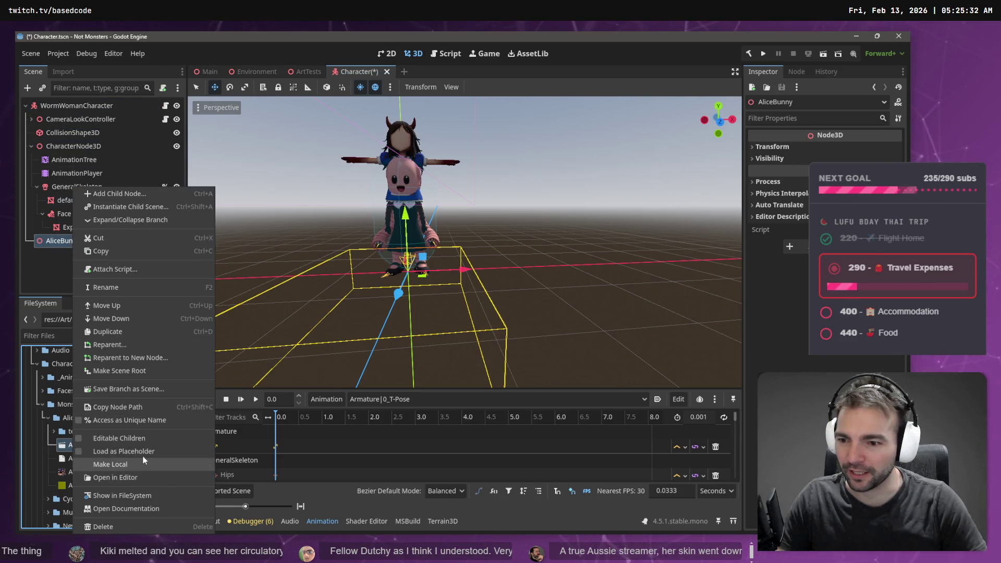
{"action": "left_click", "coordinate": [124, 463]}
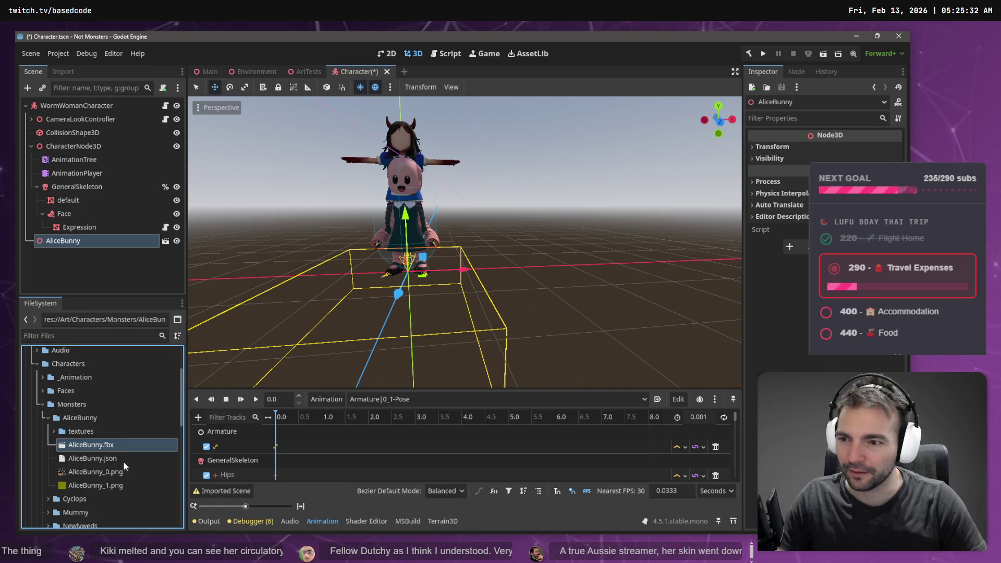
Try dragging AliceBunny's GeneralSkeleton elsewhere in the tree, then undo the move.
{"action": "left_click", "coordinate": [67, 254]}
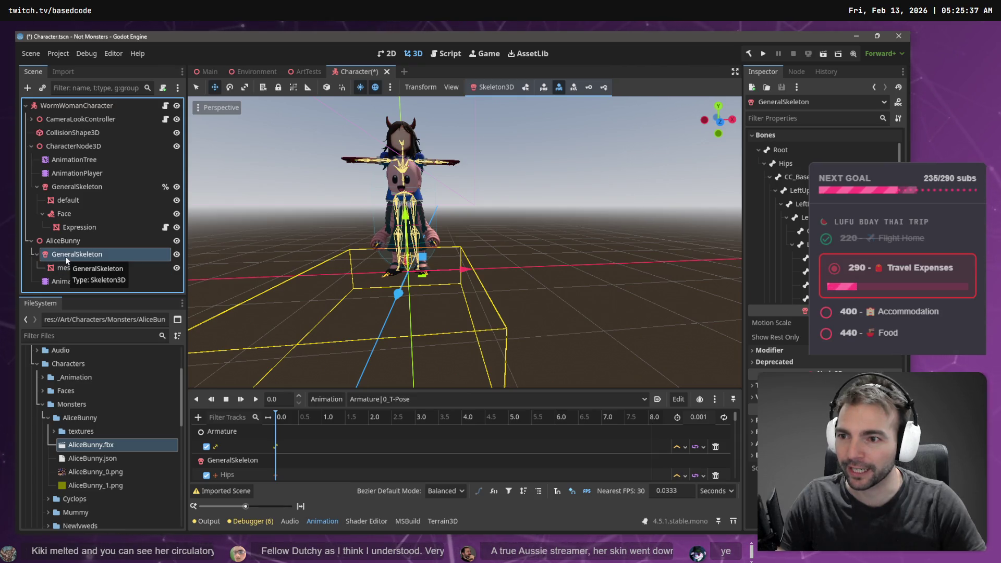
{"action": "mouse_move", "coordinate": [64, 257]}
{"action": "left_mouse_down"}
{"action": "mouse_move", "coordinate": [46, 157]}
{"action": "mouse_move", "coordinate": [65, 149]}
{"action": "left_mouse_up"}
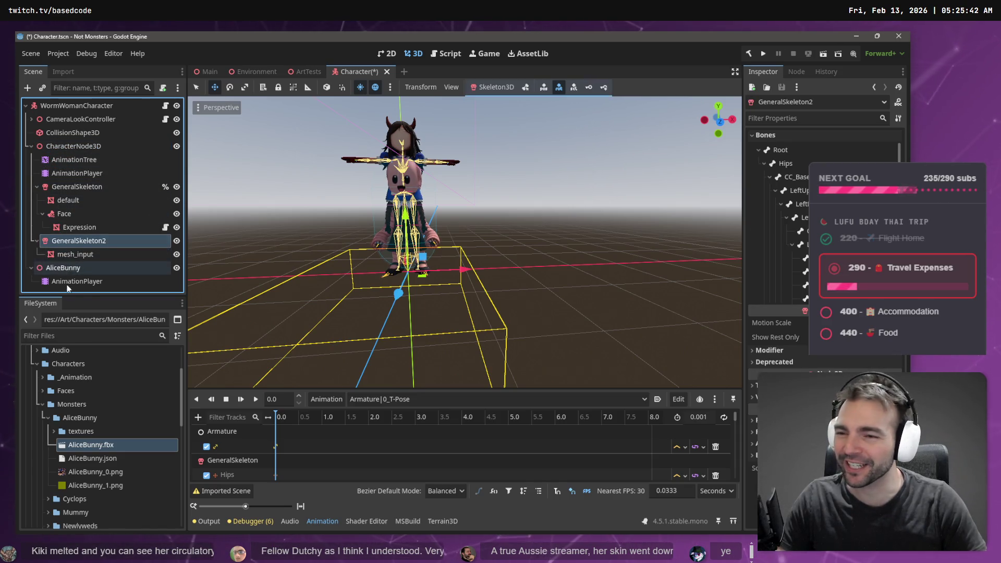
{"action": "key", "text": "ctrl+z"}
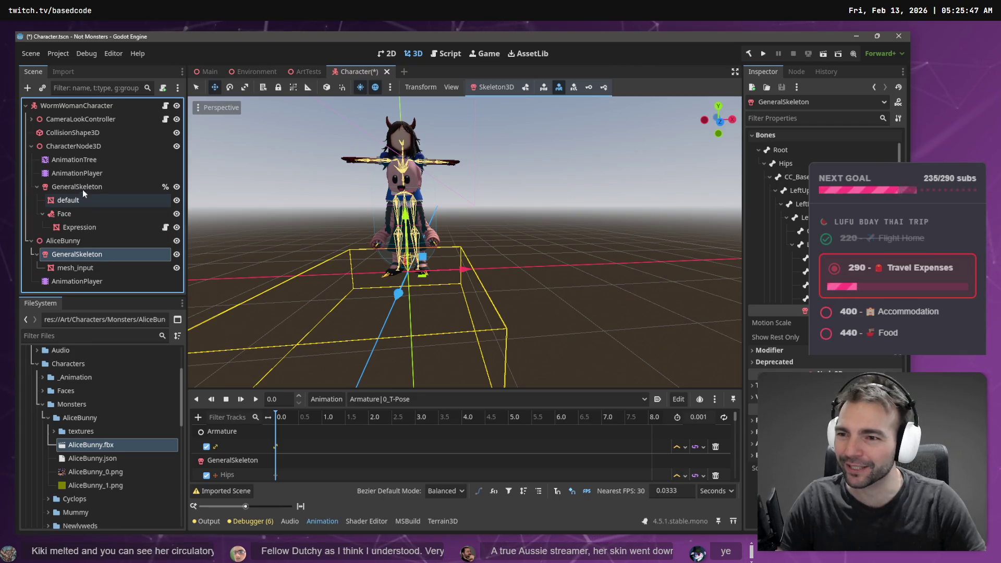
Move the old GeneralSkeleton out of CharacterNode3D and put AliceBunny's skeleton there instead.
{"action": "left_click", "coordinate": [83, 188]}
{"action": "mouse_move", "coordinate": [80, 188]}
{"action": "left_mouse_down"}
{"action": "mouse_move", "coordinate": [72, 243]}
{"action": "mouse_move", "coordinate": [33, 140]}
{"action": "mouse_move", "coordinate": [37, 112]}
{"action": "mouse_move", "coordinate": [58, 106]}
{"action": "left_mouse_up"}
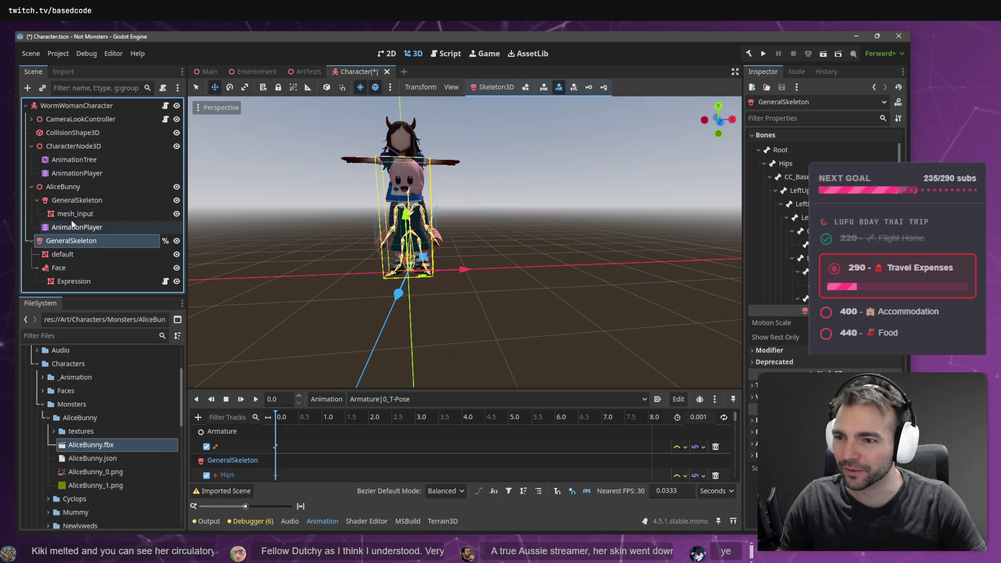
{"action": "left_click_drag", "start_coordinate": [78, 201], "coordinate": [70, 146]}
Reattach the Face node to the new skeleton with its Bone Name set to Head.
{"action": "left_click", "coordinate": [67, 267]}
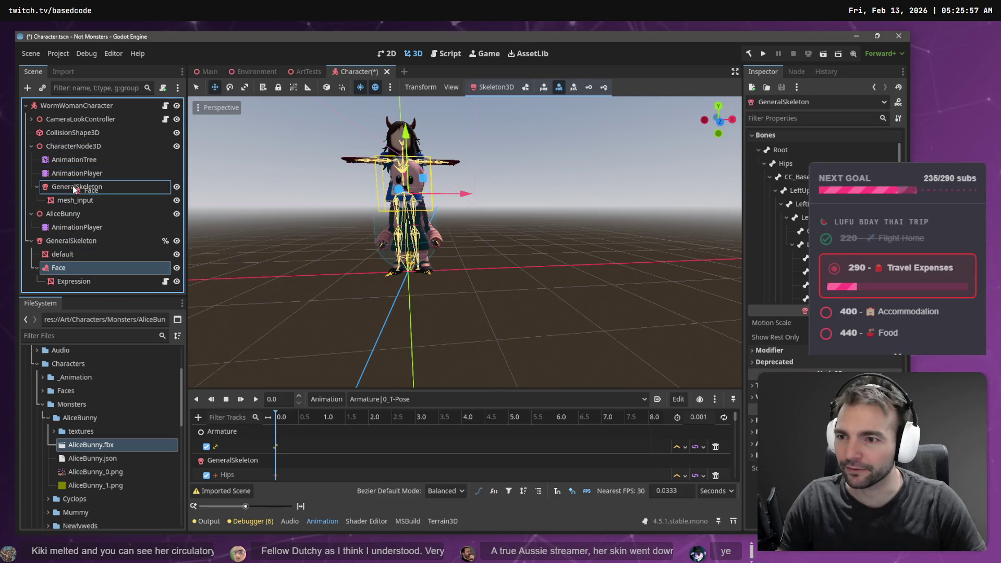
{"action": "left_click_drag", "start_coordinate": [73, 191], "coordinate": [74, 189]}
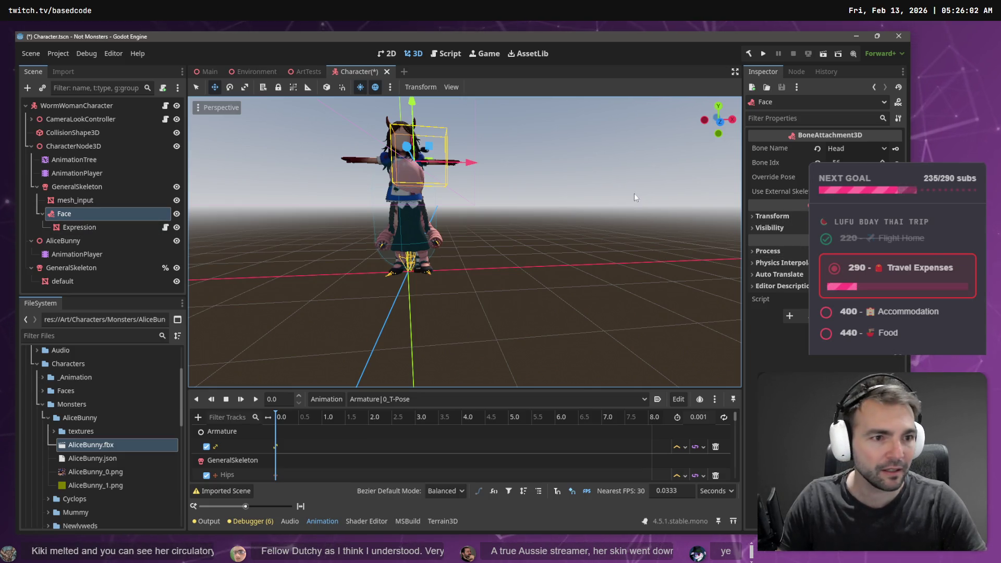
{"action": "left_click", "coordinate": [865, 149]}
{"action": "left_click", "coordinate": [842, 130]}
{"action": "left_click", "coordinate": [834, 152]}
{"action": "scroll", "coordinate": [852, 203], "scroll_direction": "down", "scroll_amount": 3}
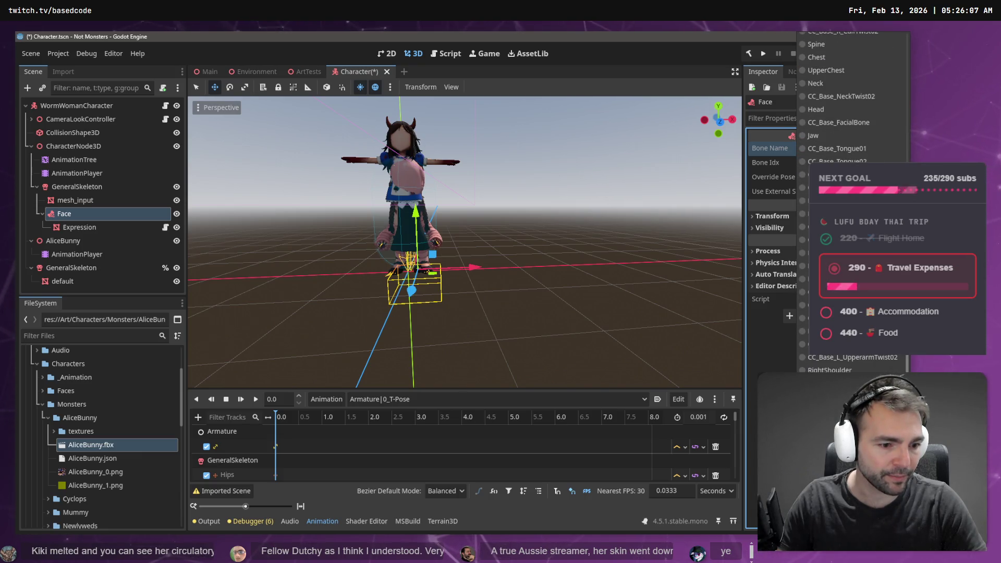
{"action": "scroll", "coordinate": [852, 203], "scroll_direction": "down", "scroll_amount": 2}
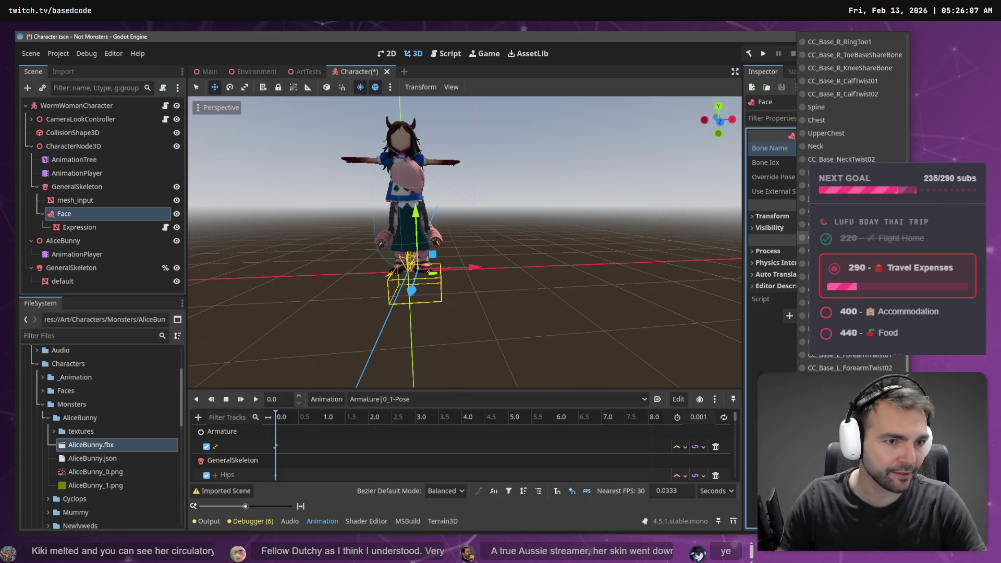
{"action": "left_click", "coordinate": [829, 172]}
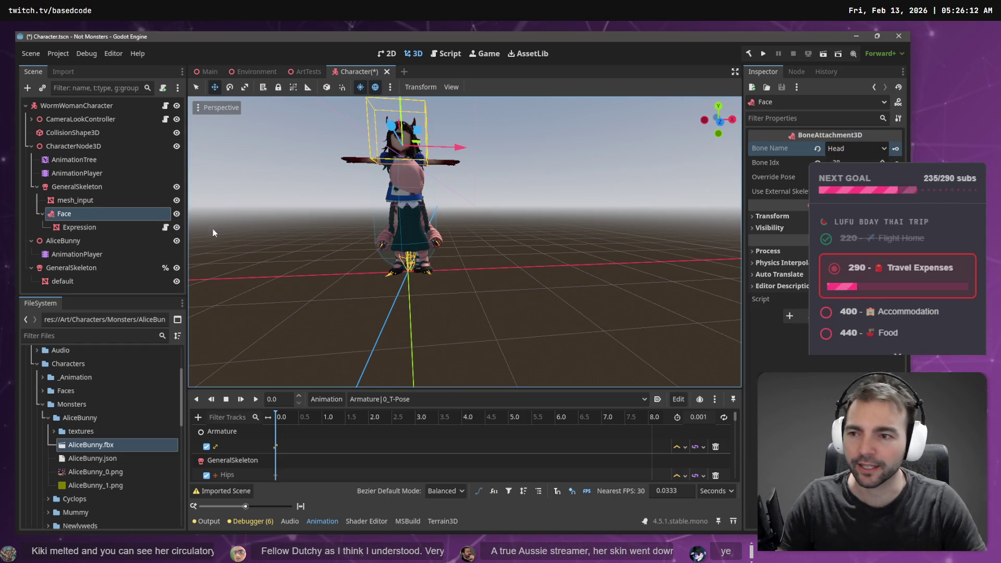
{"action": "left_click", "coordinate": [68, 267]}
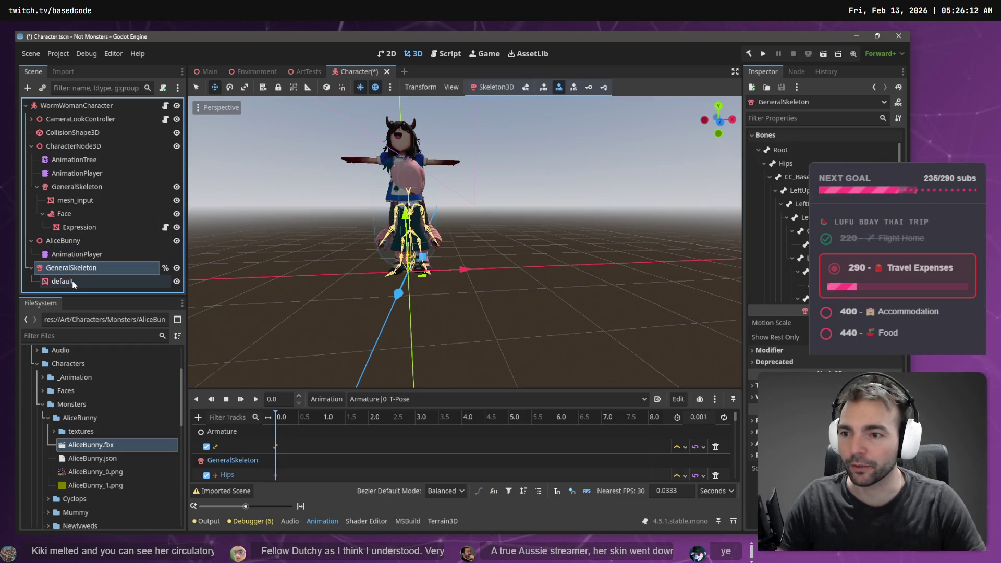
Delete CharacterNode3D's old AnimationPlayer and move AliceBunny's AnimationPlayer under CharacterNode3D.
{"action": "left_click", "coordinate": [67, 254]}
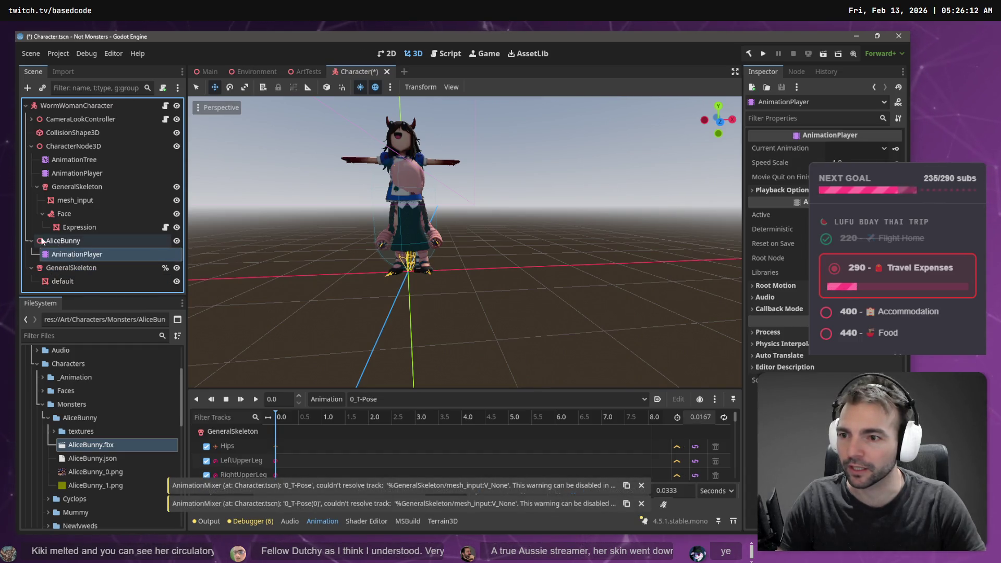
{"action": "left_click", "coordinate": [84, 173]}
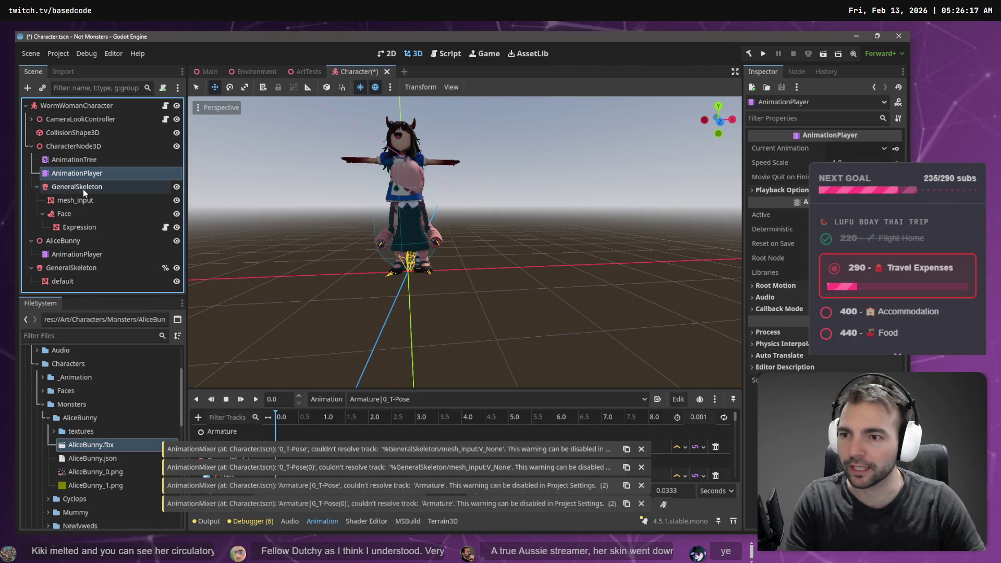
{"action": "key", "text": "Delete"}
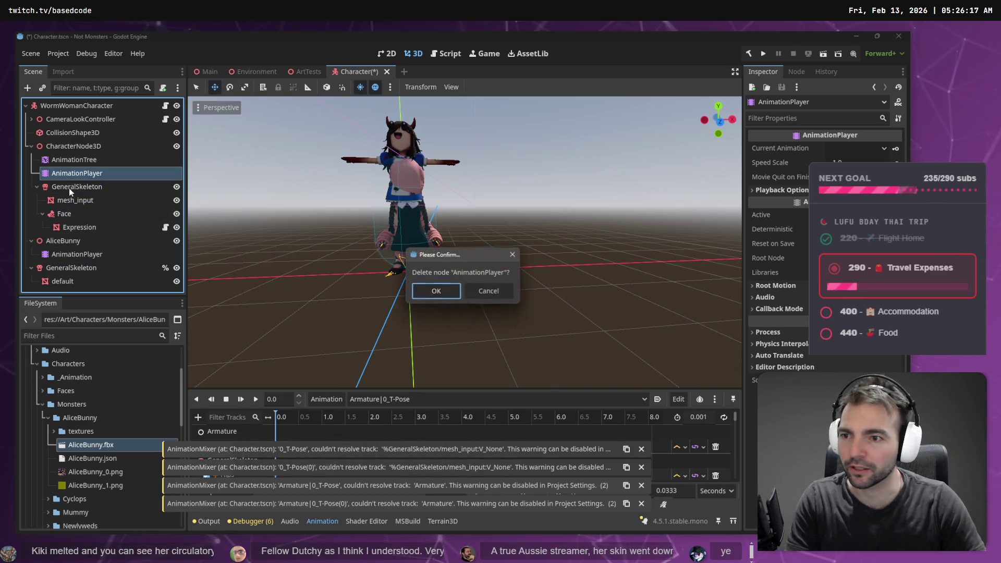
{"action": "key", "text": "Return"}
{"action": "left_click_drag", "start_coordinate": [69, 239], "coordinate": [70, 148]}
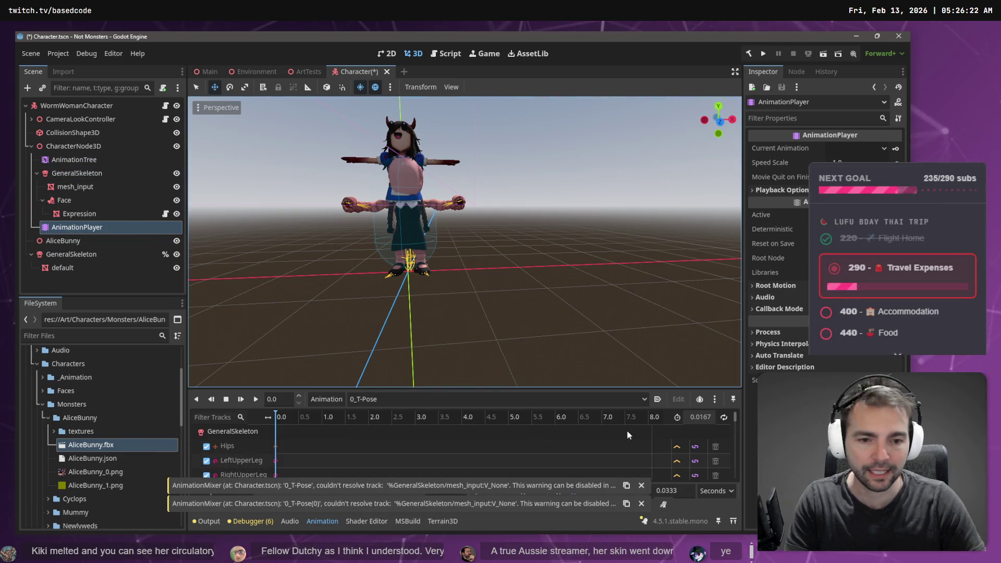
Load Animations.fbx as an animation library and preview its jump animation.
{"action": "left_click", "coordinate": [327, 399]}
{"action": "left_click", "coordinate": [353, 432]}
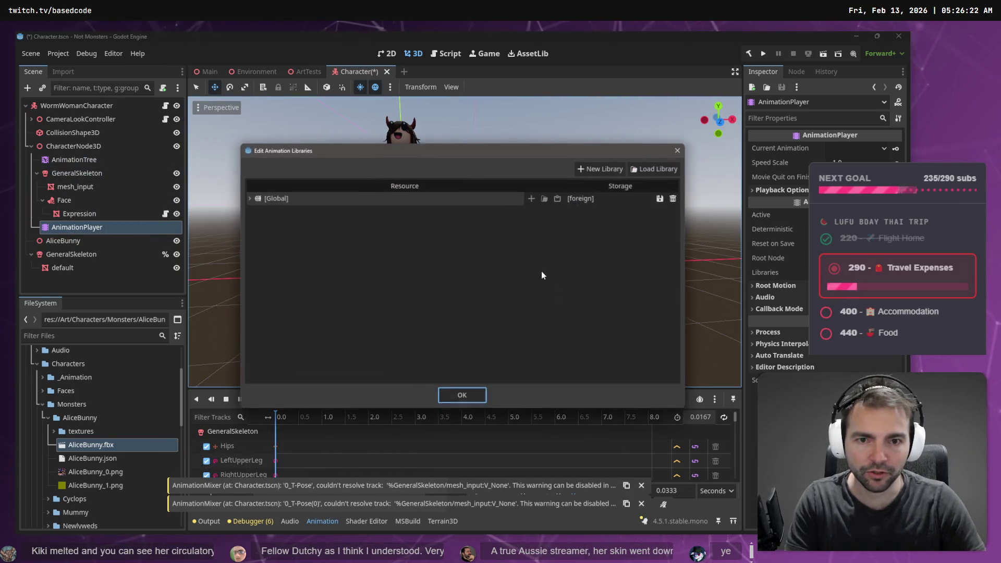
{"action": "left_click", "coordinate": [659, 167]}
{"action": "double_click", "coordinate": [205, 139]}
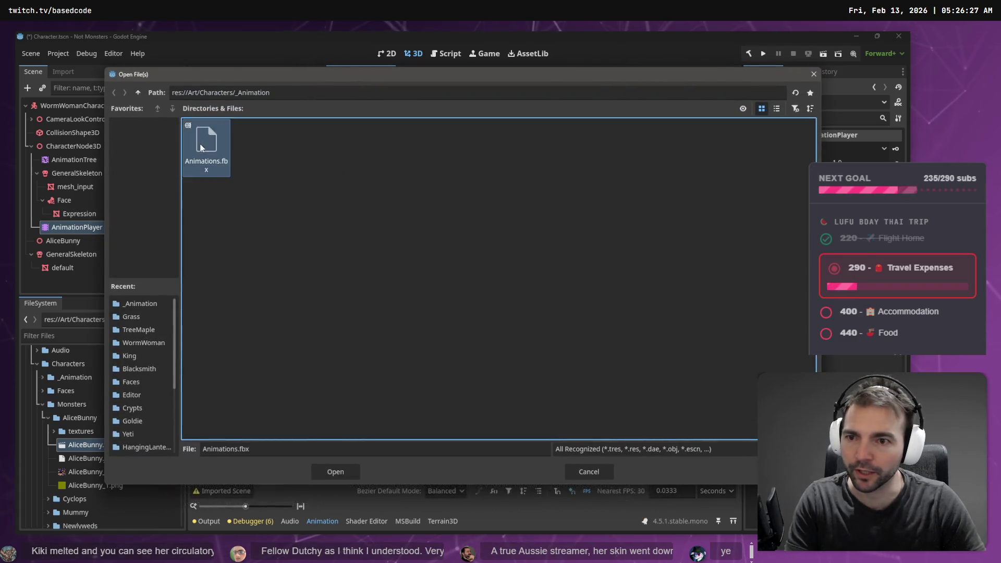
{"action": "left_click", "coordinate": [462, 396]}
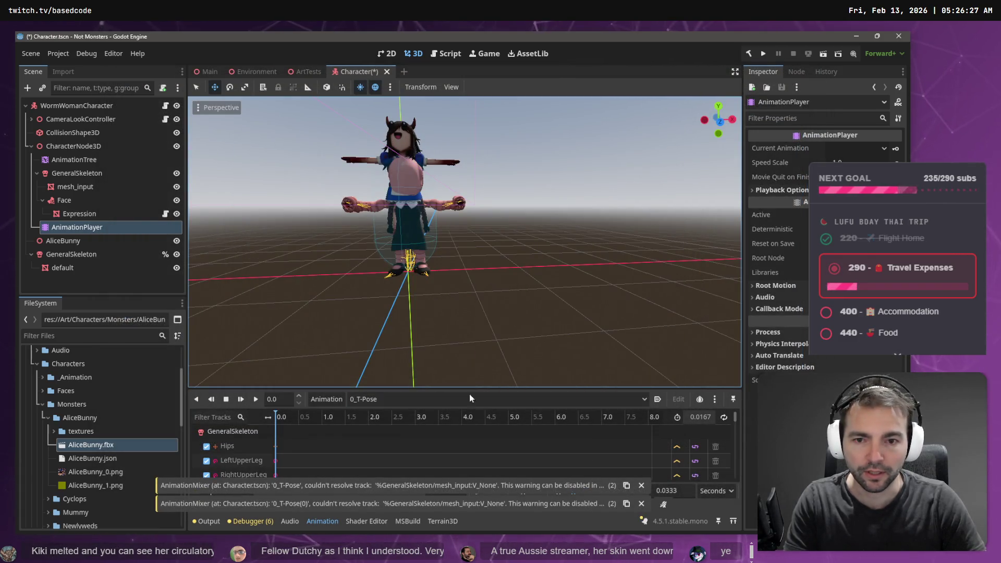
{"action": "left_click", "coordinate": [359, 399]}
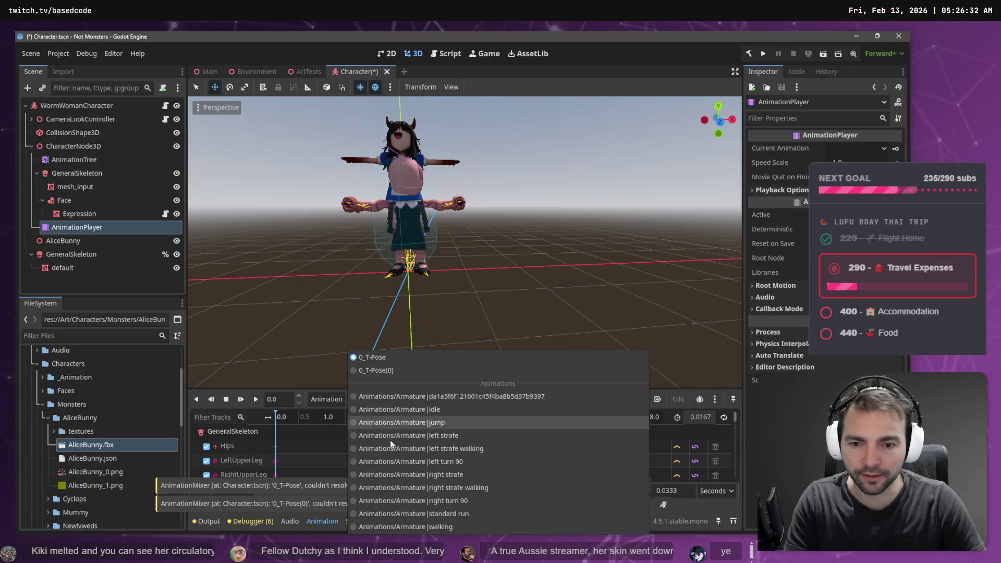
{"action": "left_click", "coordinate": [439, 423]}
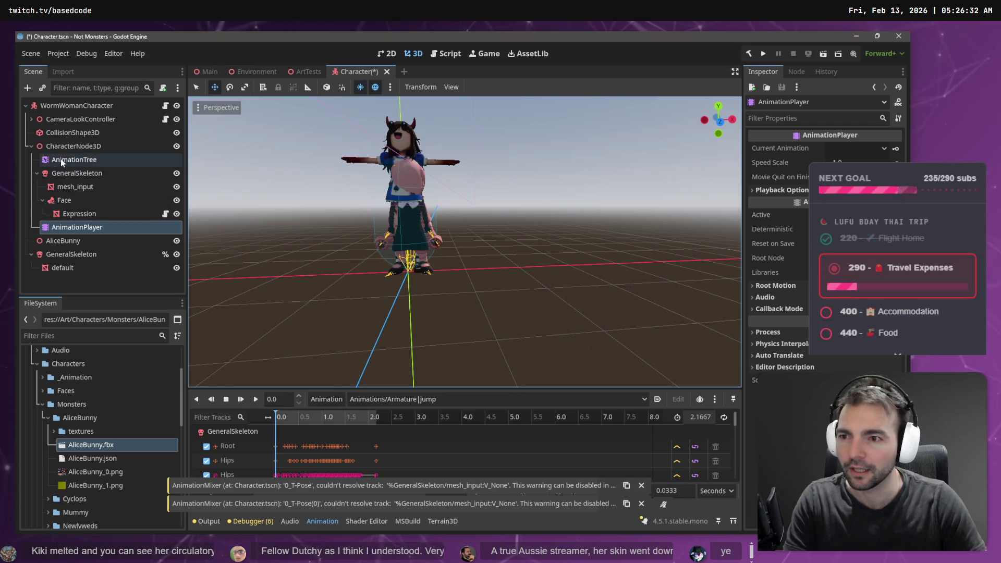
Delete the leftover GeneralSkeleton node from the scene tree.
{"action": "left_click", "coordinate": [70, 259]}
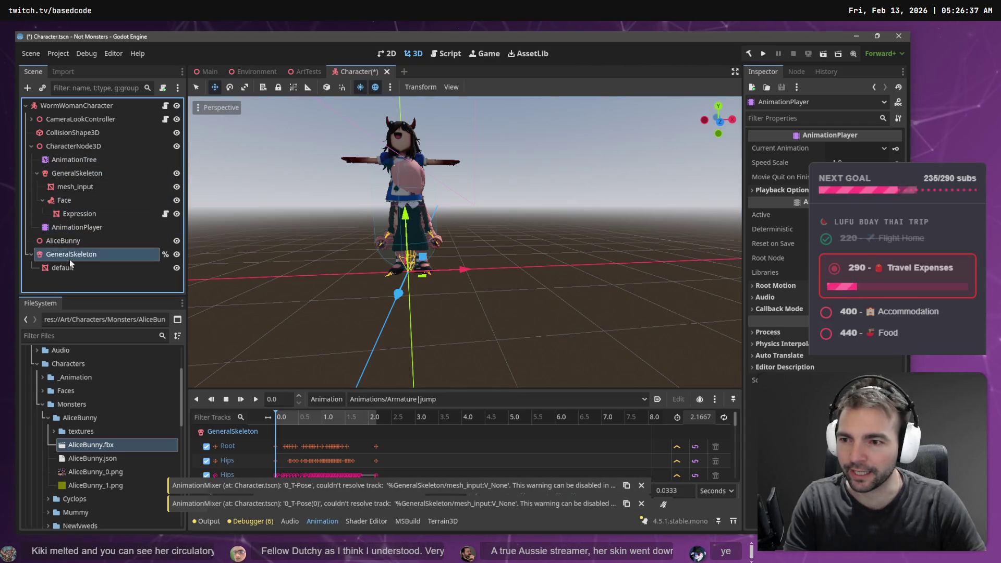
{"action": "key", "text": "Delete"}
{"action": "key", "text": "Return"}
{"action": "left_click", "coordinate": [68, 246]}
Delete the AliceBunny node and move AnimationPlayer above AnimationTree under CharacterNode3D.
{"action": "key", "text": "Delete"}
{"action": "key", "text": "Return"}
{"action": "left_click", "coordinate": [77, 232]}
{"action": "left_click_drag", "start_coordinate": [77, 164], "coordinate": [70, 214]}
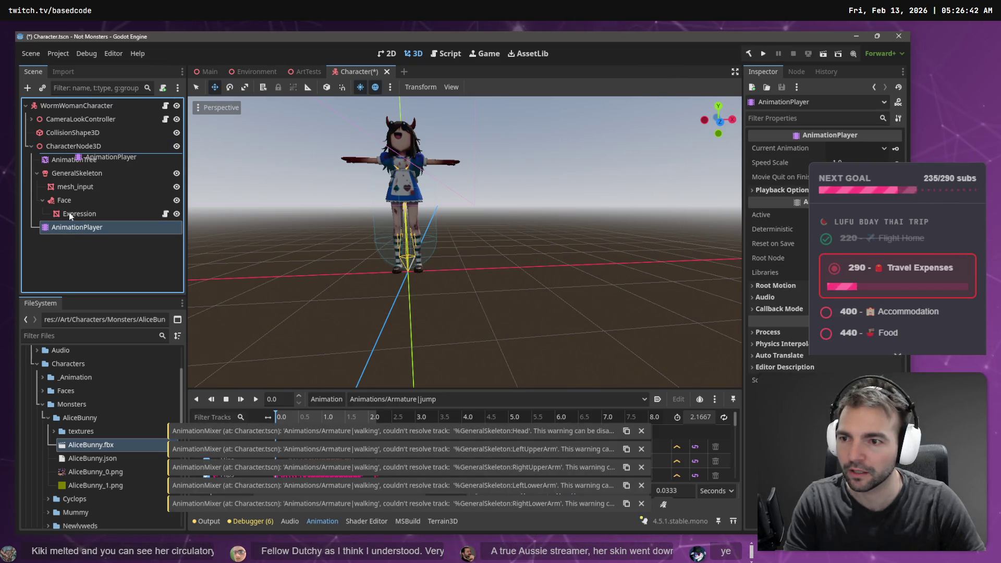
{"action": "left_click_drag", "start_coordinate": [74, 161], "coordinate": [75, 149]}
Put the Expression node back under Face and reselect the AnimationPlayer.
{"action": "key", "text": "Down"}
{"action": "key", "text": "Down"}
{"action": "key", "text": "Down"}
{"action": "mouse_move", "coordinate": [73, 228]}
{"action": "left_mouse_down"}
{"action": "mouse_move", "coordinate": [78, 187]}
{"action": "mouse_move", "coordinate": [65, 214]}
{"action": "left_mouse_up"}
{"action": "left_click", "coordinate": [82, 174]}
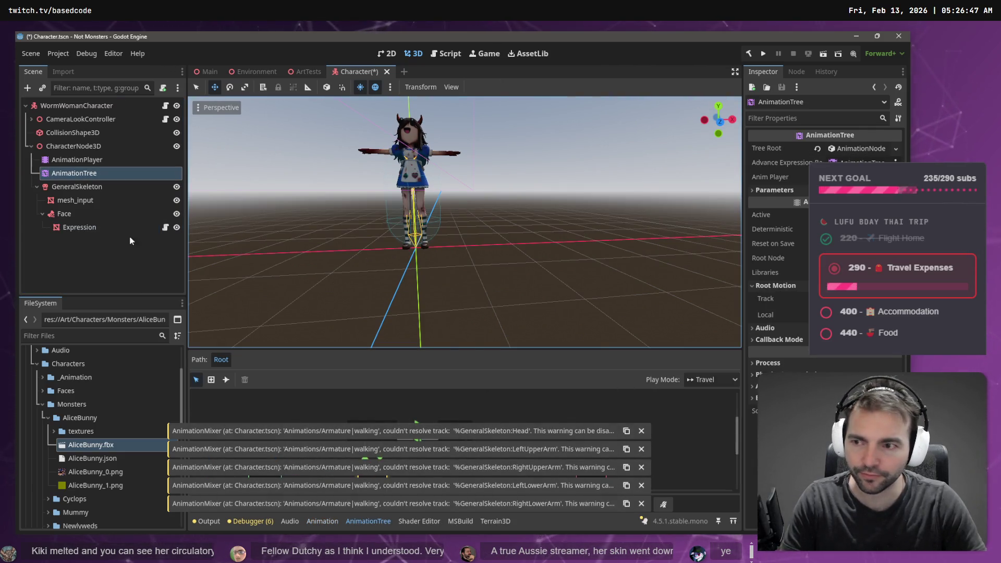
{"action": "left_click", "coordinate": [112, 165]}
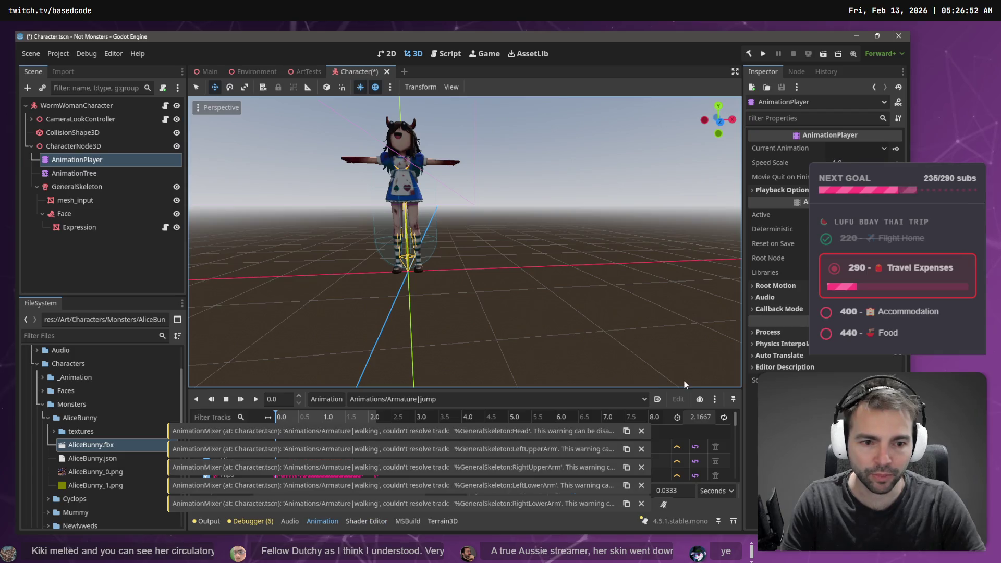
{"action": "left_click", "coordinate": [319, 399]}
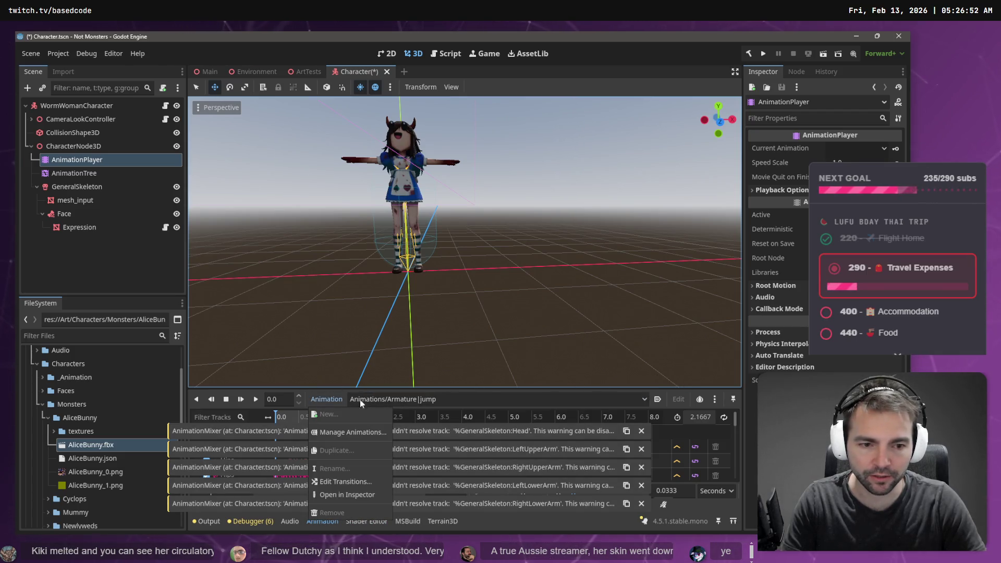
Remove the Animations library and reload it from Animations.fbx.
{"action": "left_click", "coordinate": [342, 430]}
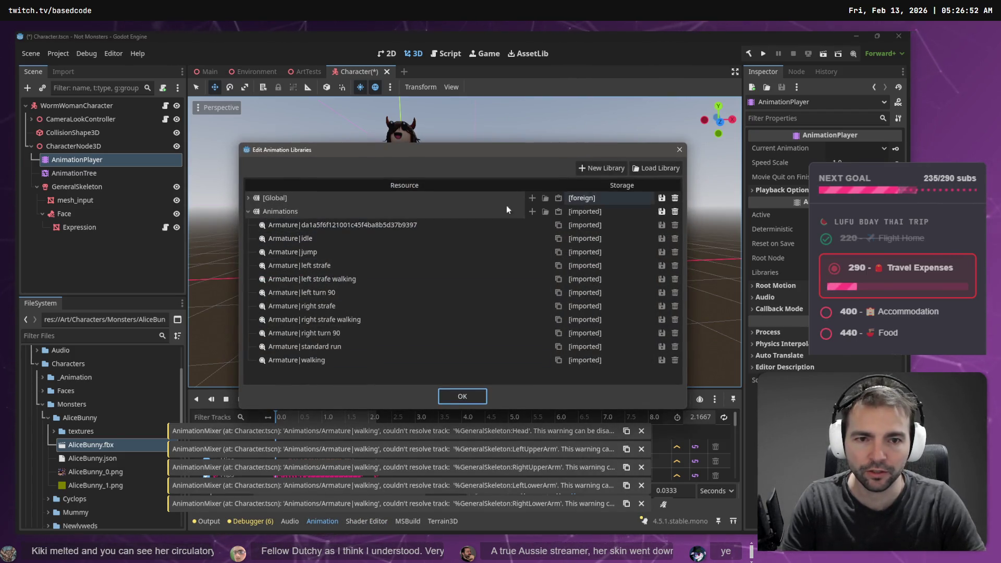
{"action": "double_click", "coordinate": [298, 211]}
{"action": "key", "text": "Escape"}
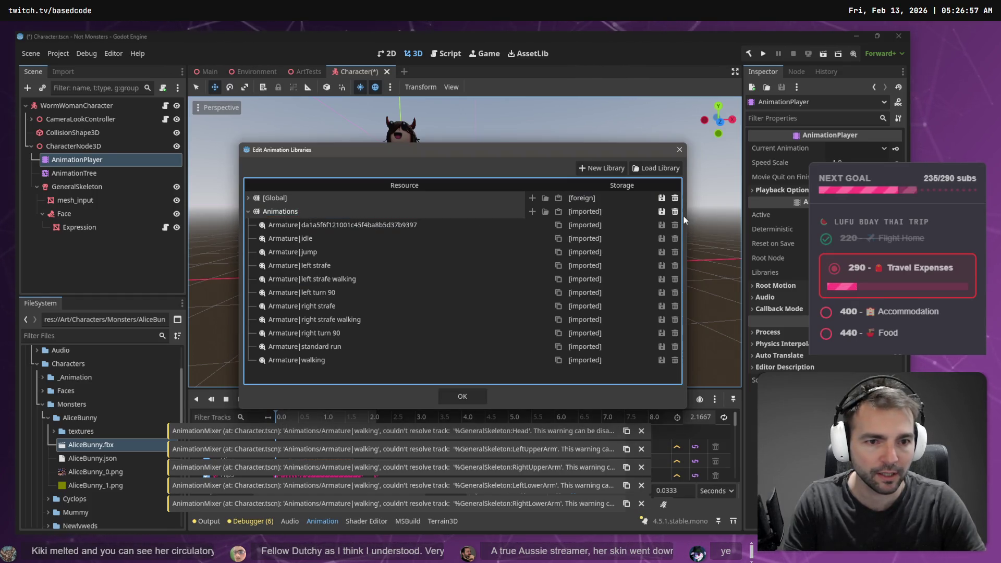
{"action": "left_click", "coordinate": [675, 211]}
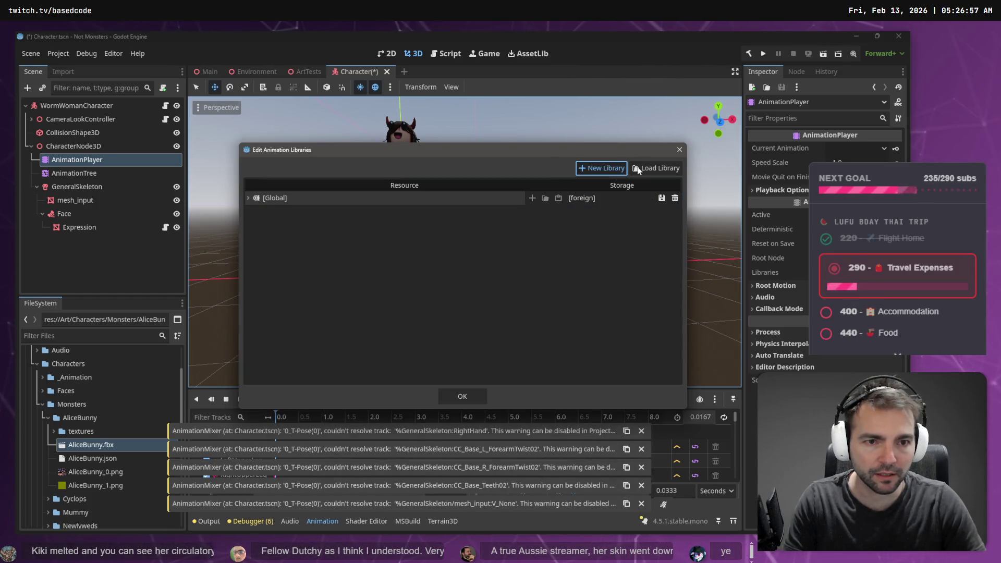
{"action": "left_click", "coordinate": [649, 167]}
{"action": "left_click", "coordinate": [226, 137]}
{"action": "double_click", "coordinate": [227, 137]}
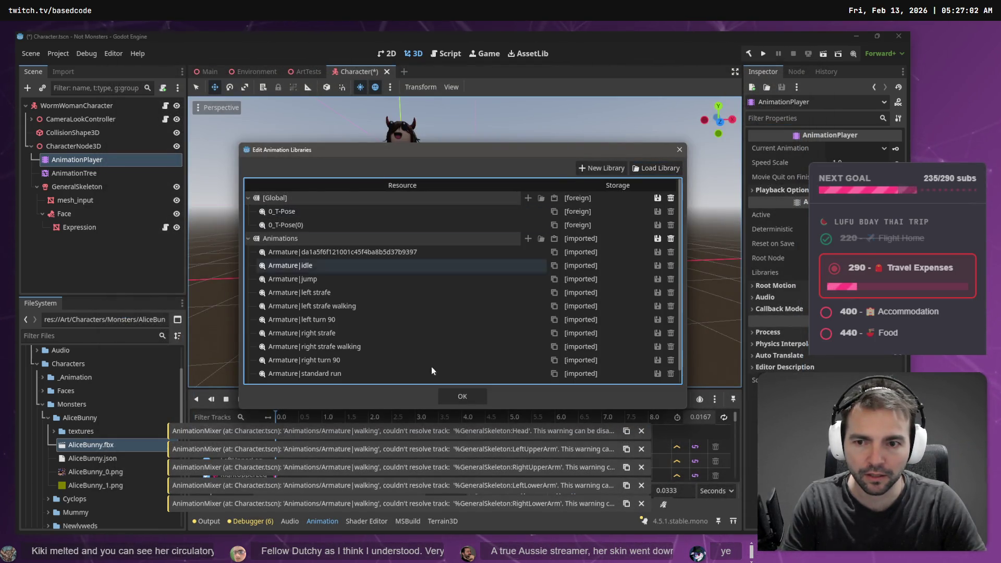
{"action": "left_click", "coordinate": [451, 395]}
Play the Animations/Armature|jump clip preview in the animation panel.
{"action": "left_click", "coordinate": [389, 399]}
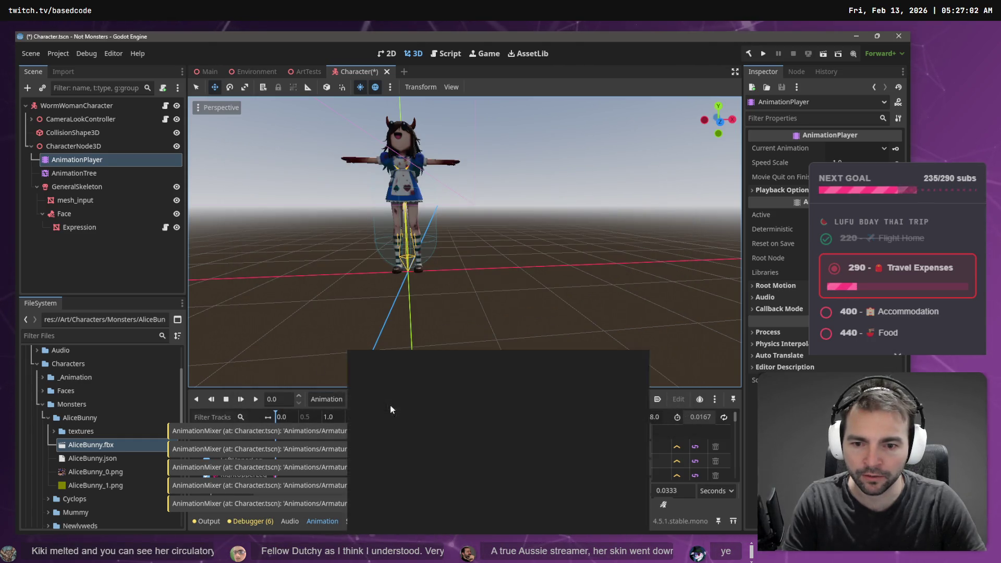
{"action": "key", "text": "Escape"}
{"action": "key", "text": "Down"}
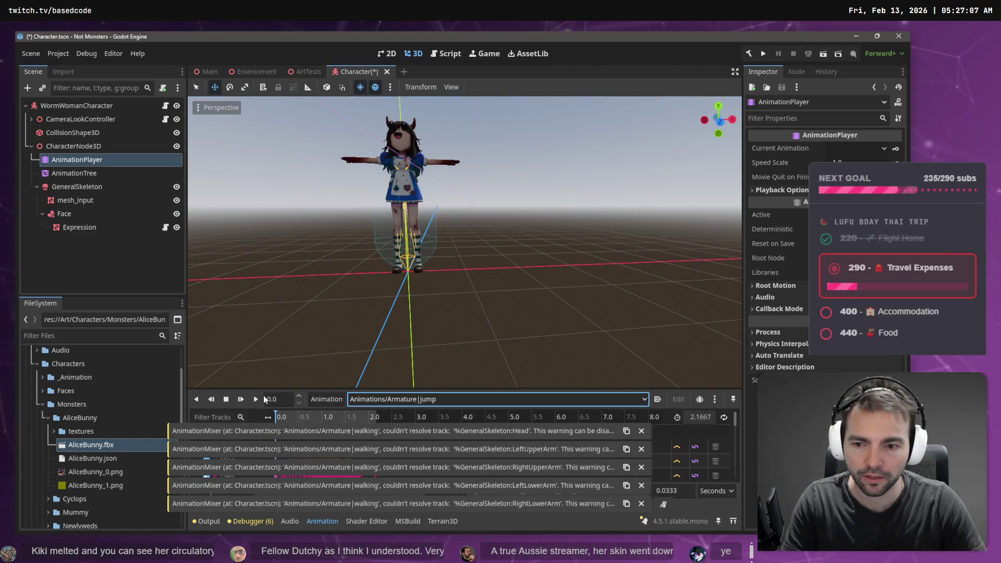
{"action": "left_click", "coordinate": [255, 399]}
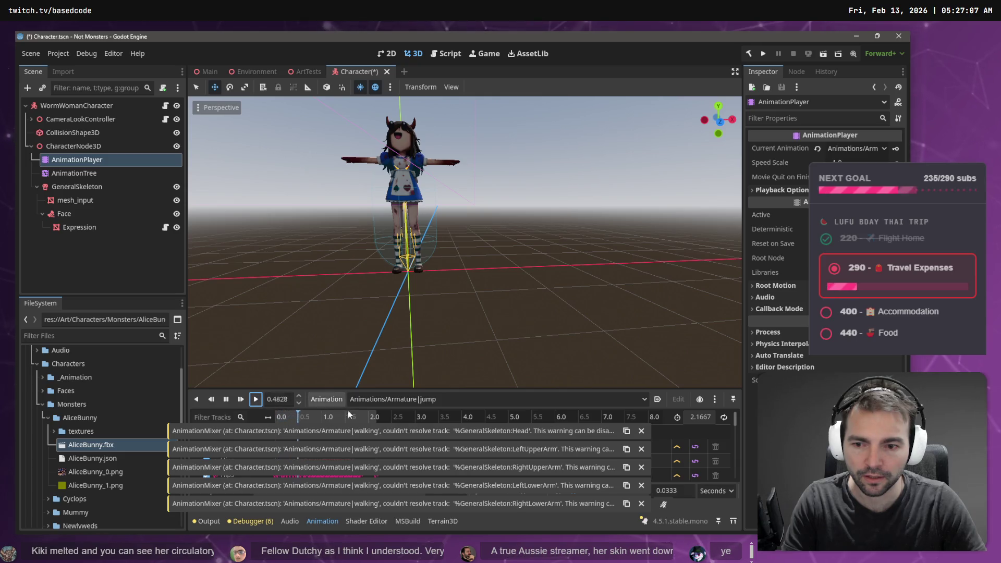
Save the Character scene and check the AnimationTree's Anim Player setting, leaving it unchanged.
{"action": "left_click", "coordinate": [88, 173]}
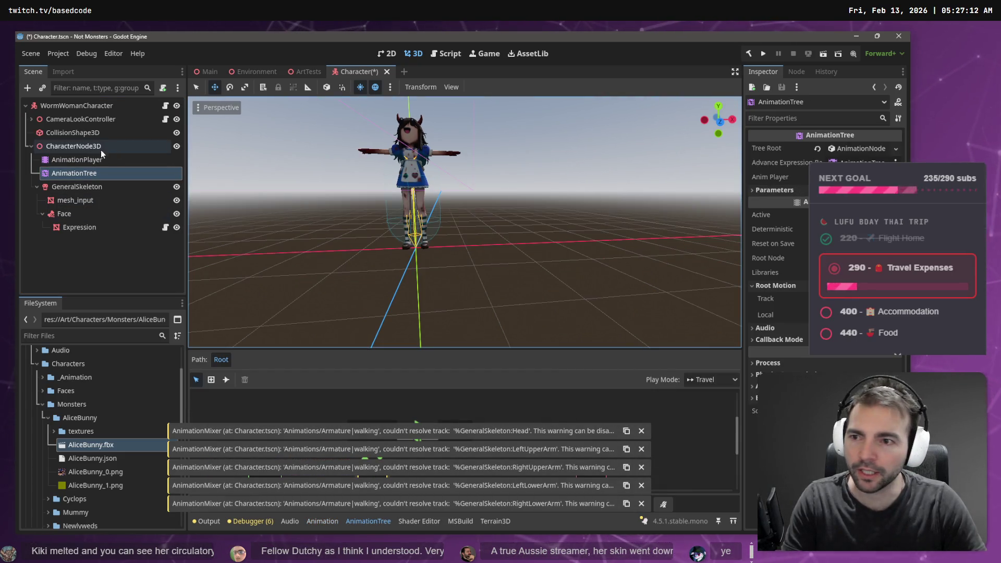
{"action": "left_click", "coordinate": [105, 160]}
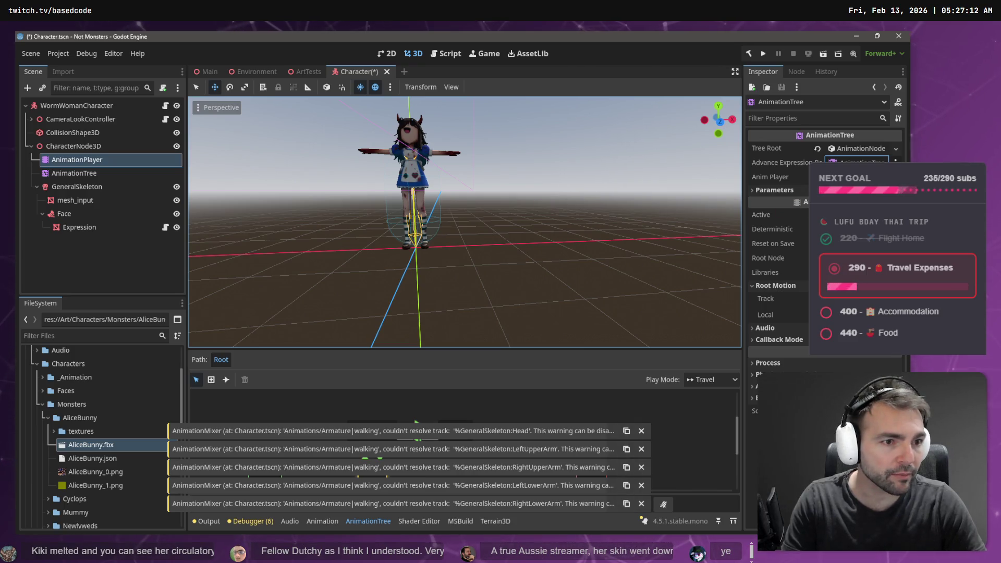
{"action": "left_click", "coordinate": [83, 157]}
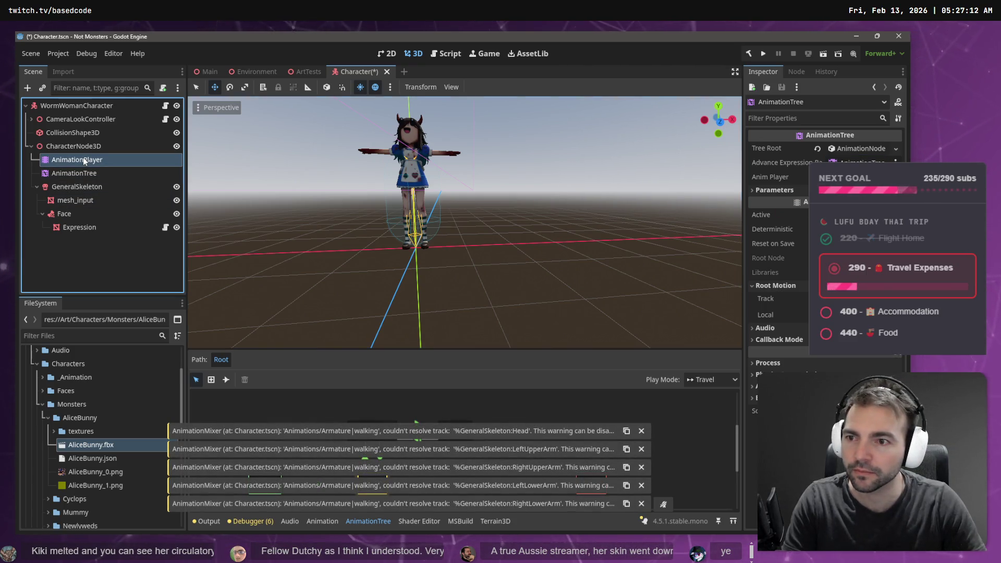
{"action": "left_click", "coordinate": [83, 174]}
{"action": "key", "text": "ctrl+s"}
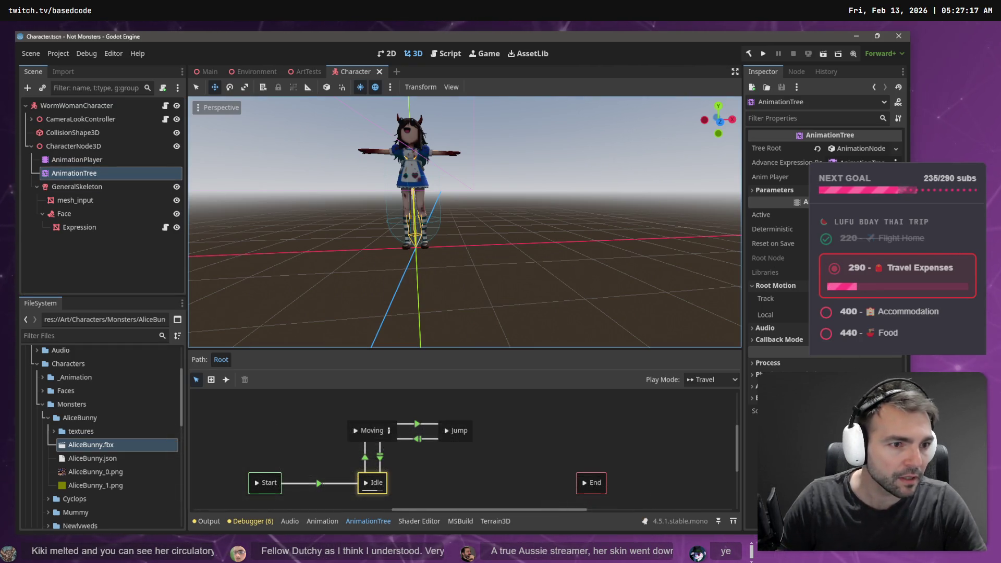
{"action": "left_click", "coordinate": [860, 176]}
{"action": "key", "text": "Return"}
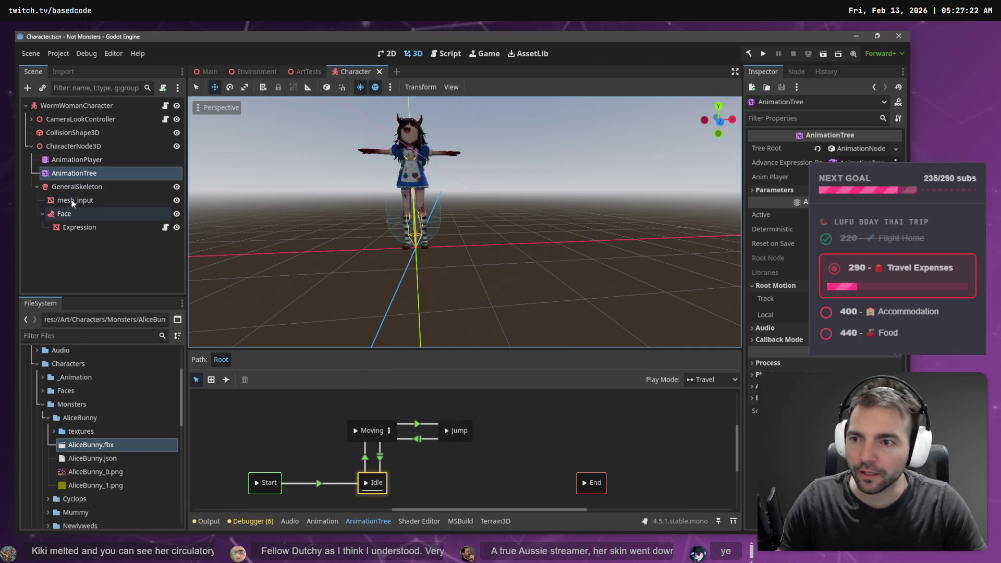
{"action": "left_click", "coordinate": [85, 172]}
Load the Animations/Armature|left strafe walking clip in the AnimationPlayer.
{"action": "left_click", "coordinate": [86, 160]}
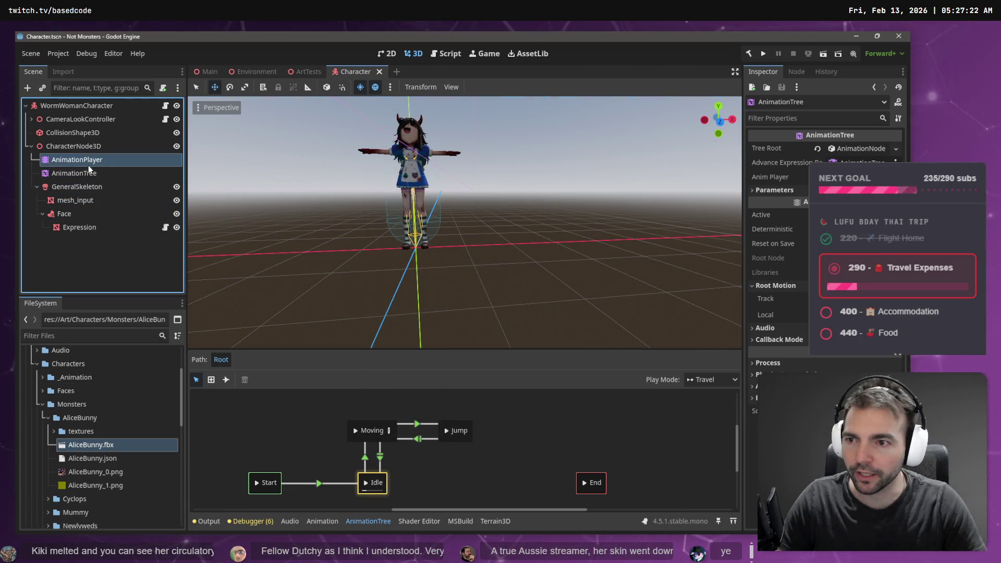
{"action": "left_click", "coordinate": [440, 400]}
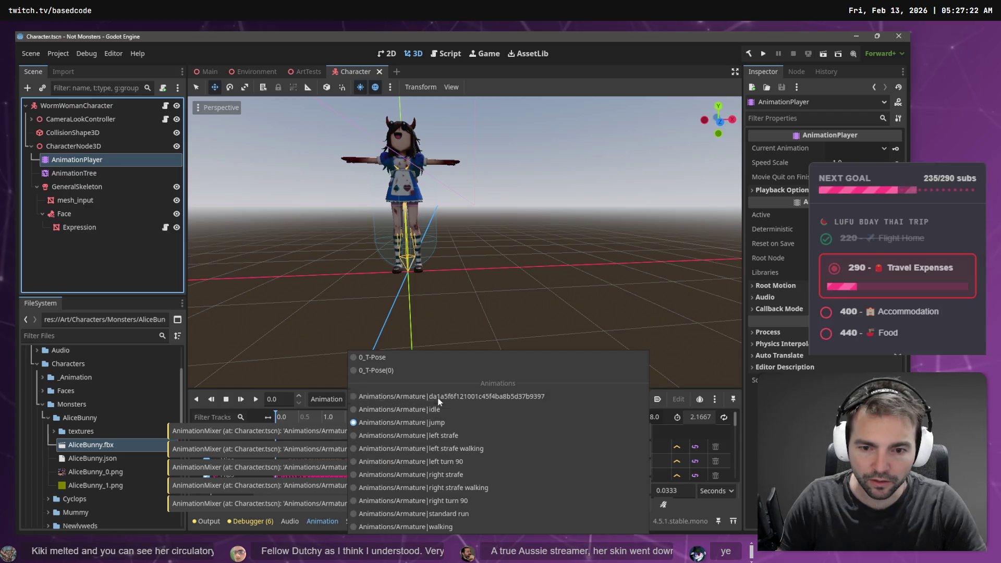
{"action": "left_click", "coordinate": [454, 447]}
{"action": "scroll", "coordinate": [416, 365], "scroll_direction": "down", "scroll_amount": 1}
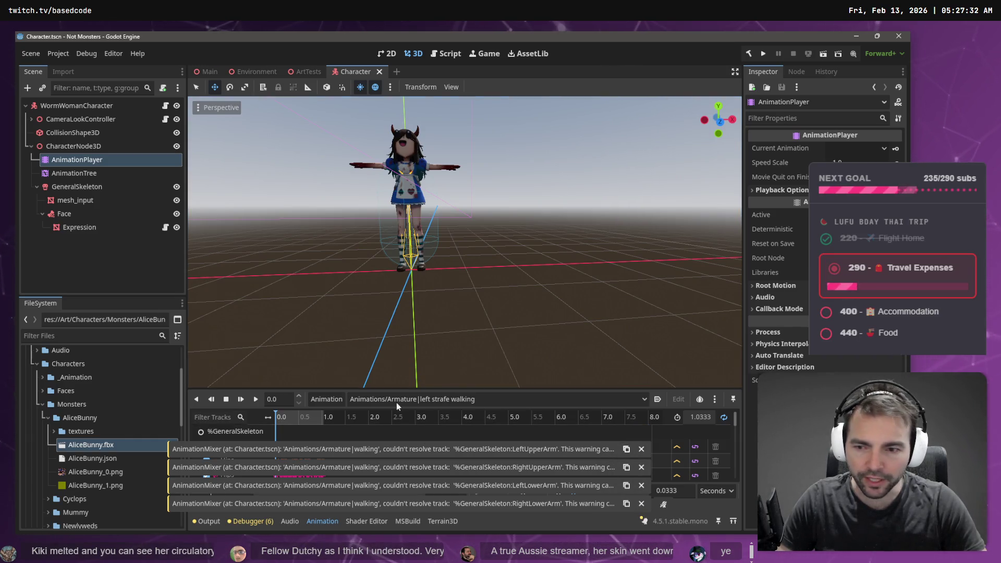
Inspect the AnimationTree's properties and state machine, then open its filtered tracks list.
{"action": "left_click", "coordinate": [86, 174]}
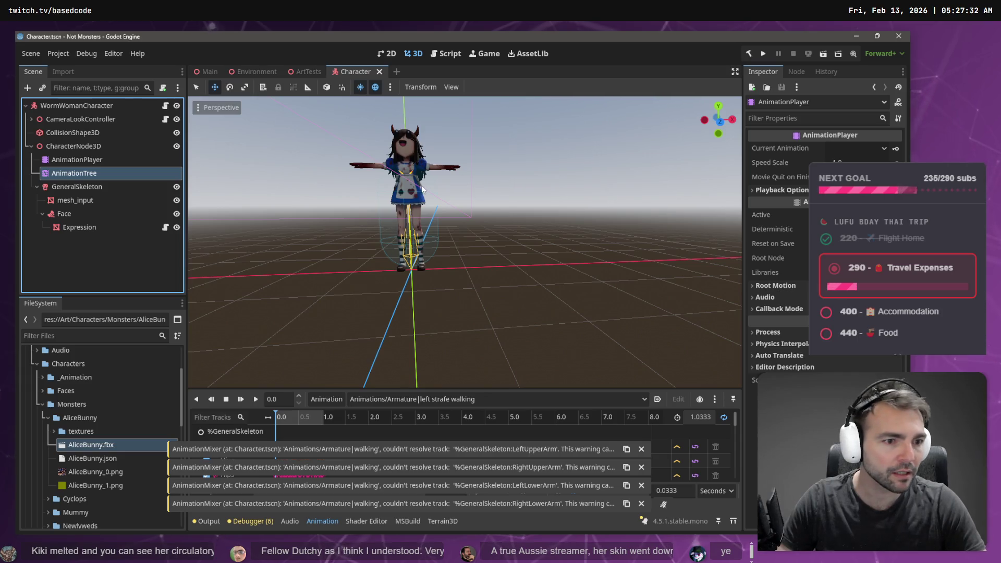
{"action": "left_click", "coordinate": [78, 161]}
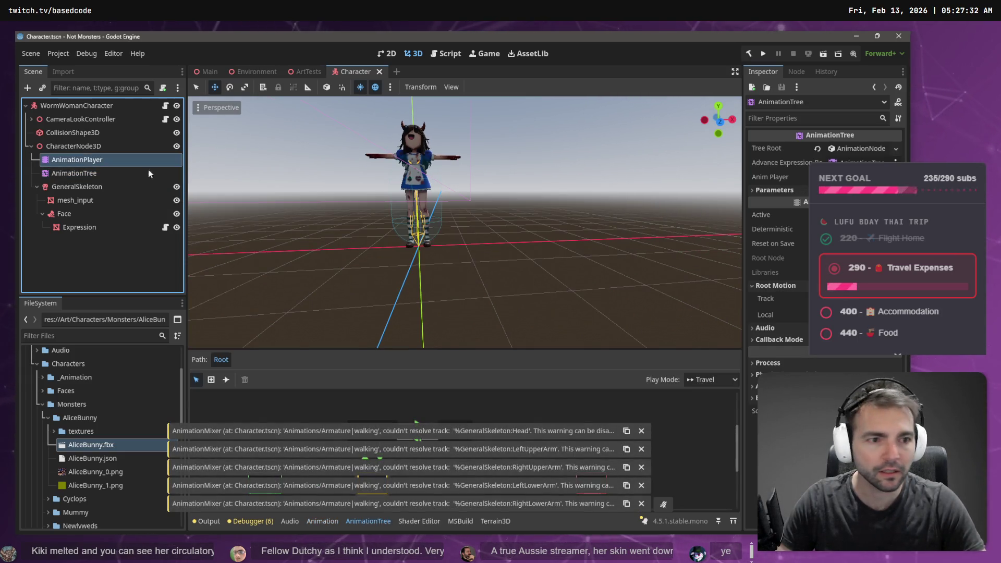
{"action": "left_click", "coordinate": [76, 172]}
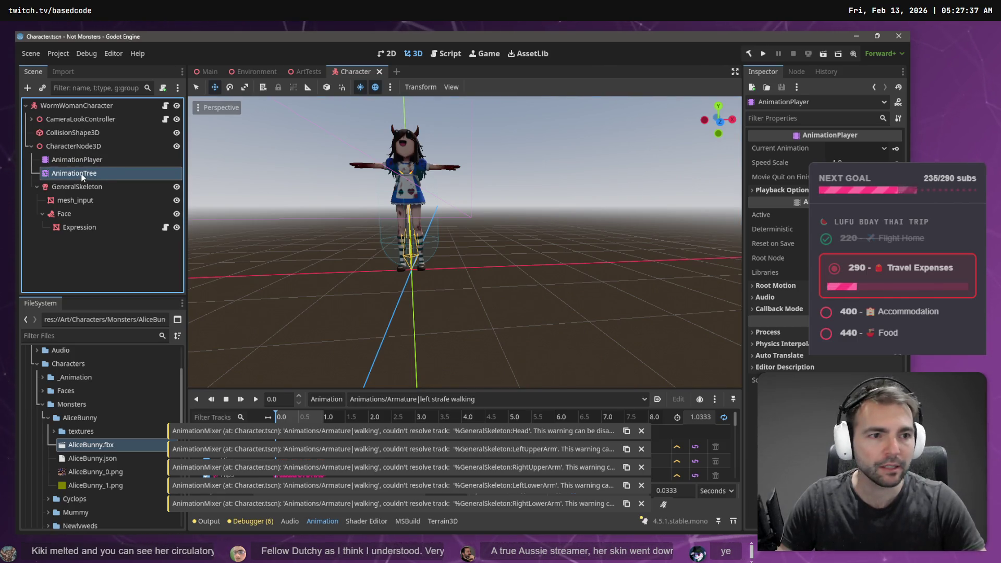
{"action": "left_click_drag", "start_coordinate": [88, 174], "coordinate": [658, 172]}
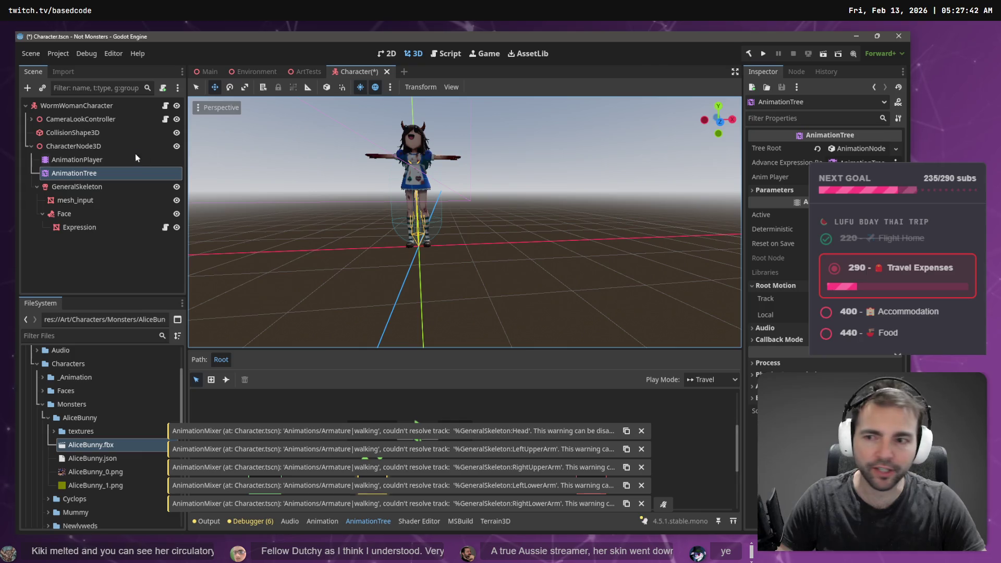
{"action": "left_click", "coordinate": [86, 160]}
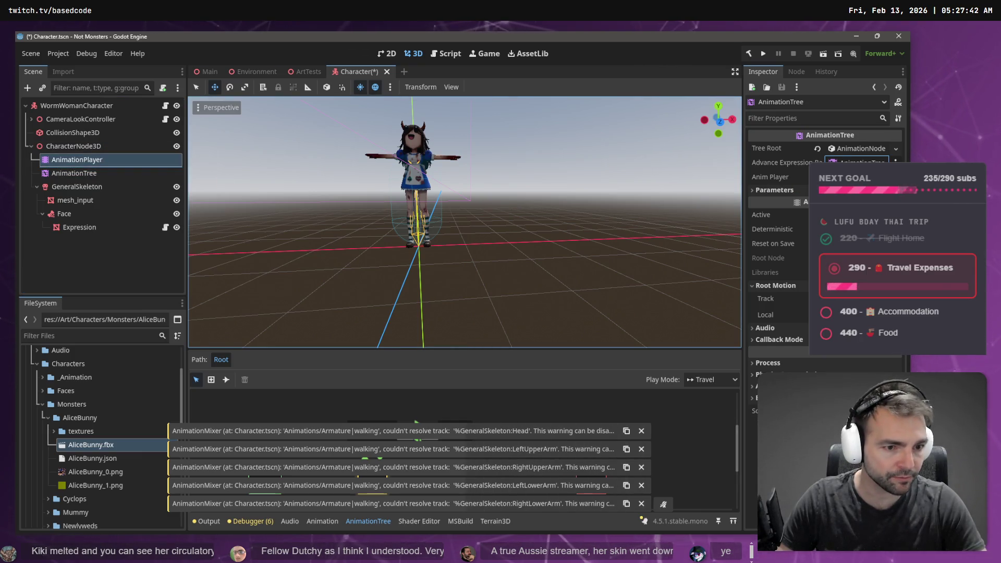
{"action": "left_click", "coordinate": [396, 178]}
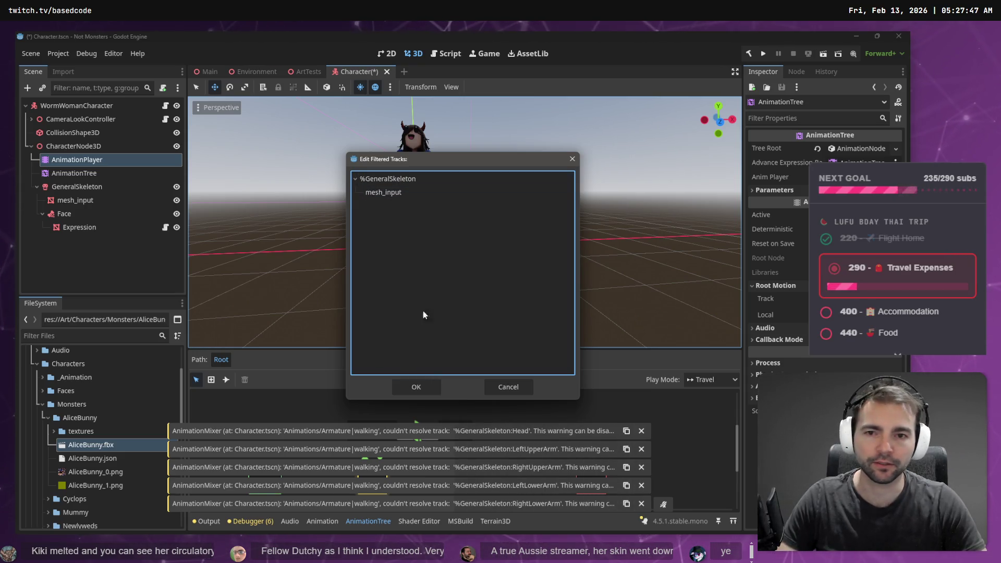
Close the filtered tracks list and look over GeneralSkeleton, CharacterNode3D, mesh_input and Expression.
{"action": "key", "text": "Return"}
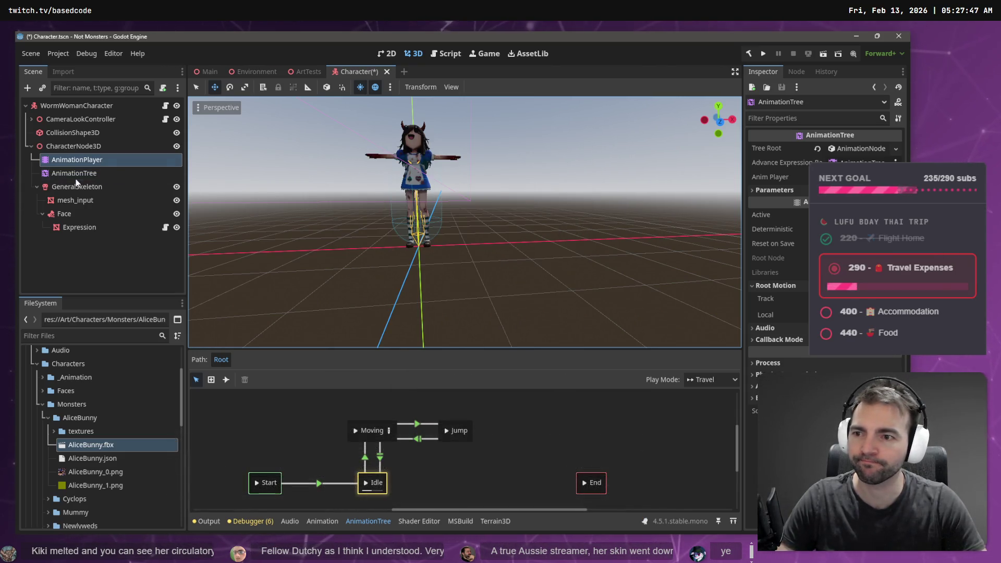
{"action": "mouse_move", "coordinate": [76, 187]}
{"action": "left_mouse_down"}
{"action": "mouse_move", "coordinate": [74, 143]}
{"action": "mouse_move", "coordinate": [69, 187]}
{"action": "left_mouse_up"}
{"action": "left_click_drag", "start_coordinate": [67, 149], "coordinate": [68, 148]}
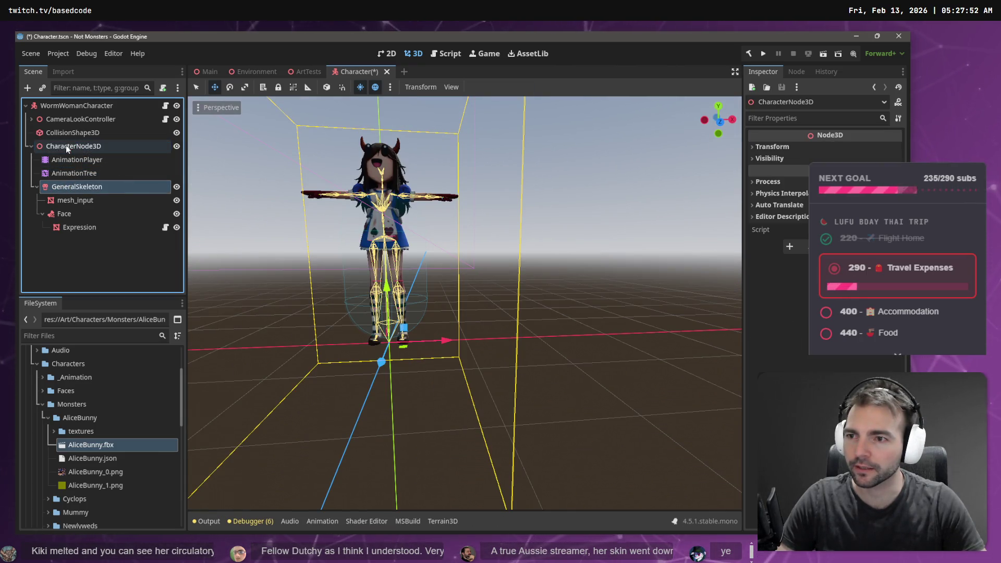
{"action": "left_click", "coordinate": [79, 200]}
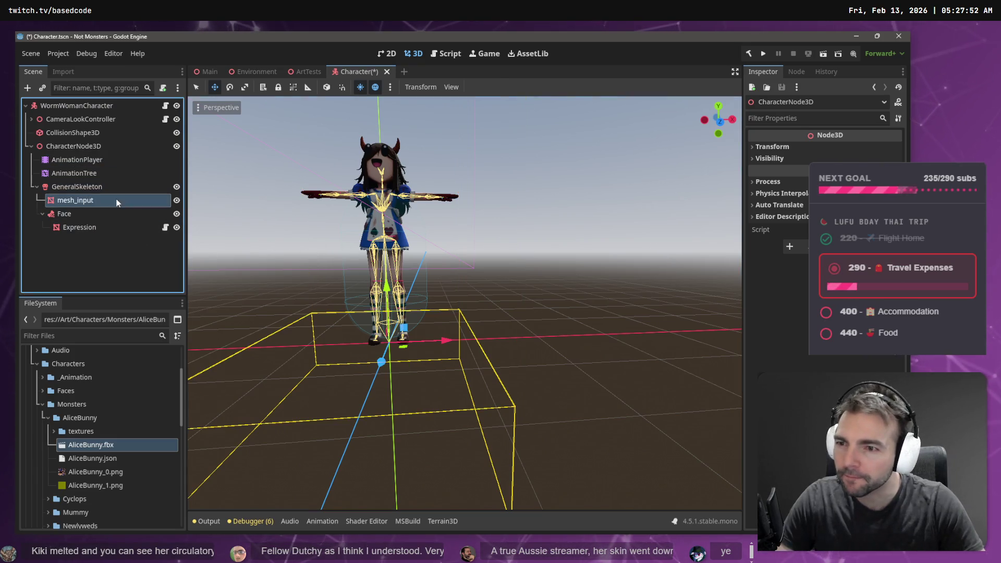
{"action": "left_click", "coordinate": [84, 227]}
Review the AnimationTree's filtered tracks again, then inspect GeneralSkeleton's bones.
{"action": "left_click", "coordinate": [72, 177]}
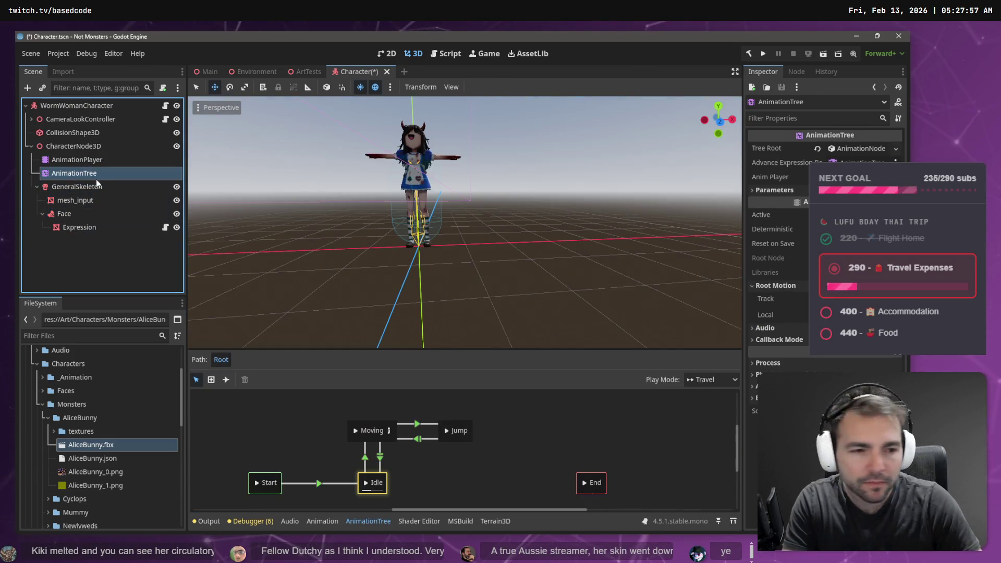
{"action": "left_click", "coordinate": [854, 298]}
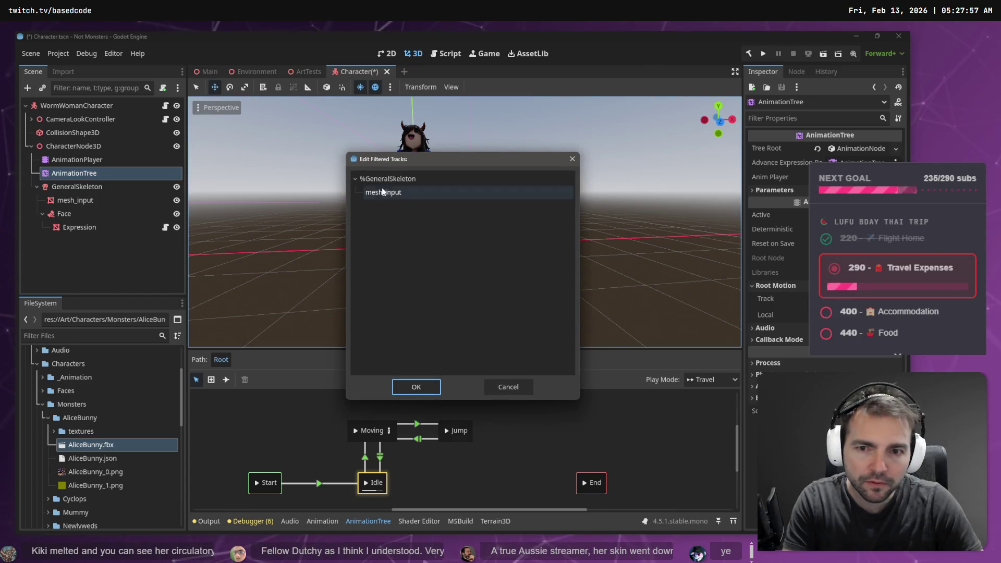
{"action": "left_click", "coordinate": [500, 387]}
{"action": "left_click", "coordinate": [83, 147]}
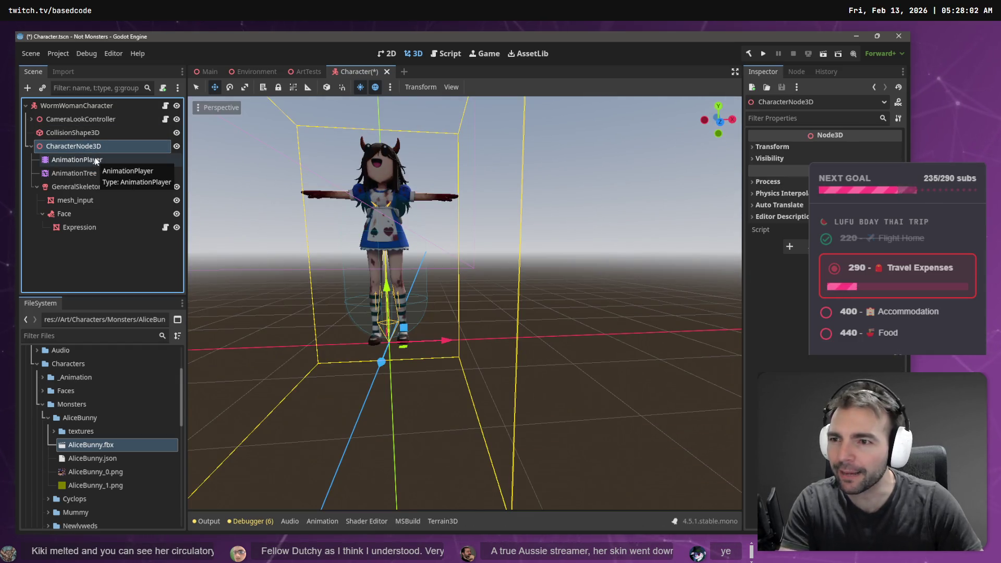
{"action": "left_click", "coordinate": [97, 188]}
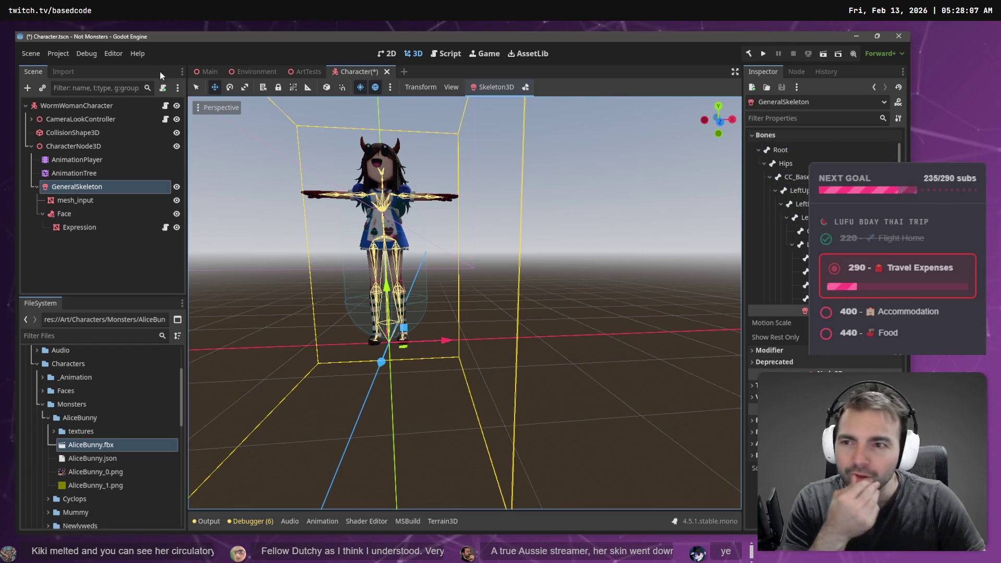
{"action": "left_click", "coordinate": [63, 71]}
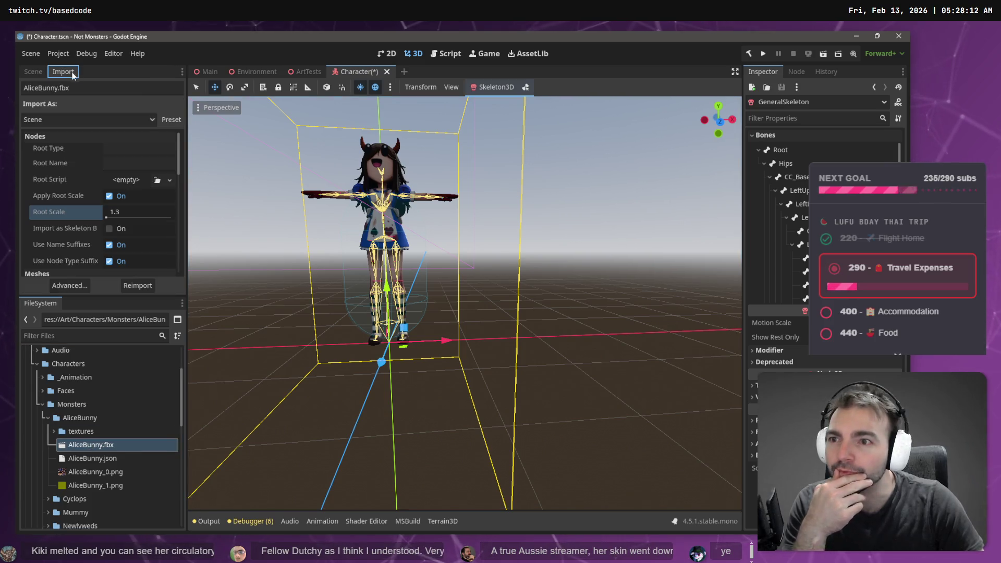
Check the Skeleton3D bone map in AliceBunny.fbx's advanced import settings, reimport, and return to the scene tree.
{"action": "left_click", "coordinate": [70, 286]}
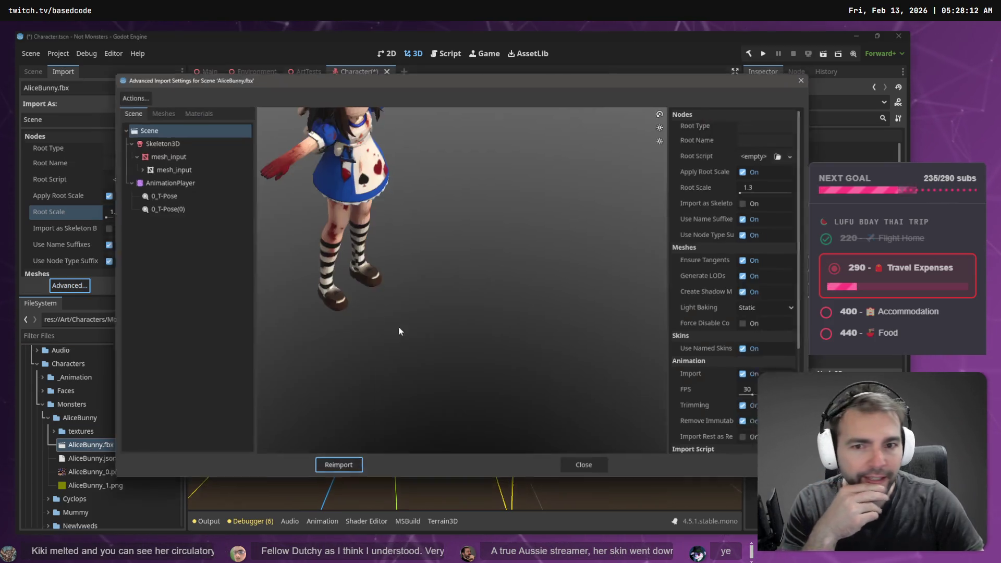
{"action": "left_click", "coordinate": [154, 139]}
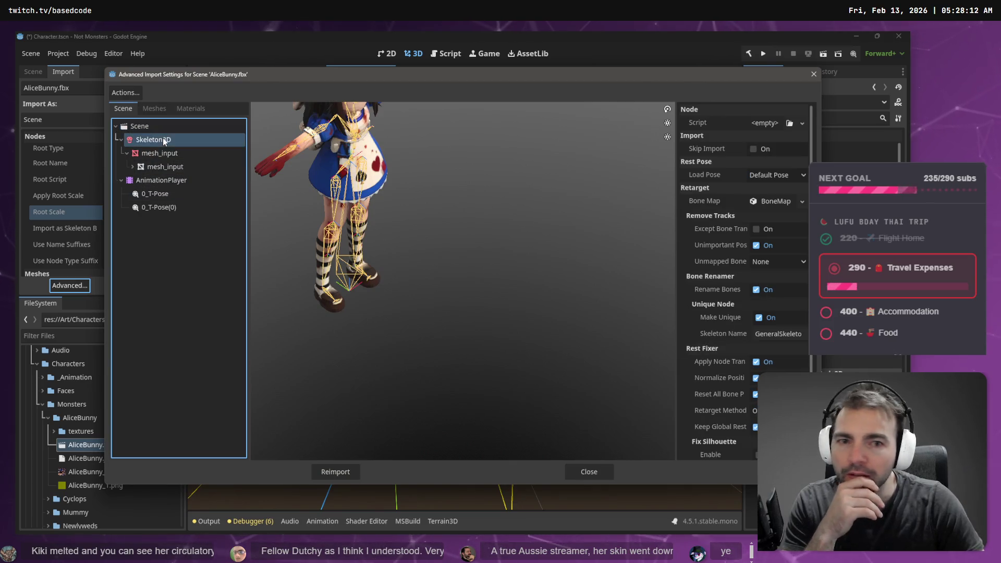
{"action": "left_click", "coordinate": [773, 202]}
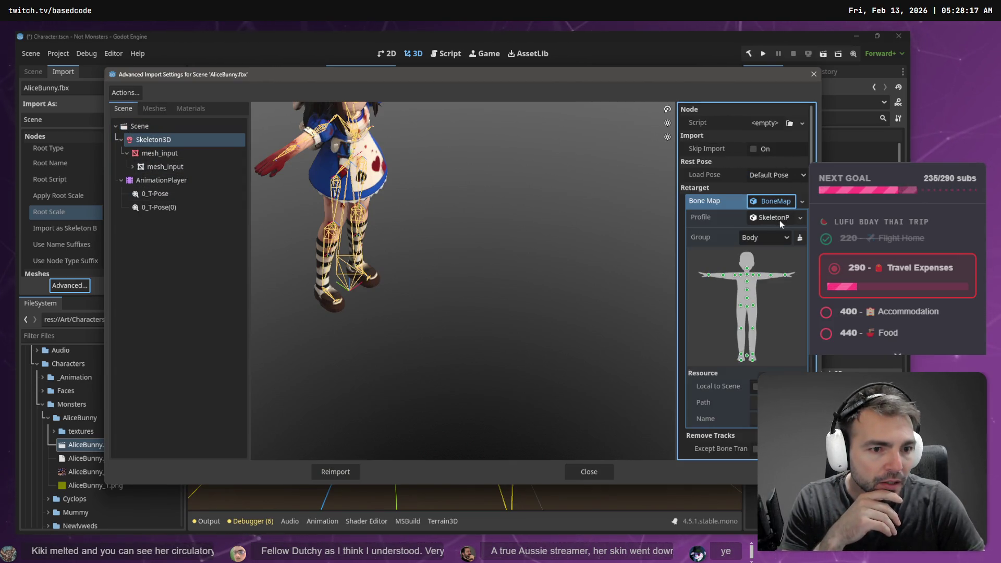
{"action": "scroll", "coordinate": [780, 224], "scroll_direction": "down", "scroll_amount": 5}
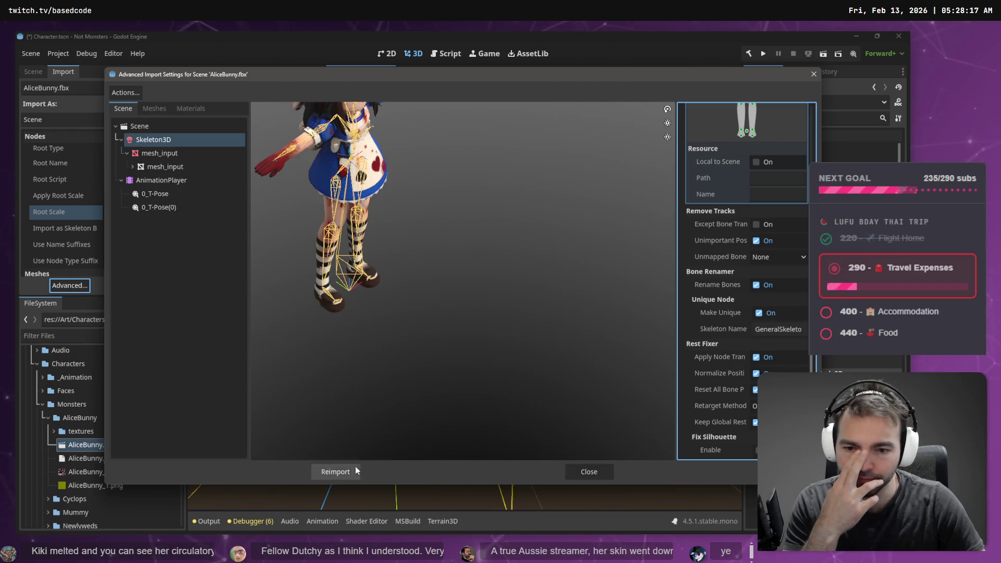
{"action": "left_click", "coordinate": [337, 471]}
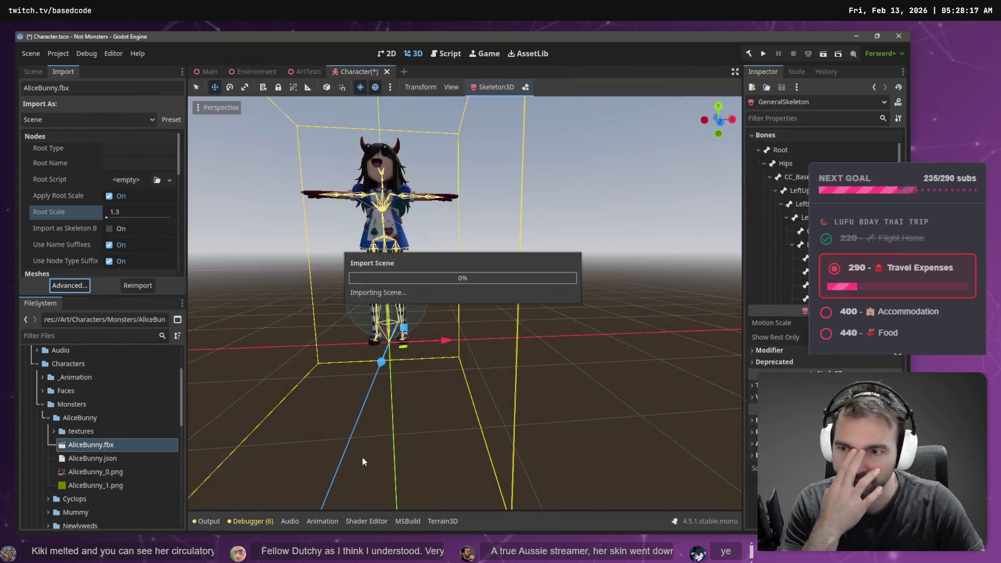
{"action": "left_click", "coordinate": [32, 72]}
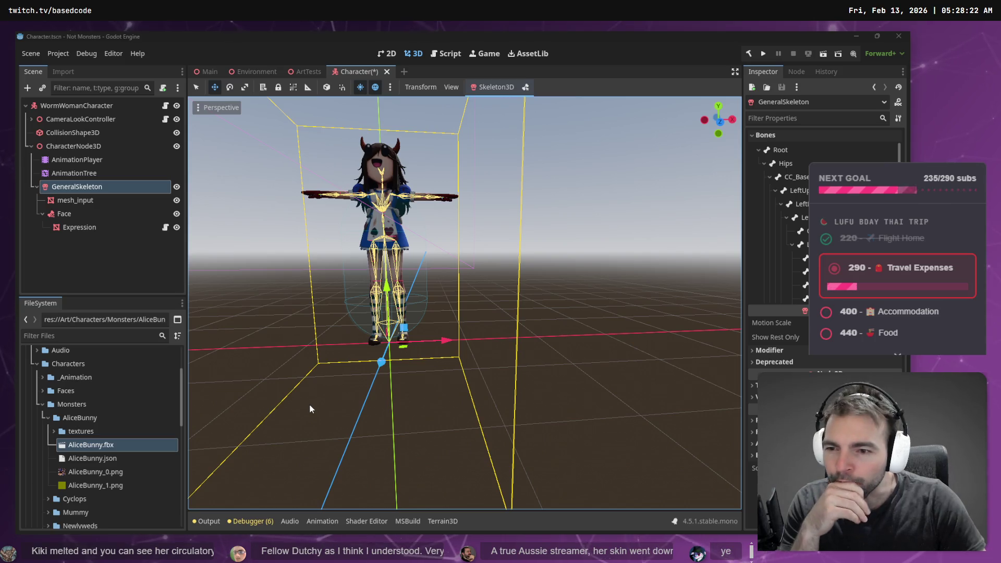
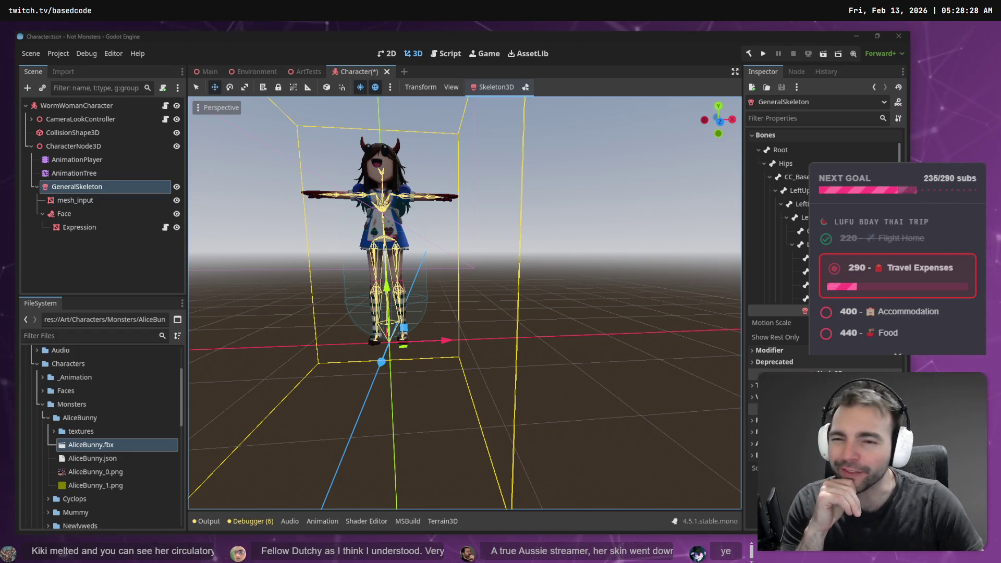
Inspect the Face, AnimationTree (Moving and Idle states), GeneralSkeleton and mesh_input nodes.
{"action": "left_click", "coordinate": [81, 215]}
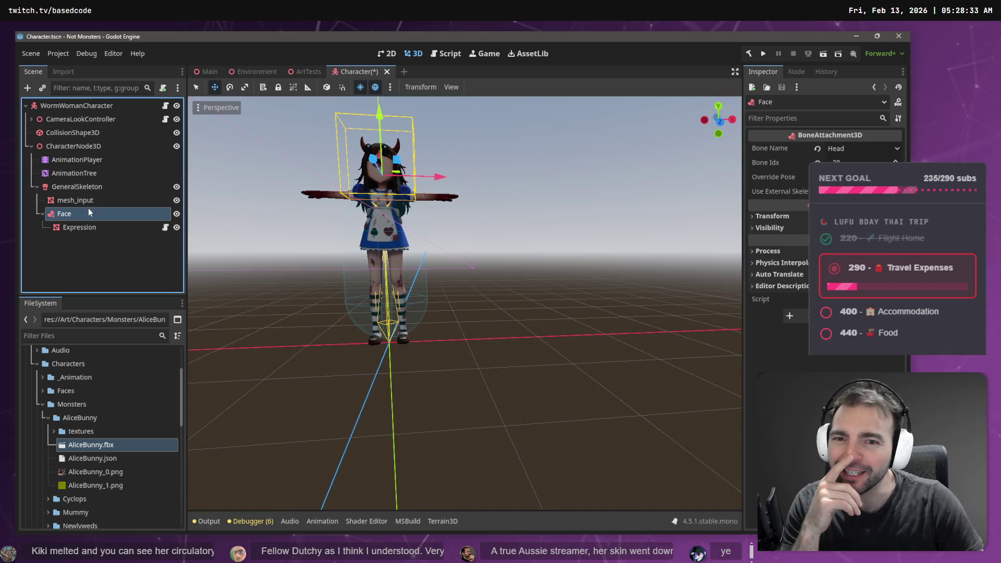
{"action": "left_click", "coordinate": [79, 173]}
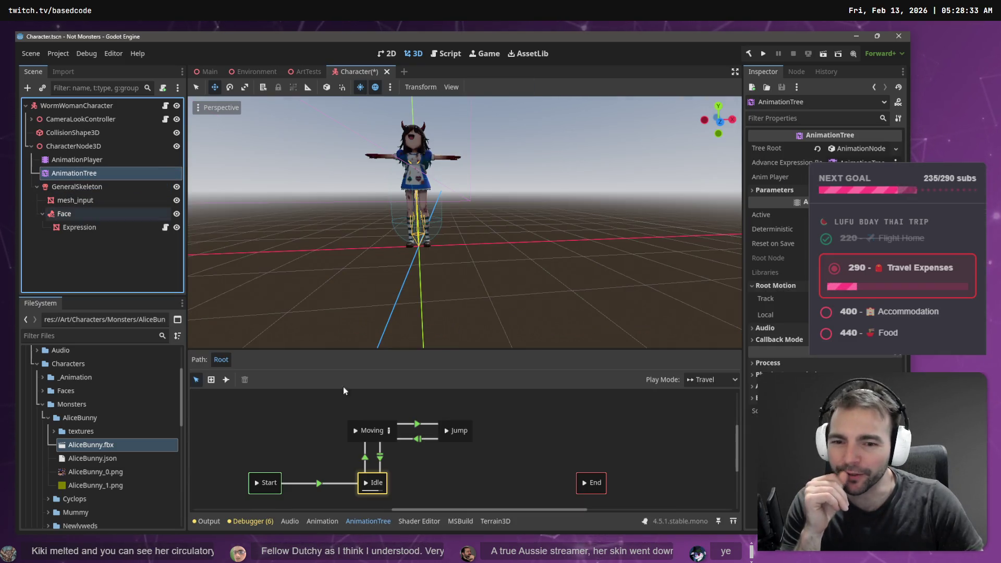
{"action": "left_click", "coordinate": [355, 434]}
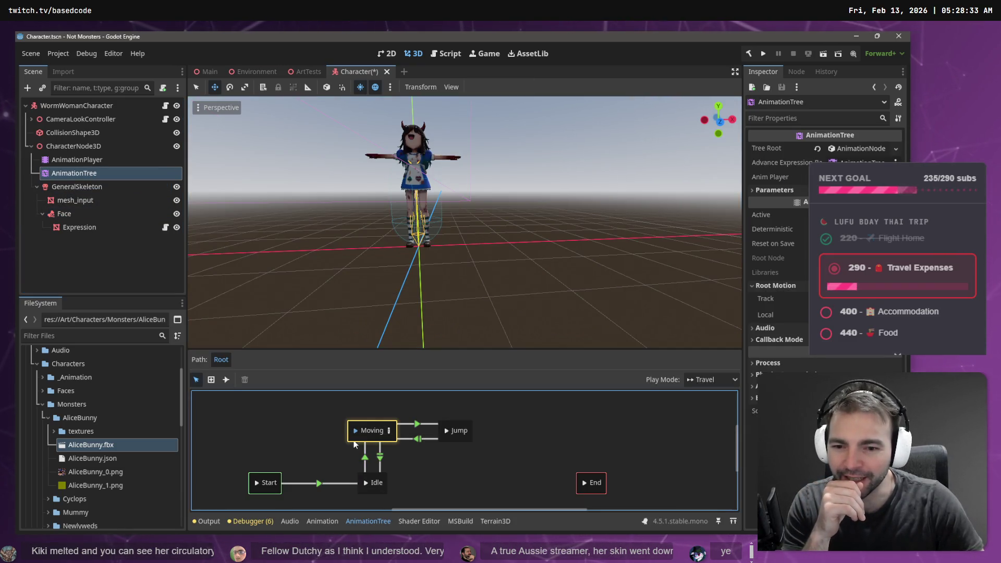
{"action": "left_click", "coordinate": [365, 480]}
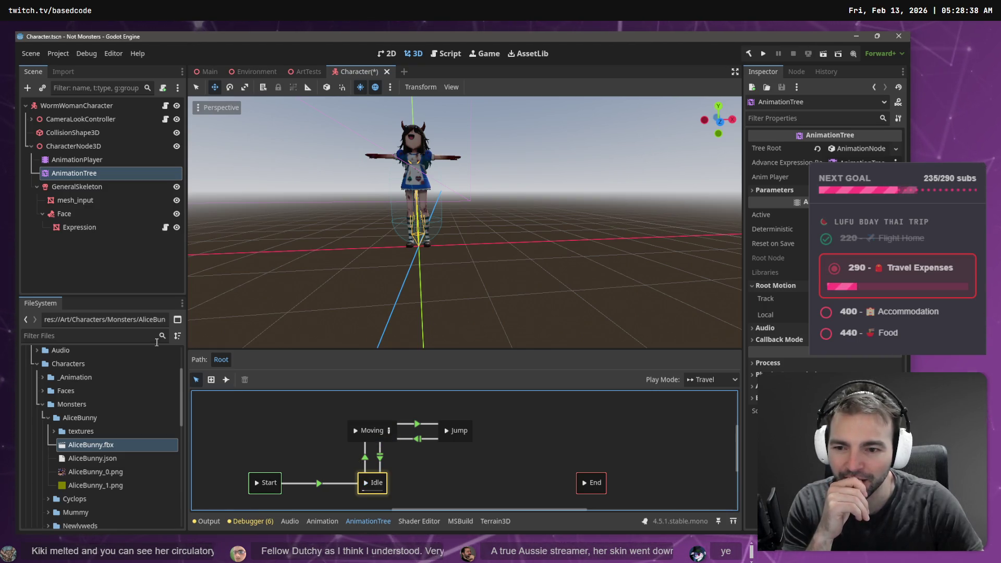
{"action": "left_click", "coordinate": [92, 187]}
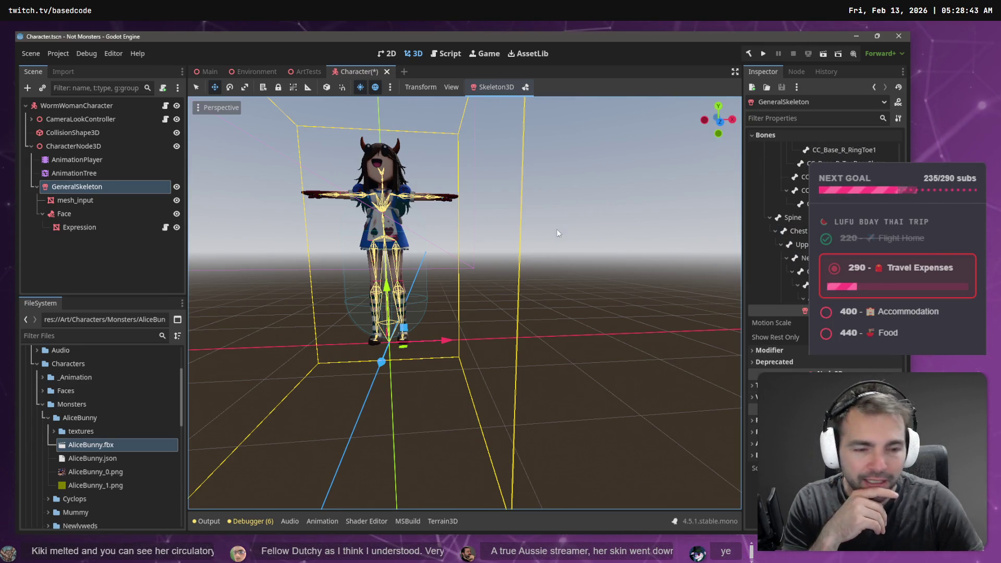
{"action": "left_click", "coordinate": [76, 200]}
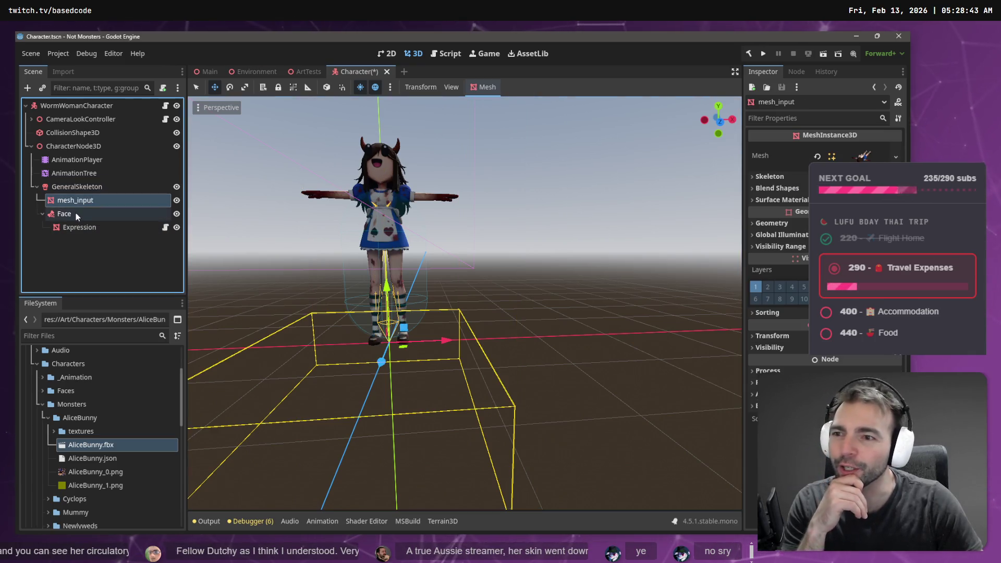
{"action": "left_click", "coordinate": [76, 216]}
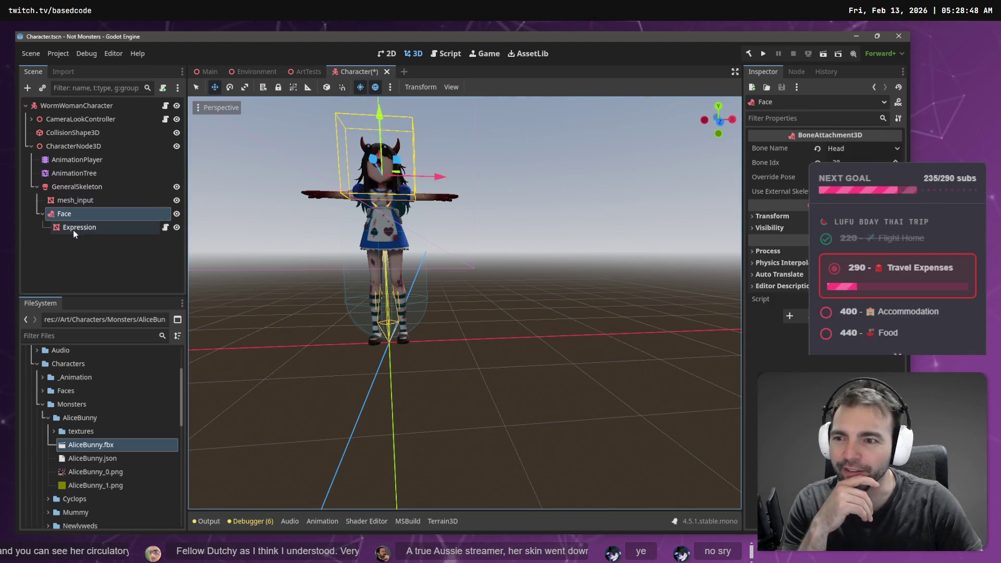
{"action": "left_click", "coordinate": [78, 187]}
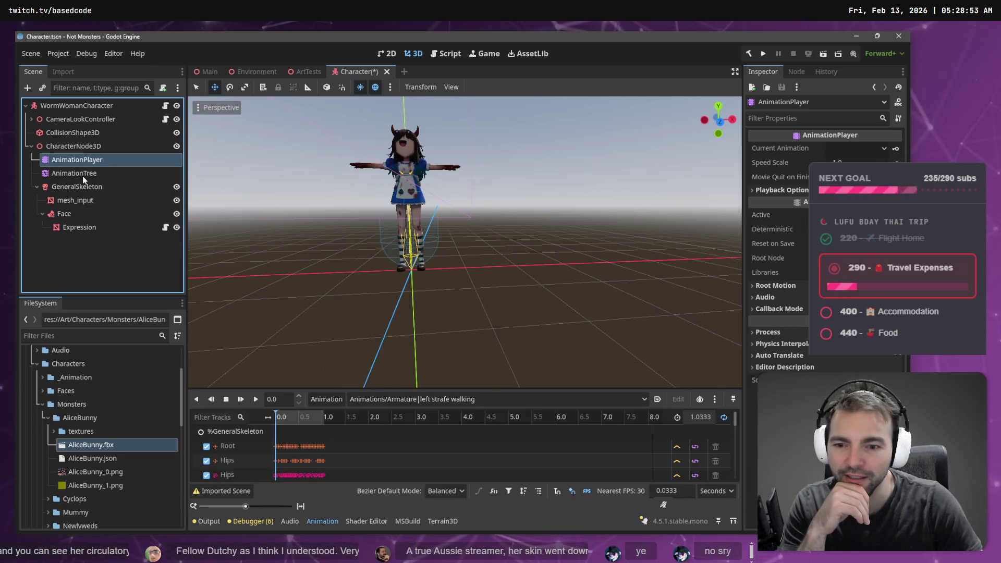
{"action": "double_click", "coordinate": [82, 177]}
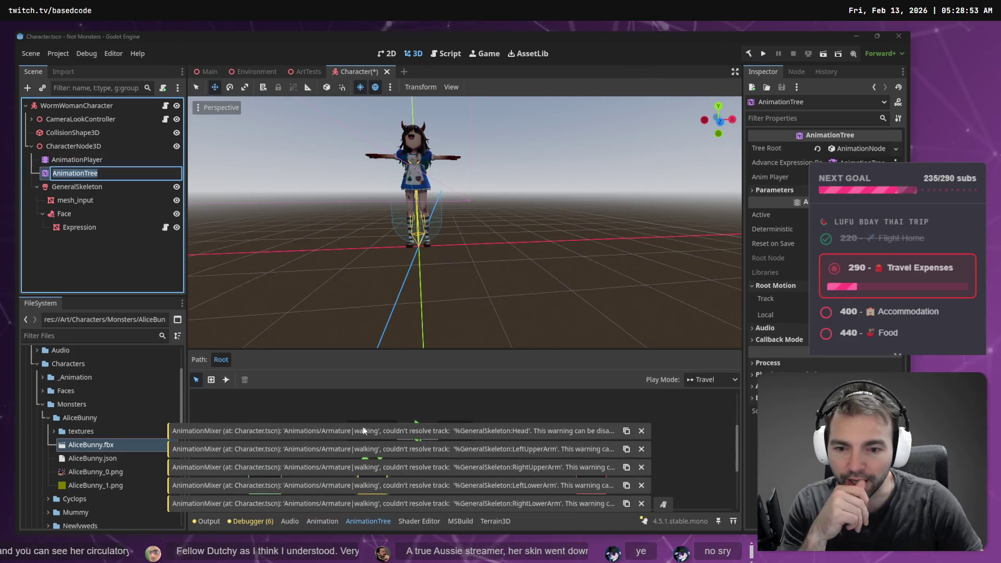
Show the AnimationPlayer's tracks and dismiss the five missing-track warnings.
{"action": "left_click", "coordinate": [91, 161]}
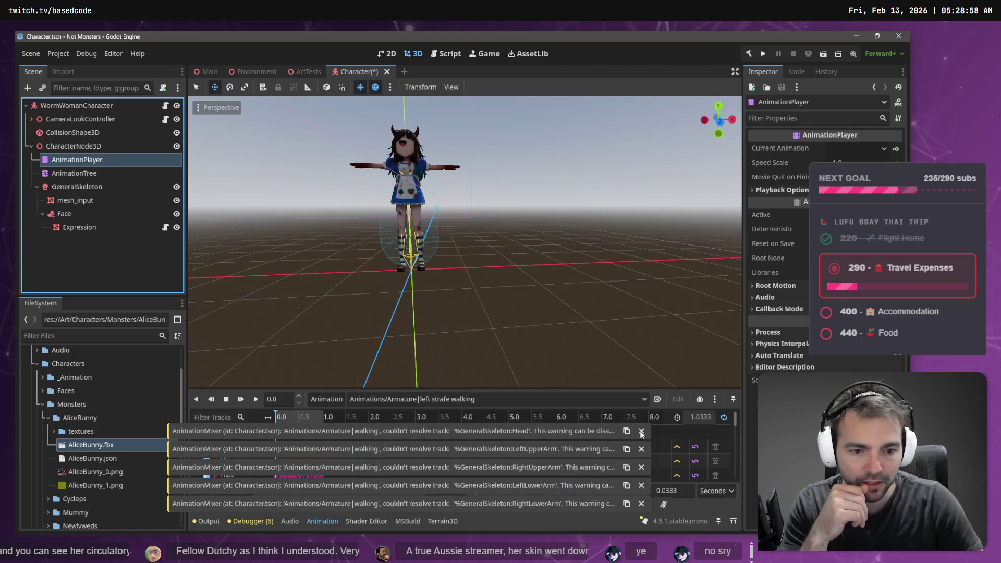
{"action": "left_click", "coordinate": [641, 431]}
{"action": "left_click", "coordinate": [641, 448]}
{"action": "left_click", "coordinate": [641, 467]}
{"action": "left_click", "coordinate": [641, 485]}
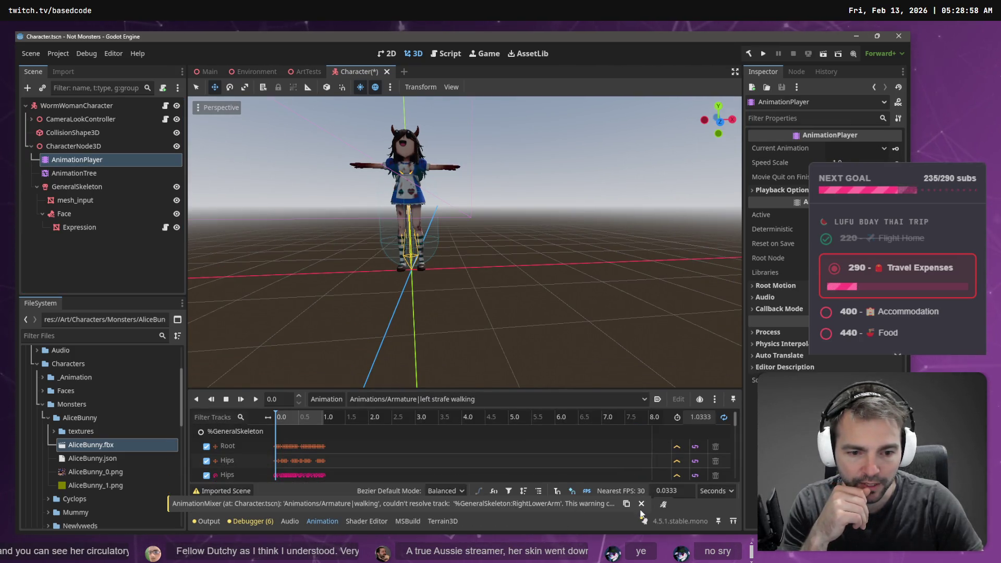
{"action": "left_click", "coordinate": [641, 504]}
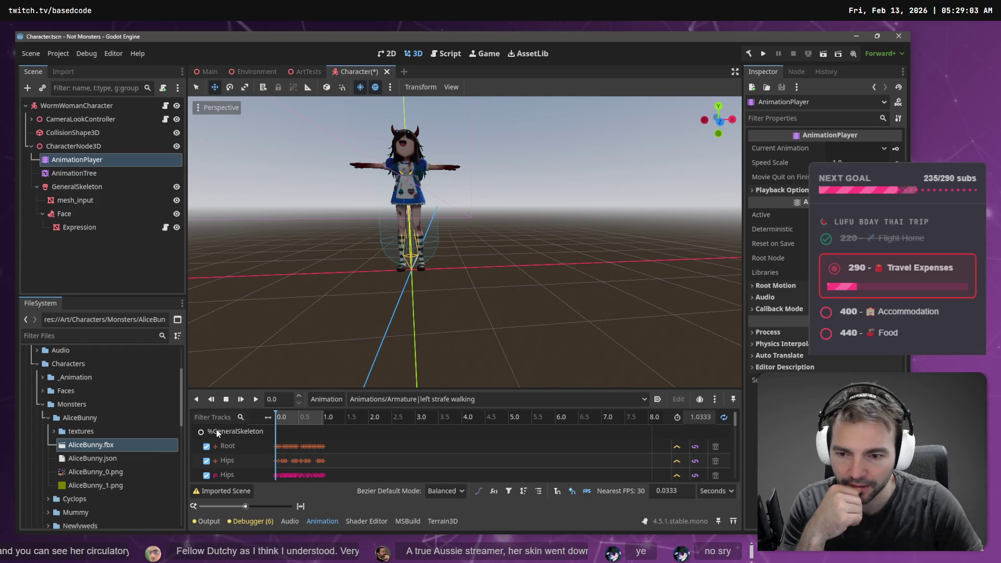
Preview the animation at 0.48 seconds, keeping left strafe walking as the clip.
{"action": "left_click", "coordinate": [217, 434]}
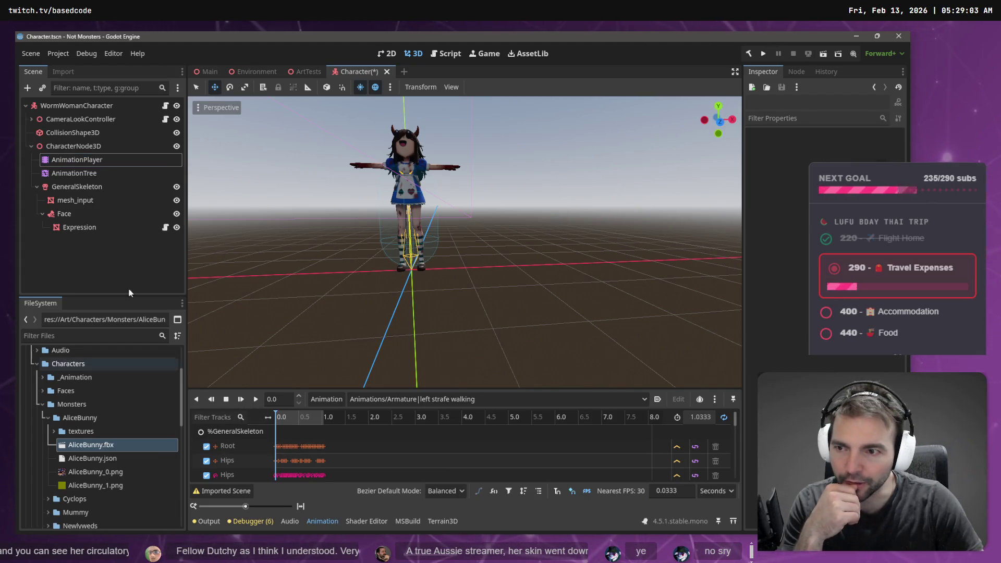
{"action": "left_click", "coordinate": [80, 188]}
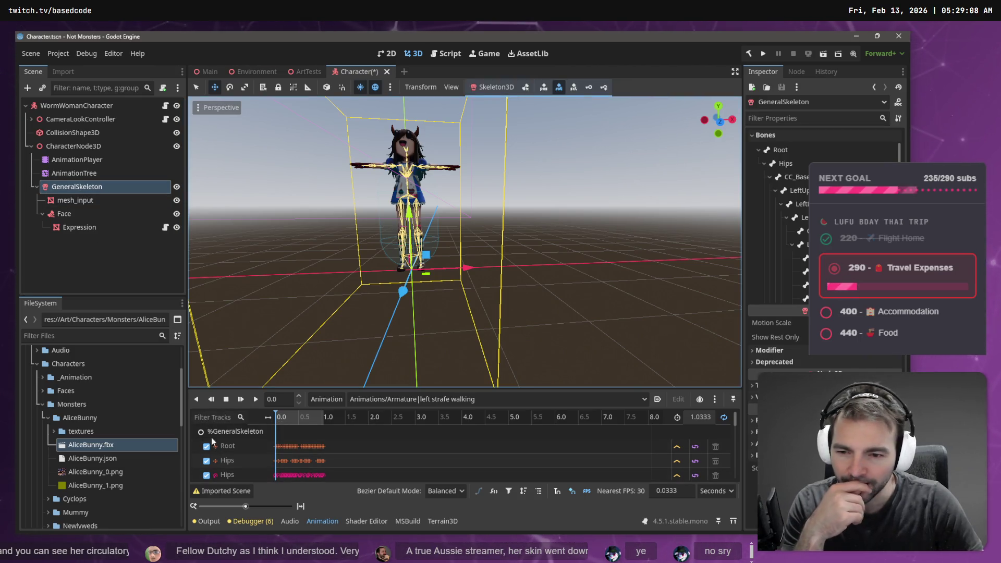
{"action": "left_click", "coordinate": [298, 416]}
{"action": "left_click", "coordinate": [414, 399]}
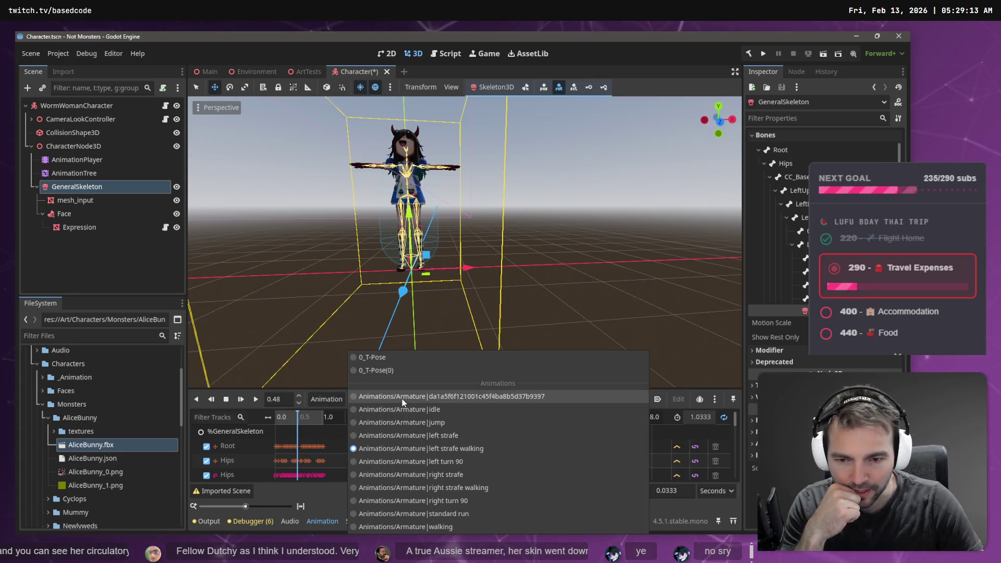
{"action": "left_click", "coordinate": [80, 220]}
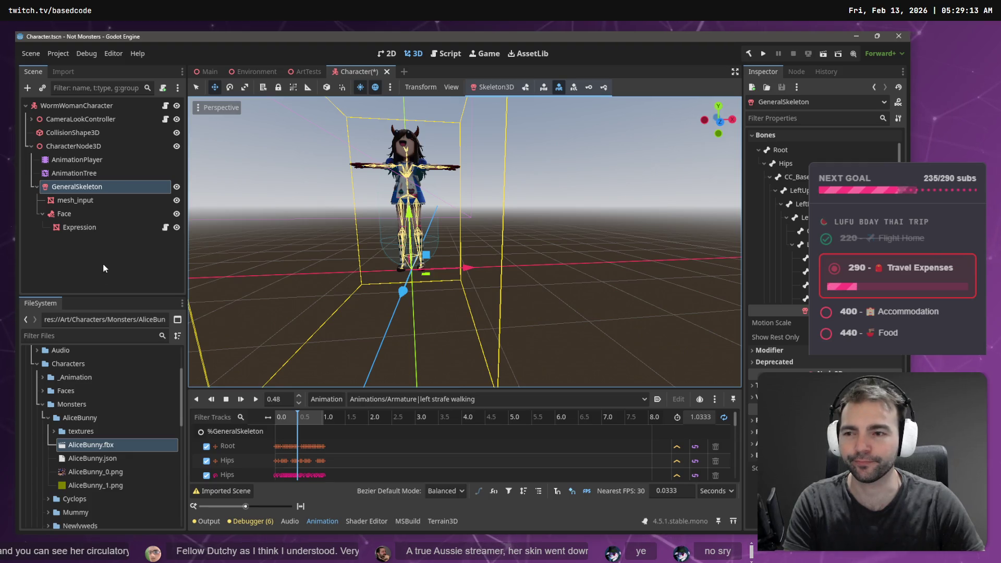
Check the skeleton bone map in AliceBunny.fbx's advanced import settings.
{"action": "double_click", "coordinate": [95, 447]}
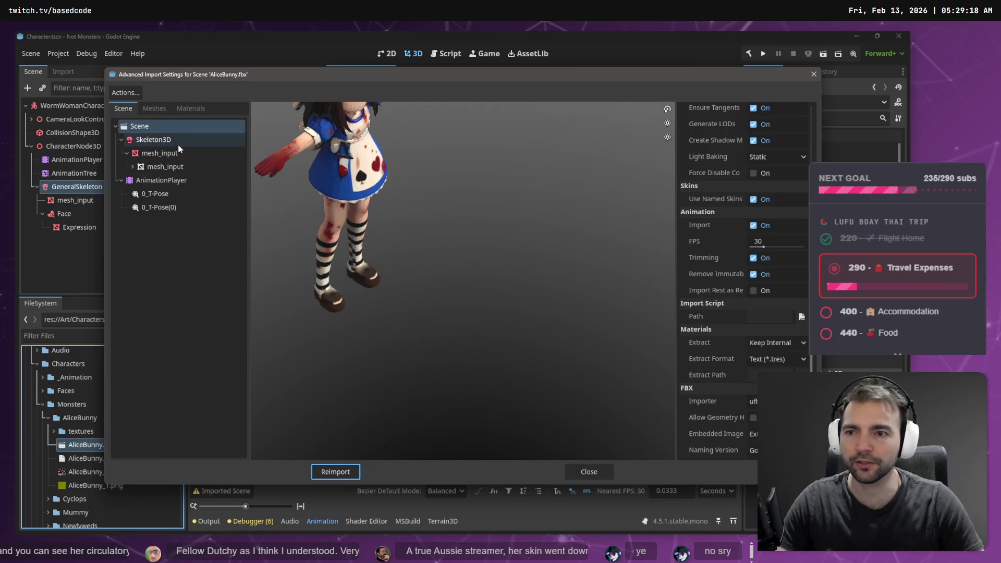
{"action": "left_click", "coordinate": [179, 144]}
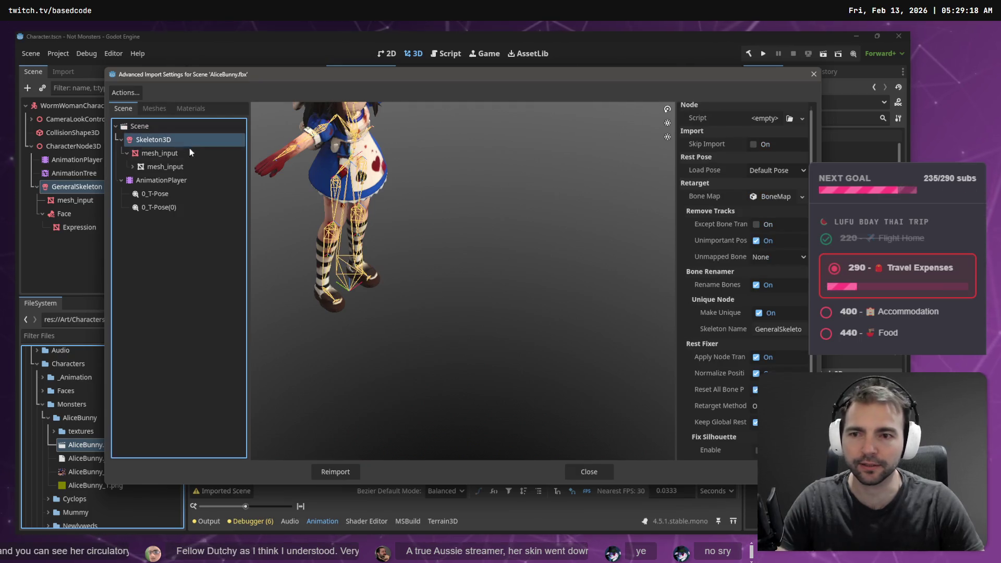
{"action": "left_click", "coordinate": [801, 197]}
{"action": "left_click", "coordinate": [784, 190]}
{"action": "left_click", "coordinate": [784, 191]}
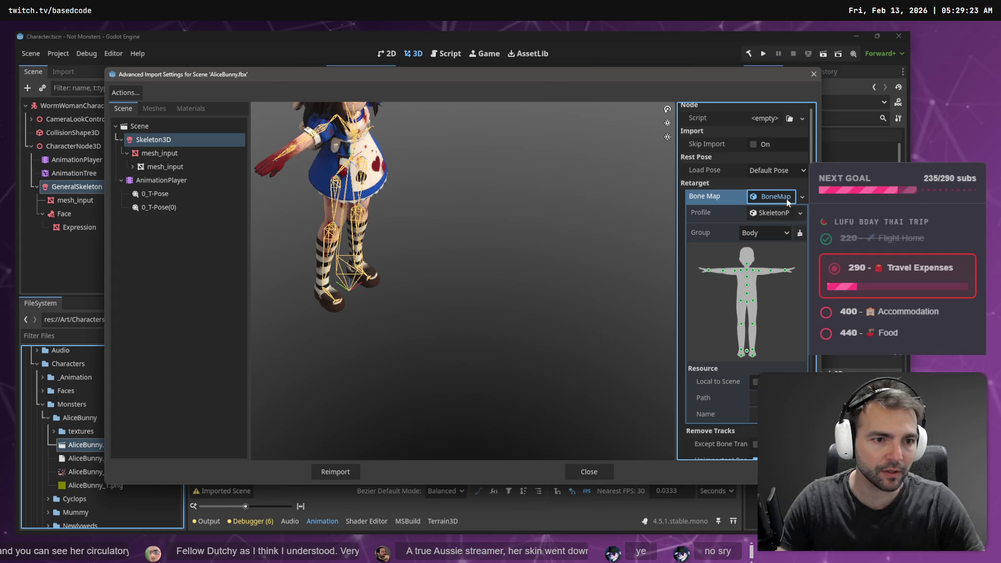
{"action": "key", "text": "Escape"}
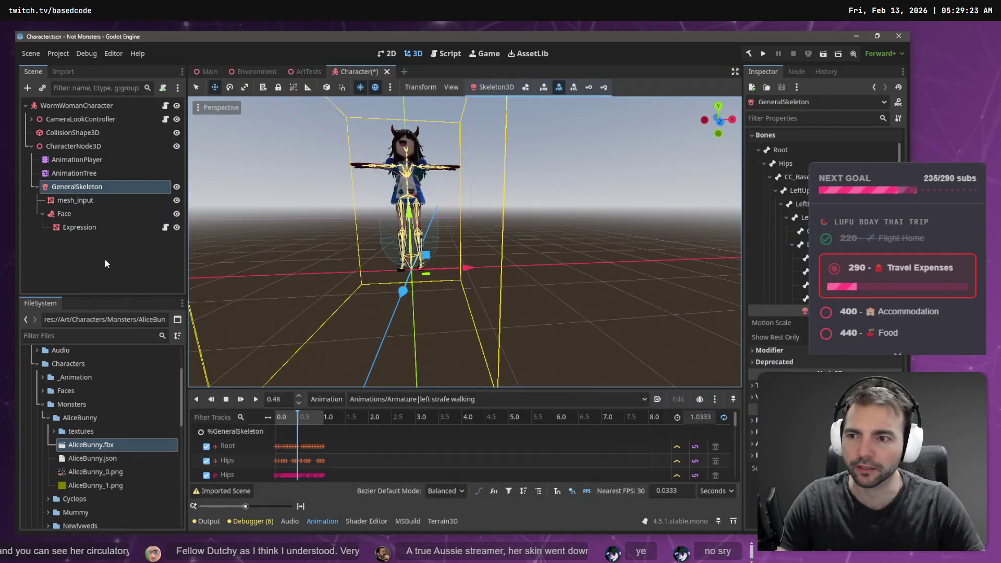
Close the Character scene without saving, then reopen it.
{"action": "left_click", "coordinate": [105, 256]}
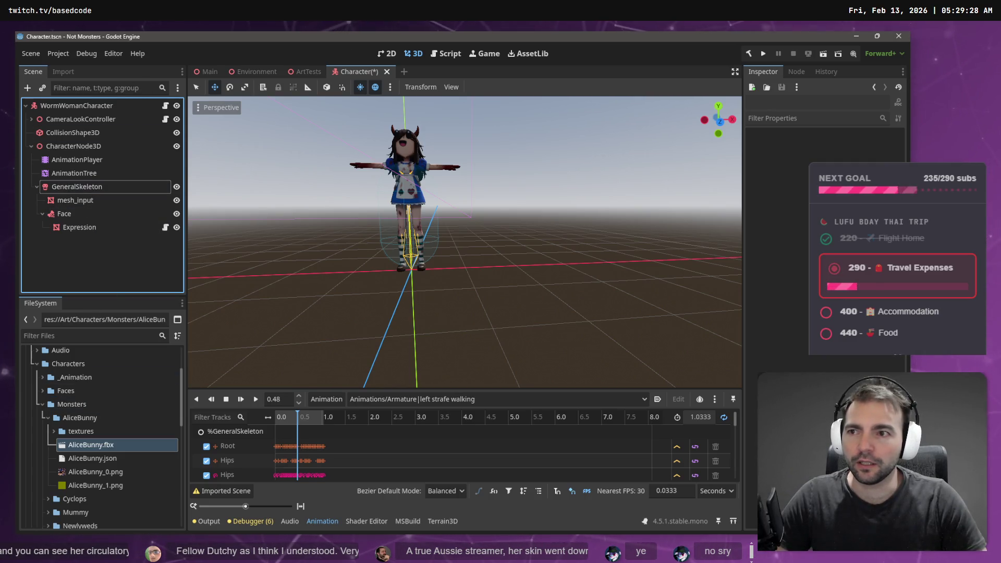
{"action": "left_click", "coordinate": [29, 54]}
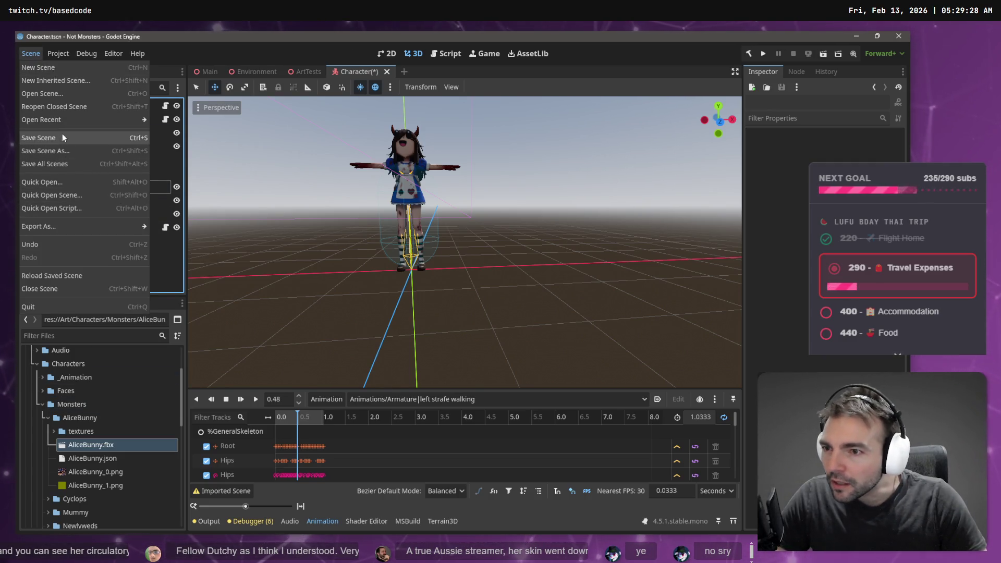
{"action": "left_click", "coordinate": [65, 181]}
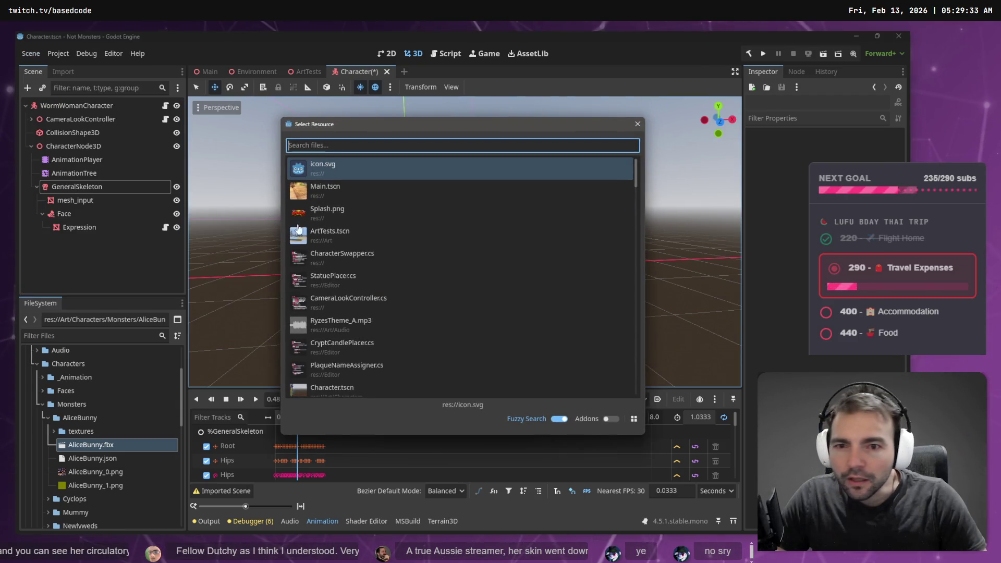
{"action": "key", "text": "Escape"}
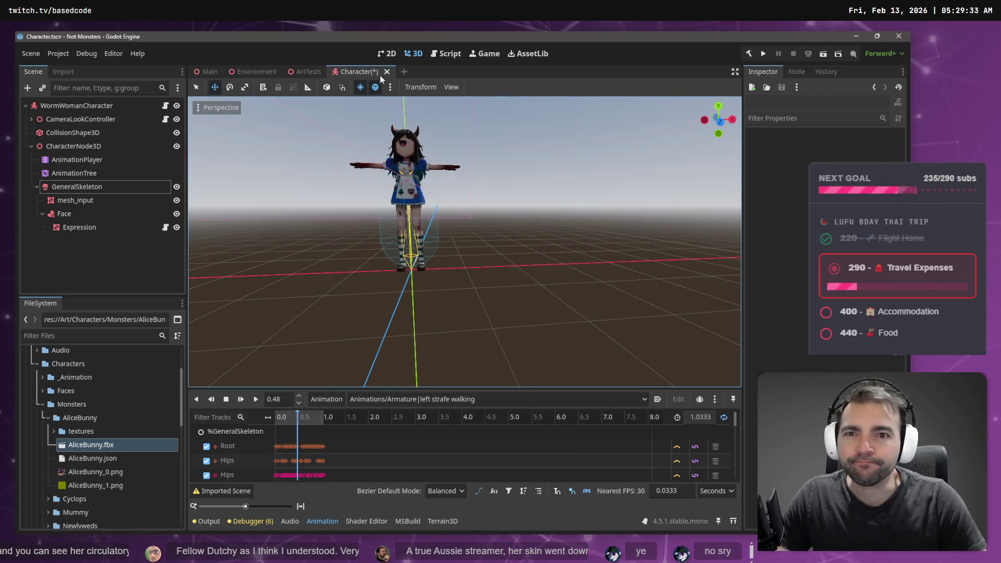
{"action": "left_click", "coordinate": [386, 71]}
{"action": "left_click", "coordinate": [526, 307]}
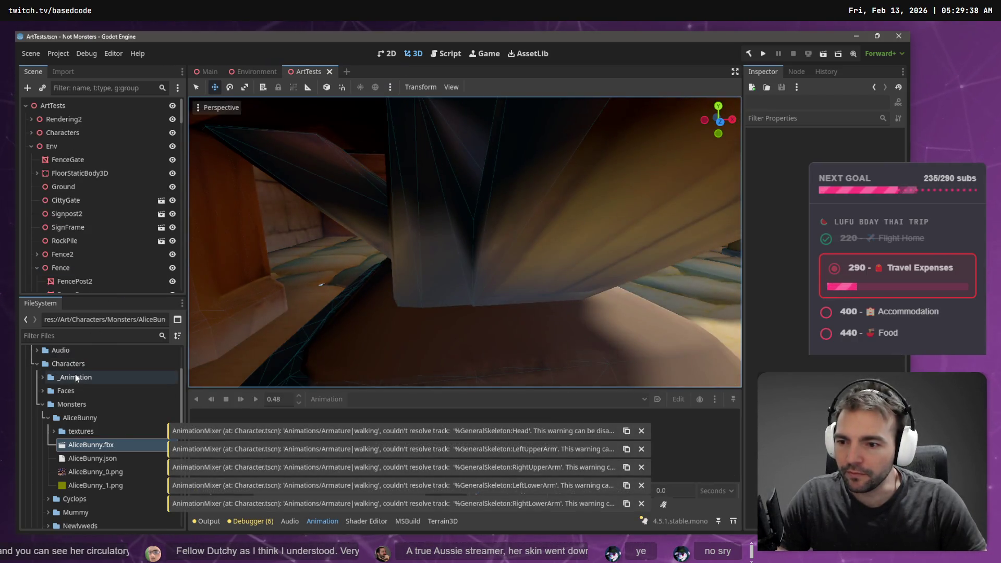
{"action": "scroll", "coordinate": [68, 411], "scroll_direction": "down", "scroll_amount": 5}
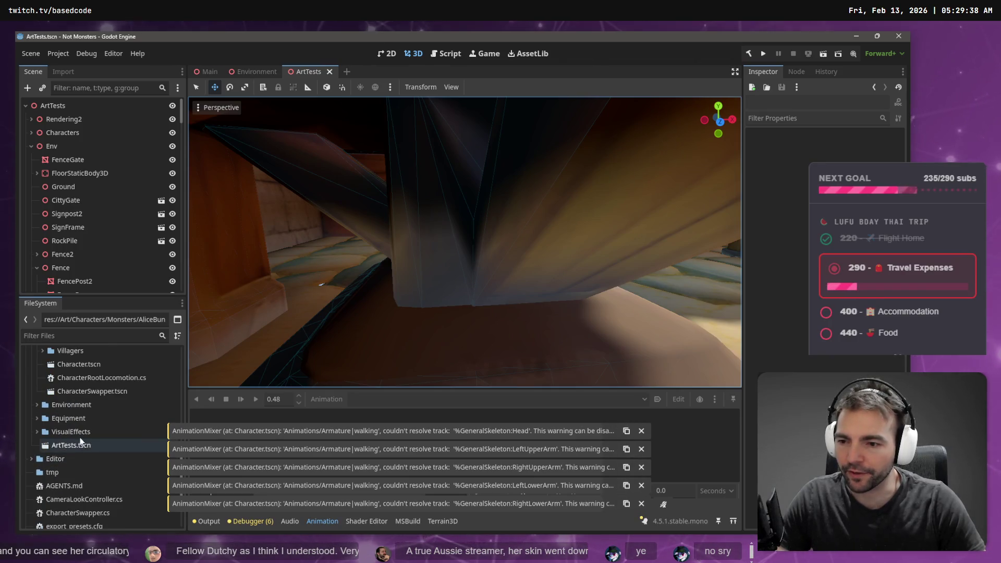
{"action": "scroll", "coordinate": [80, 417], "scroll_direction": "up", "scroll_amount": 3}
{"action": "double_click", "coordinate": [82, 412]}
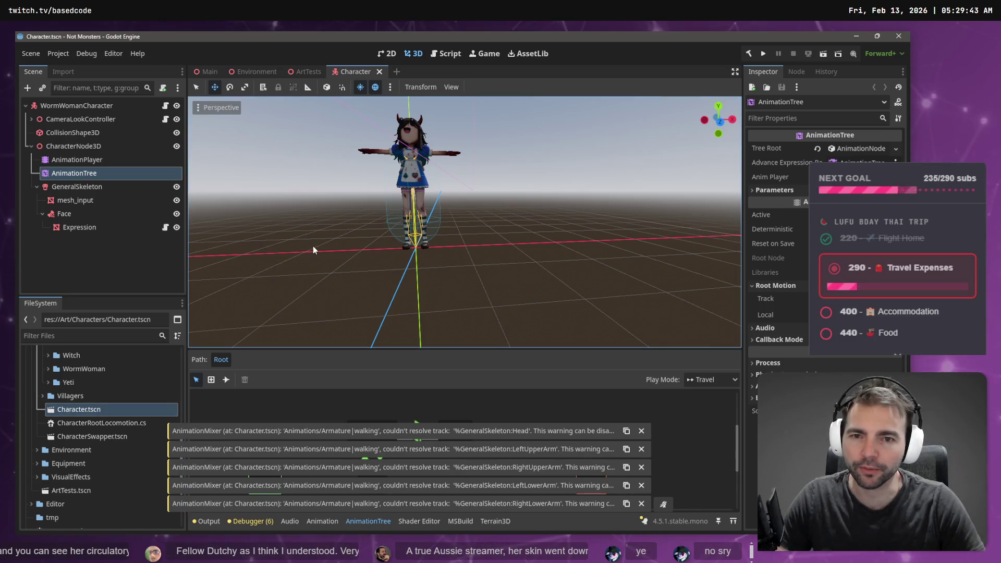
{"action": "left_click", "coordinate": [313, 251]}
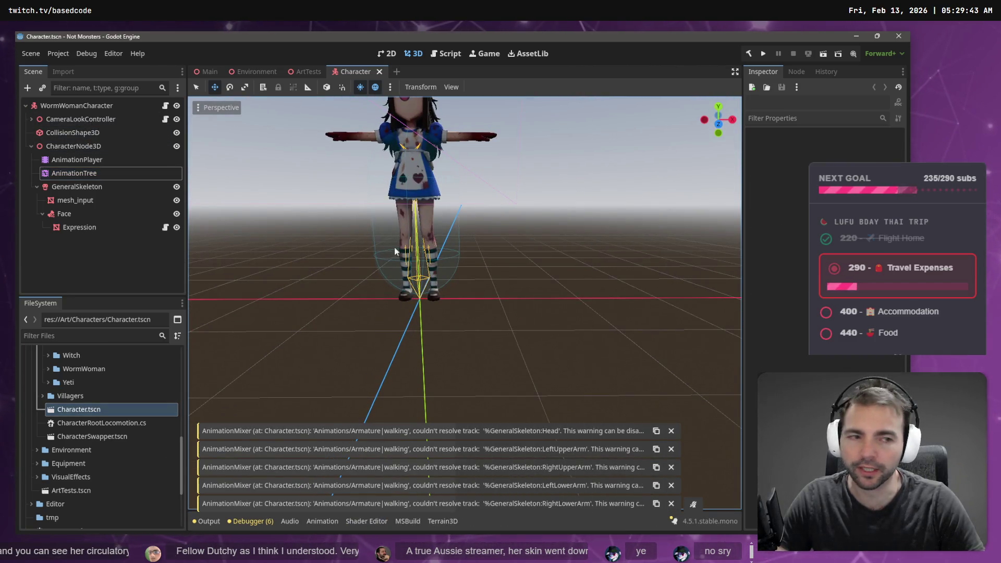
Discard the Character.tscn changes in Fork and return to Godot.
{"action": "key", "text": "alt+Tab"}
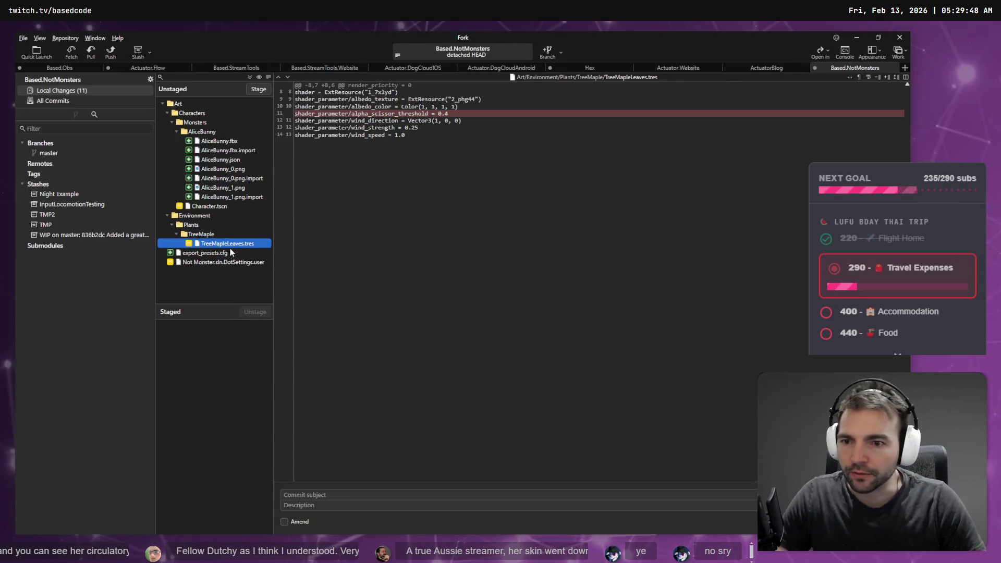
{"action": "right_click", "coordinate": [214, 208]}
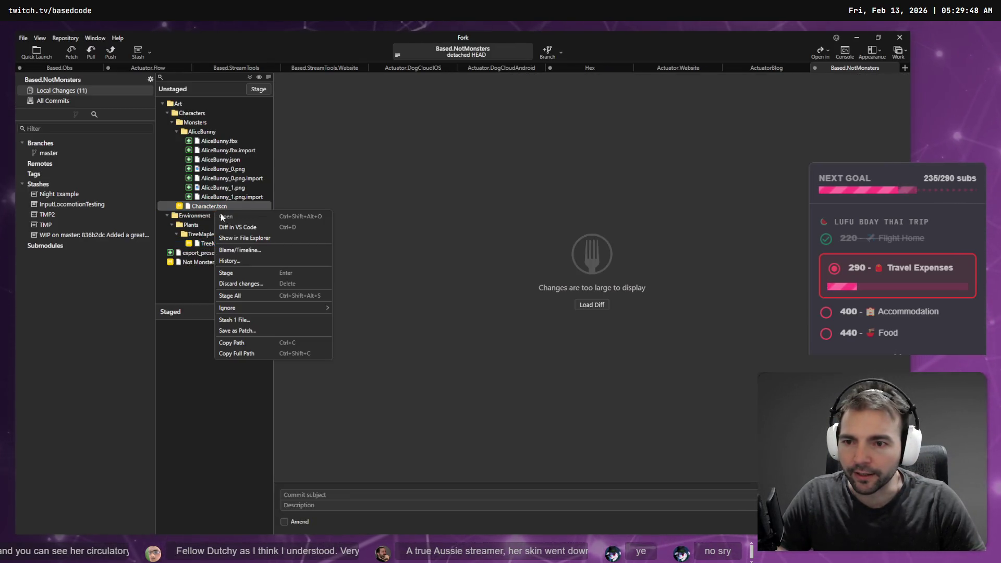
{"action": "left_click", "coordinate": [241, 283]}
{"action": "left_click", "coordinate": [539, 297]}
{"action": "key", "text": "alt+Tab"}
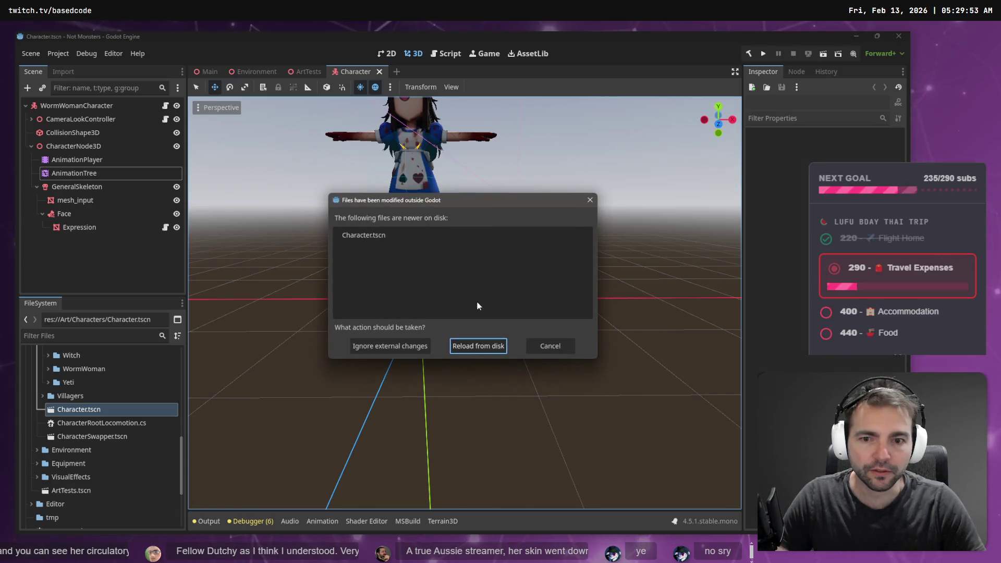
Reload the scene from disk and add AliceBunny.fbx to the scene tree.
{"action": "left_click", "coordinate": [476, 345]}
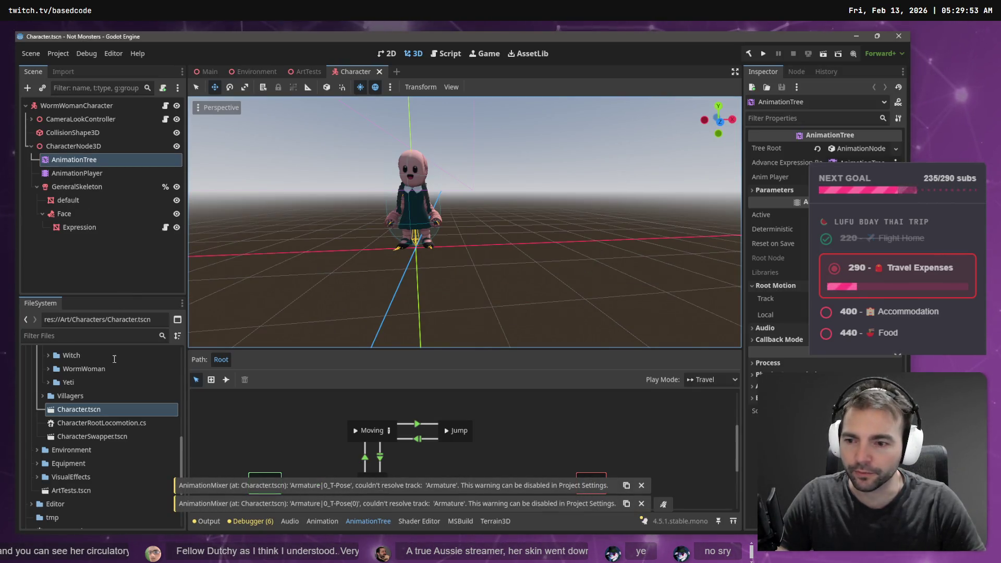
{"action": "left_click_drag", "start_coordinate": [82, 413], "coordinate": [59, 194]}
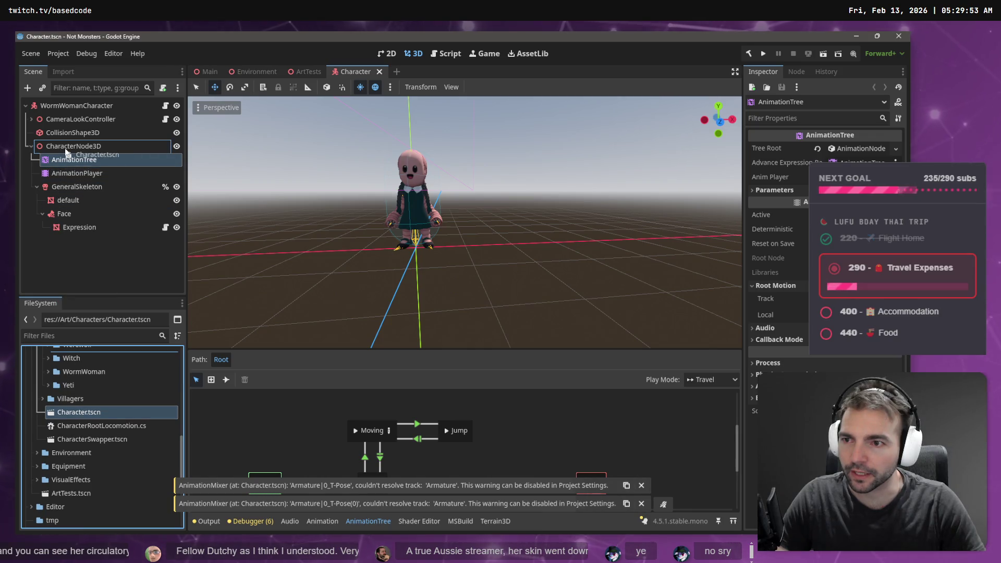
{"action": "left_click_drag", "start_coordinate": [66, 152], "coordinate": [66, 154]}
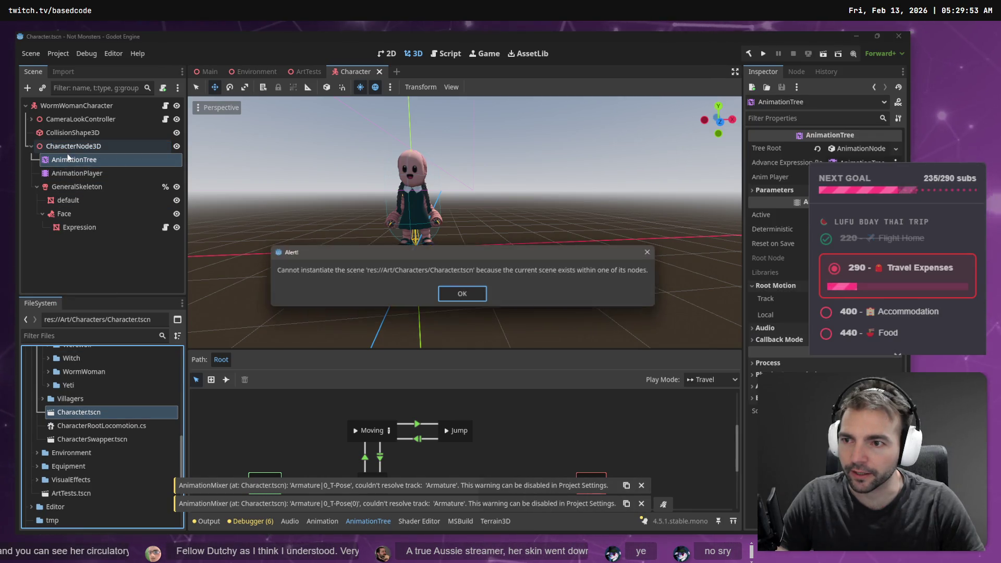
{"action": "left_click", "coordinate": [446, 299]}
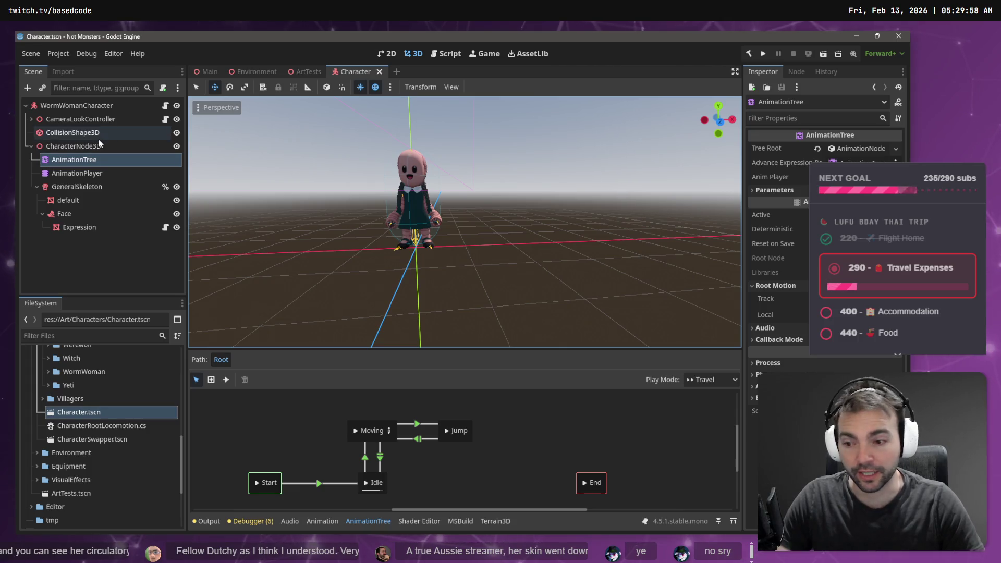
{"action": "scroll", "coordinate": [84, 468], "scroll_direction": "up", "scroll_amount": 4}
{"action": "scroll", "coordinate": [90, 466], "scroll_direction": "up", "scroll_amount": 5}
{"action": "mouse_move", "coordinate": [90, 464]}
{"action": "left_mouse_down"}
{"action": "mouse_move", "coordinate": [56, 143]}
{"action": "mouse_move", "coordinate": [71, 161]}
{"action": "left_mouse_up"}
Delete the old GeneralSkeleton and its mesh.
{"action": "left_click", "coordinate": [79, 203]}
{"action": "left_click", "coordinate": [64, 228]}
{"action": "left_click", "coordinate": [69, 202]}
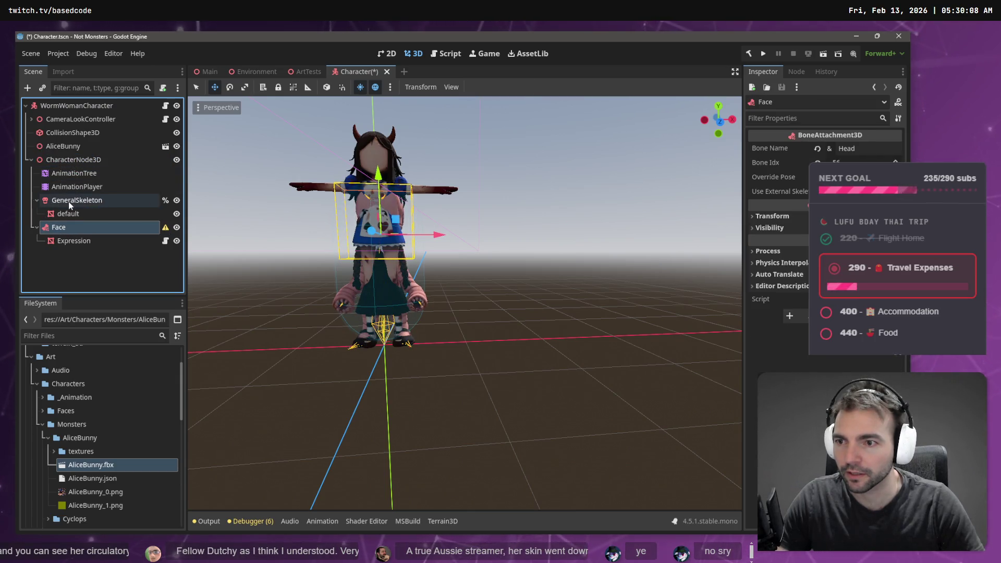
{"action": "key", "text": "Delete"}
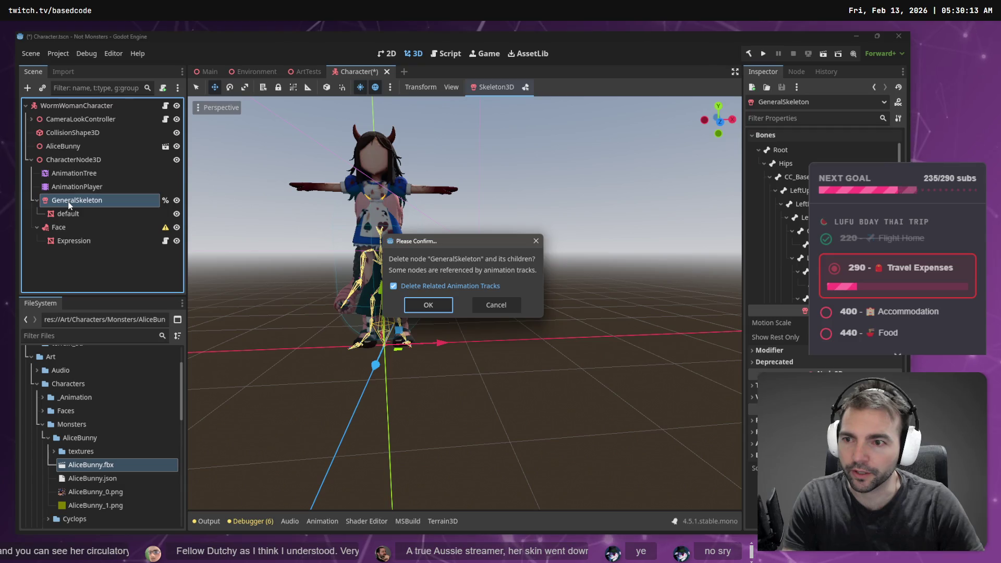
{"action": "key", "text": "Return"}
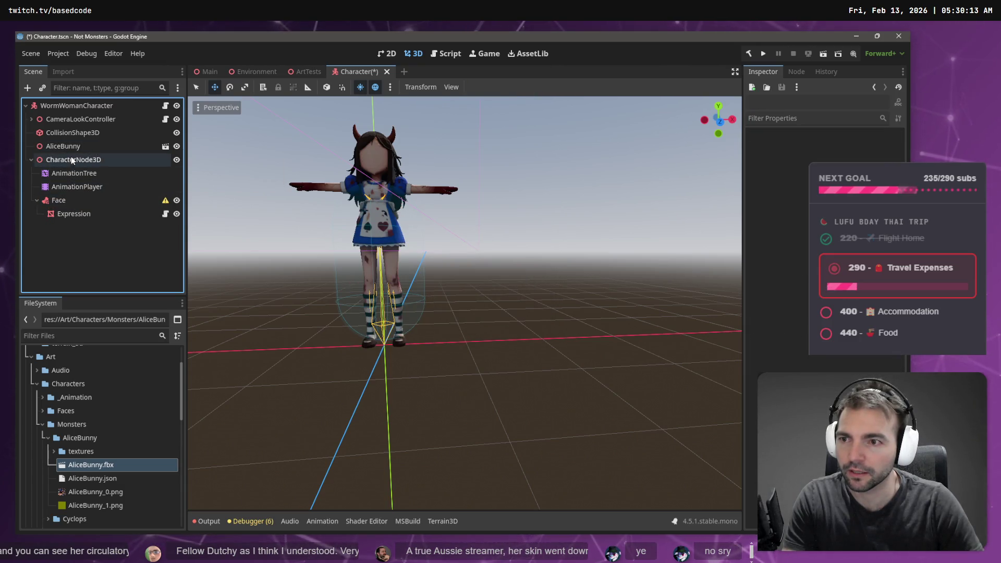
Make the AliceBunny instance local to expose its GeneralSkeleton.
{"action": "left_click", "coordinate": [71, 146]}
{"action": "right_click", "coordinate": [70, 146]}
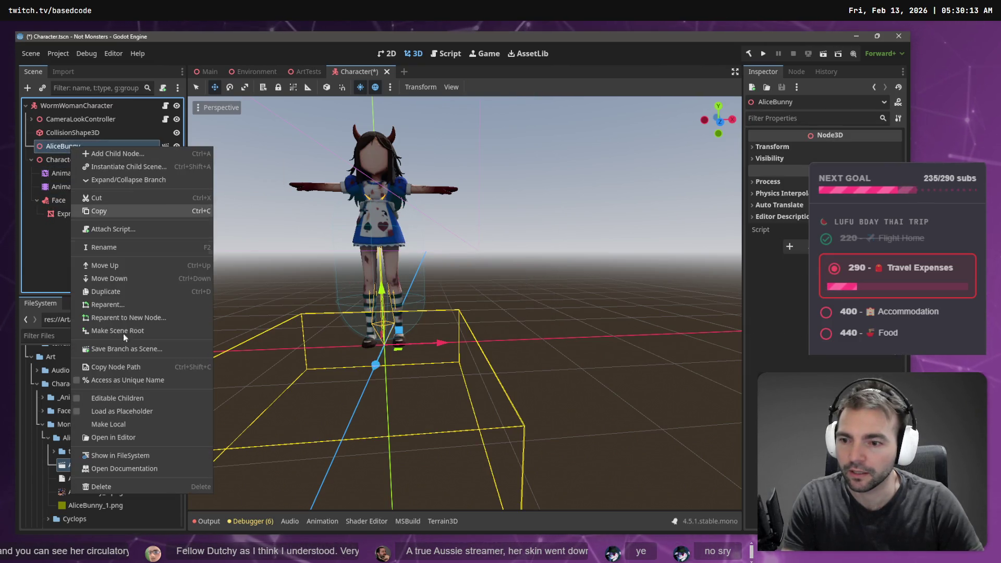
{"action": "left_click", "coordinate": [130, 426]}
{"action": "left_click", "coordinate": [86, 161]}
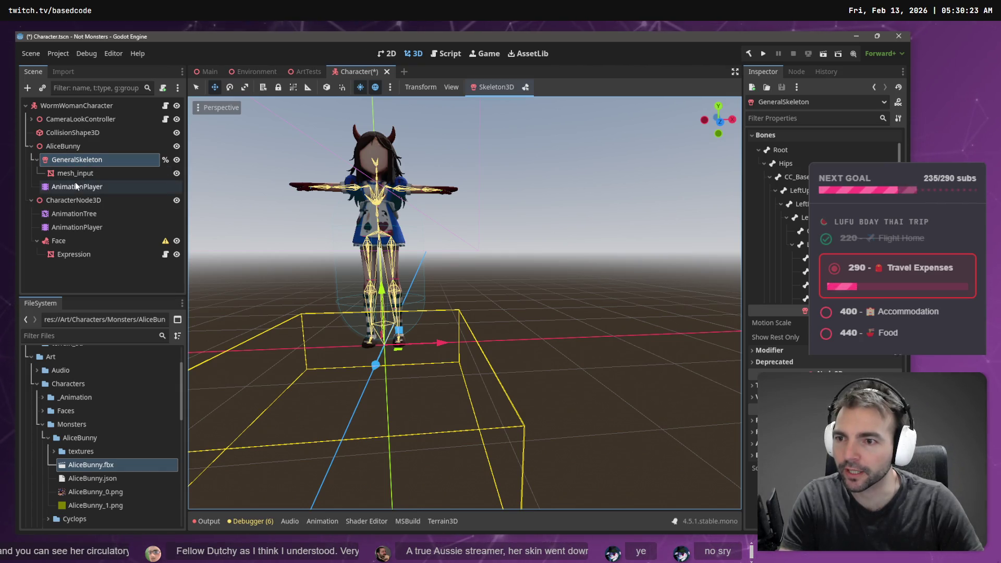
Delete the old AnimationPlayer, then select AliceBunny's GeneralSkeleton, mesh_input and AnimationPlayer.
{"action": "left_click", "coordinate": [76, 227]}
{"action": "key", "text": "Delete"}
{"action": "key", "text": "Return"}
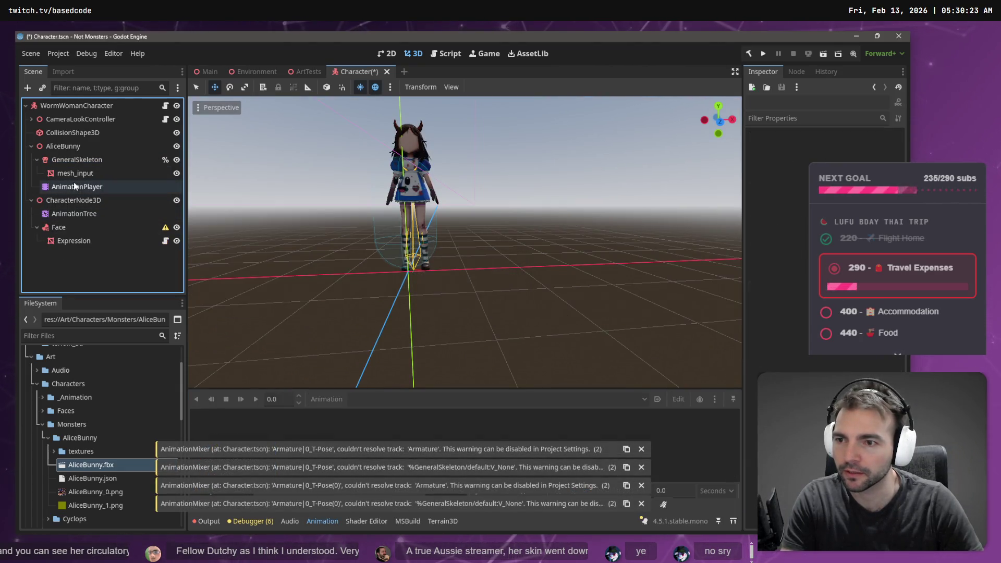
{"action": "left_click", "coordinate": [76, 162]}
{"action": "left_click", "coordinate": [74, 186], "text": "shift"}
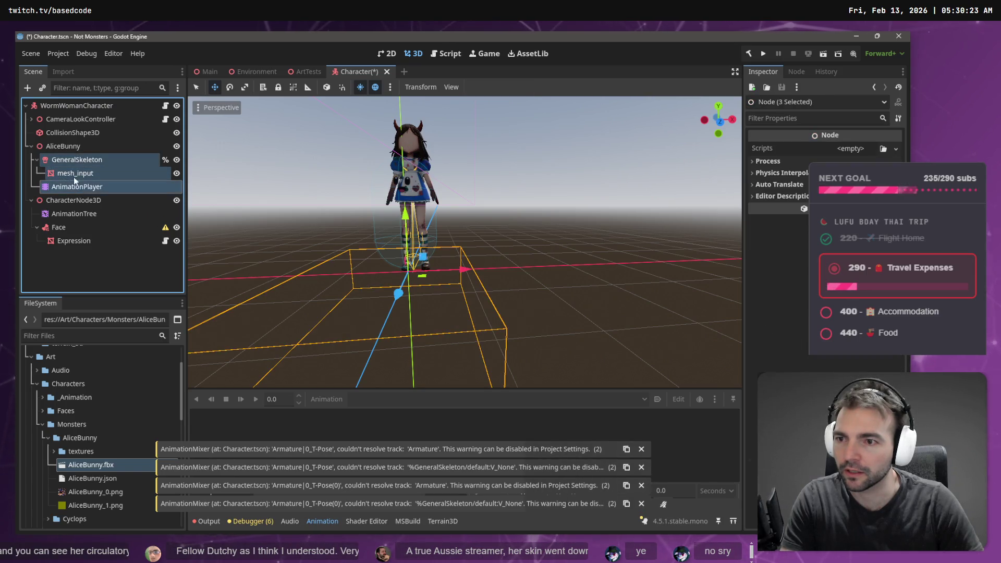
Move AliceBunny's GeneralSkeleton, mesh_input and AnimationPlayer under CharacterNode3D.
{"action": "mouse_move", "coordinate": [70, 161]}
{"action": "left_mouse_down"}
{"action": "mouse_move", "coordinate": [70, 204]}
{"action": "mouse_move", "coordinate": [61, 191]}
{"action": "mouse_move", "coordinate": [70, 218]}
{"action": "left_mouse_up"}
{"action": "left_click", "coordinate": [84, 242]}
{"action": "left_click", "coordinate": [73, 241]}
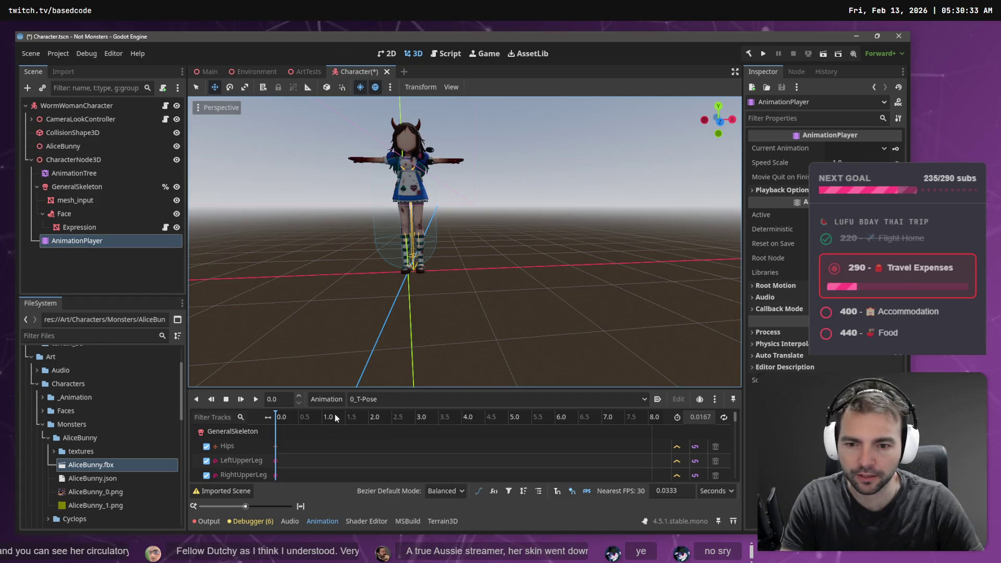
Load Animations.fbx as an animation library in the AnimationPlayer.
{"action": "left_click", "coordinate": [327, 399]}
{"action": "left_click", "coordinate": [343, 432]}
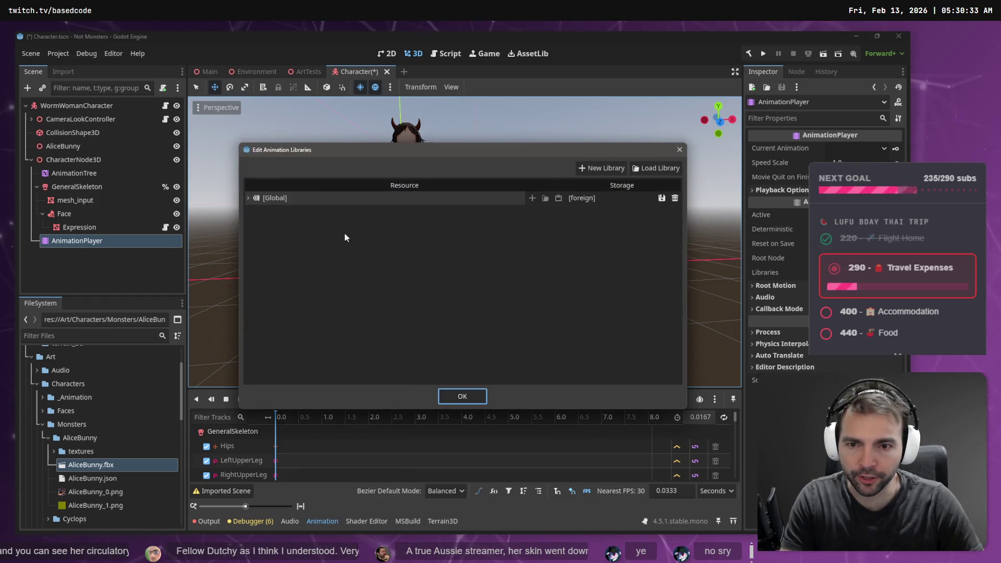
{"action": "left_click", "coordinate": [659, 168]}
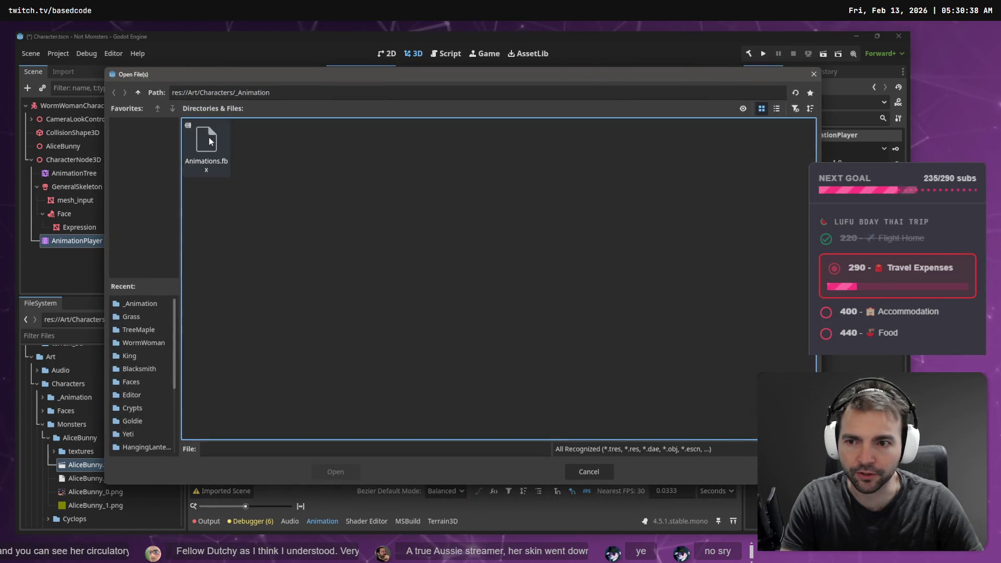
{"action": "double_click", "coordinate": [208, 137]}
{"action": "left_click", "coordinate": [461, 394]}
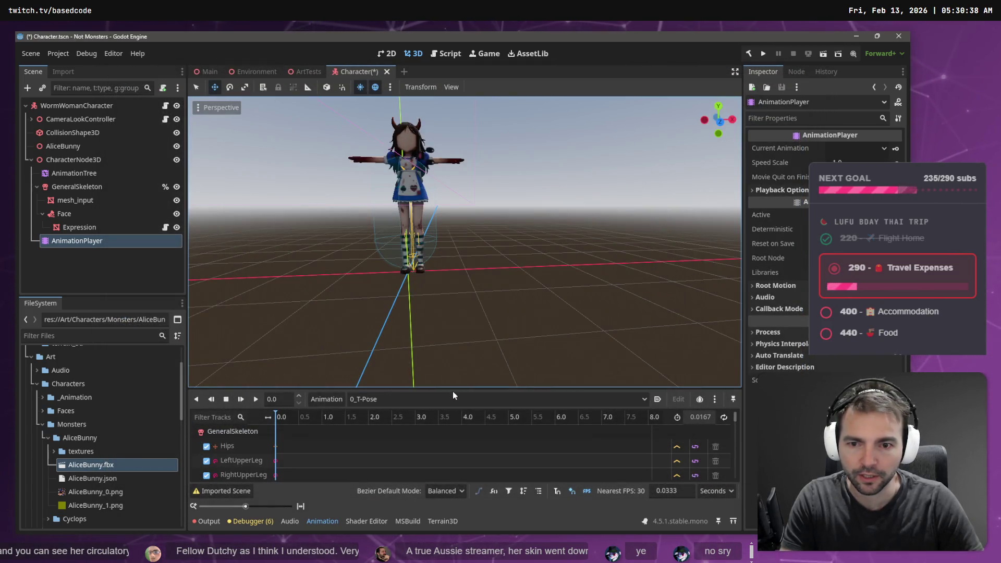
Play Armature|jump on AliceBunny's skeleton and select the Face attachment.
{"action": "left_click", "coordinate": [370, 400]}
{"action": "left_click", "coordinate": [405, 420]}
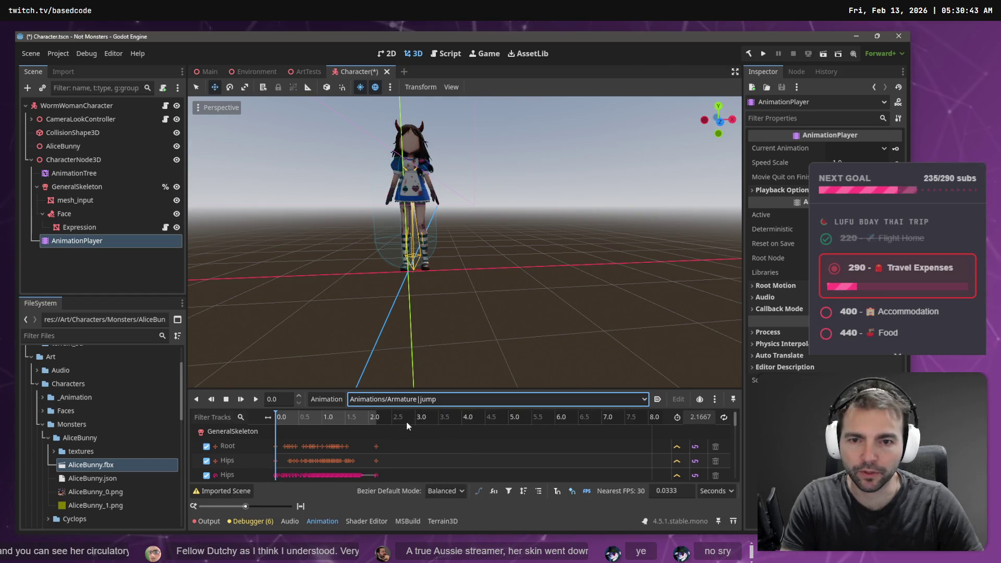
{"action": "left_click", "coordinate": [241, 398]}
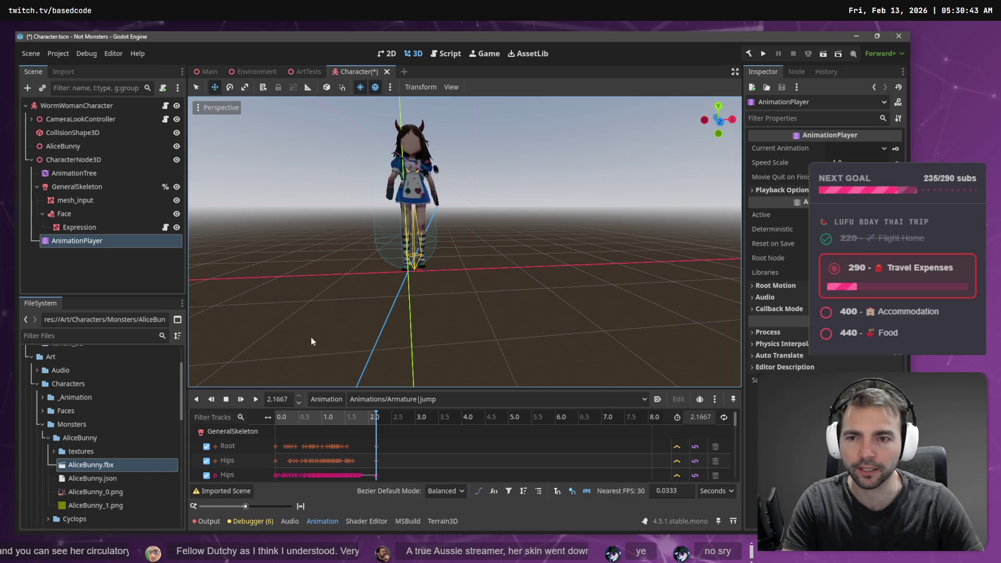
{"action": "left_click", "coordinate": [64, 214]}
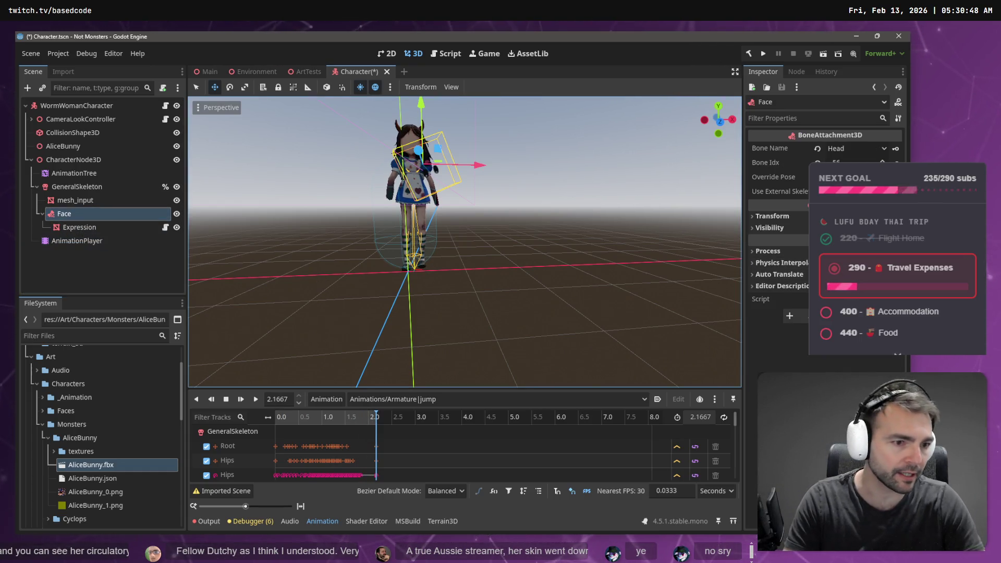
Attach the Face bone attachment to the Head bone.
{"action": "left_click", "coordinate": [78, 187]}
{"action": "left_click", "coordinate": [84, 213]}
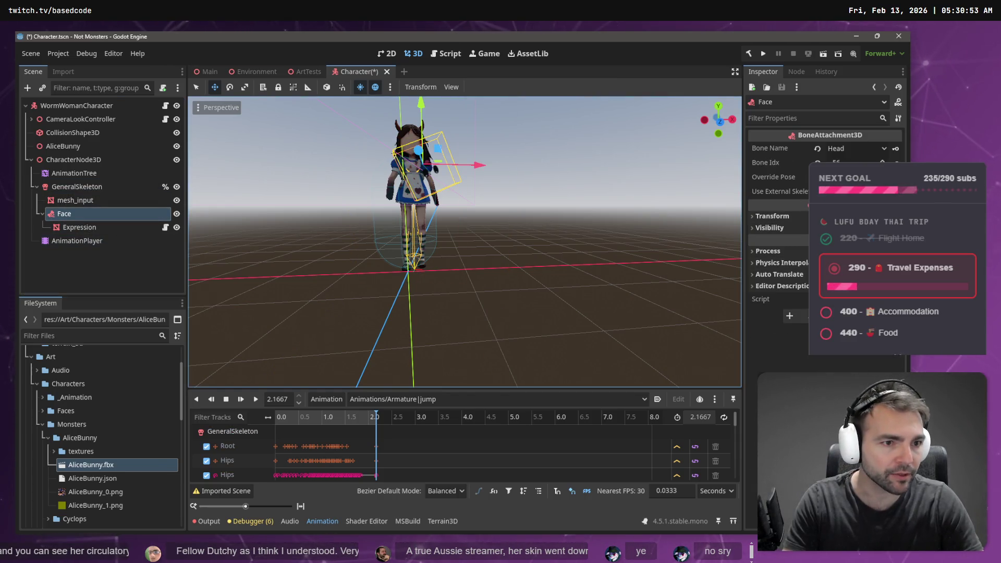
{"action": "left_click", "coordinate": [855, 149]}
{"action": "left_click", "coordinate": [820, 130]}
{"action": "left_click", "coordinate": [854, 149]}
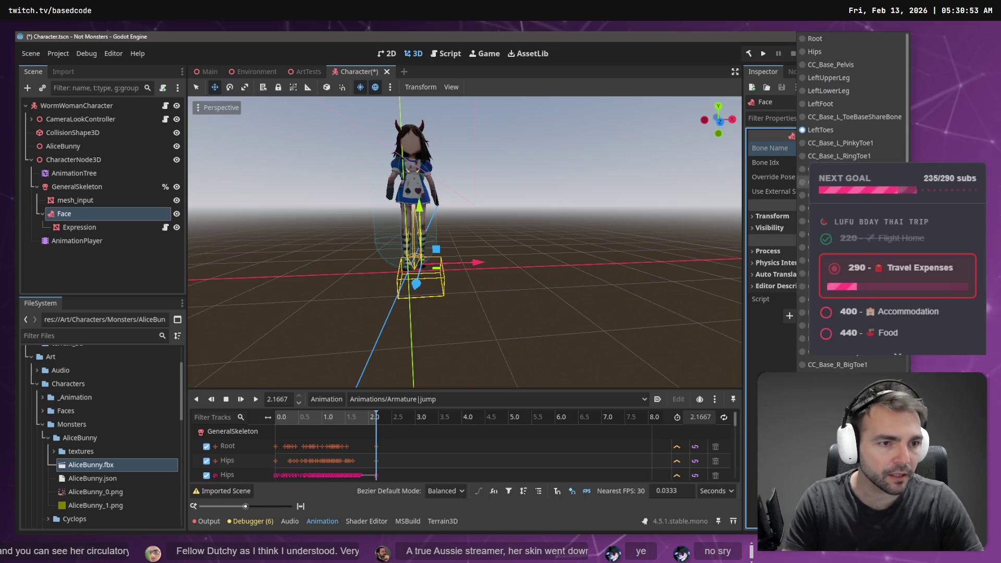
{"action": "scroll", "coordinate": [852, 203], "scroll_direction": "down", "scroll_amount": 5}
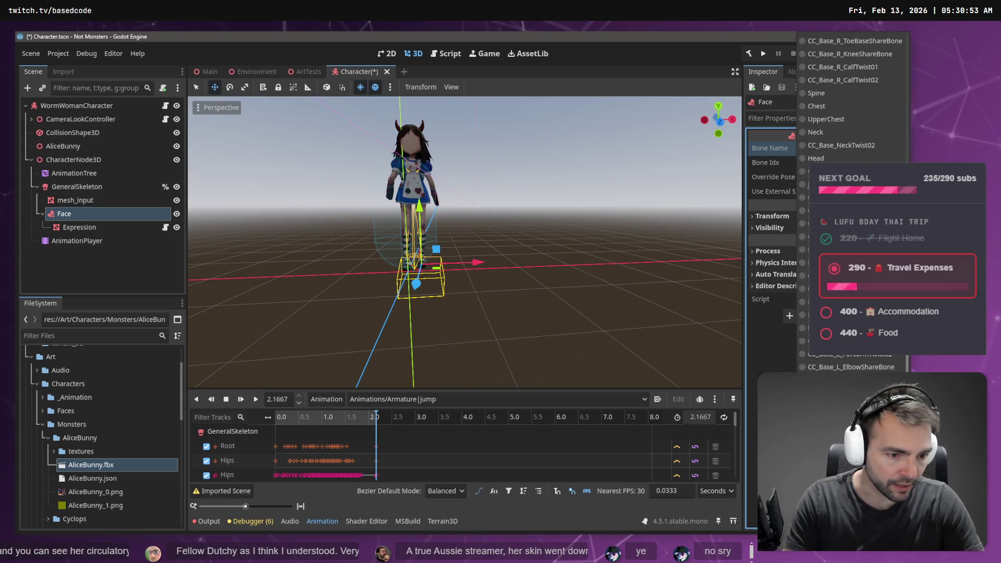
{"action": "left_click", "coordinate": [828, 158]}
Lower the Expression face mesh slightly onto the head and list the animations.
{"action": "left_click", "coordinate": [78, 227]}
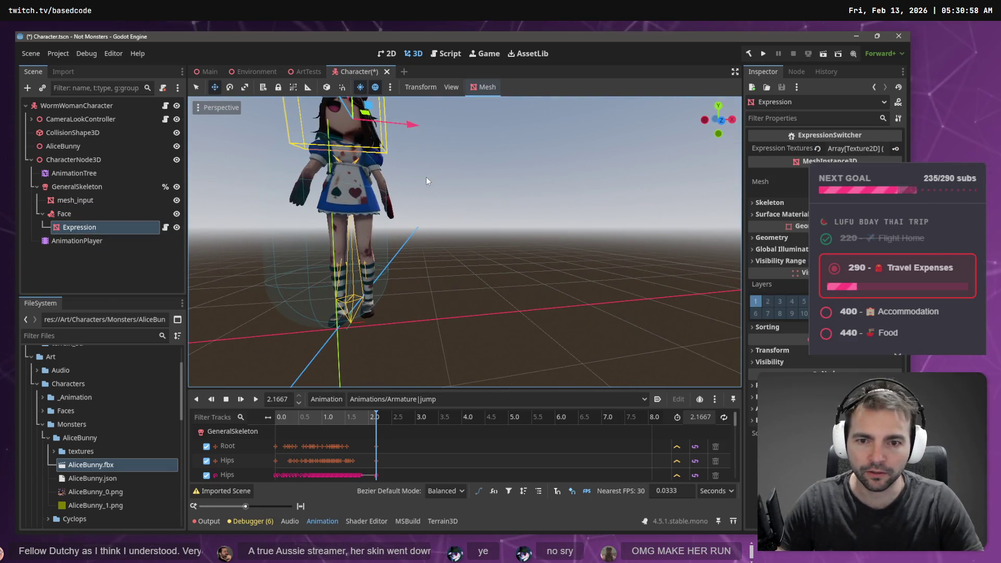
{"action": "key", "text": "f"}
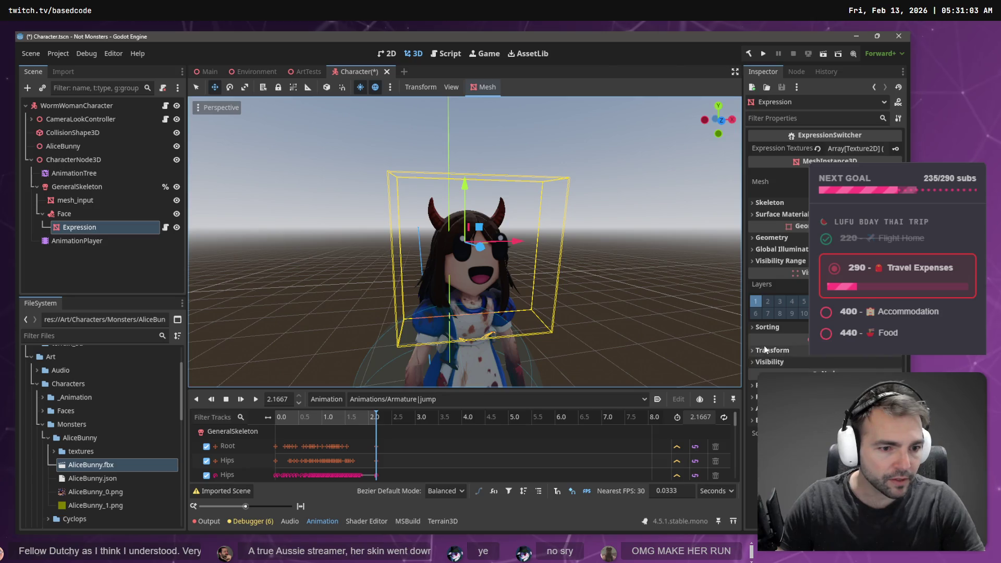
{"action": "left_click", "coordinate": [769, 350]}
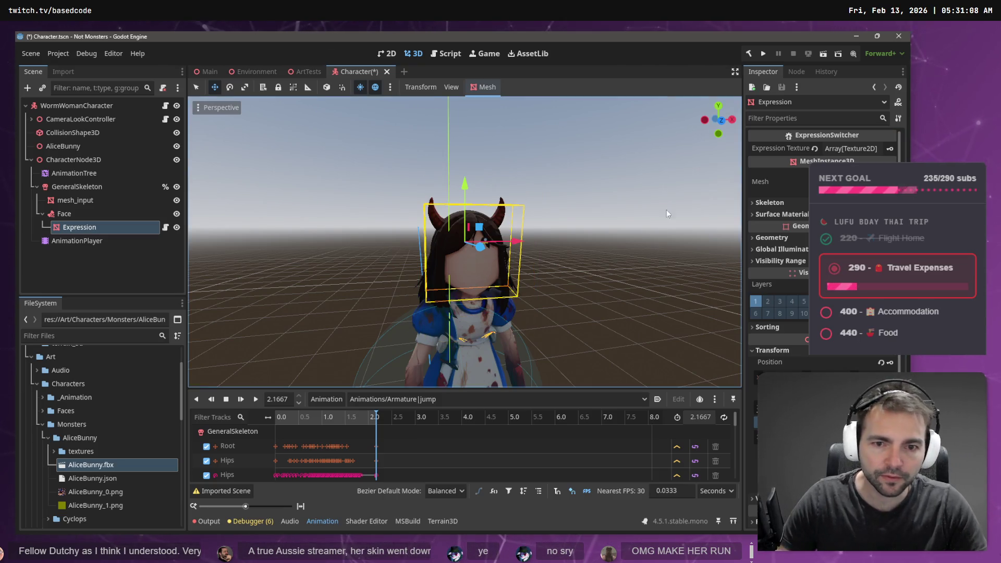
{"action": "left_click_drag", "start_coordinate": [465, 185], "coordinate": [467, 201]}
{"action": "left_click_drag", "start_coordinate": [482, 266], "coordinate": [478, 264]}
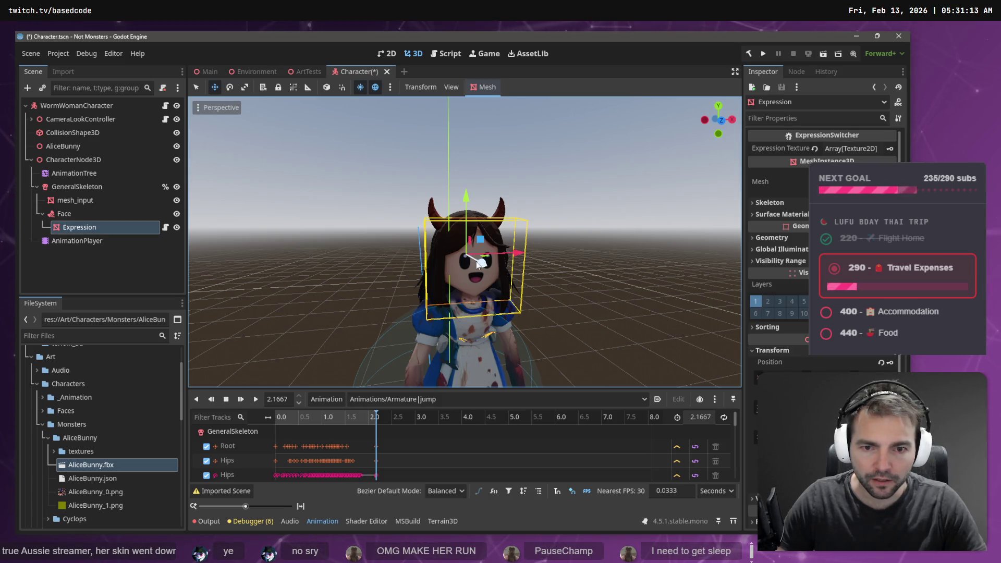
{"action": "left_click_drag", "start_coordinate": [466, 195], "coordinate": [466, 199]}
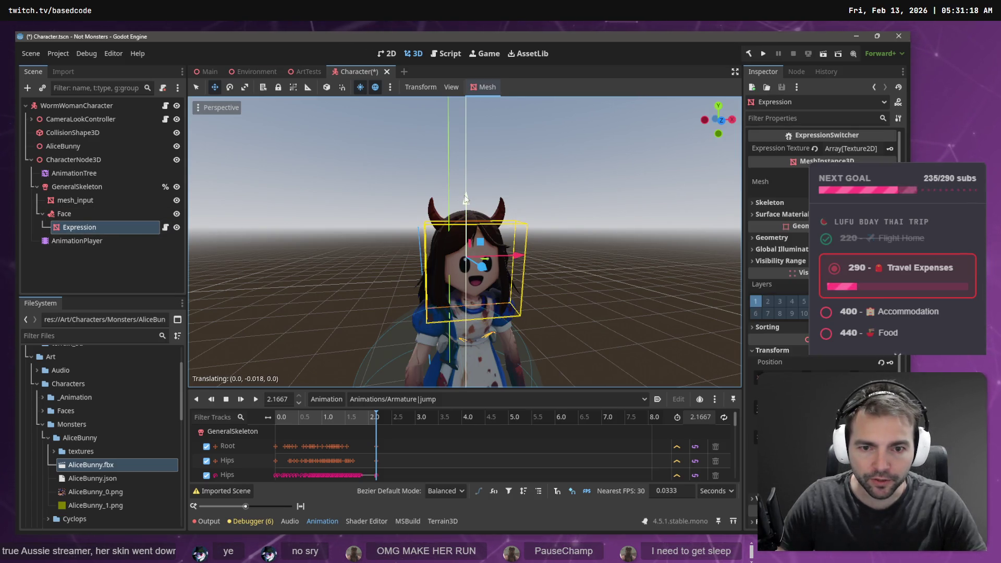
{"action": "scroll", "coordinate": [466, 199], "scroll_direction": "down", "scroll_amount": 6}
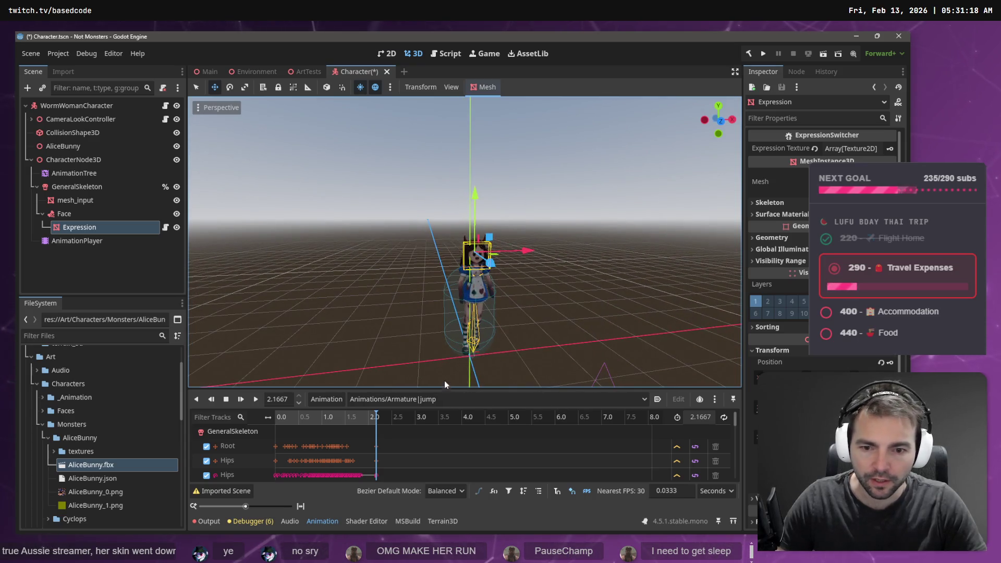
{"action": "left_click", "coordinate": [445, 399]}
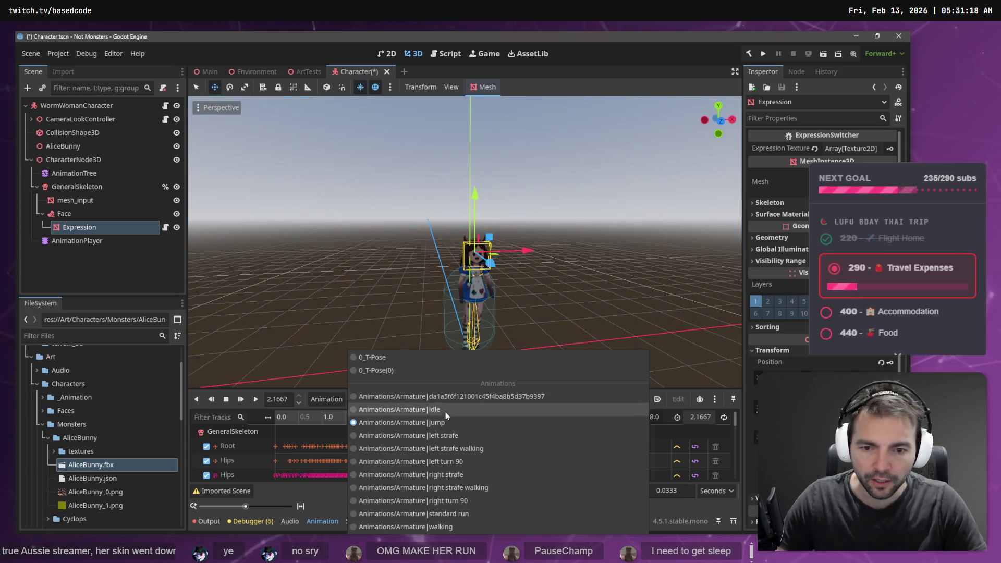
Preview Armature|standard run on the character.
{"action": "left_click", "coordinate": [448, 513]}
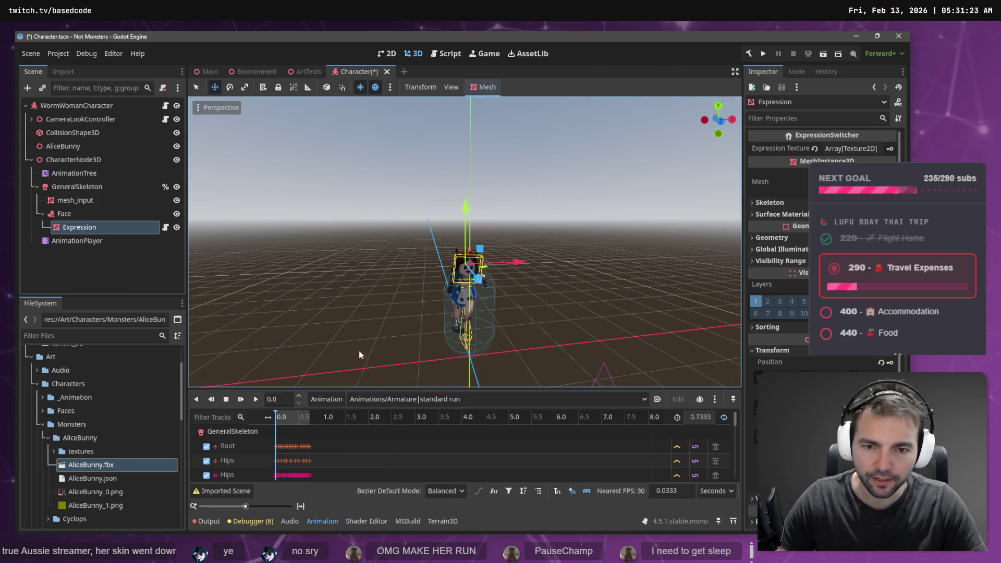
{"action": "mouse_move", "coordinate": [474, 279]}
{"action": "left_mouse_down"}
{"action": "mouse_move", "coordinate": [670, 279]}
{"action": "mouse_move", "coordinate": [566, 227]}
{"action": "left_mouse_up"}
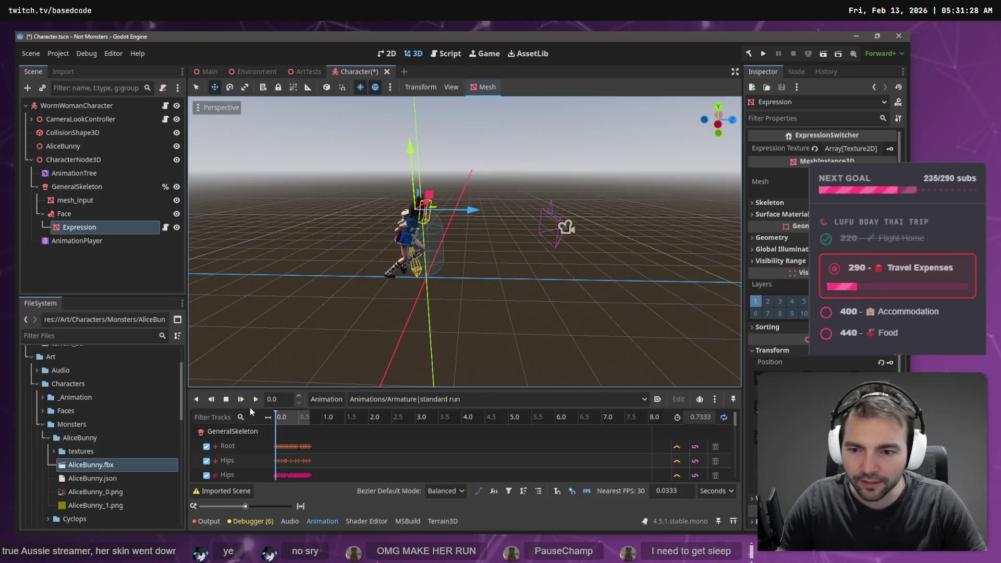
{"action": "left_click", "coordinate": [254, 401]}
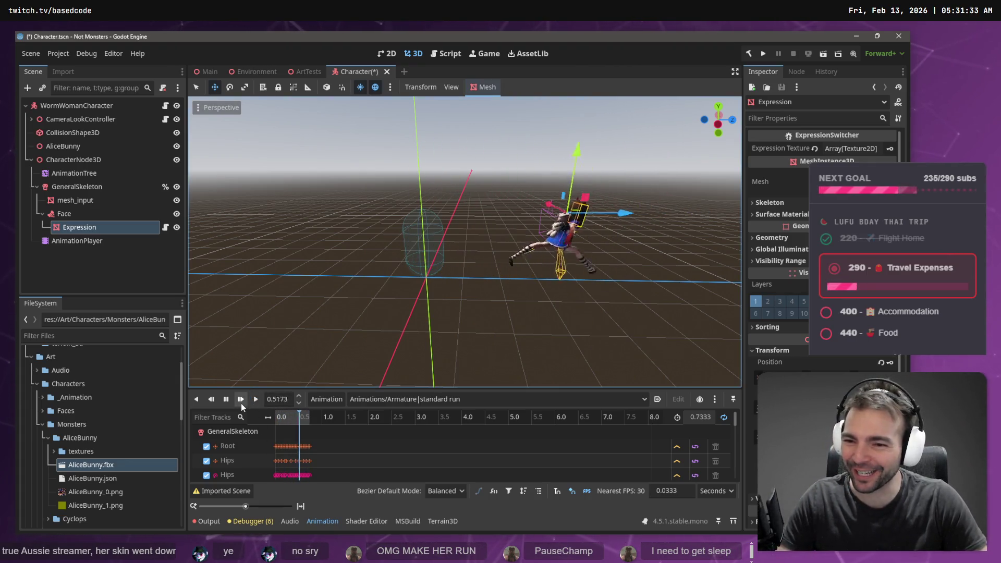
Save the Character scene, visit the Main scene, then return to Character.
{"action": "key", "text": "ctrl+s"}
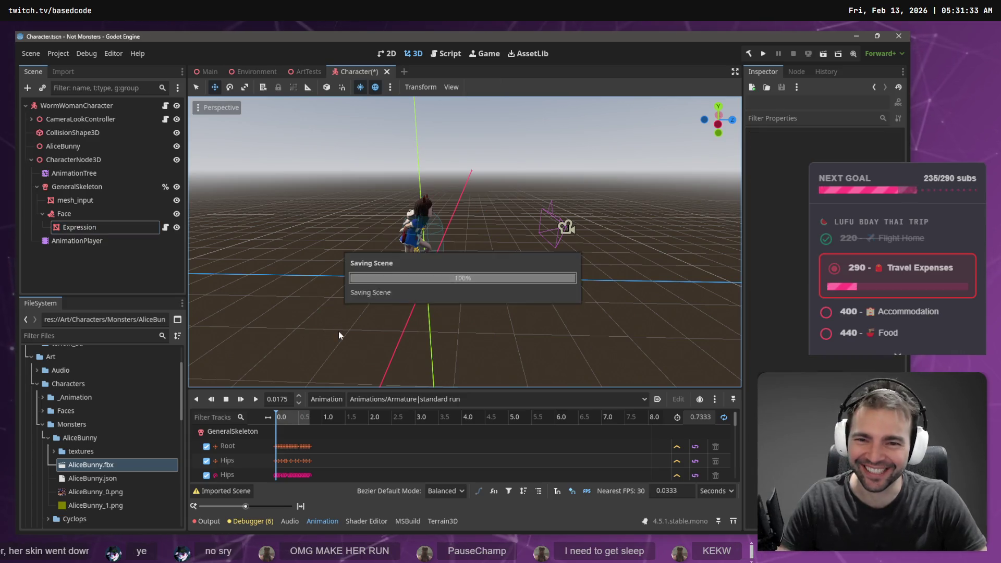
{"action": "mouse_move", "coordinate": [205, 72]}
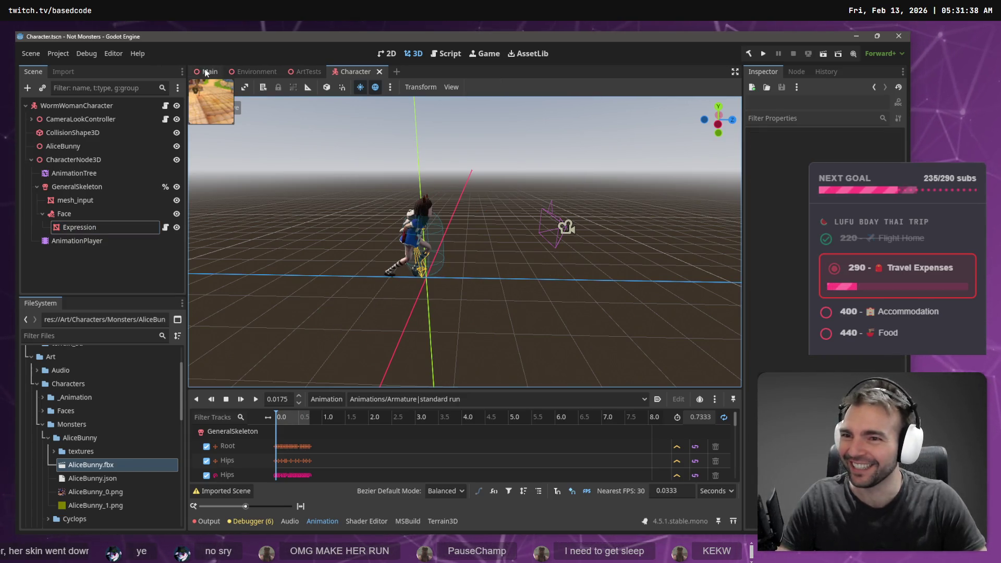
{"action": "left_click", "coordinate": [206, 72]}
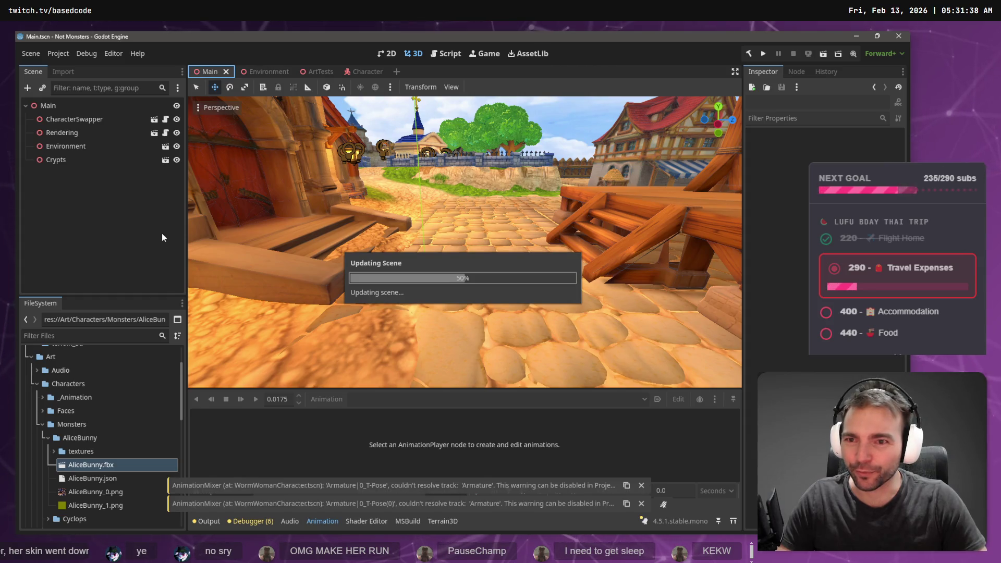
{"action": "scroll", "coordinate": [94, 446], "scroll_direction": "up", "scroll_amount": 3}
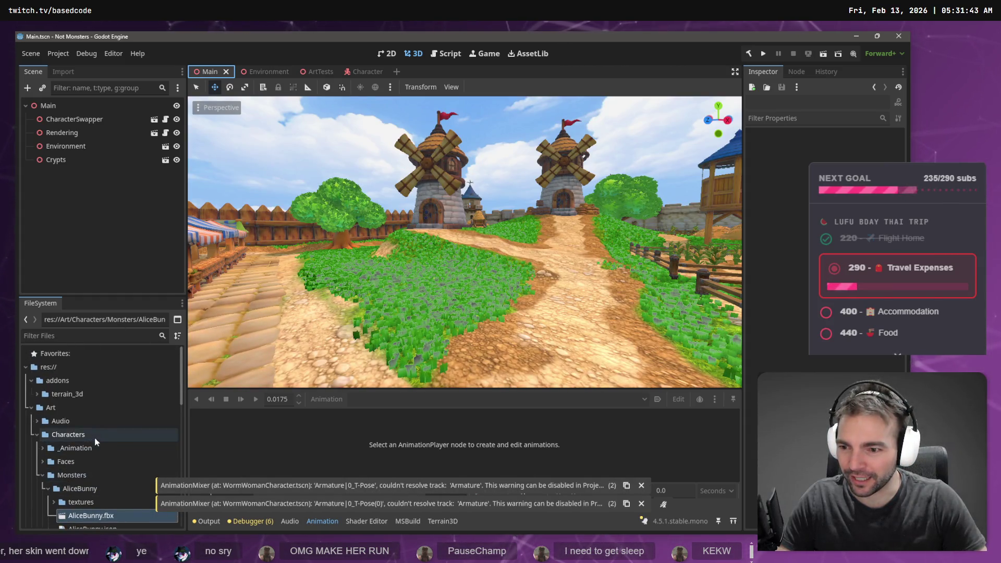
{"action": "left_click", "coordinate": [365, 71]}
Use Save Scene As into Monsters/AliceBunny, naming the file AliceBunnyCharacter.tscn.
{"action": "left_click", "coordinate": [29, 54]}
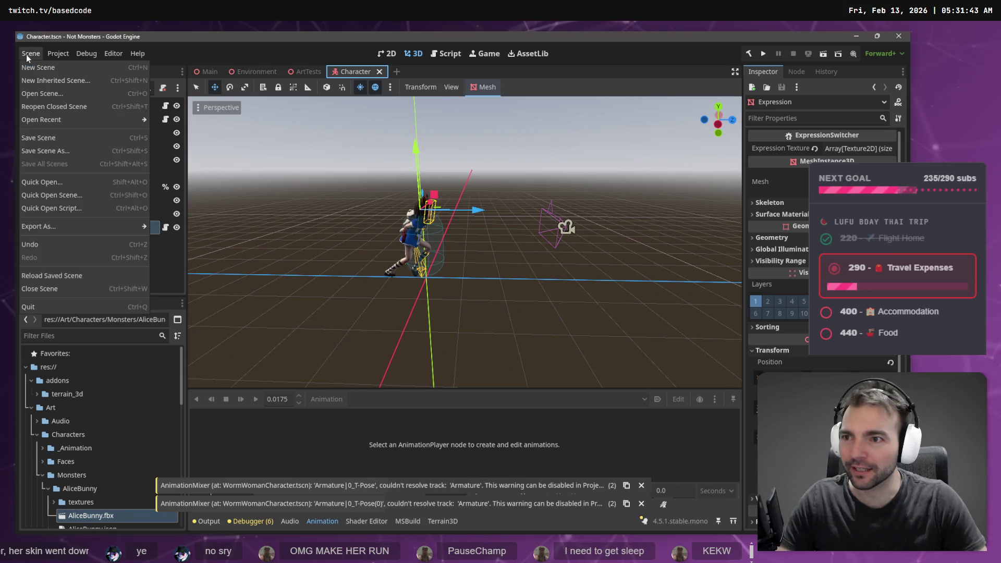
{"action": "left_click", "coordinate": [71, 154]}
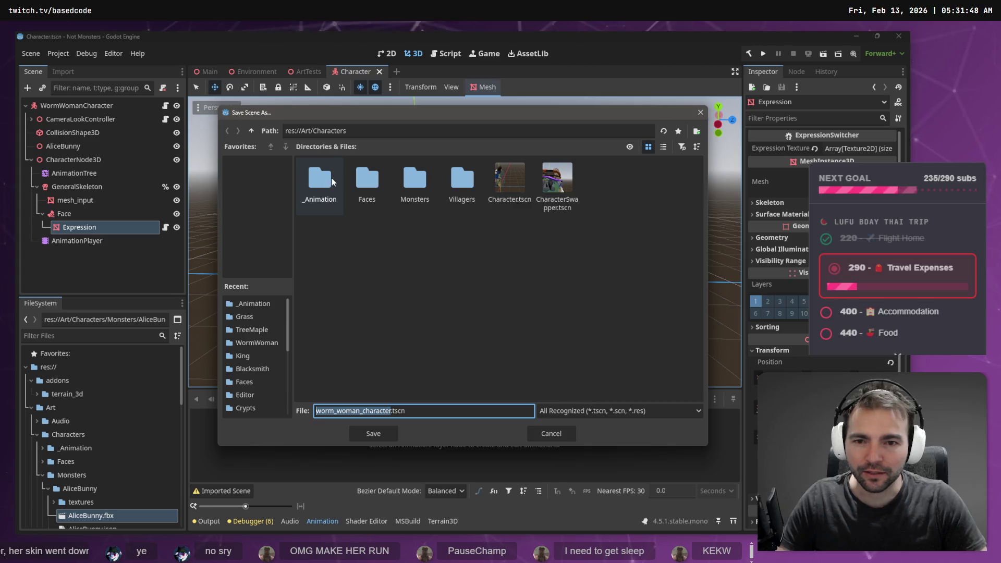
{"action": "double_click", "coordinate": [416, 185]}
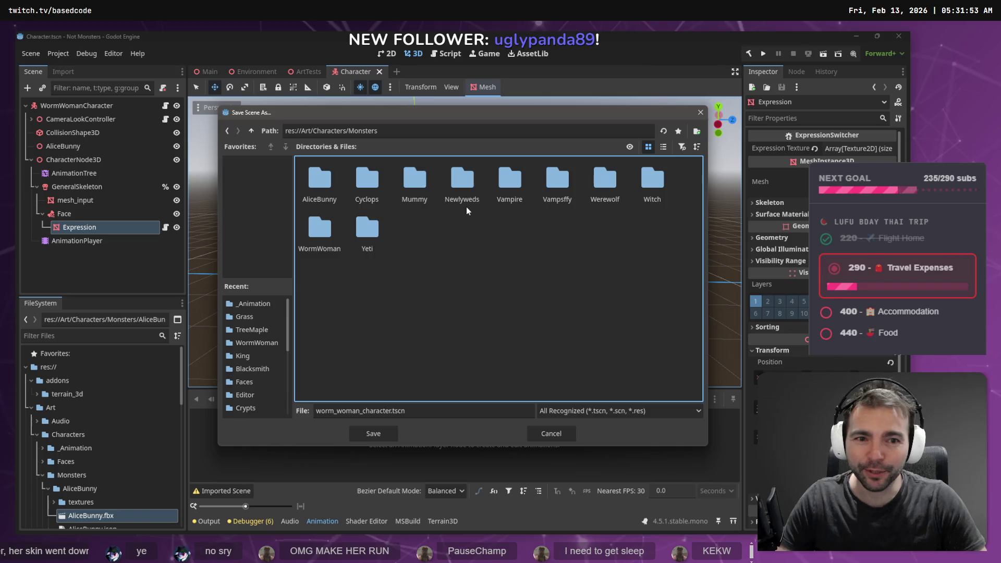
{"action": "double_click", "coordinate": [330, 180]}
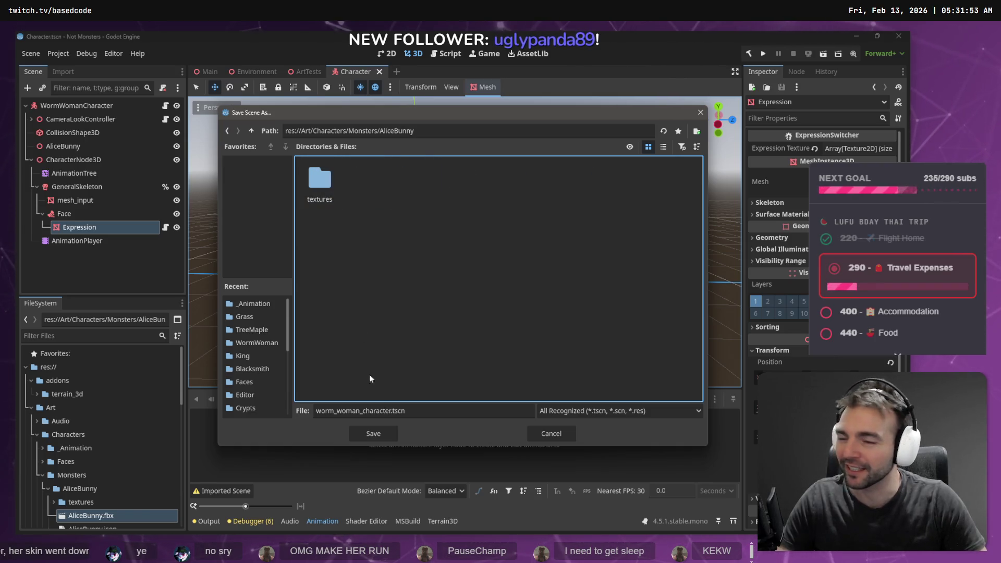
{"action": "left_click", "coordinate": [377, 411]}
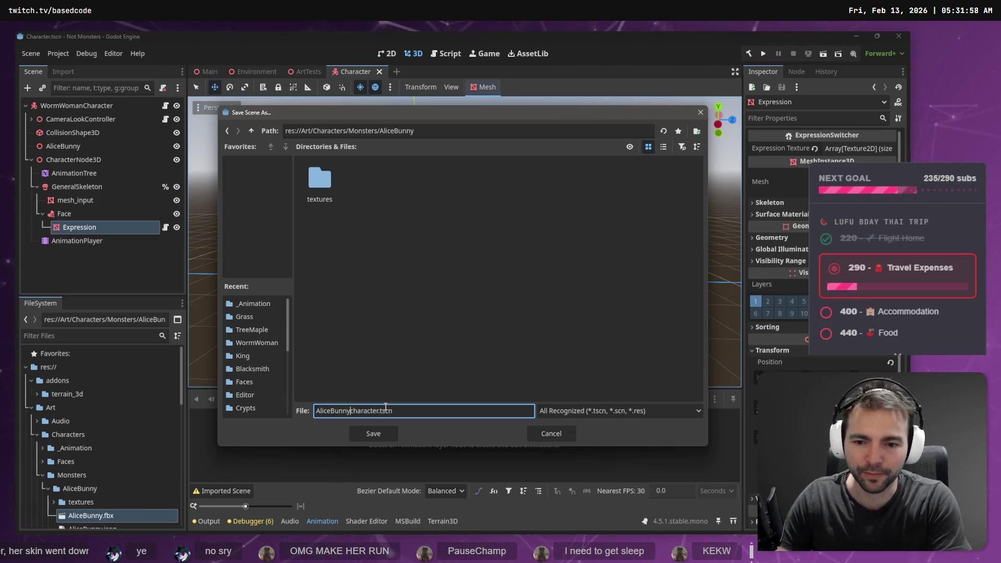
{"action": "key", "text": "Delete"}
{"action": "type", "text": "C"}
{"action": "left_click", "coordinate": [386, 436]}
{"action": "left_click", "coordinate": [120, 278]}
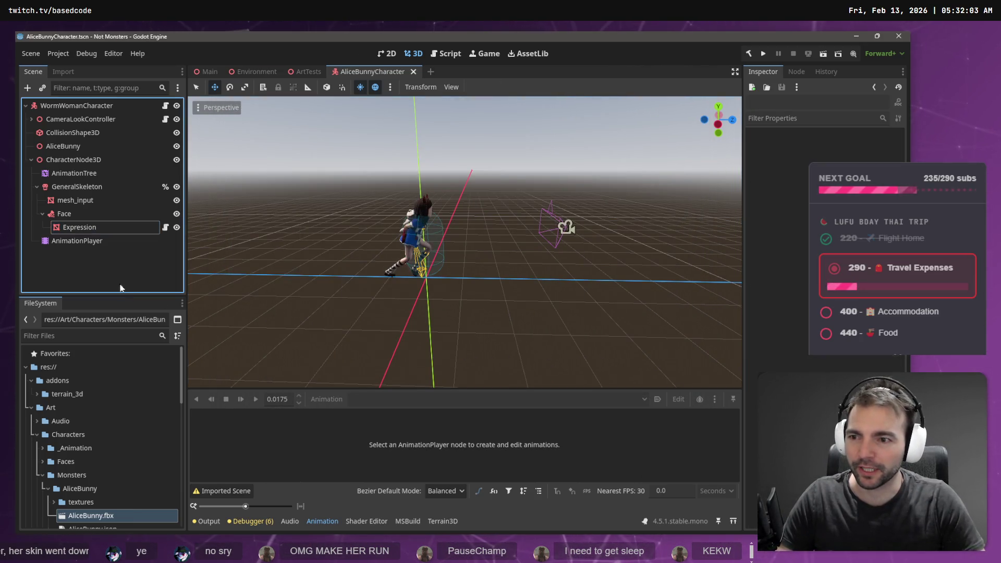
{"action": "key", "text": "alt+Tab"}
{"action": "key", "text": "alt+Tab"}
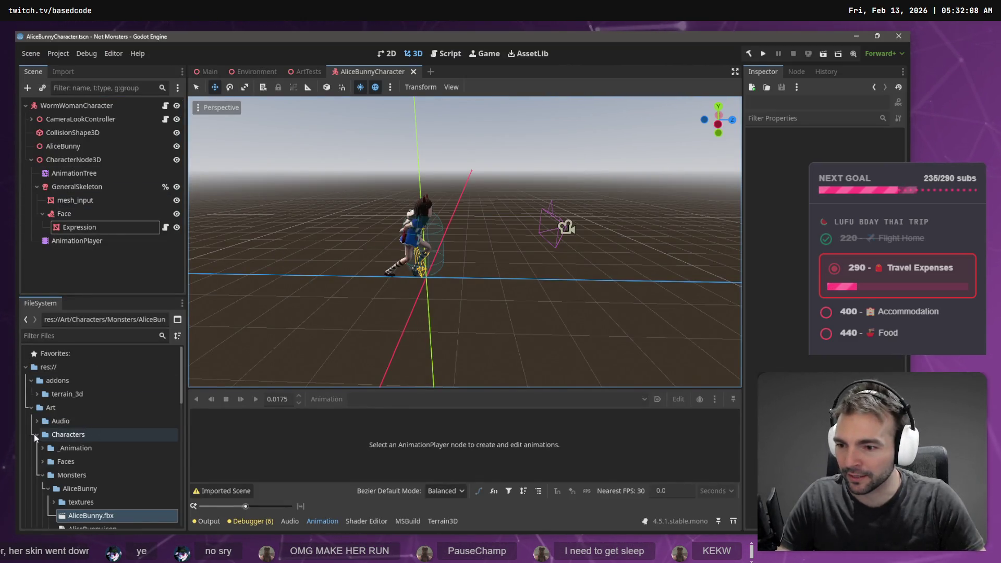
Open the CharacterSwapper scene in the 3D view.
{"action": "scroll", "coordinate": [51, 398], "scroll_direction": "down", "scroll_amount": 4}
{"action": "scroll", "coordinate": [78, 417], "scroll_direction": "down", "scroll_amount": 10}
{"action": "double_click", "coordinate": [96, 426]}
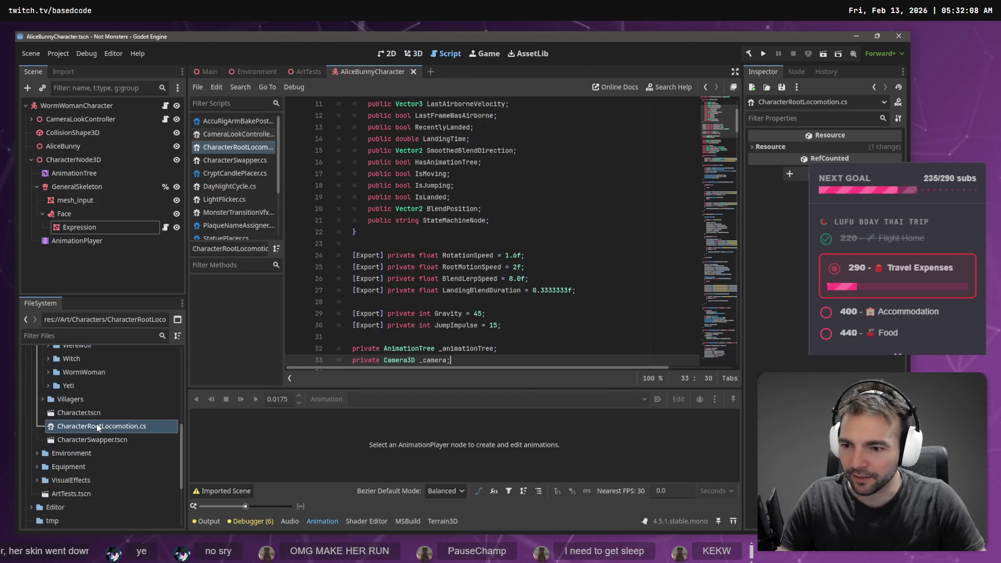
{"action": "double_click", "coordinate": [94, 440]}
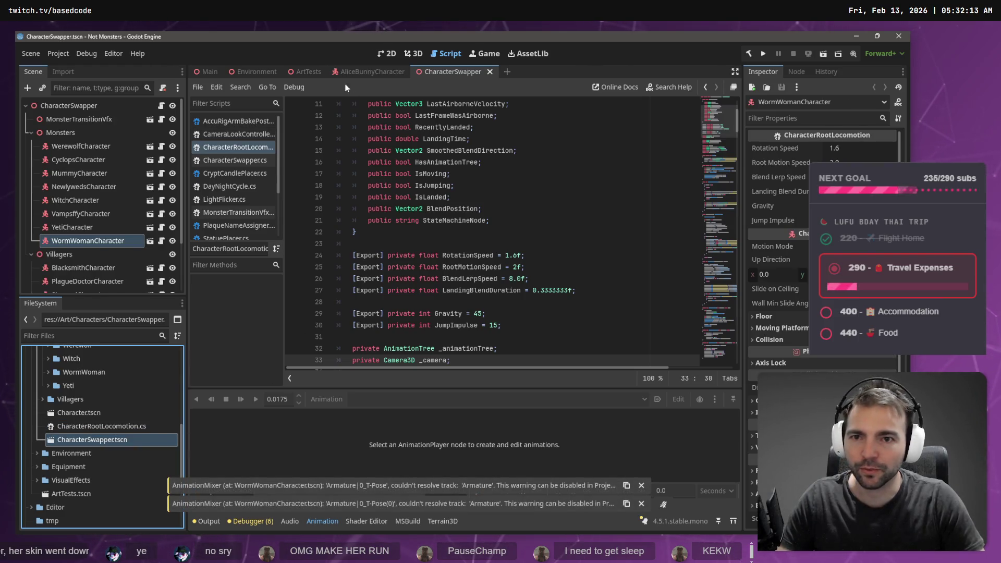
{"action": "left_click", "coordinate": [415, 54]}
Instance AliceBunnyCharacter.tscn under the Villagers node and save the scene.
{"action": "scroll", "coordinate": [78, 422], "scroll_direction": "up", "scroll_amount": 6}
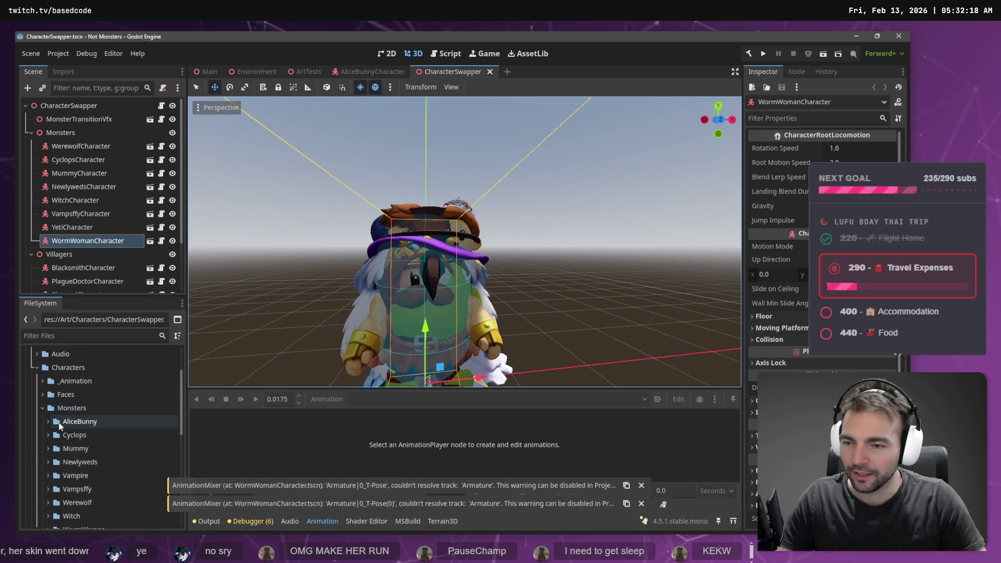
{"action": "scroll", "coordinate": [102, 183], "scroll_direction": "down", "scroll_amount": 4}
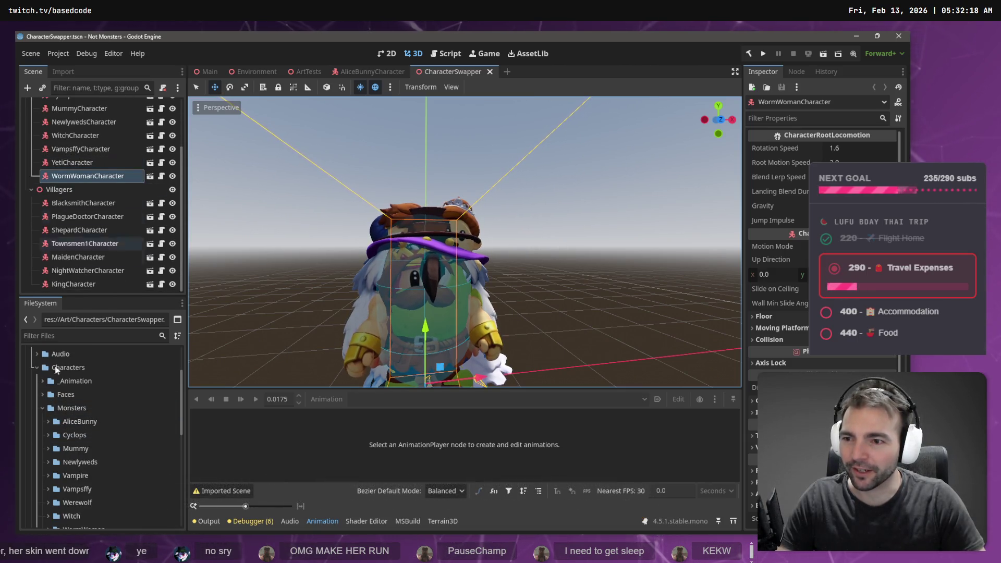
{"action": "scroll", "coordinate": [46, 436], "scroll_direction": "down", "scroll_amount": 2}
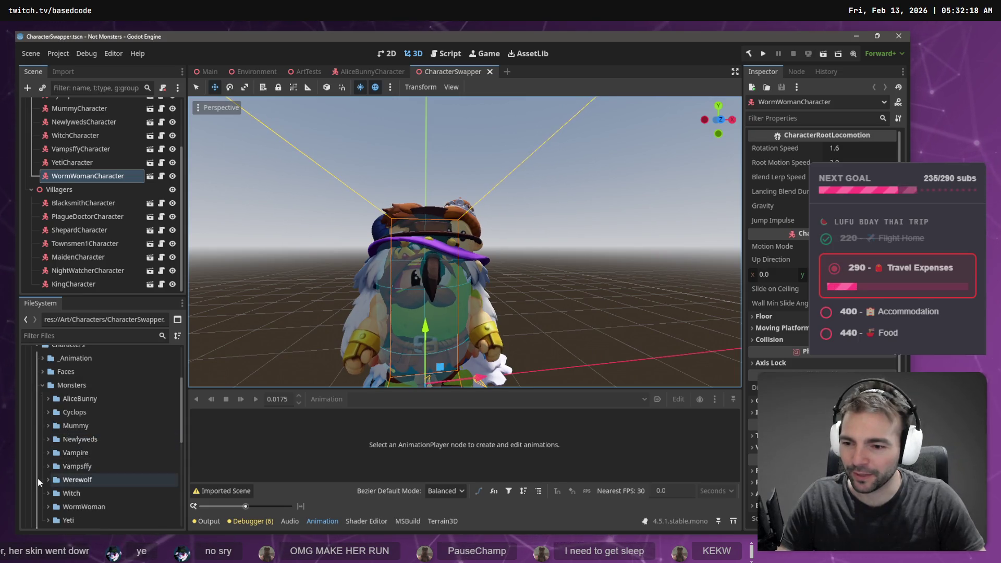
{"action": "scroll", "coordinate": [48, 464], "scroll_direction": "down", "scroll_amount": 2}
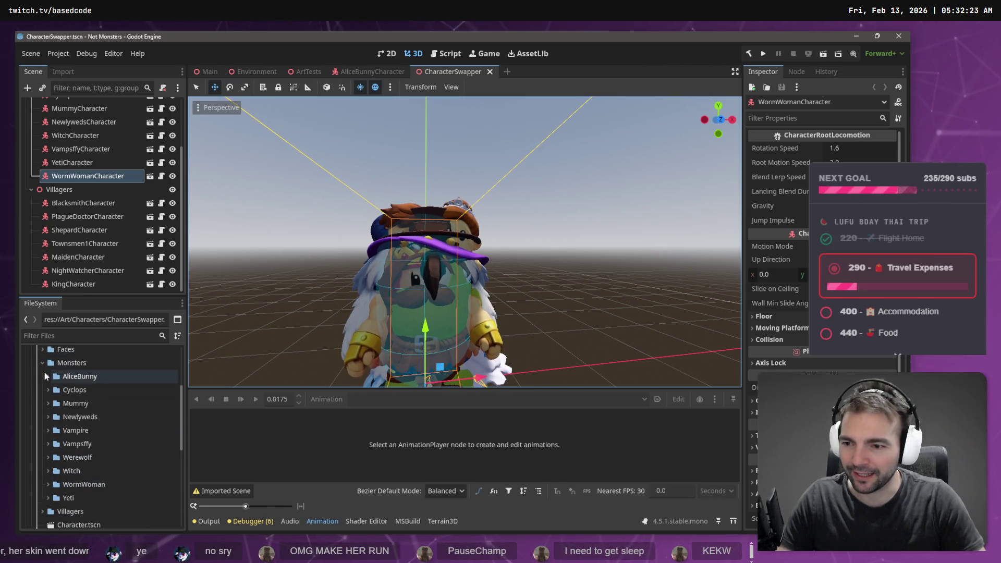
{"action": "left_click", "coordinate": [46, 373]}
{"action": "left_click_drag", "start_coordinate": [99, 430], "coordinate": [66, 188]}
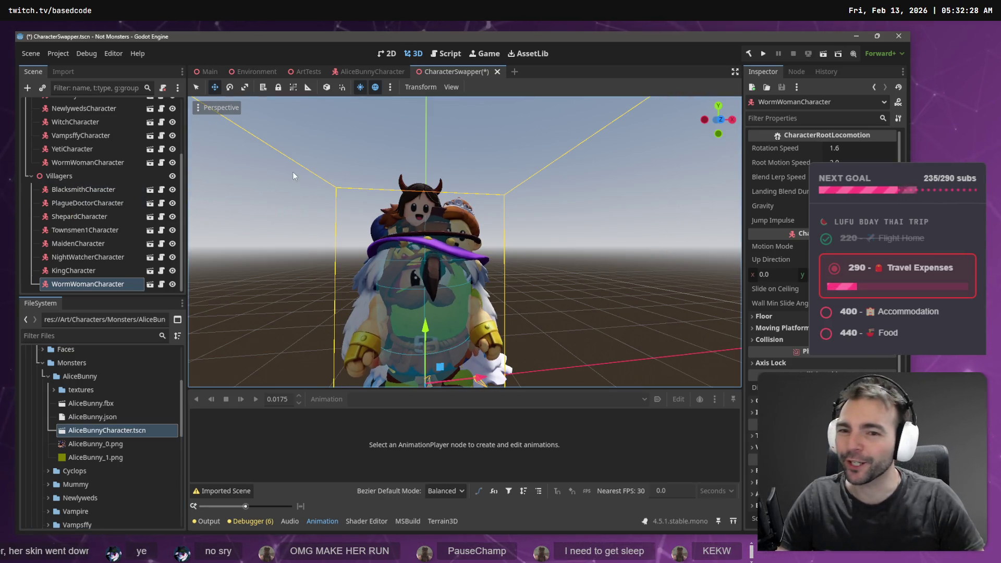
{"action": "key", "text": "ctrl+s"}
{"action": "left_click", "coordinate": [498, 154]}
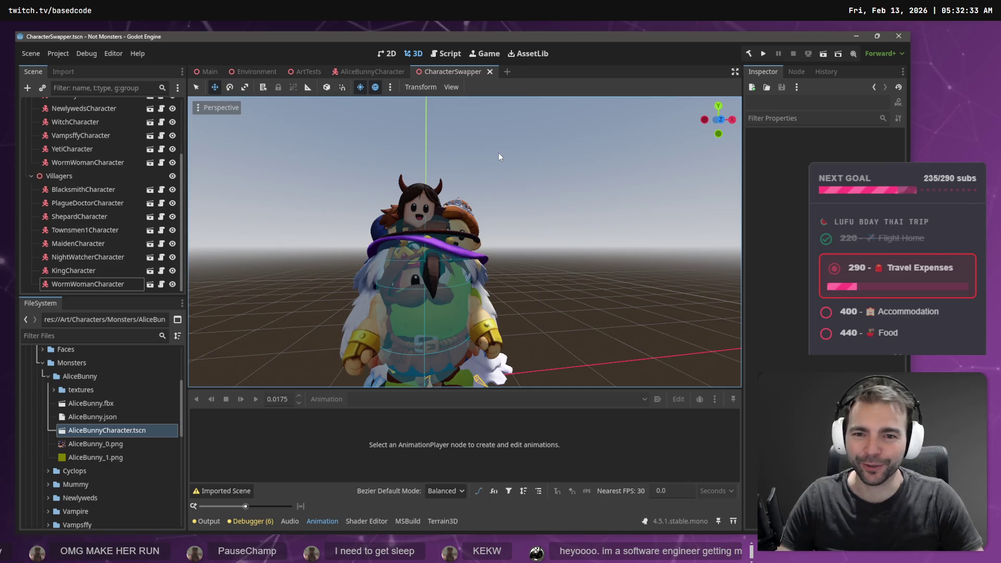
{"action": "scroll", "coordinate": [499, 153], "scroll_direction": "down", "scroll_amount": 3}
{"action": "scroll", "coordinate": [498, 152], "scroll_direction": "up", "scroll_amount": 5}
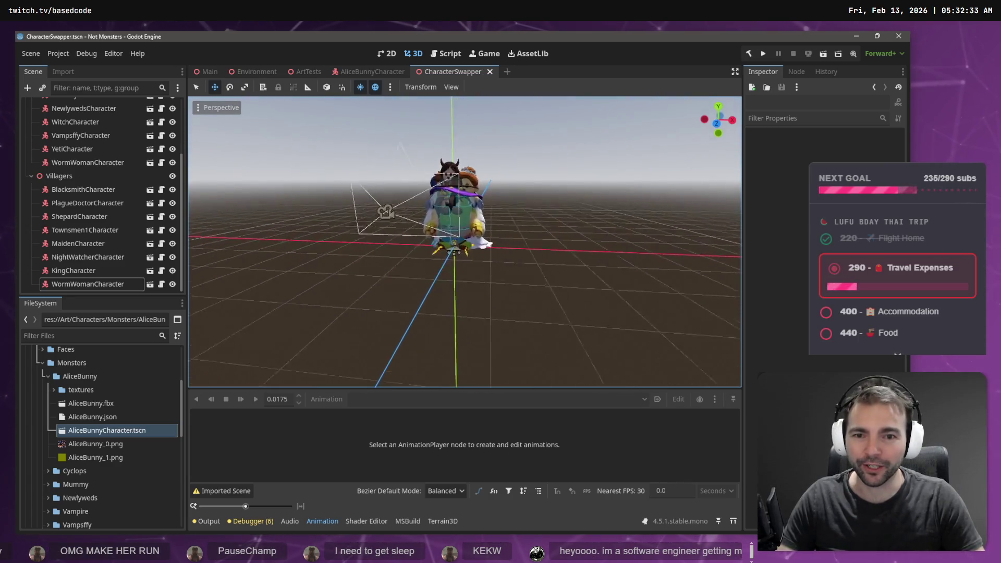
{"action": "scroll", "coordinate": [499, 151], "scroll_direction": "down", "scroll_amount": 5}
Run the game, swap through characters five times with Tab, then stop it.
{"action": "key", "text": "F5"}
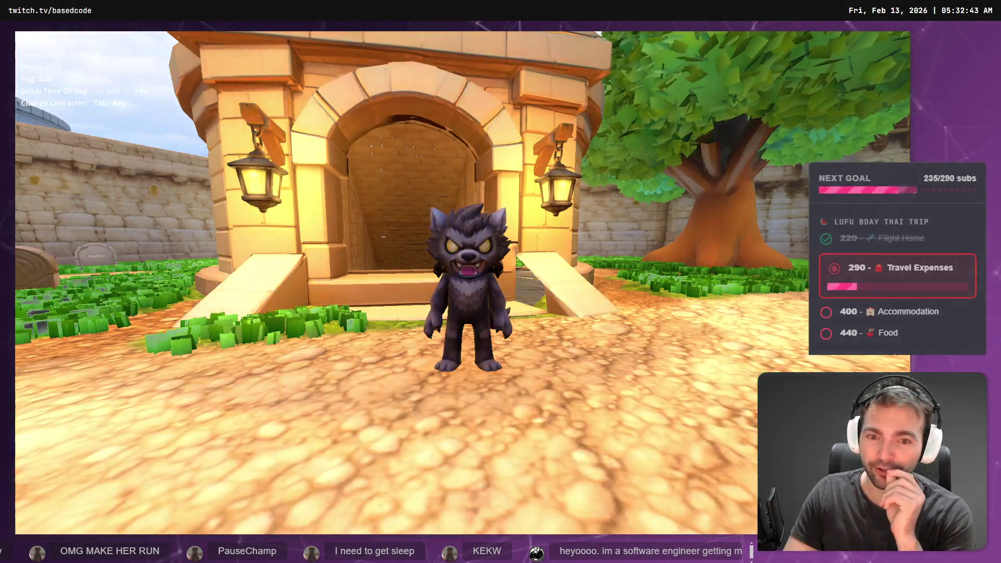
{"action": "key", "text": "Tab"}
{"action": "key", "text": "Tab"}
{"action": "key", "text": "Tab"}
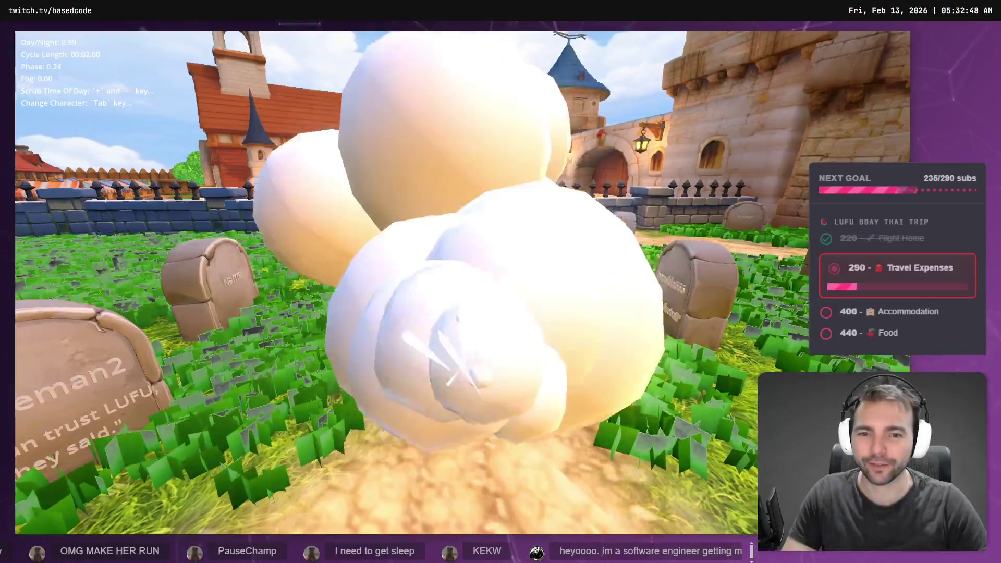
{"action": "key", "text": "Tab"}
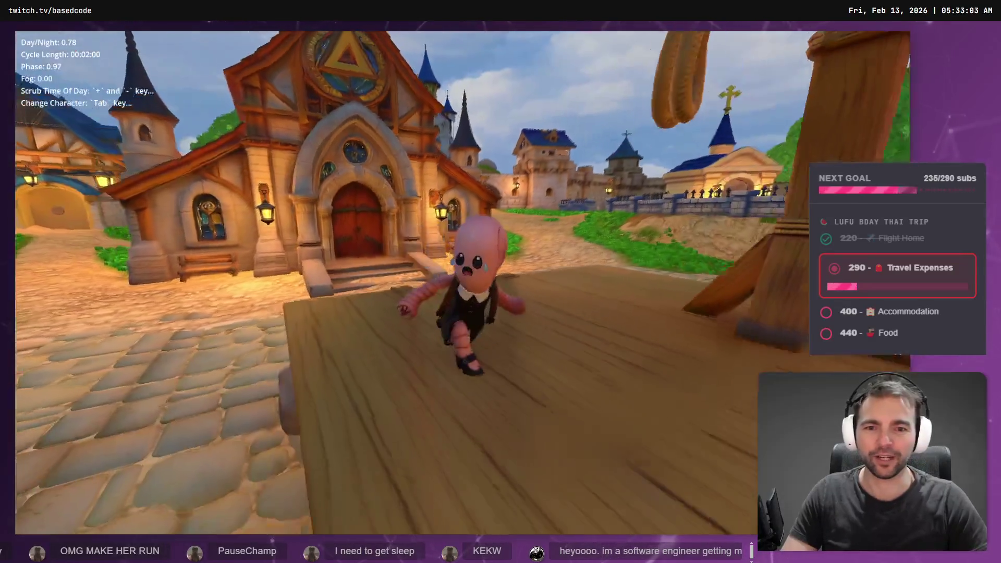
{"action": "key", "text": "Tab"}
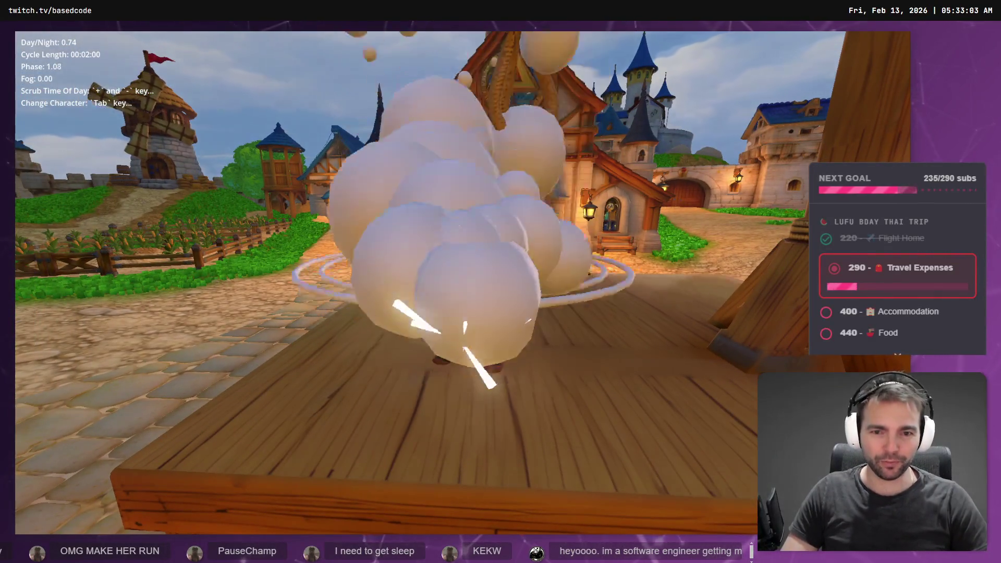
{"action": "key", "text": "Tab"}
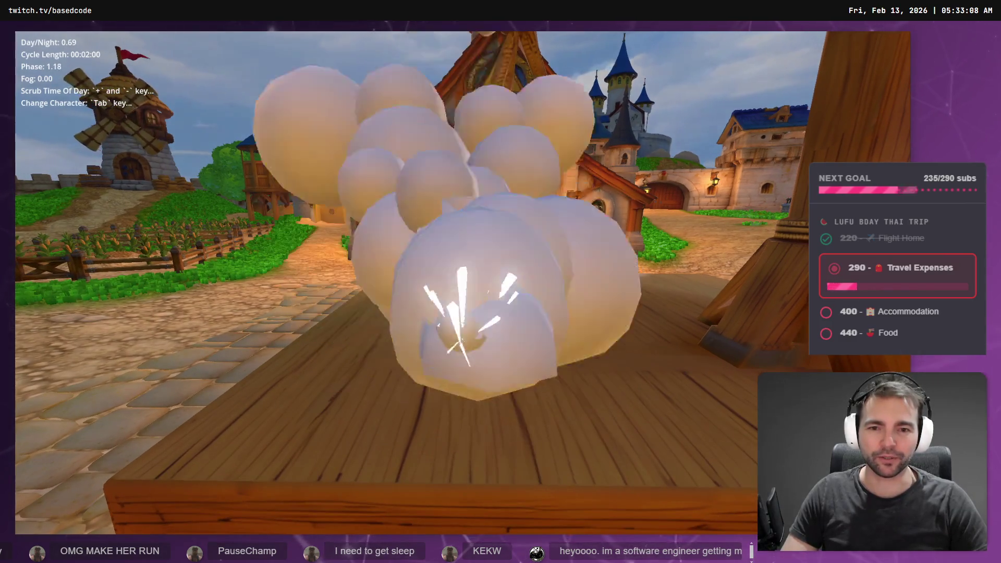
{"action": "key", "text": "Tab"}
{"action": "key", "text": "Tab"}
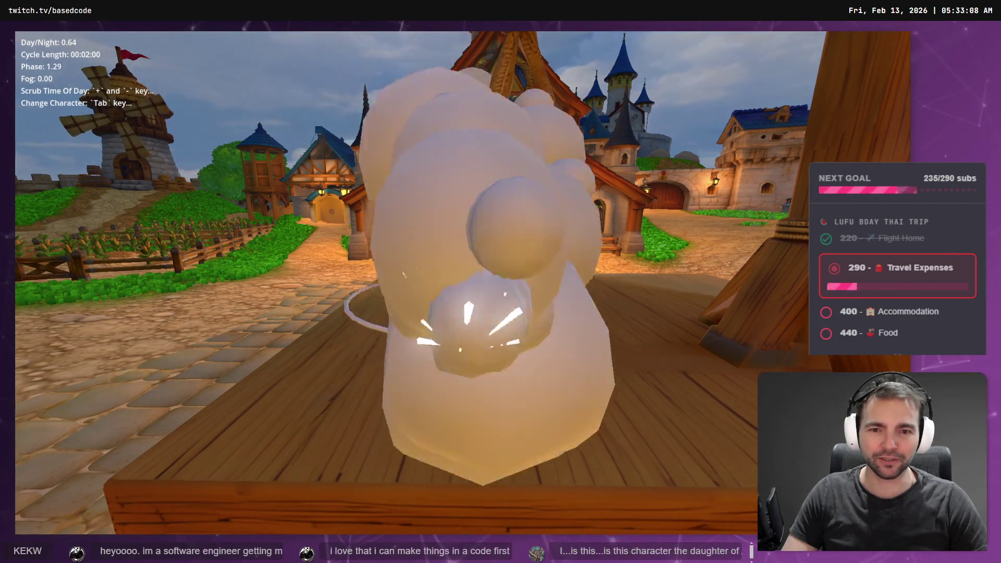
{"action": "key", "text": "F8"}
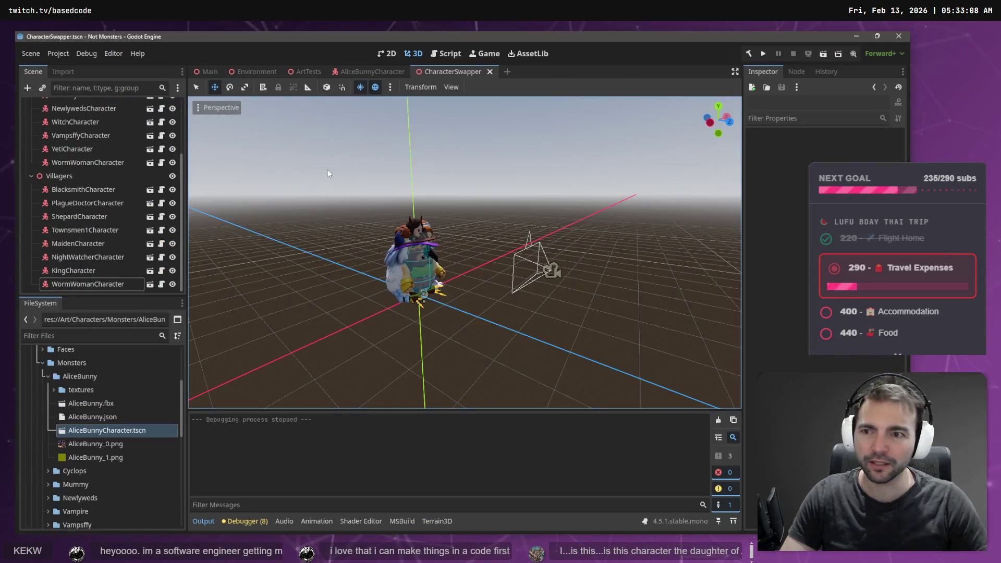
Build the .NET project and select the WormWomanCharacter instances under Villagers and monsters.
{"action": "key", "text": "F6"}
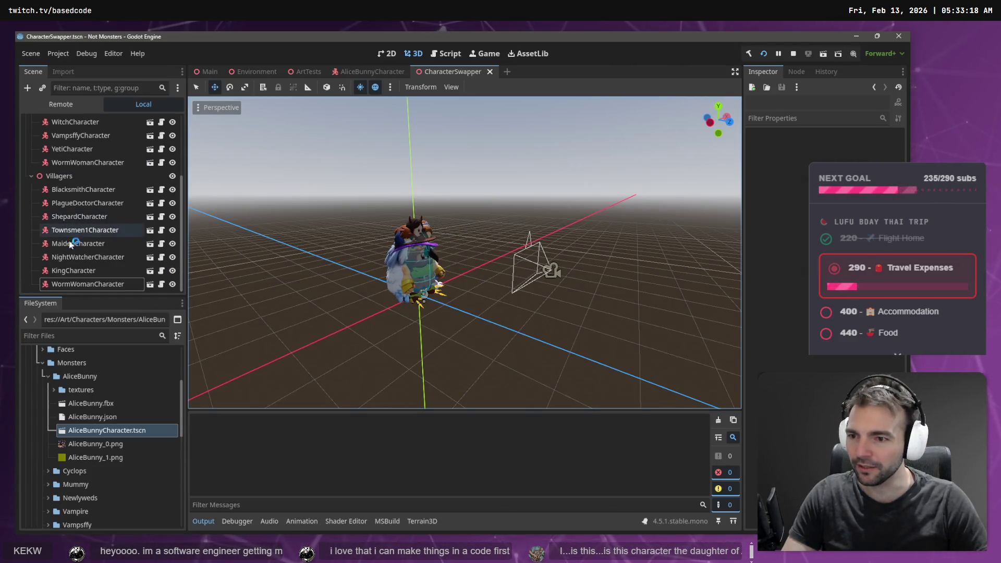
{"action": "left_click", "coordinate": [78, 286]}
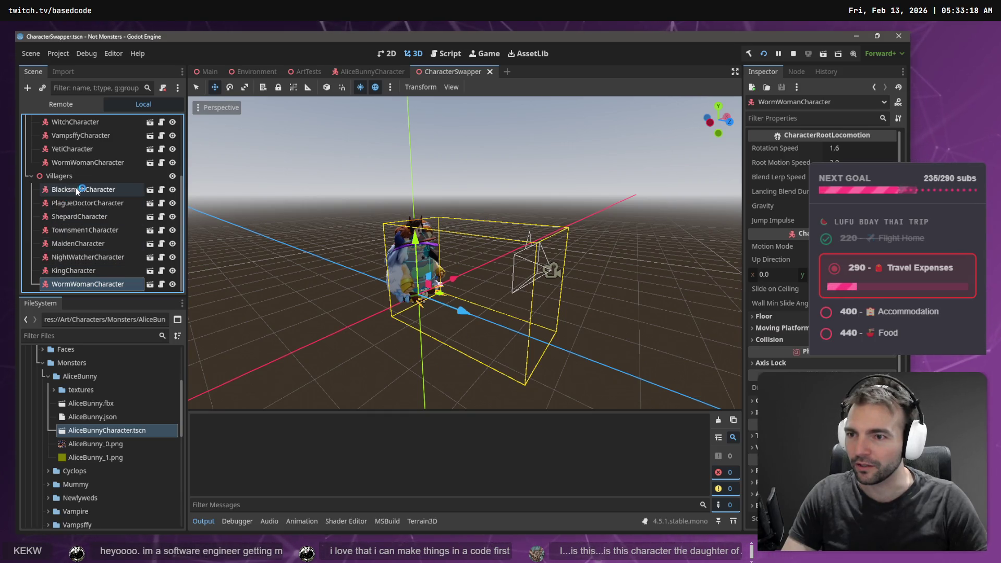
{"action": "left_click", "coordinate": [90, 166]}
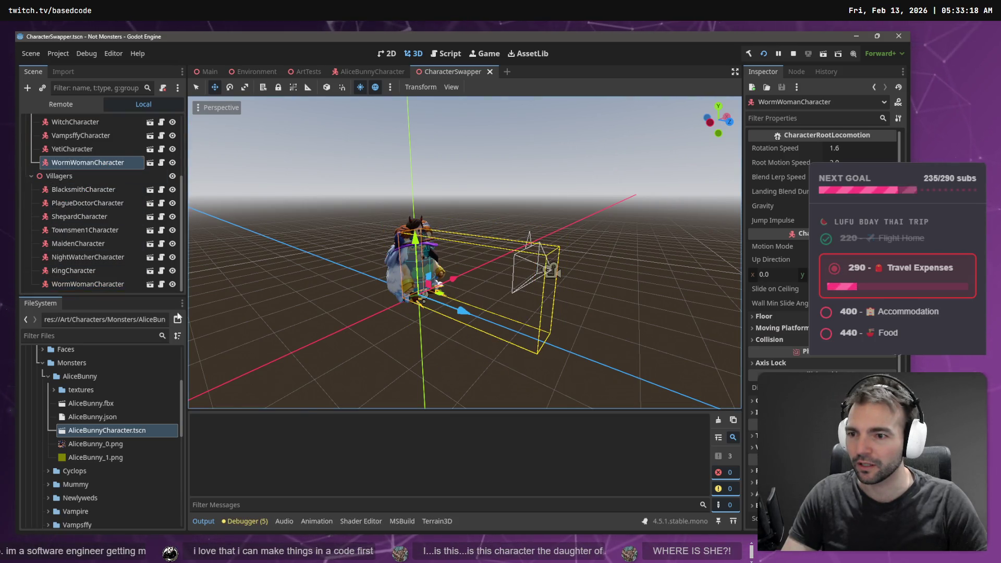
{"action": "left_click", "coordinate": [98, 292]}
{"action": "left_click", "coordinate": [99, 288]}
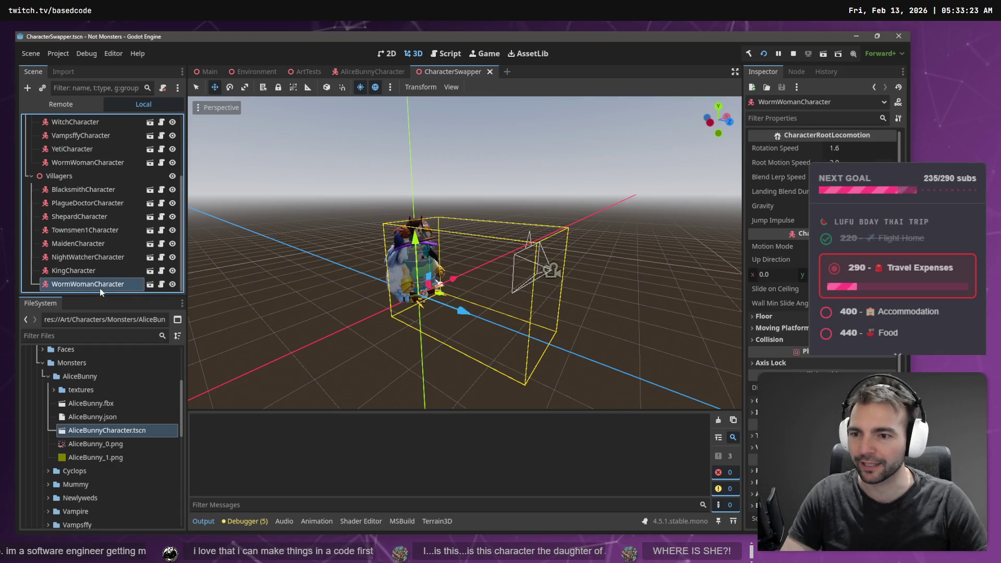
Rename the AliceBunnyCharacter scene's root to AliceBunnyCharacter, save, and relaunch from CharacterSwapper.
{"action": "double_click", "coordinate": [103, 431]}
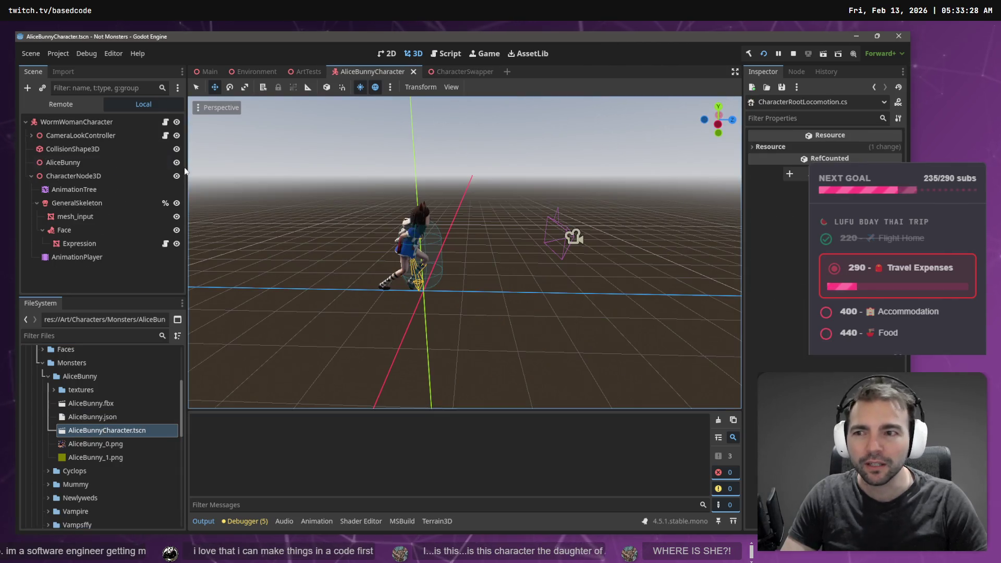
{"action": "left_click", "coordinate": [81, 122]}
{"action": "left_click_drag", "start_coordinate": [88, 122], "coordinate": [41, 122]}
{"action": "type", "text": "A"}
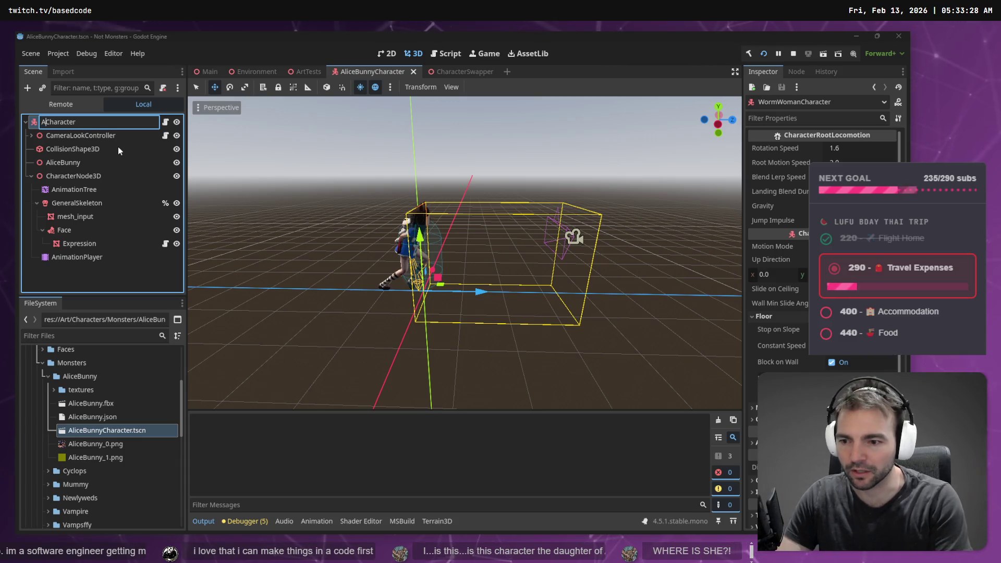
{"action": "type", "text": "liceBunny"}
{"action": "key", "text": "Return"}
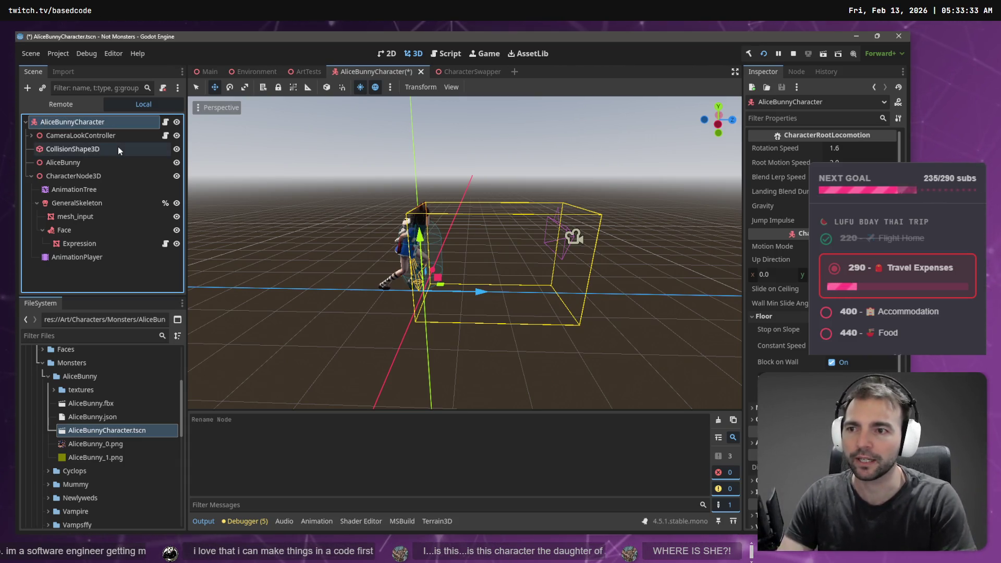
{"action": "key", "text": "ctrl+s"}
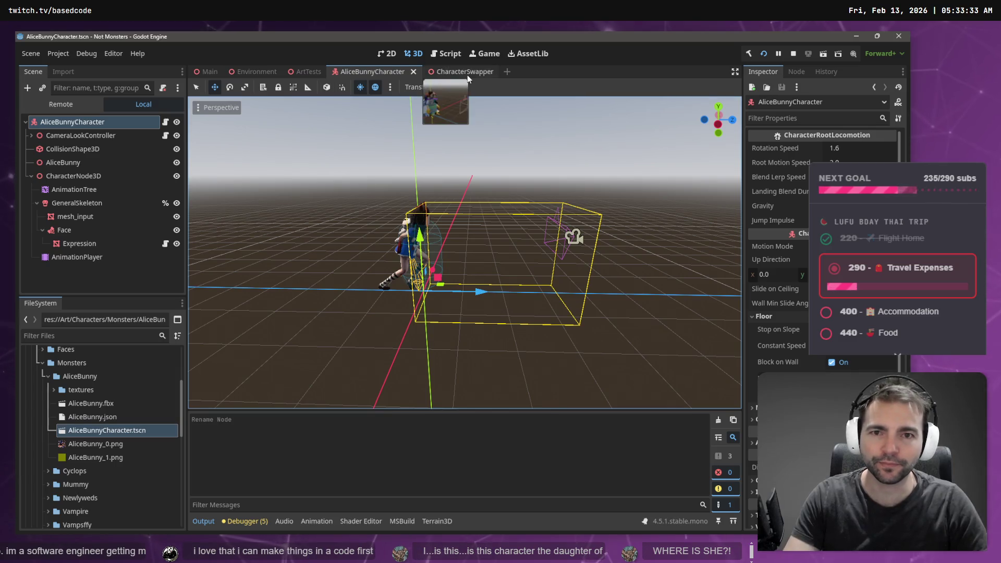
{"action": "left_click", "coordinate": [465, 73]}
{"action": "key", "text": "F5"}
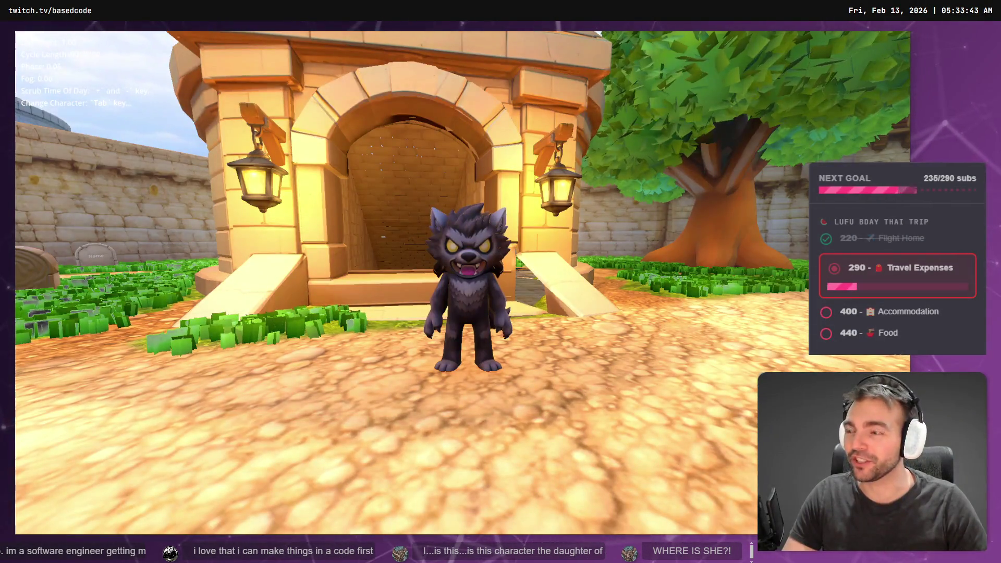
Cycle through the playable characters with Tab until AliceBunny comes up.
{"action": "key", "text": "Tab"}
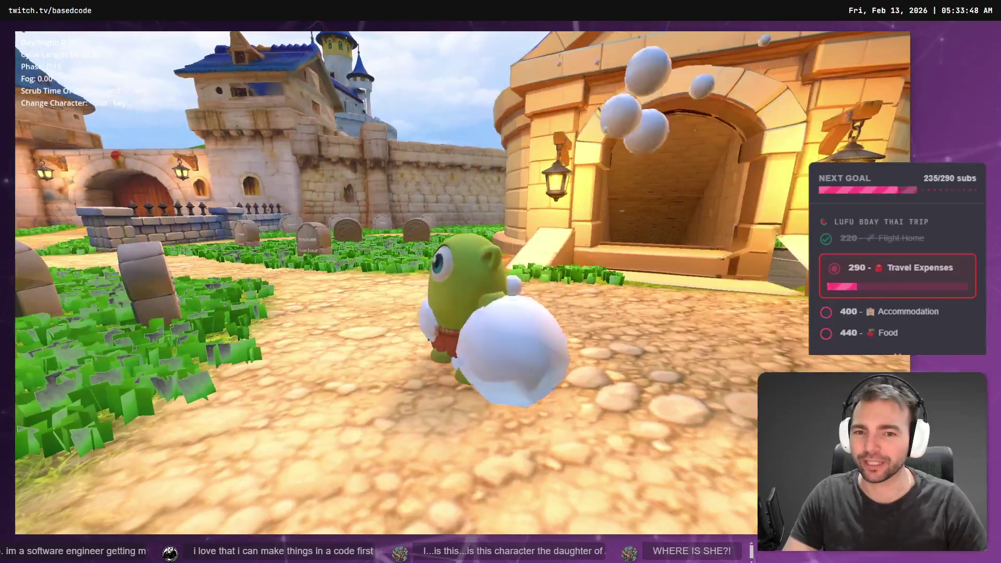
{"action": "key", "text": "Tab"}
{"action": "key", "text": "Tab"}
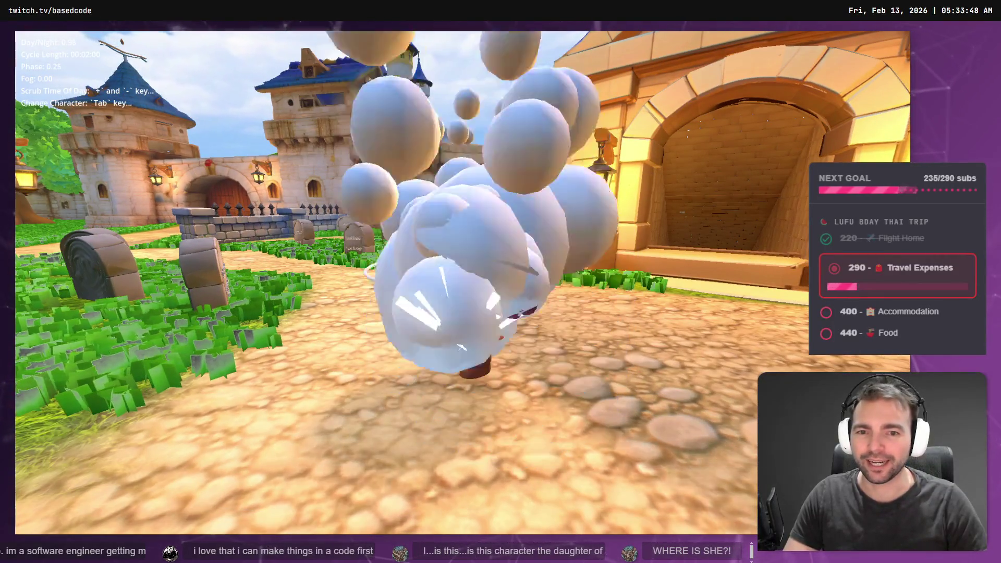
{"action": "key", "text": "Tab"}
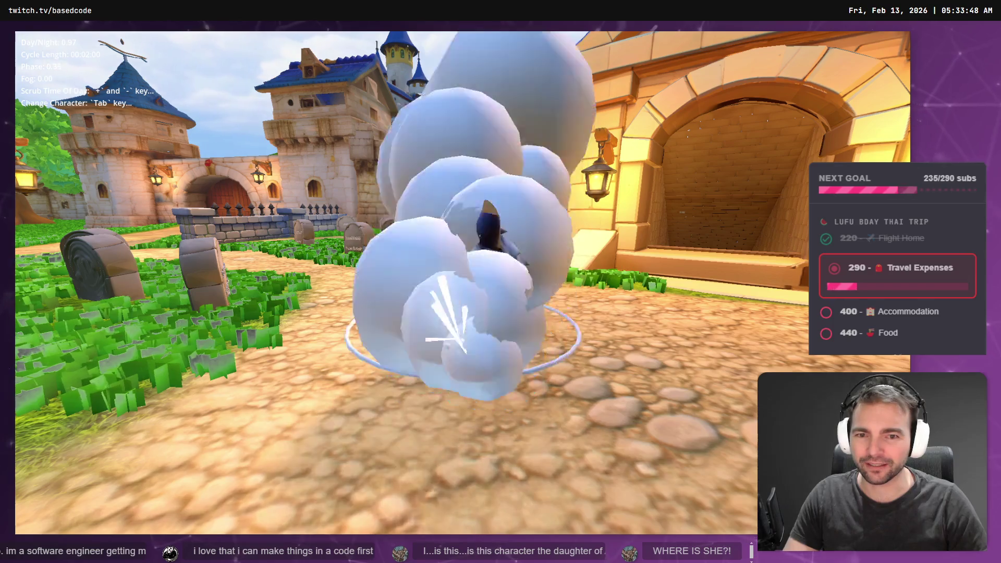
{"action": "key", "text": "Tab"}
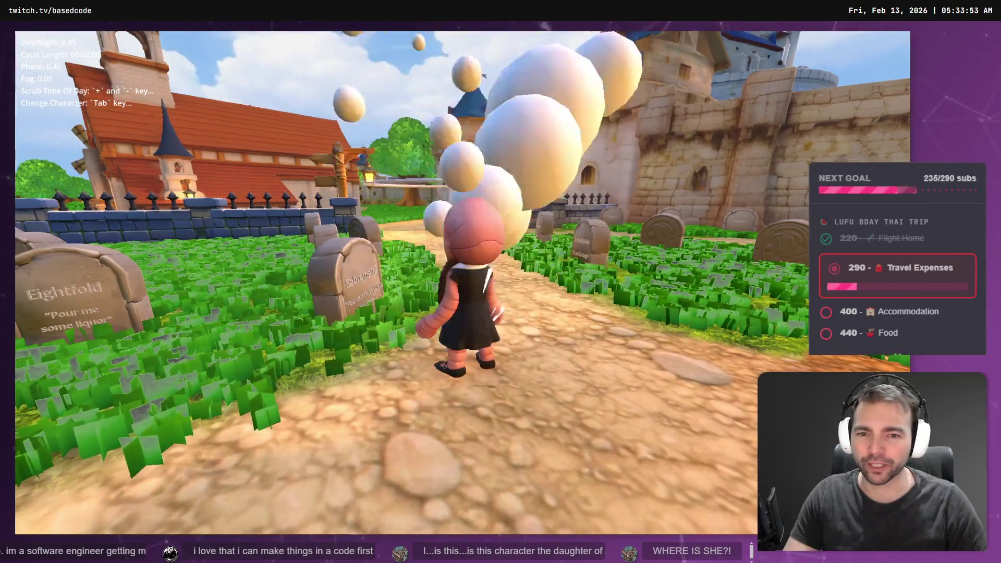
{"action": "key", "text": "Tab"}
{"action": "key", "text": "Tab"}
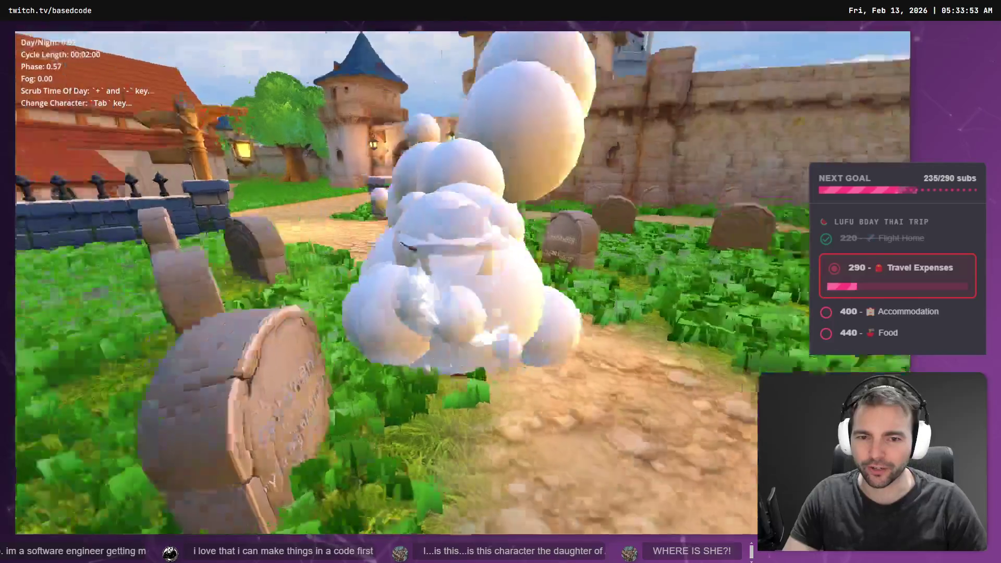
{"action": "key", "text": "Tab"}
{"action": "key", "text": "Tab"}
{"action": "key", "text": "Tab"}
{"action": "key", "text": "Tab"}
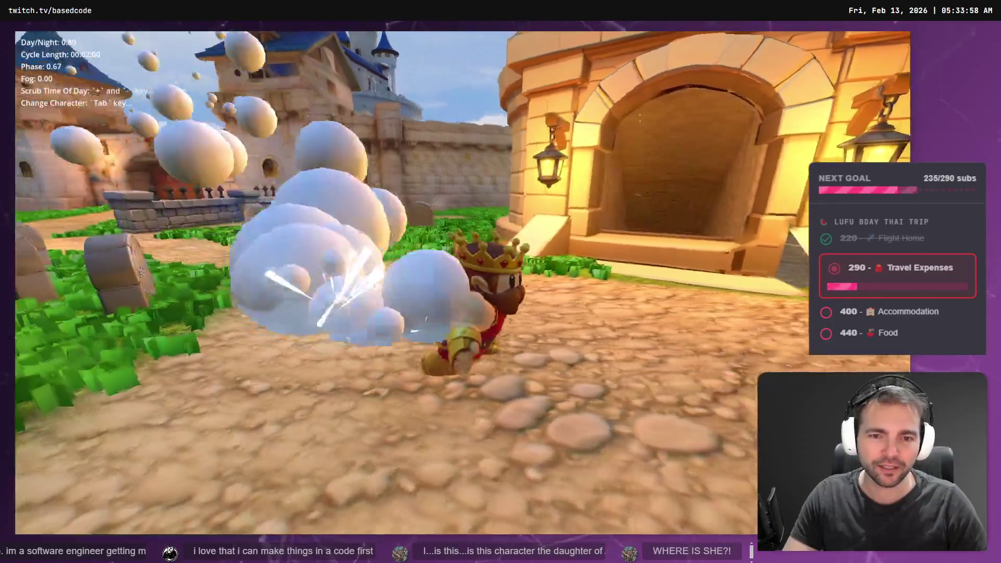
{"action": "key", "text": "Tab"}
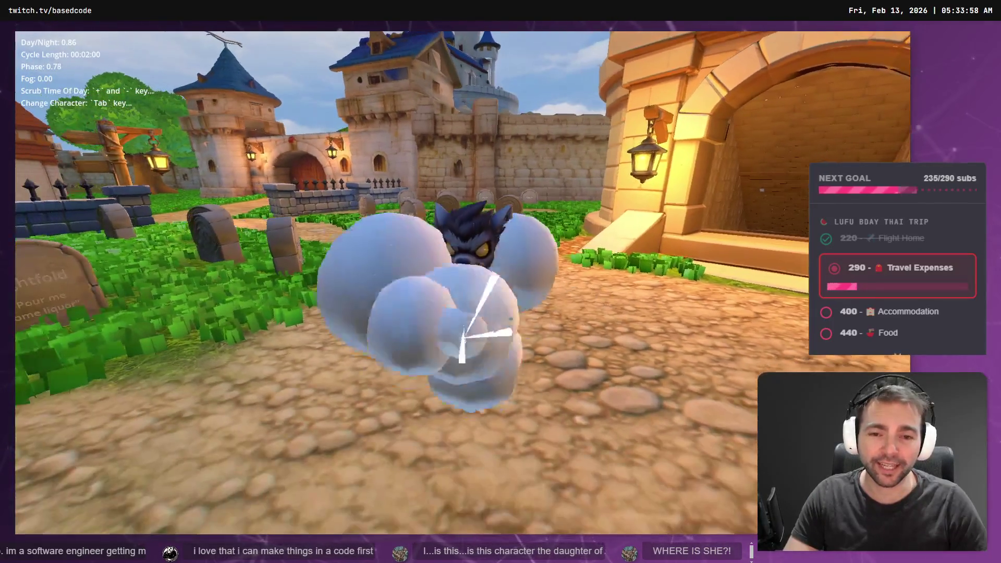
{"action": "key", "text": "Tab"}
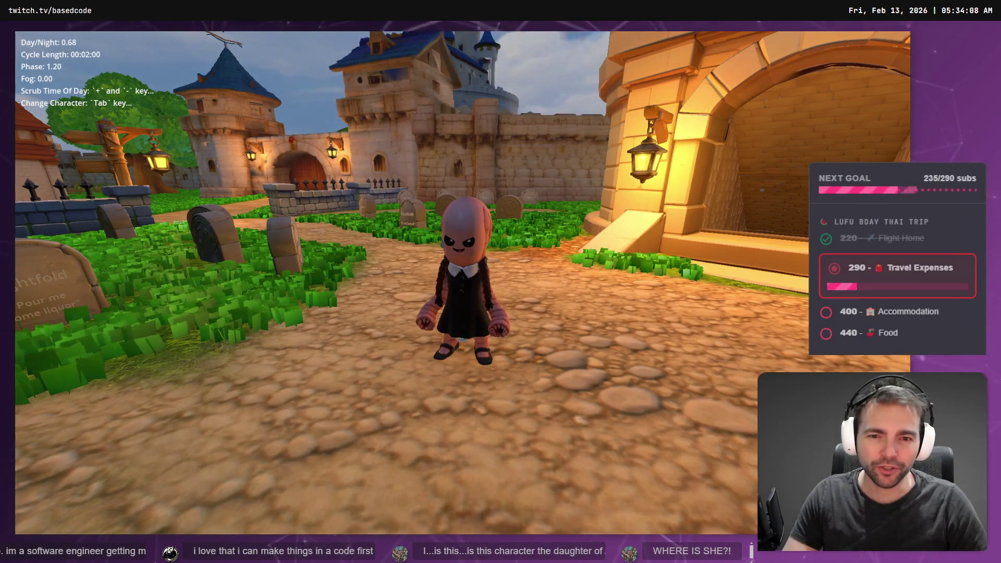
{"action": "key", "text": "Tab"}
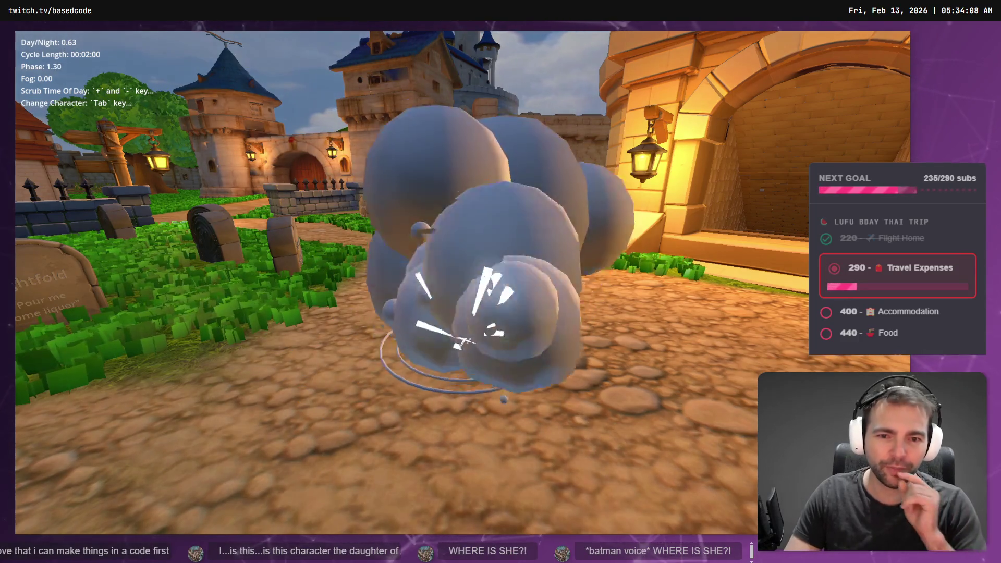
{"action": "key", "text": "Tab"}
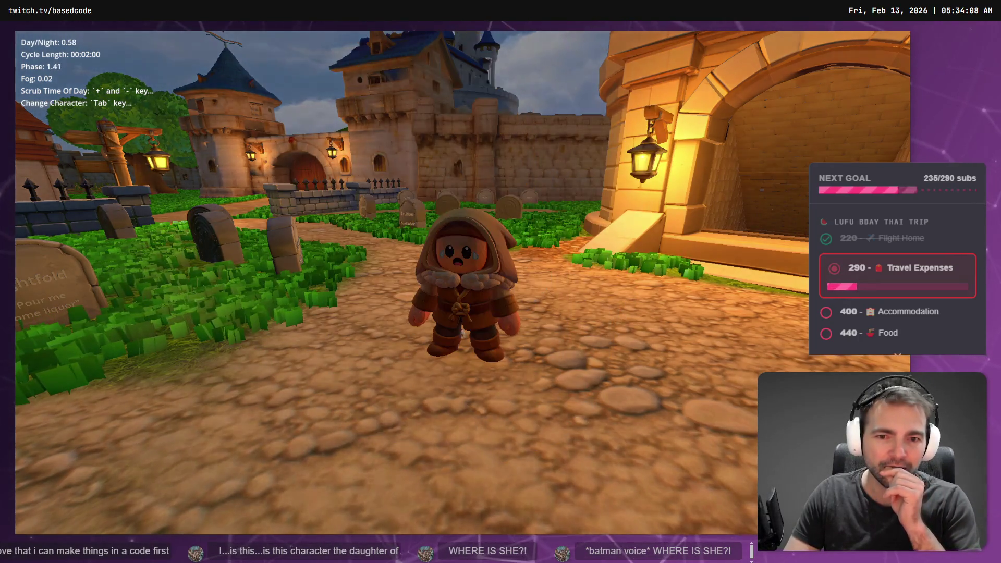
{"action": "key", "text": "Tab"}
{"action": "key", "text": "Tab"}
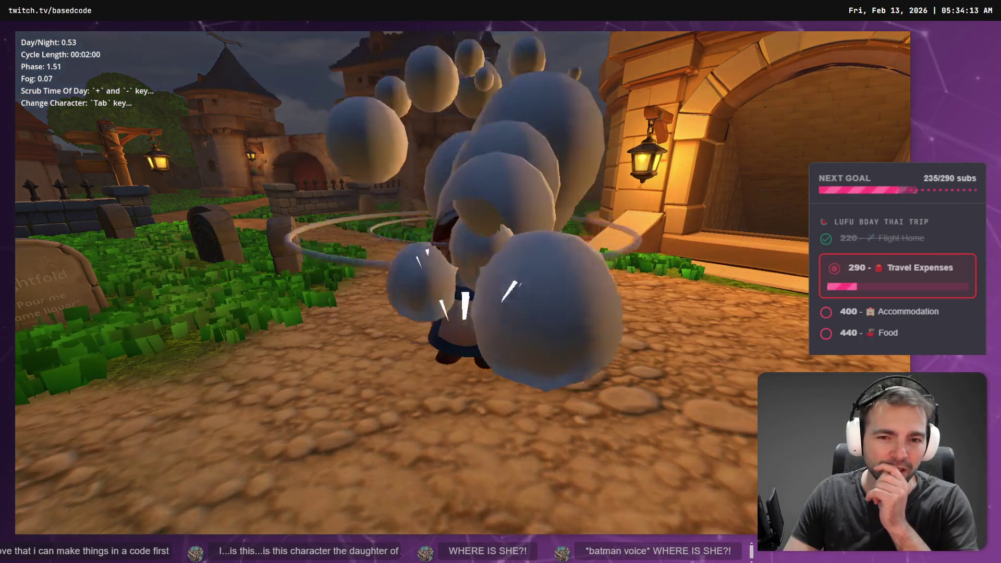
{"action": "key", "text": "Tab"}
{"action": "key", "text": "Tab"}
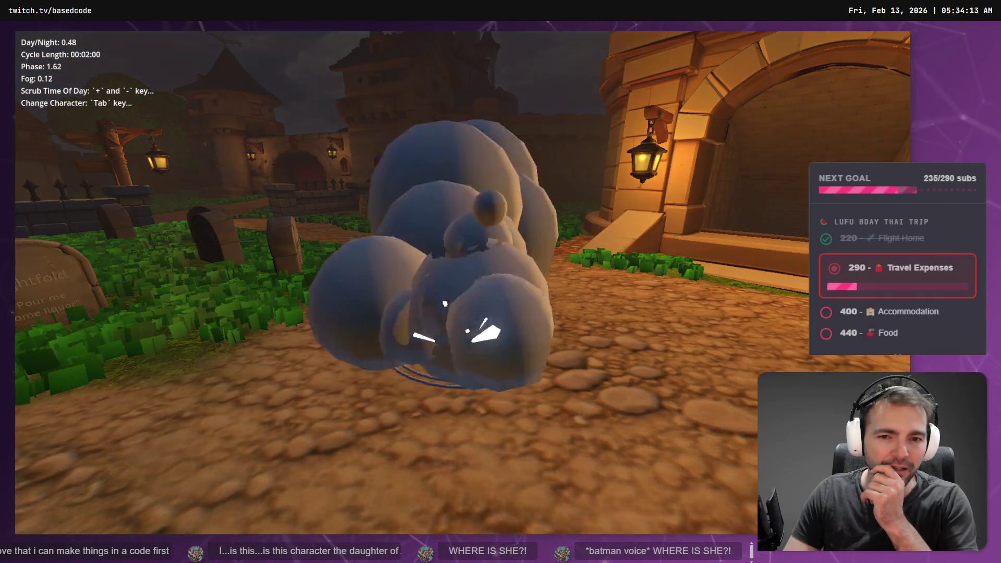
{"action": "key", "text": "Tab"}
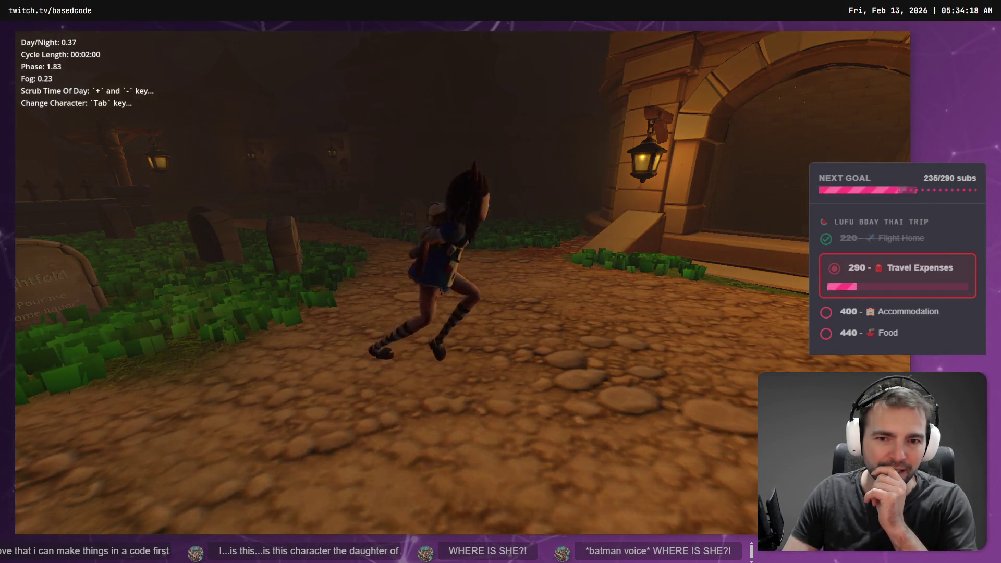
Run AliceBunny away from and toward the camera, then stop the game and open the AliceBunnyCharacter scene.
{"action": "key", "text": "w"}
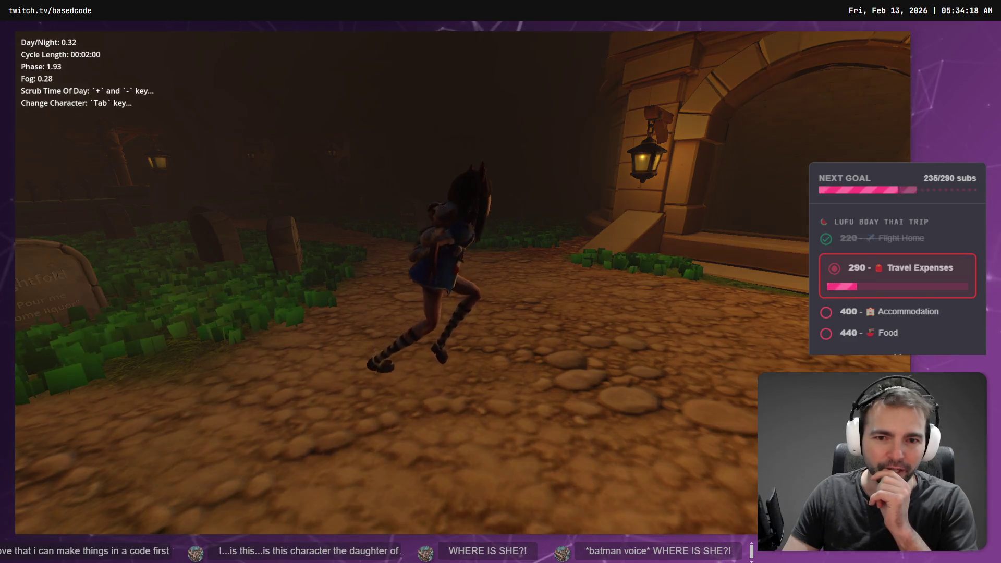
{"action": "key", "text": "s"}
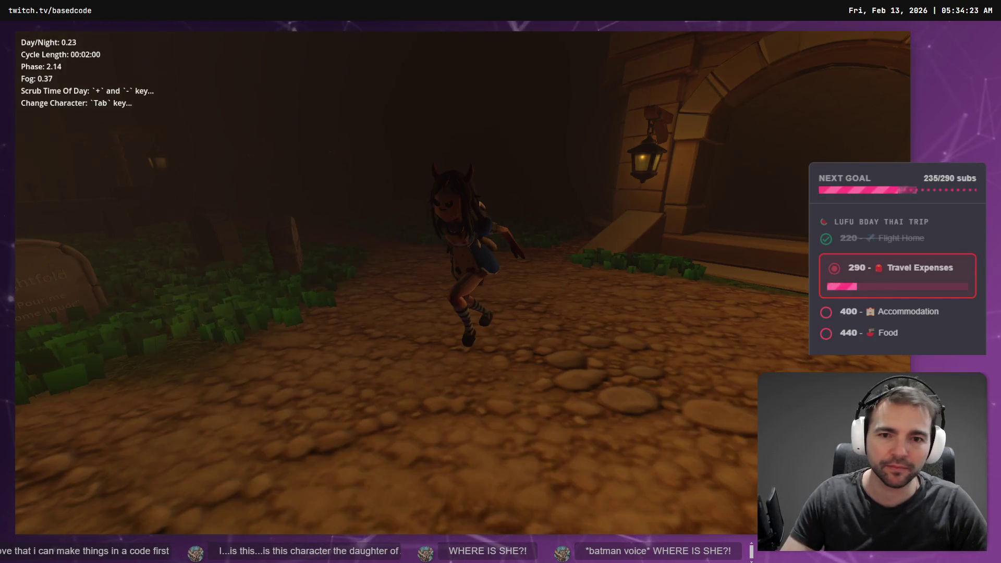
{"action": "key", "text": "Escape"}
{"action": "left_click", "coordinate": [373, 73]}
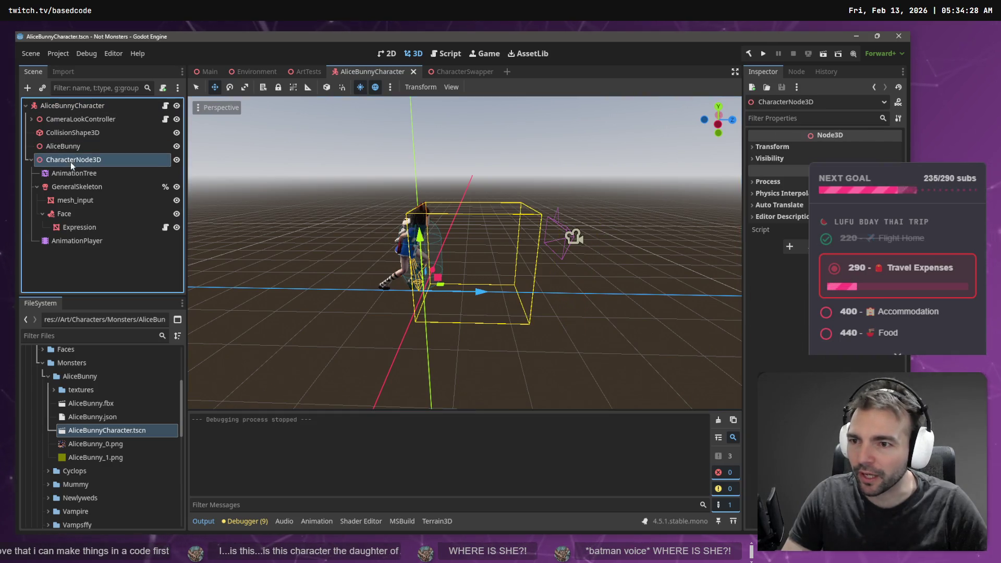
Link AnimationPlayer to AnimationTree with Root as motion track, move it below AnimationTree, and run.
{"action": "left_click", "coordinate": [93, 175]}
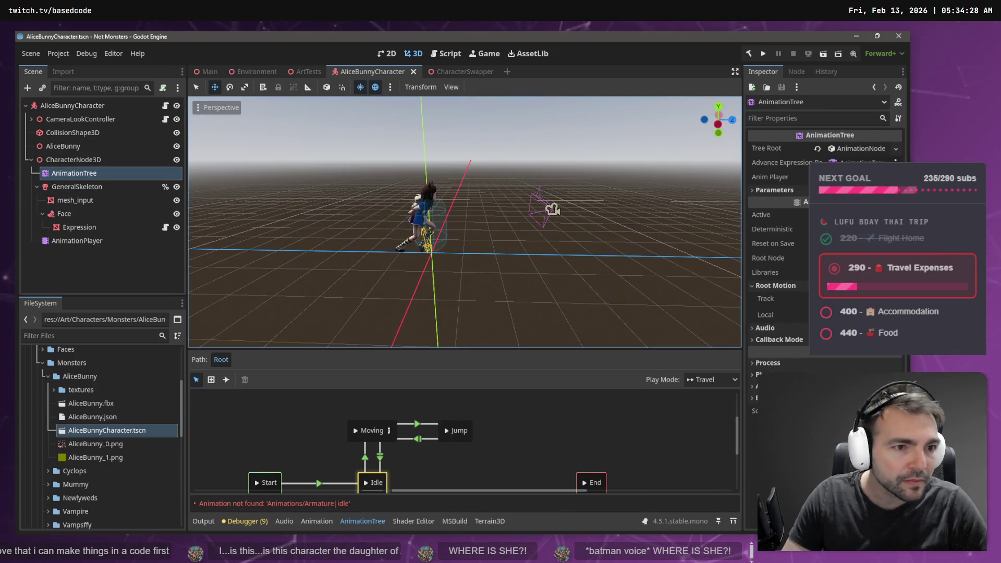
{"action": "mouse_move", "coordinate": [78, 241]}
{"action": "left_mouse_down"}
{"action": "mouse_move", "coordinate": [797, 184]}
{"action": "mouse_move", "coordinate": [856, 162]}
{"action": "left_mouse_up"}
{"action": "left_click", "coordinate": [855, 299]}
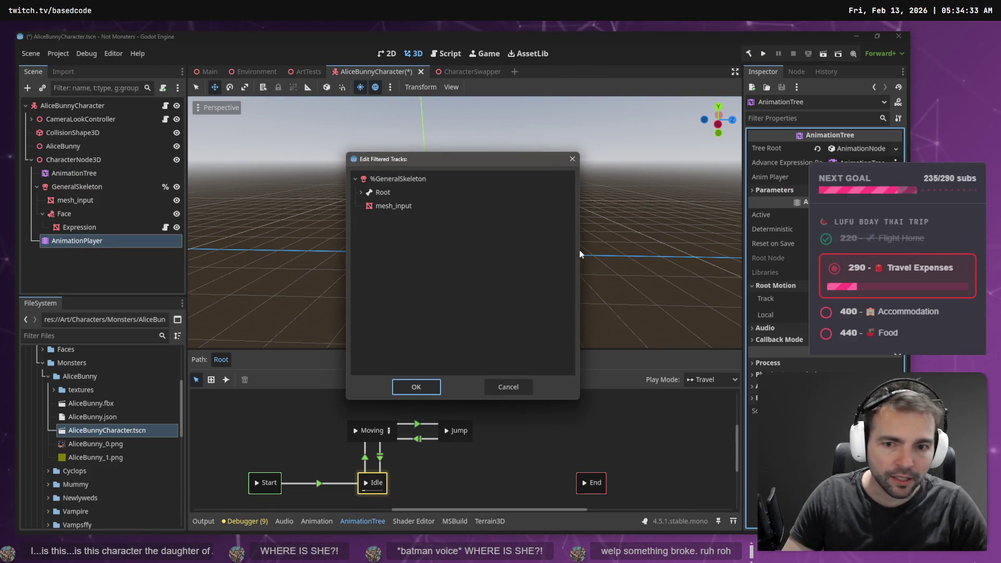
{"action": "double_click", "coordinate": [386, 195]}
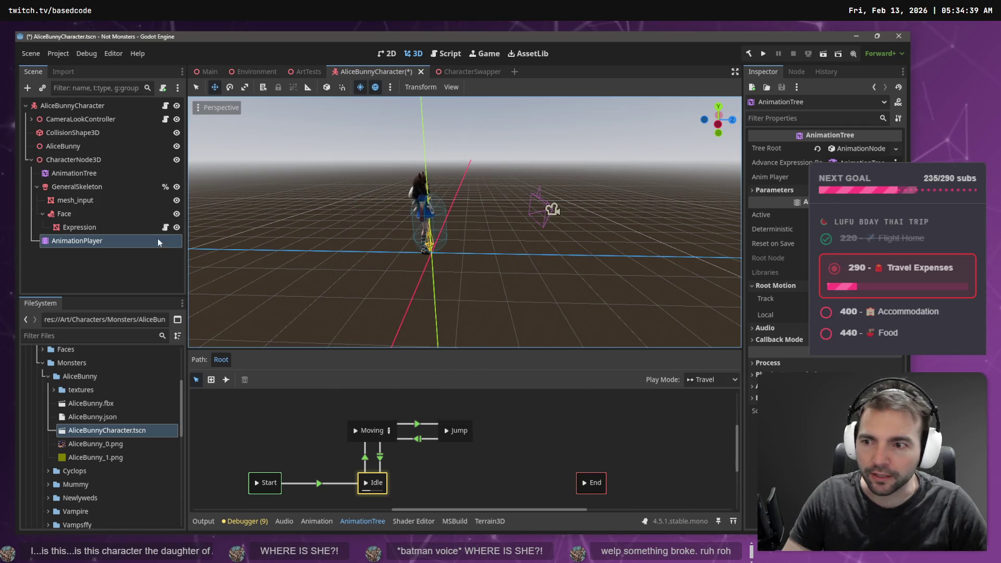
{"action": "mouse_move", "coordinate": [79, 245]}
{"action": "left_mouse_down"}
{"action": "mouse_move", "coordinate": [79, 165]}
{"action": "mouse_move", "coordinate": [54, 177]}
{"action": "left_mouse_up"}
{"action": "left_click", "coordinate": [55, 174]}
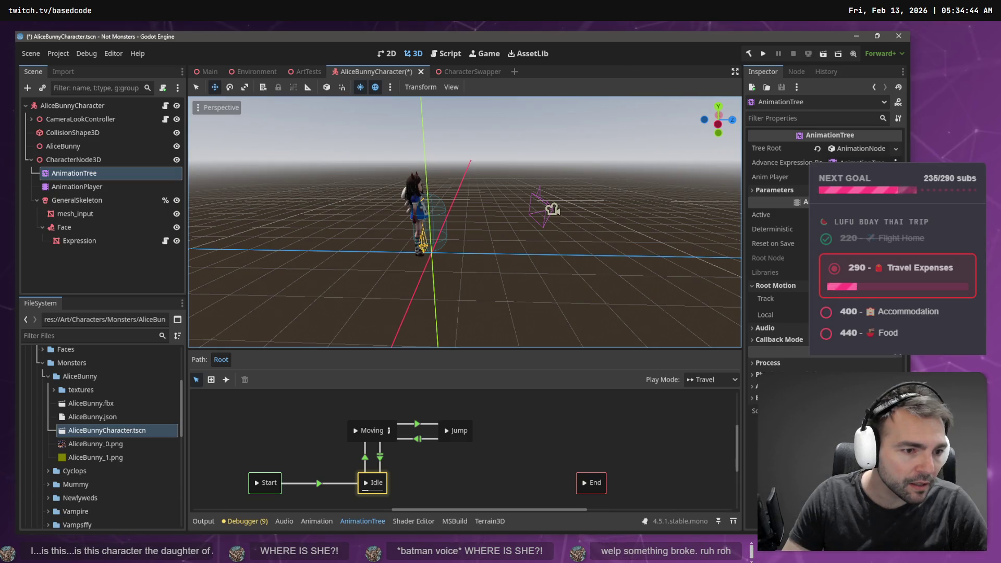
{"action": "key", "text": "F5"}
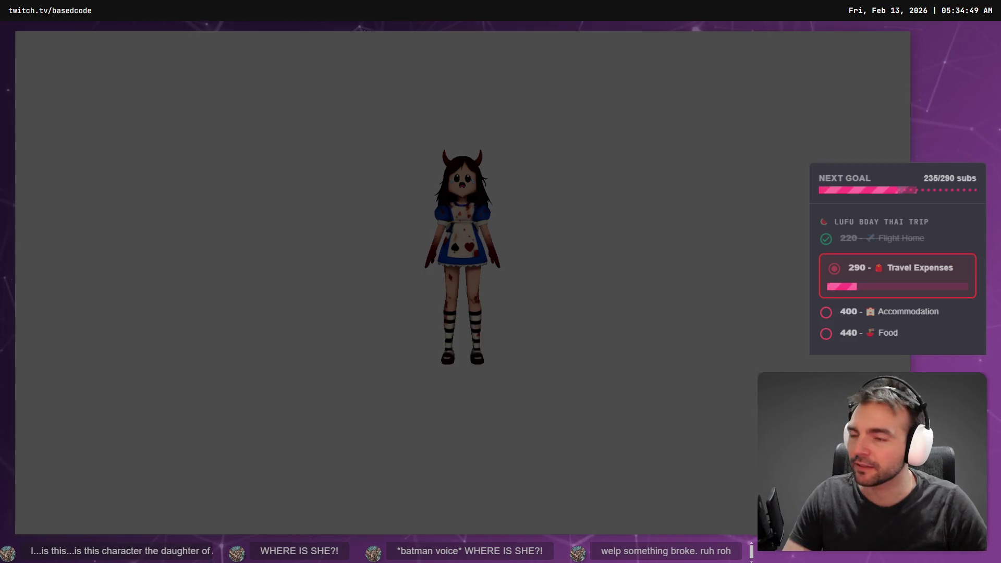
Run the bunny character away from and toward the camera, then stop and relaunch the game.
{"action": "key", "text": "w"}
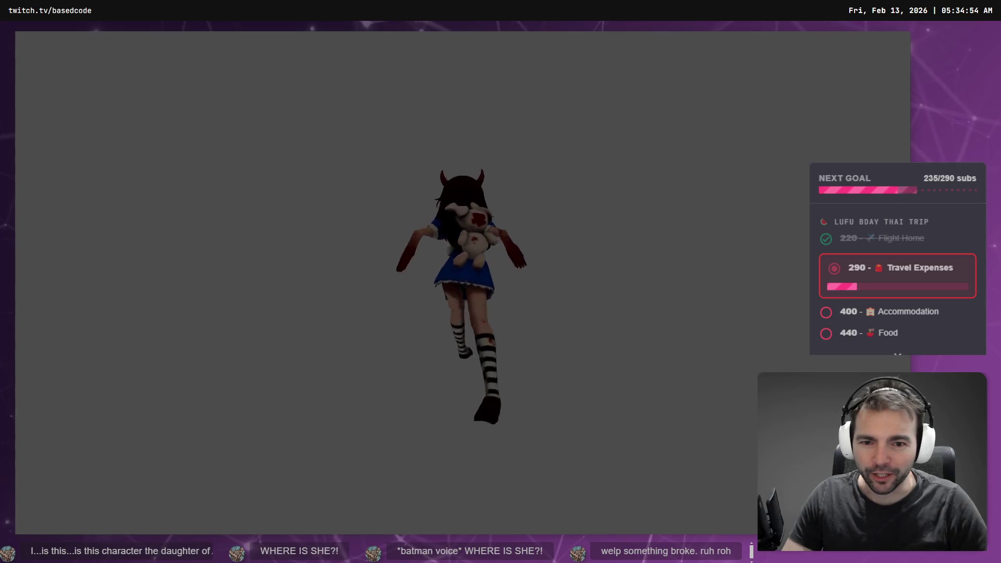
{"action": "key", "text": "s"}
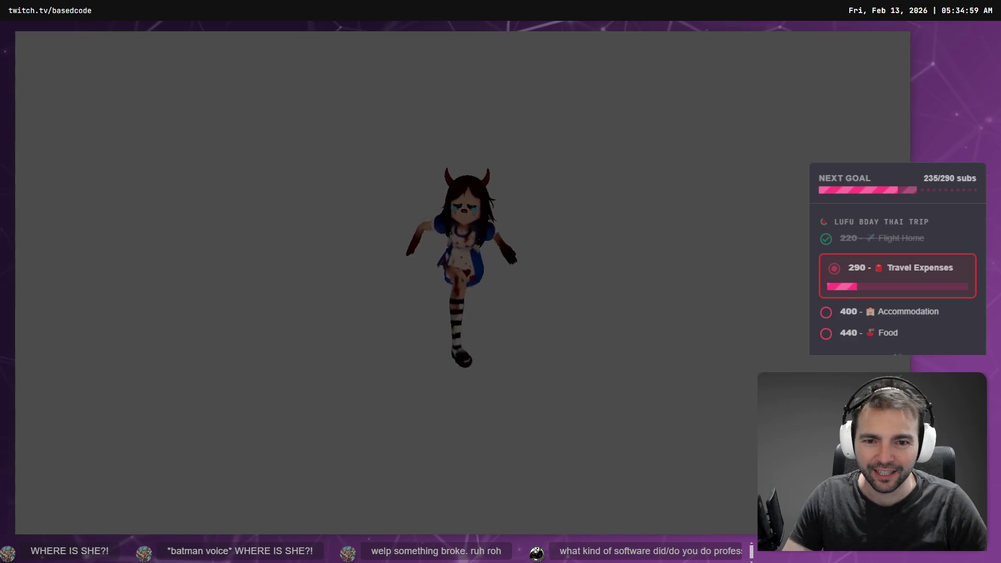
{"action": "key", "text": "w"}
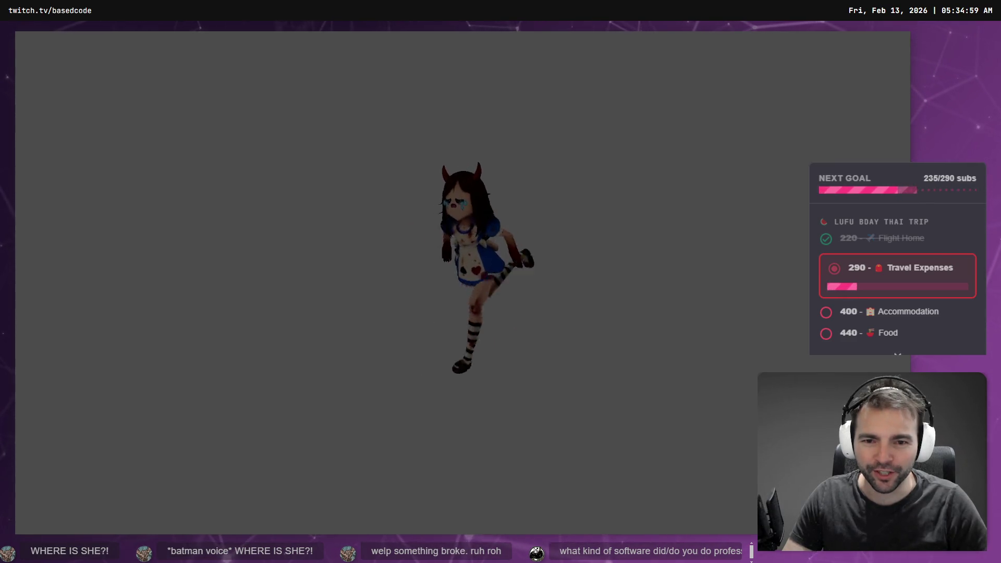
{"action": "key", "text": "F8"}
{"action": "key", "text": "F5"}
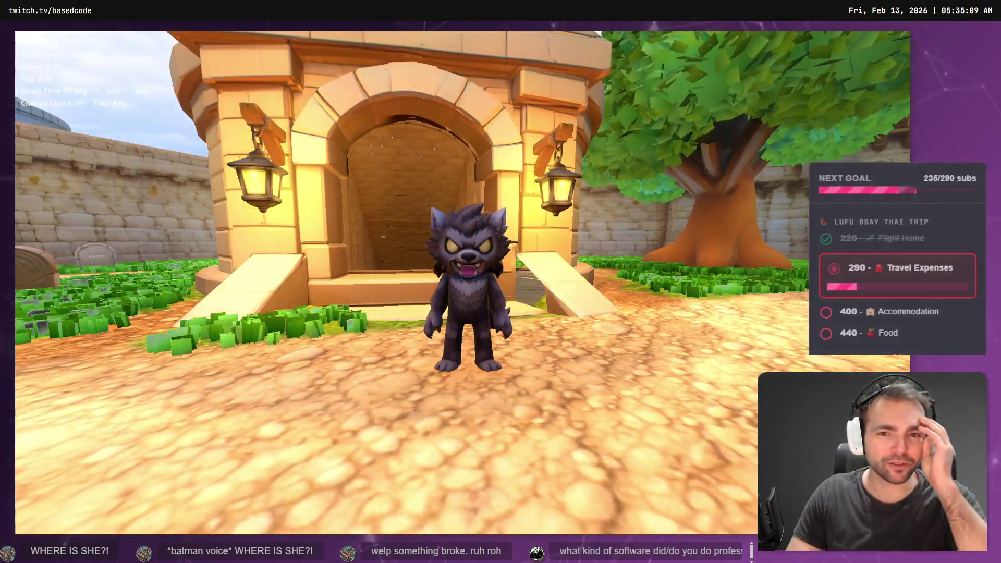
Cycle four times through the playable characters, from the werewolf to the vampire.
{"action": "key", "text": "Tab"}
{"action": "key", "text": "Tab"}
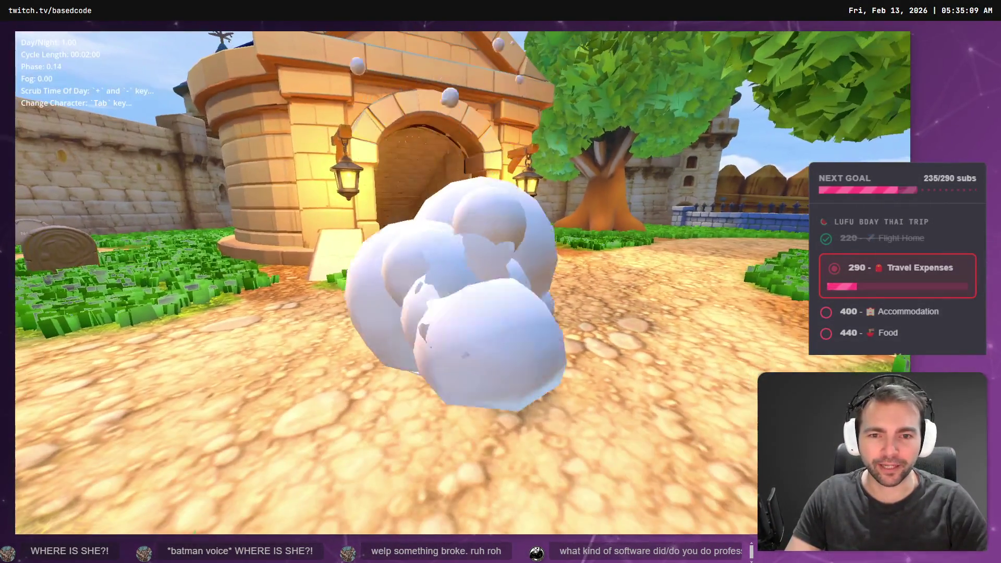
{"action": "key", "text": "Tab"}
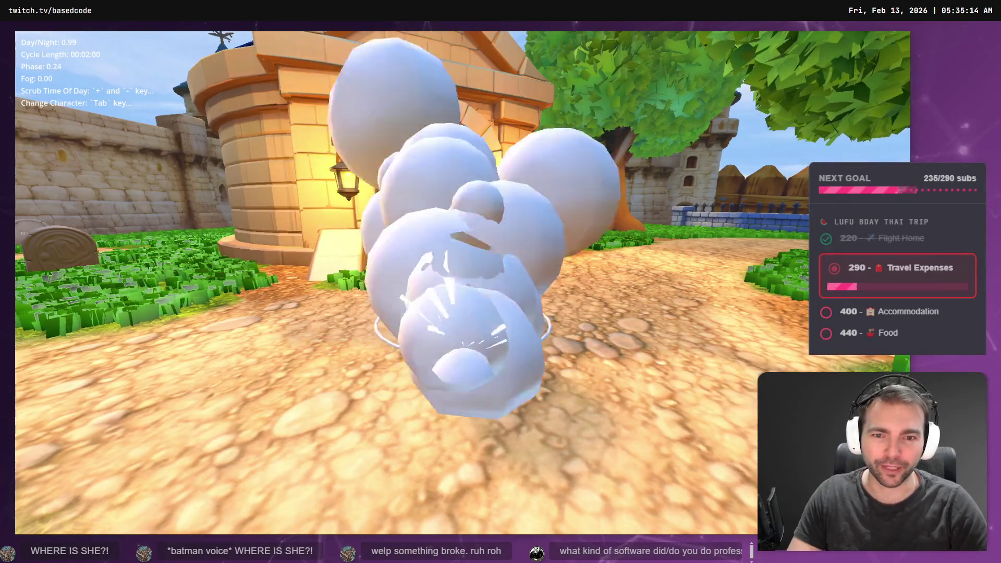
{"action": "key", "text": "Tab"}
{"action": "key", "text": "Tab"}
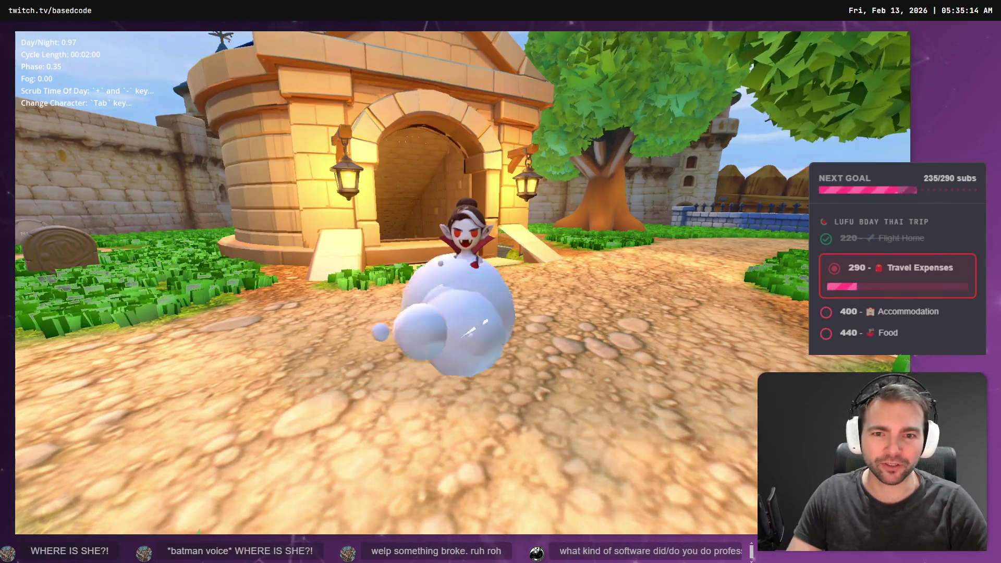
{"action": "key", "text": "Tab"}
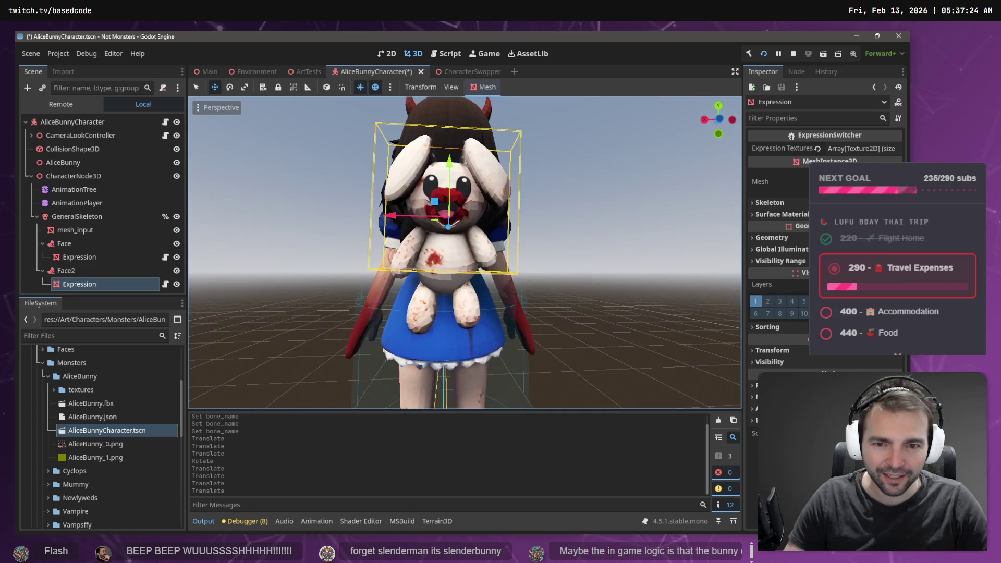
Align the Face2 expression onto the plush bunny's face in front view, then save and run the game.
{"action": "mouse_move", "coordinate": [457, 199]}
{"action": "left_mouse_down"}
{"action": "mouse_move", "coordinate": [457, 189]}
{"action": "mouse_move", "coordinate": [461, 197]}
{"action": "left_mouse_up"}
{"action": "mouse_move", "coordinate": [400, 256]}
{"action": "left_mouse_down"}
{"action": "mouse_move", "coordinate": [583, 244]}
{"action": "mouse_move", "coordinate": [586, 234]}
{"action": "left_mouse_up"}
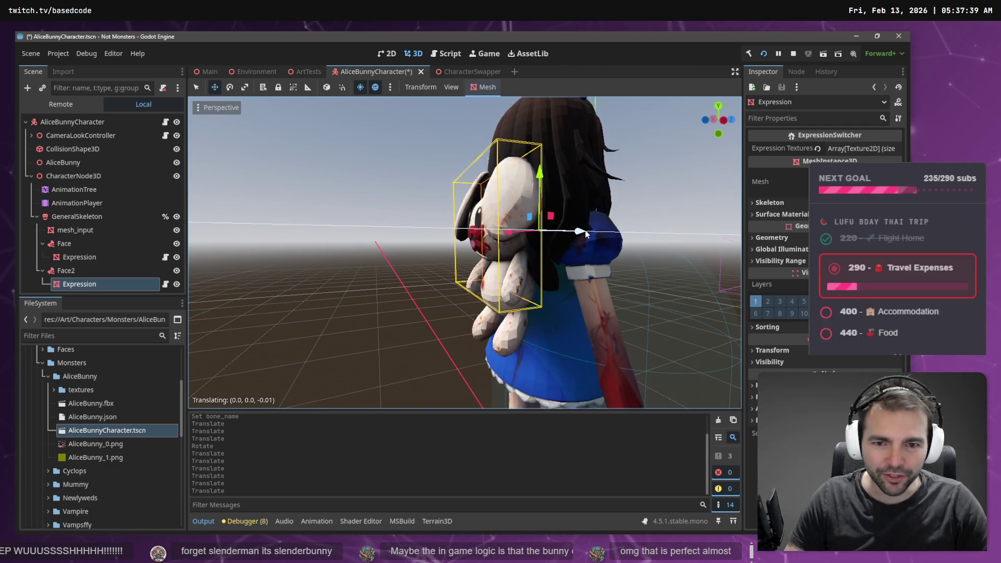
{"action": "key", "text": "KP_1"}
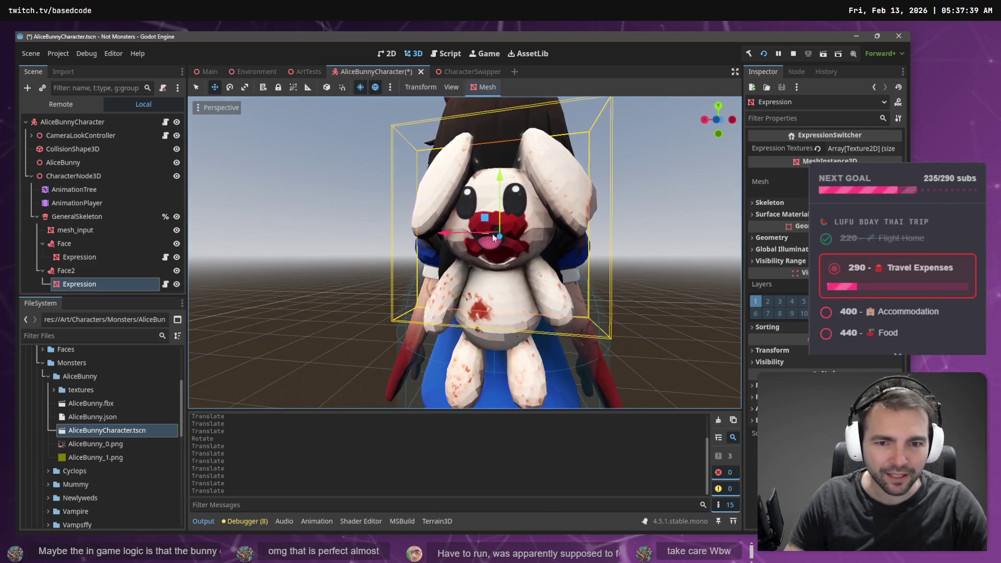
{"action": "left_click_drag", "start_coordinate": [443, 232], "coordinate": [444, 233]}
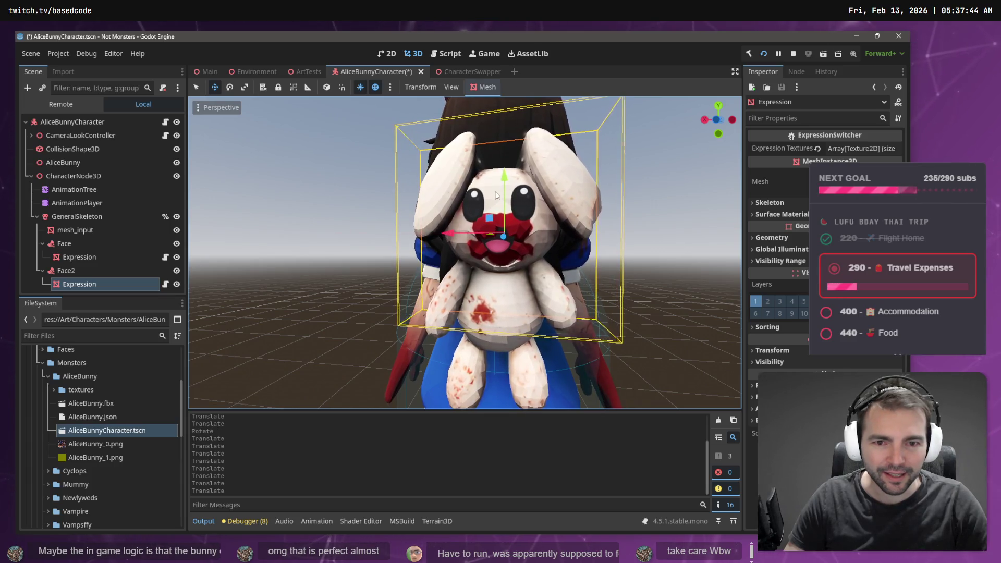
{"action": "left_click_drag", "start_coordinate": [506, 182], "coordinate": [508, 185]}
{"action": "scroll", "coordinate": [473, 257], "scroll_direction": "down", "scroll_amount": 5}
{"action": "key", "text": "f"}
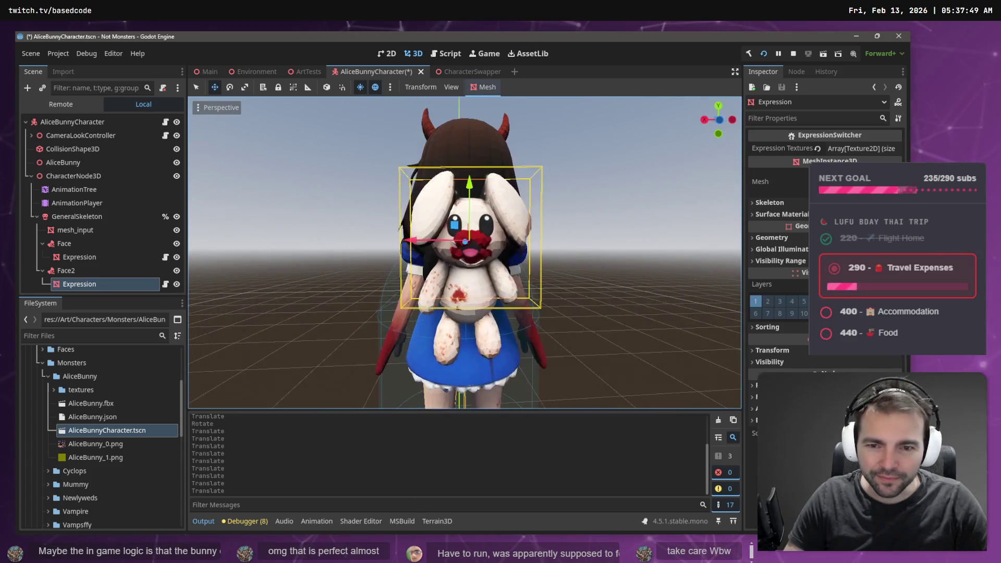
{"action": "key", "text": "ctrl+s"}
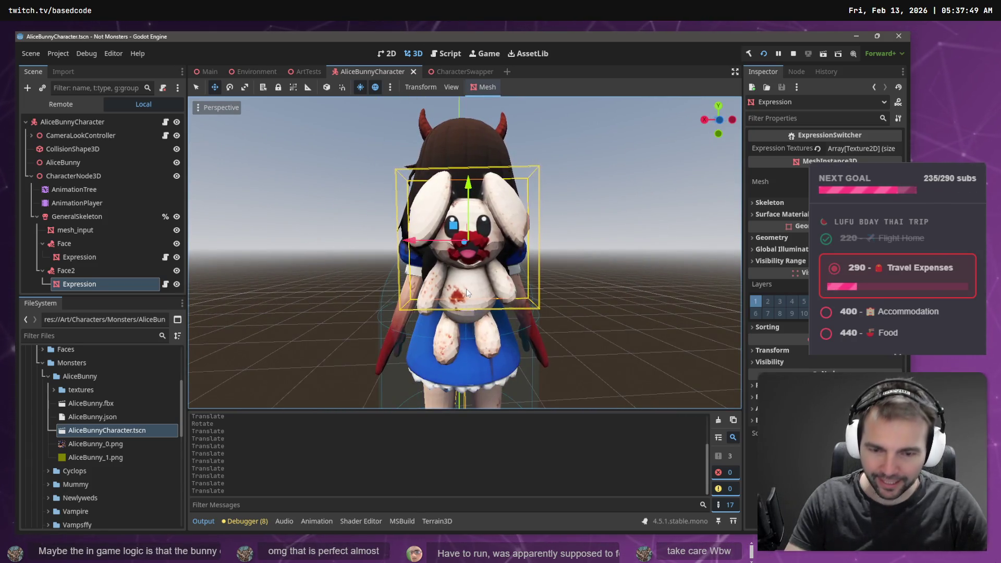
{"action": "key", "text": "F5"}
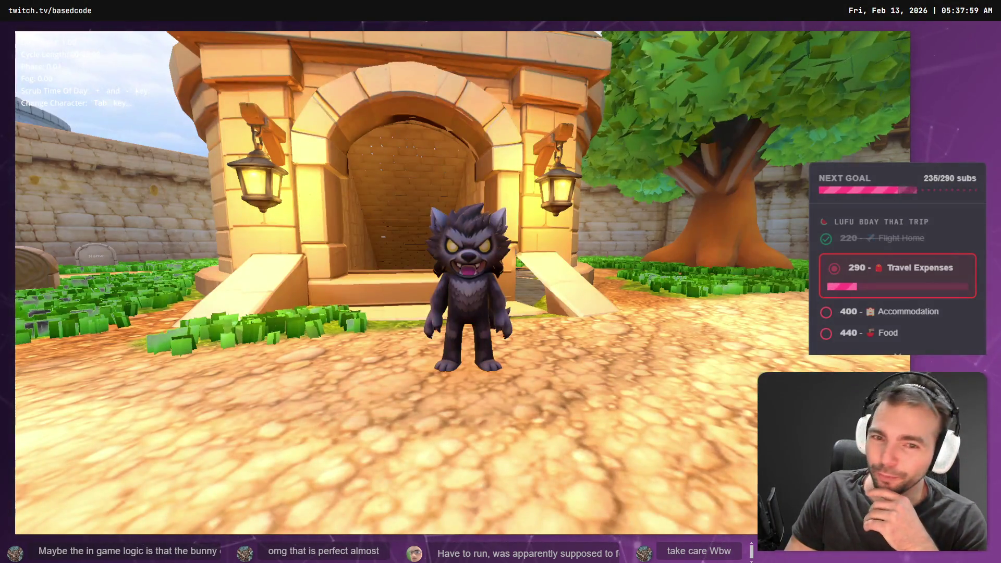
Swap from the werewolf through the next two playable characters in the running game.
{"action": "key", "text": "Tab"}
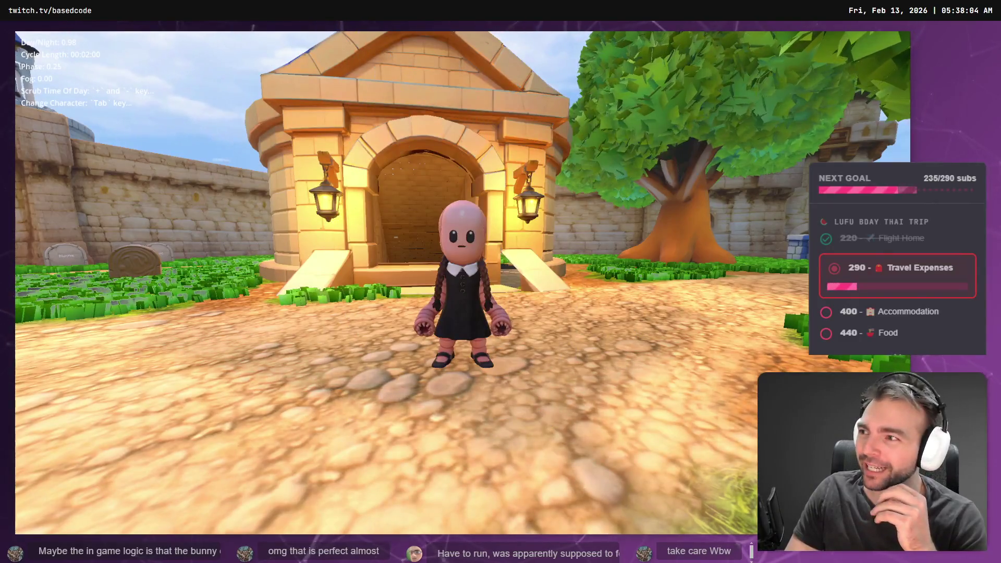
{"action": "key", "text": "Tab"}
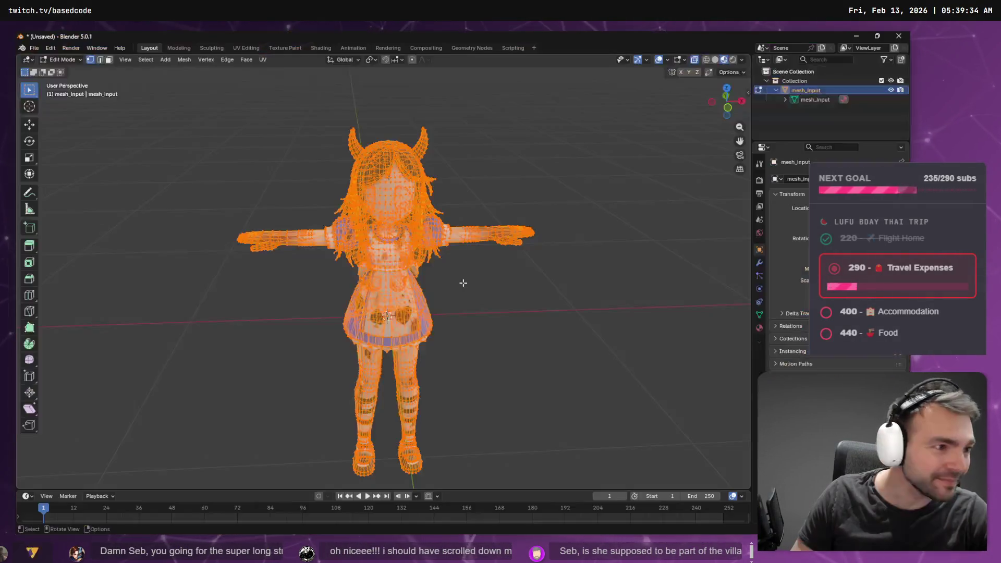
Delete the imported mesh_input model from the Blender scene.
{"action": "left_click", "coordinate": [35, 48]}
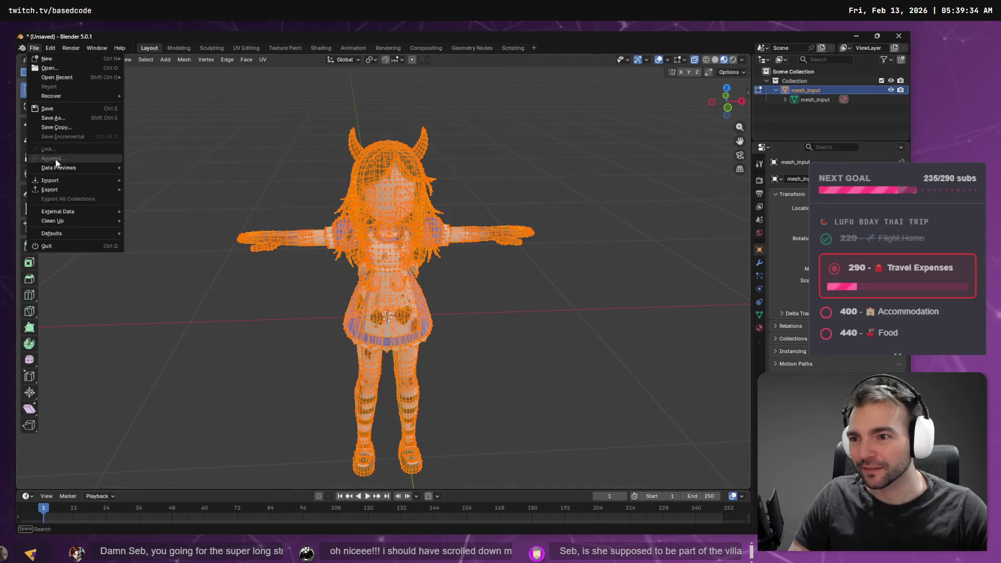
{"action": "mouse_move", "coordinate": [59, 168]}
{"action": "left_click", "coordinate": [847, 92]}
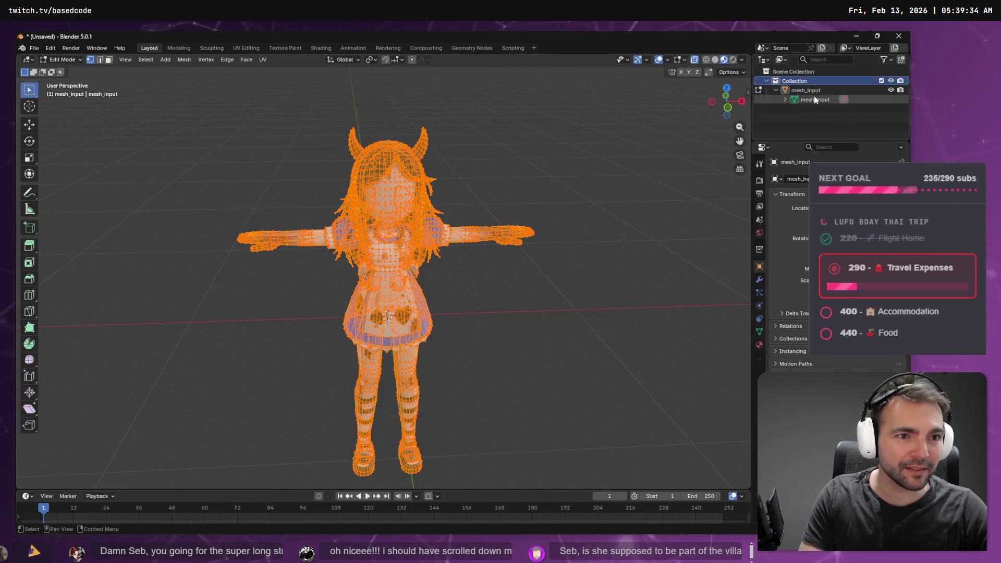
{"action": "key", "text": "x"}
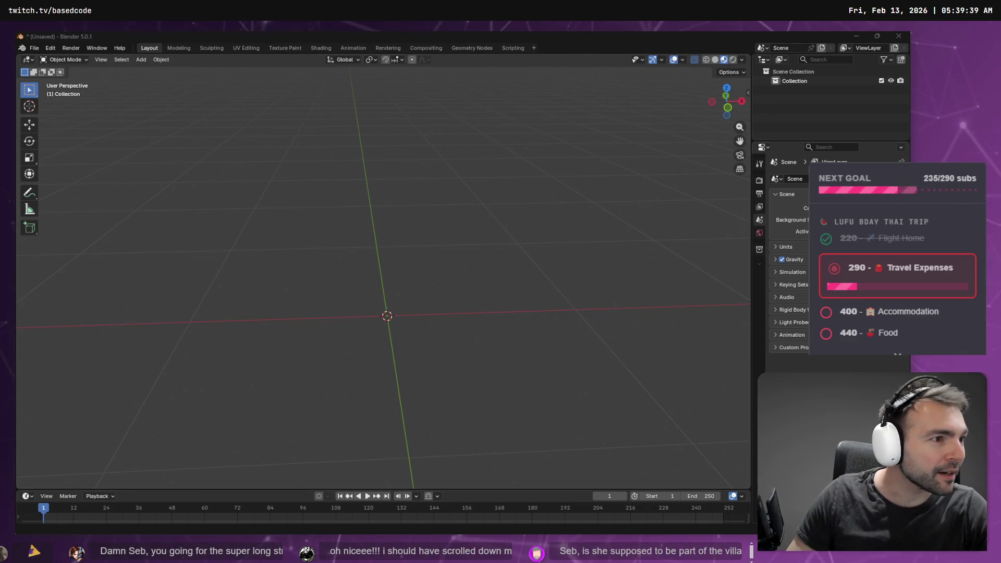
Back in Godot, copy the absolute path of AliceBunny.fbx from the FileSystem dock.
{"action": "key", "text": "alt+Tab"}
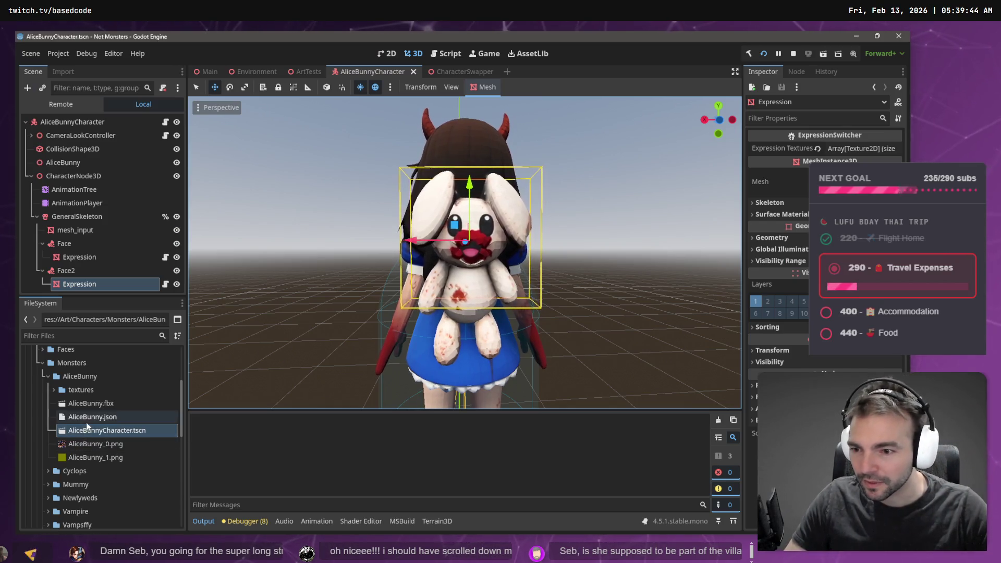
{"action": "left_click", "coordinate": [93, 403]}
{"action": "right_click", "coordinate": [94, 404]}
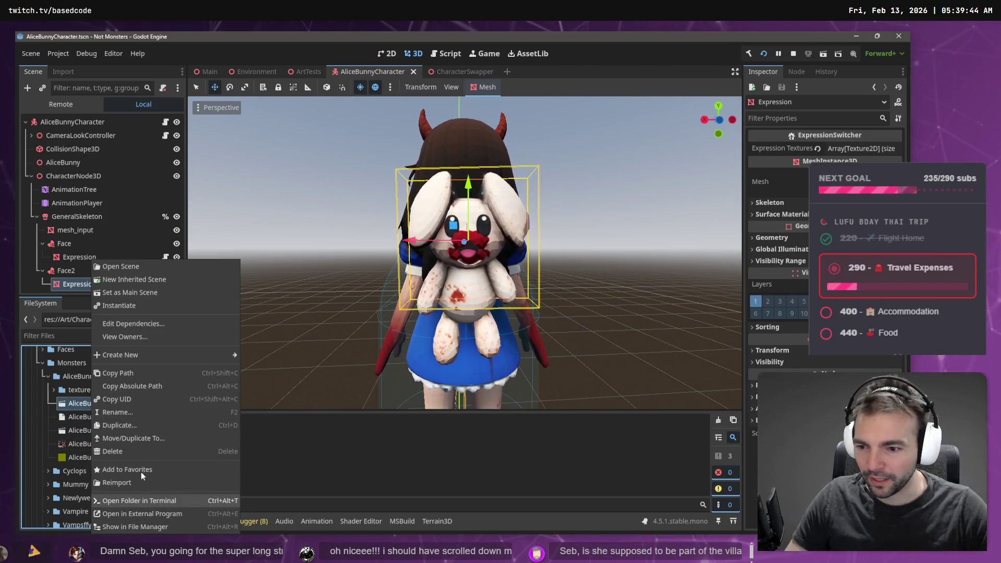
{"action": "left_click", "coordinate": [143, 385]}
{"action": "key", "text": "alt+Tab"}
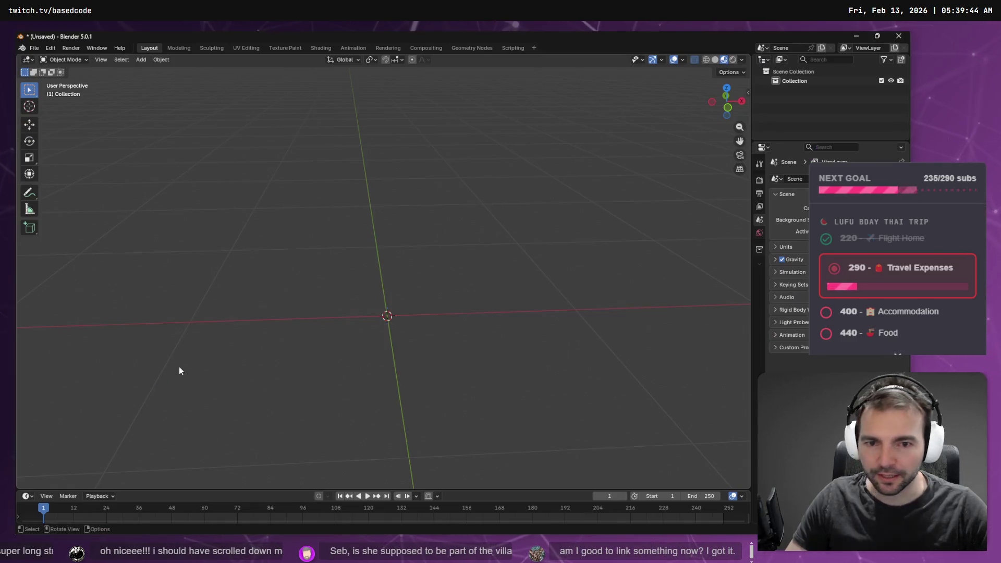
{"action": "key", "text": "alt+Tab"}
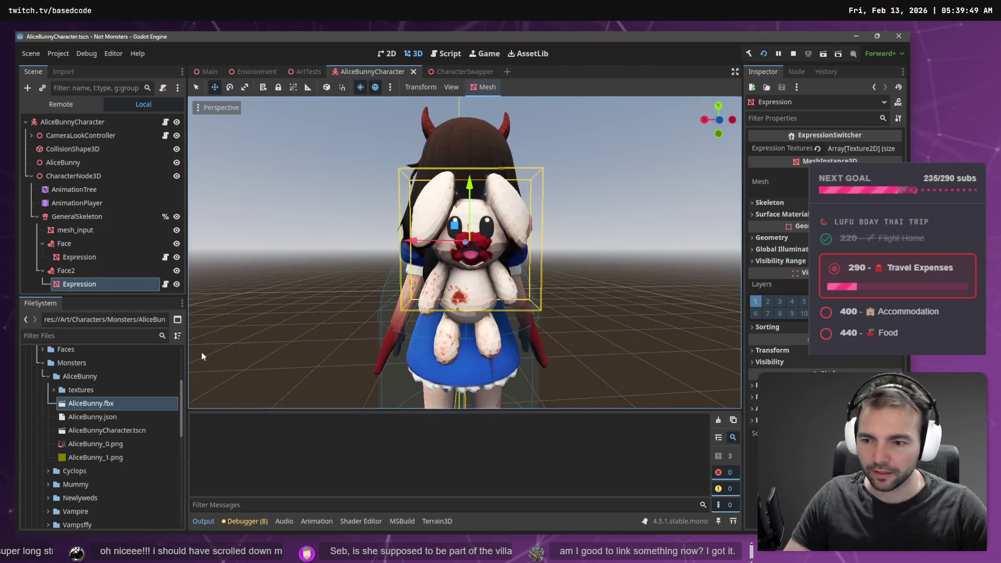
Open the AliceBunny folder in File Explorer from the pasted path and drag AliceBunny.fbx into Blender.
{"action": "key", "text": "super+e"}
{"action": "key", "text": "ctrl+l"}
{"action": "key", "text": "ctrl+v"}
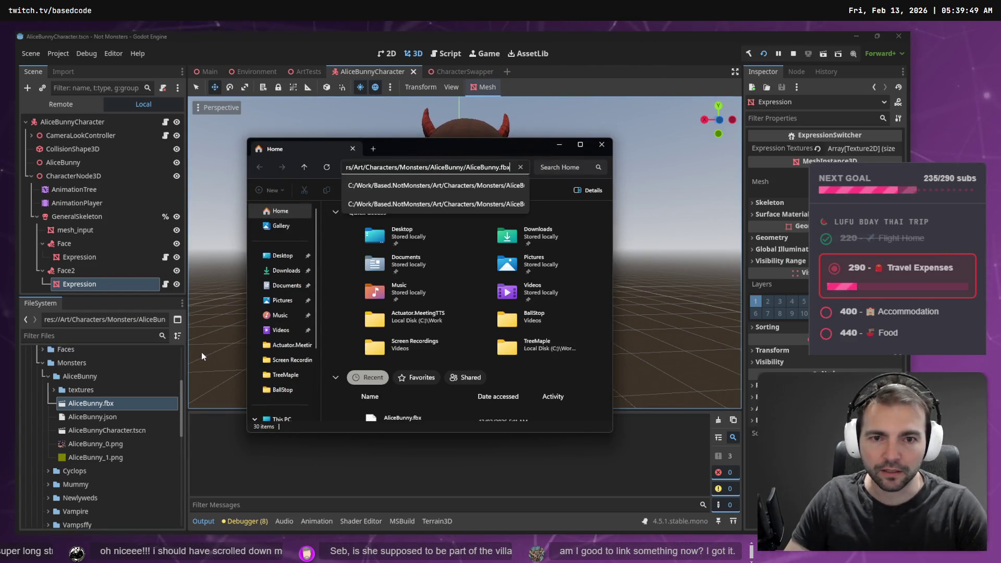
{"action": "key", "text": "Return"}
{"action": "key", "text": "Escape"}
{"action": "key", "text": "ctrl+l"}
{"action": "key", "text": "ctrl+v"}
{"action": "key", "text": "BackSpace"}
{"action": "key", "text": "BackSpace"}
{"action": "key", "text": "BackSpace"}
{"action": "key", "text": "BackSpace"}
{"action": "key", "text": "BackSpace"}
{"action": "key", "text": "BackSpace"}
{"action": "key", "text": "Return"}
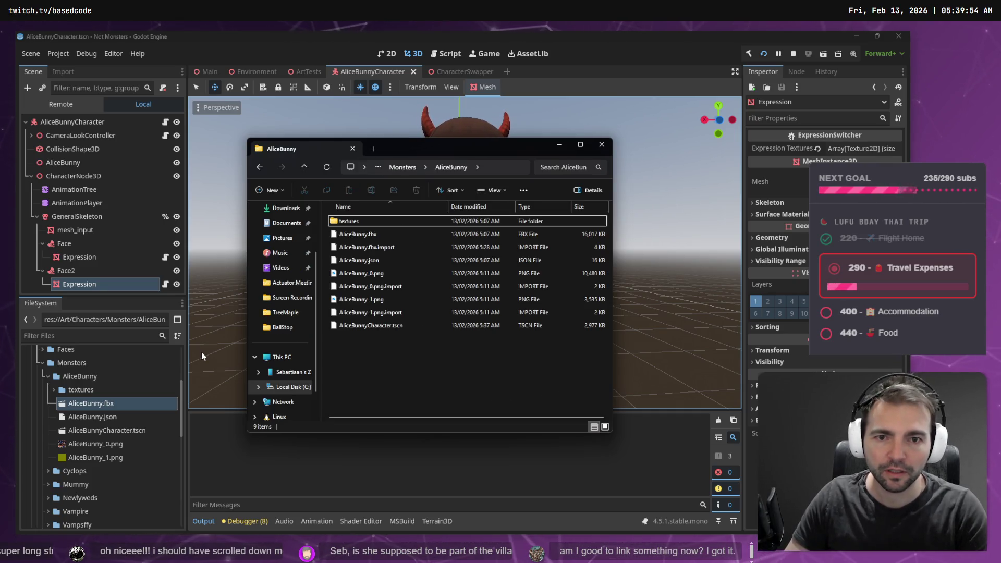
{"action": "left_click_drag", "start_coordinate": [360, 235], "coordinate": [407, 249]}
{"action": "key", "text": "alt+Tab"}
Confirm the AliceBunny FBX import and apply Shade Smooth to the model.
{"action": "left_click", "coordinate": [346, 406]}
{"action": "right_click", "coordinate": [467, 184]}
{"action": "left_click", "coordinate": [468, 182]}
{"action": "right_click", "coordinate": [491, 141]}
{"action": "scroll", "coordinate": [501, 127], "scroll_direction": "down", "scroll_amount": 3}
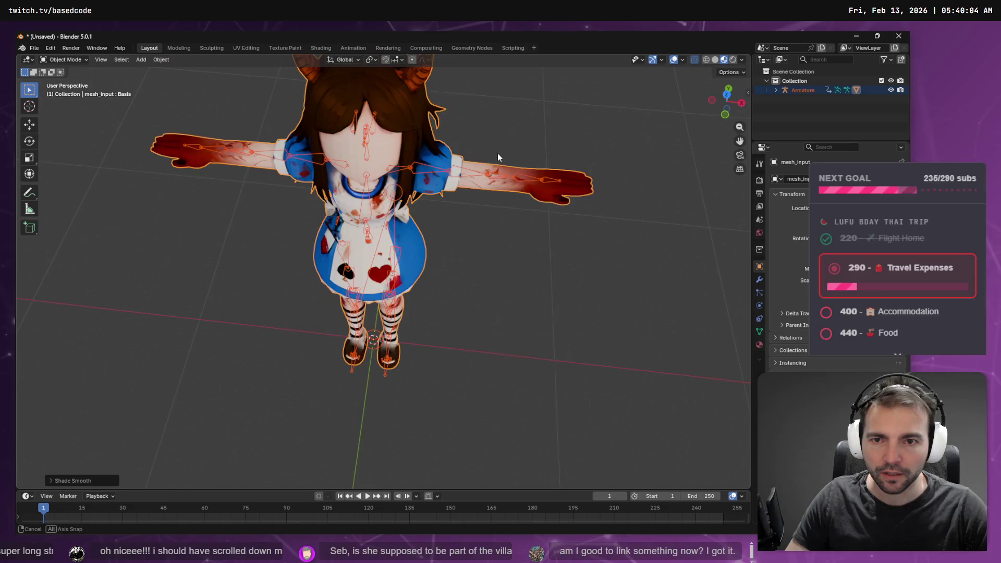
Select the character's body mesh and switch it into Weight Paint mode.
{"action": "left_click", "coordinate": [542, 127]}
{"action": "mouse_move", "coordinate": [526, 139]}
{"action": "left_mouse_down"}
{"action": "mouse_move", "coordinate": [433, 127]}
{"action": "mouse_move", "coordinate": [405, 101]}
{"action": "mouse_move", "coordinate": [408, 251]}
{"action": "mouse_move", "coordinate": [363, 220]}
{"action": "left_mouse_up"}
{"action": "left_click", "coordinate": [362, 219]}
{"action": "key", "text": "Tab"}
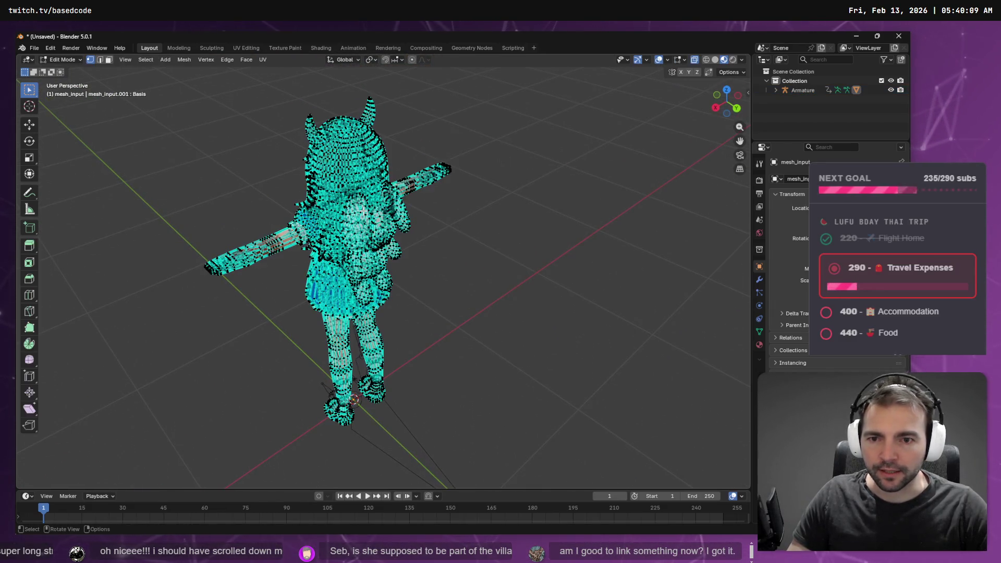
{"action": "left_click", "coordinate": [80, 62]}
{"action": "left_click", "coordinate": [68, 111]}
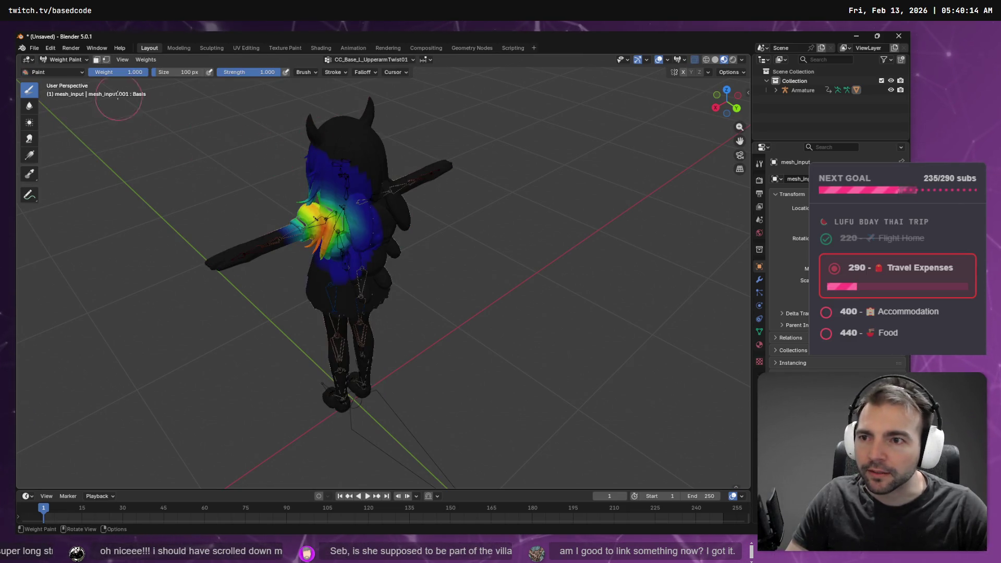
Make CC_Base_Head the active vertex group and zoom in on the plush.
{"action": "left_click", "coordinate": [368, 60]}
{"action": "left_click", "coordinate": [358, 90]}
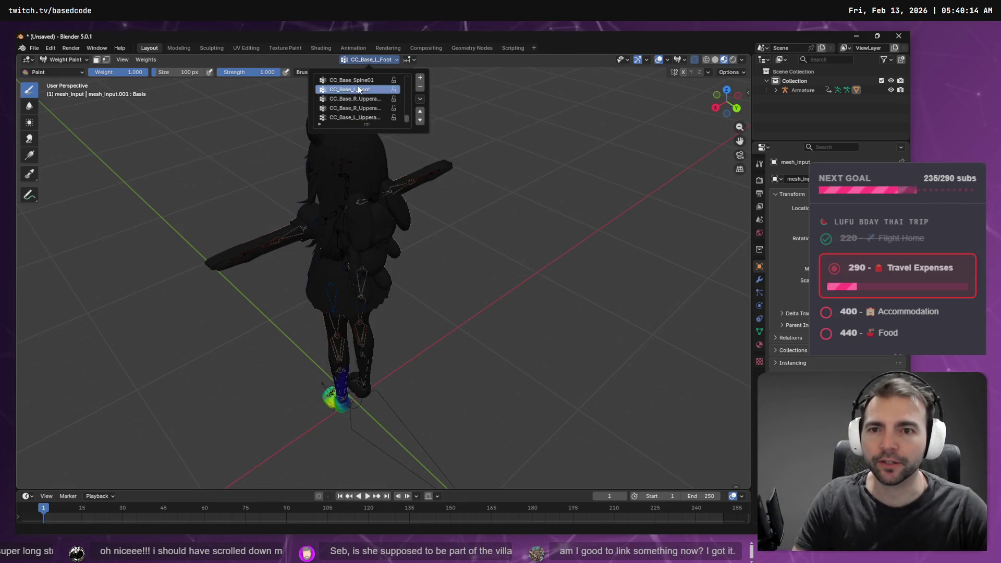
{"action": "scroll", "coordinate": [359, 90], "scroll_direction": "down", "scroll_amount": 6}
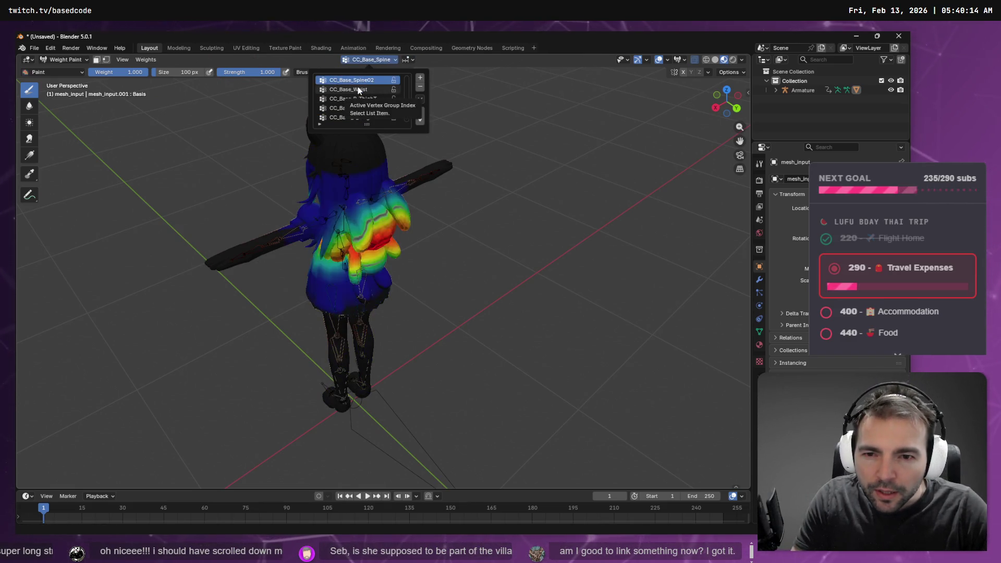
{"action": "scroll", "coordinate": [359, 90], "scroll_direction": "up", "scroll_amount": 4}
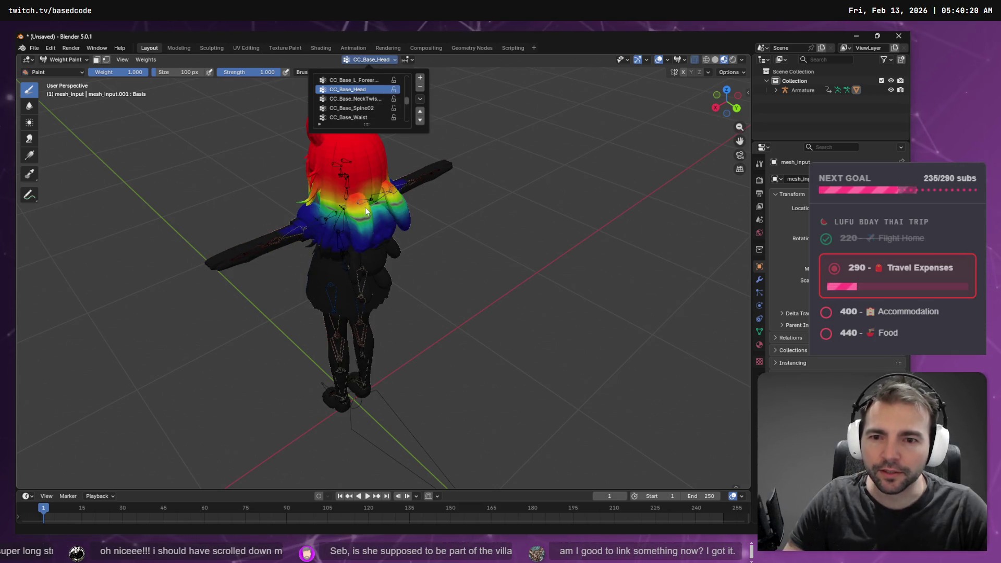
{"action": "scroll", "coordinate": [363, 211], "scroll_direction": "up", "scroll_amount": 5}
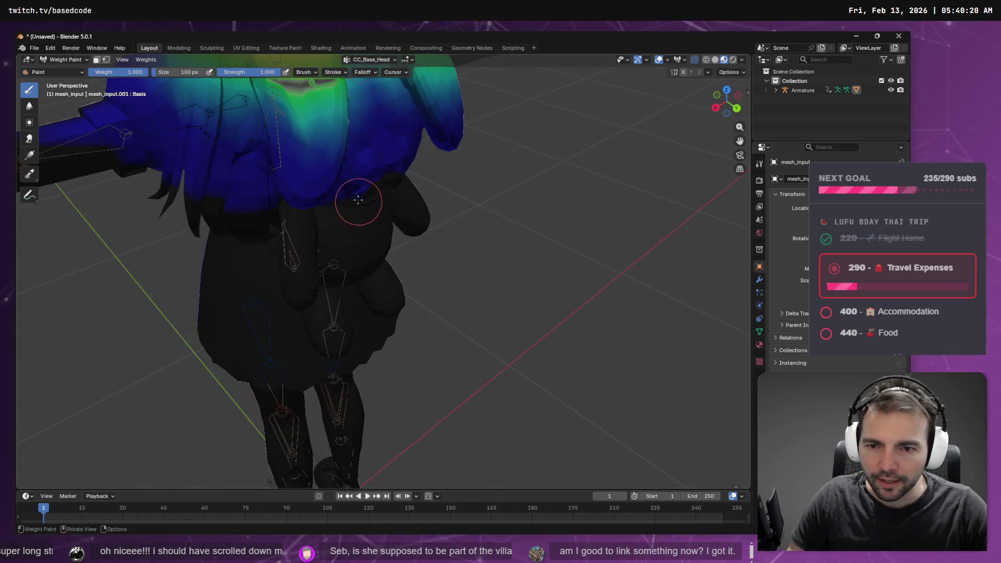
Paint CC_Base_Head weight to 0 over the hair lock, plush and chest, then check the back of the head.
{"action": "mouse_move", "coordinate": [395, 249]}
{"action": "left_mouse_down"}
{"action": "mouse_move", "coordinate": [382, 276]}
{"action": "mouse_move", "coordinate": [368, 229]}
{"action": "mouse_move", "coordinate": [394, 235]}
{"action": "mouse_move", "coordinate": [378, 294]}
{"action": "mouse_move", "coordinate": [355, 256]}
{"action": "left_mouse_up"}
{"action": "mouse_move", "coordinate": [367, 220]}
{"action": "left_mouse_down"}
{"action": "mouse_move", "coordinate": [381, 216]}
{"action": "mouse_move", "coordinate": [414, 281]}
{"action": "mouse_move", "coordinate": [389, 321]}
{"action": "mouse_move", "coordinate": [410, 310]}
{"action": "mouse_move", "coordinate": [241, 253]}
{"action": "mouse_move", "coordinate": [251, 306]}
{"action": "mouse_move", "coordinate": [279, 292]}
{"action": "mouse_move", "coordinate": [296, 234]}
{"action": "left_mouse_up"}
{"action": "scroll", "coordinate": [251, 306], "scroll_direction": "up", "scroll_amount": 3}
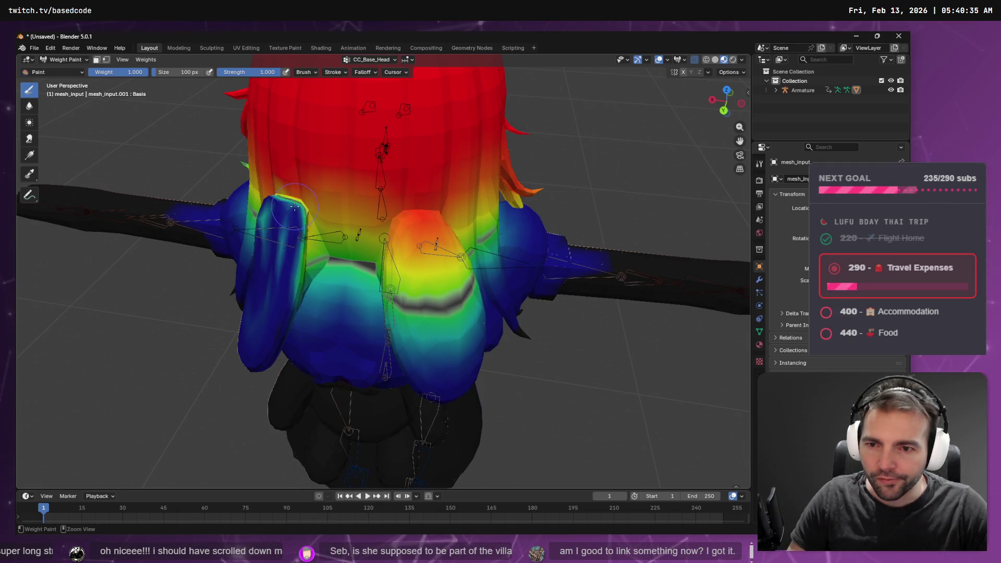
{"action": "mouse_move", "coordinate": [399, 341]}
{"action": "left_mouse_down"}
{"action": "mouse_move", "coordinate": [438, 261]}
{"action": "mouse_move", "coordinate": [399, 292]}
{"action": "mouse_move", "coordinate": [320, 288]}
{"action": "mouse_move", "coordinate": [364, 318]}
{"action": "mouse_move", "coordinate": [334, 333]}
{"action": "mouse_move", "coordinate": [290, 326]}
{"action": "mouse_move", "coordinate": [320, 275]}
{"action": "mouse_move", "coordinate": [345, 272]}
{"action": "mouse_move", "coordinate": [407, 328]}
{"action": "mouse_move", "coordinate": [399, 250]}
{"action": "mouse_move", "coordinate": [438, 276]}
{"action": "mouse_move", "coordinate": [464, 339]}
{"action": "left_mouse_up"}
{"action": "mouse_move", "coordinate": [419, 256]}
{"action": "left_mouse_down"}
{"action": "mouse_move", "coordinate": [425, 222]}
{"action": "mouse_move", "coordinate": [443, 251]}
{"action": "left_mouse_up"}
{"action": "mouse_move", "coordinate": [464, 325]}
{"action": "left_mouse_down"}
{"action": "mouse_move", "coordinate": [450, 271]}
{"action": "mouse_move", "coordinate": [161, 278]}
{"action": "mouse_move", "coordinate": [182, 269]}
{"action": "mouse_move", "coordinate": [204, 339]}
{"action": "left_mouse_up"}
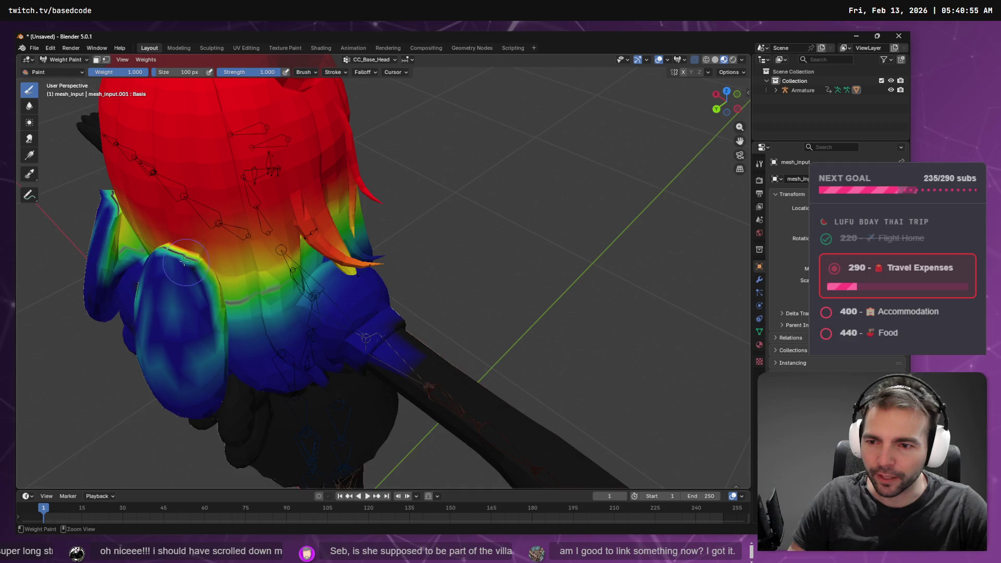
{"action": "mouse_move", "coordinate": [171, 296]}
{"action": "left_mouse_down"}
{"action": "mouse_move", "coordinate": [167, 365]}
{"action": "mouse_move", "coordinate": [178, 346]}
{"action": "left_mouse_up"}
{"action": "mouse_move", "coordinate": [327, 268]}
{"action": "left_mouse_down"}
{"action": "mouse_move", "coordinate": [364, 317]}
{"action": "mouse_move", "coordinate": [381, 319]}
{"action": "mouse_move", "coordinate": [356, 271]}
{"action": "mouse_move", "coordinate": [286, 257]}
{"action": "mouse_move", "coordinate": [535, 277]}
{"action": "mouse_move", "coordinate": [485, 266]}
{"action": "left_mouse_up"}
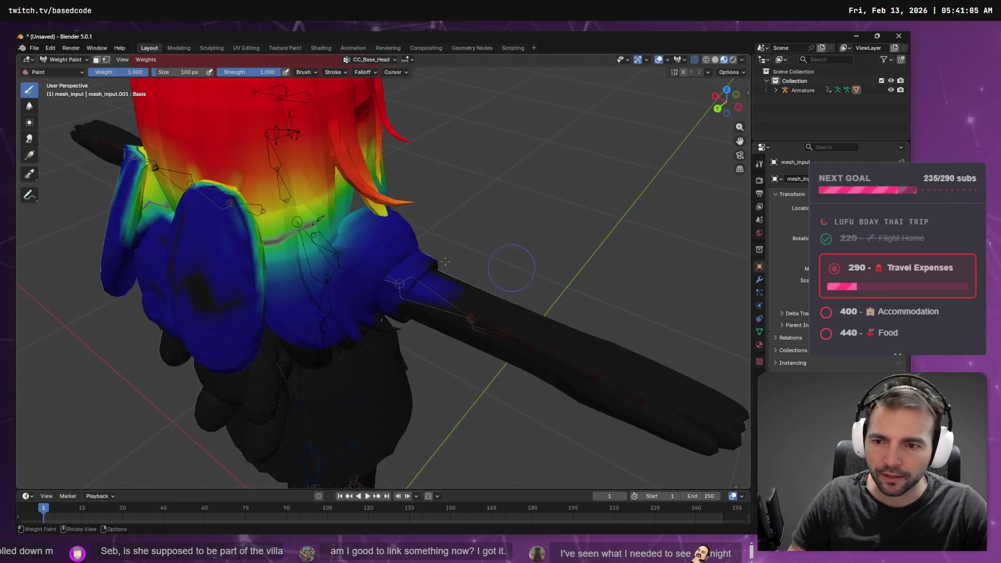
{"action": "mouse_move", "coordinate": [252, 246]}
{"action": "left_mouse_down"}
{"action": "mouse_move", "coordinate": [198, 277]}
{"action": "mouse_move", "coordinate": [349, 295]}
{"action": "left_mouse_up"}
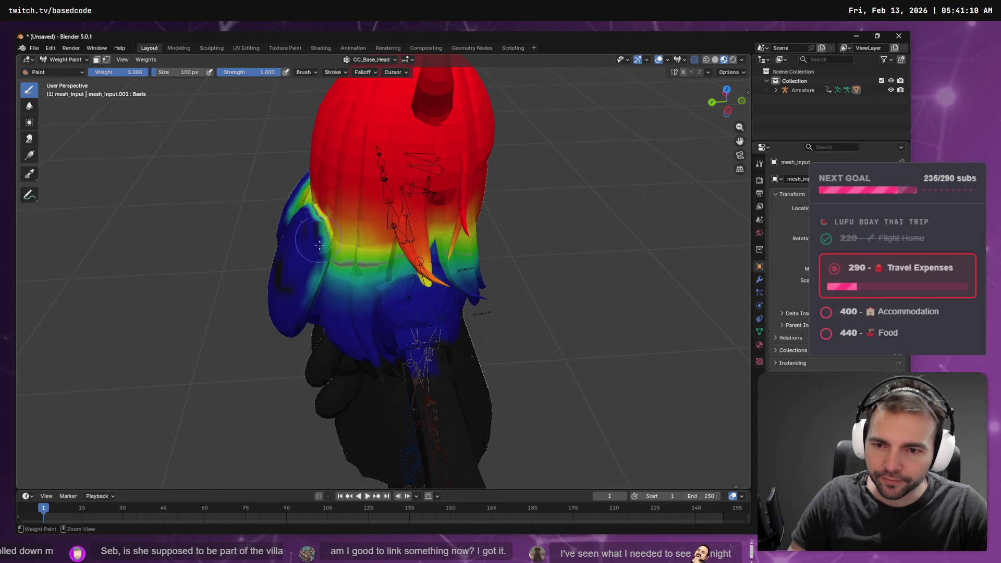
{"action": "left_click_drag", "start_coordinate": [308, 241], "coordinate": [365, 269]}
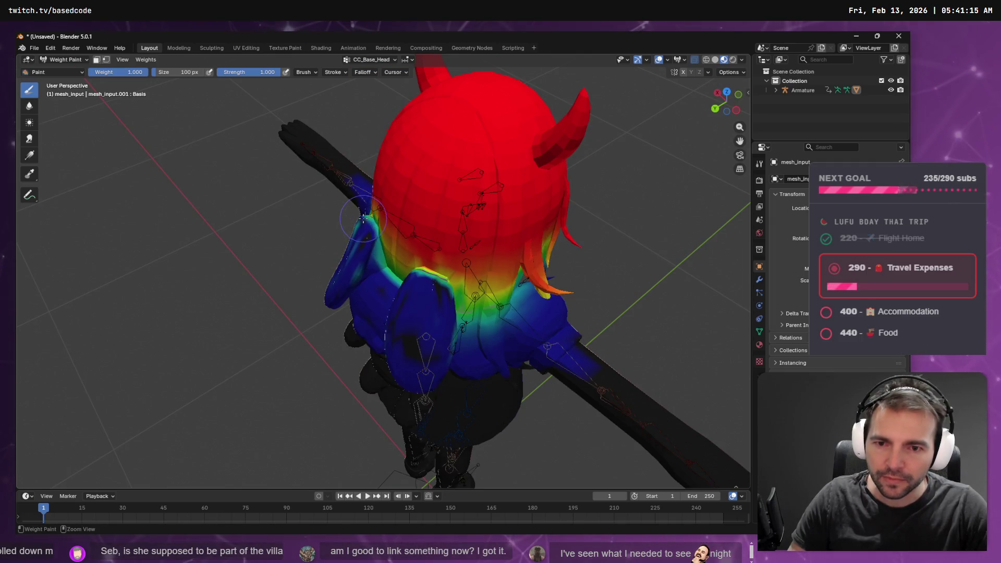
{"action": "left_click", "coordinate": [372, 60]}
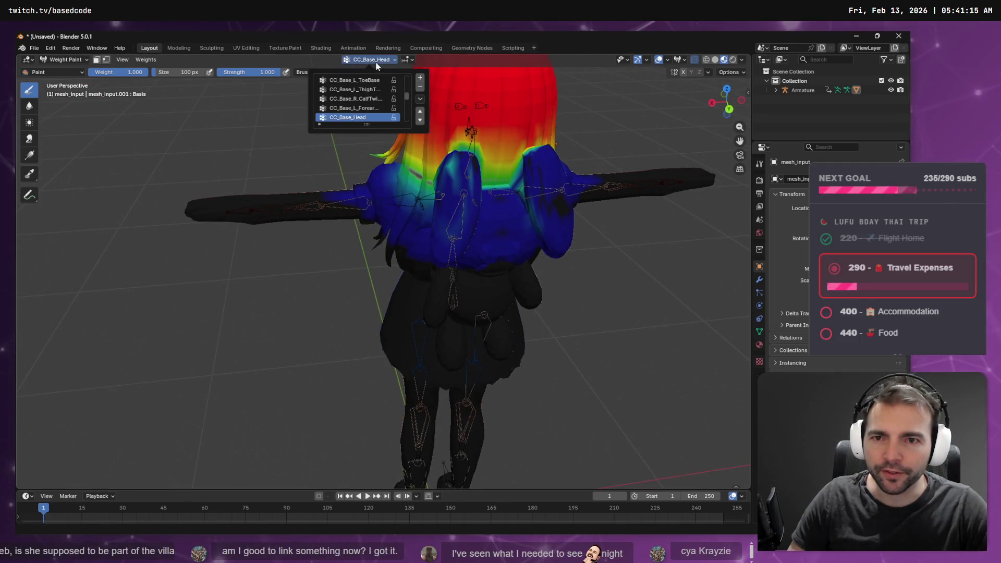
Switch to CC_Base_Spine02 and paint full weight over the upper plush and its edges.
{"action": "key", "text": "Up"}
{"action": "key", "text": "Down"}
{"action": "key", "text": "Down"}
{"action": "key", "text": "Down"}
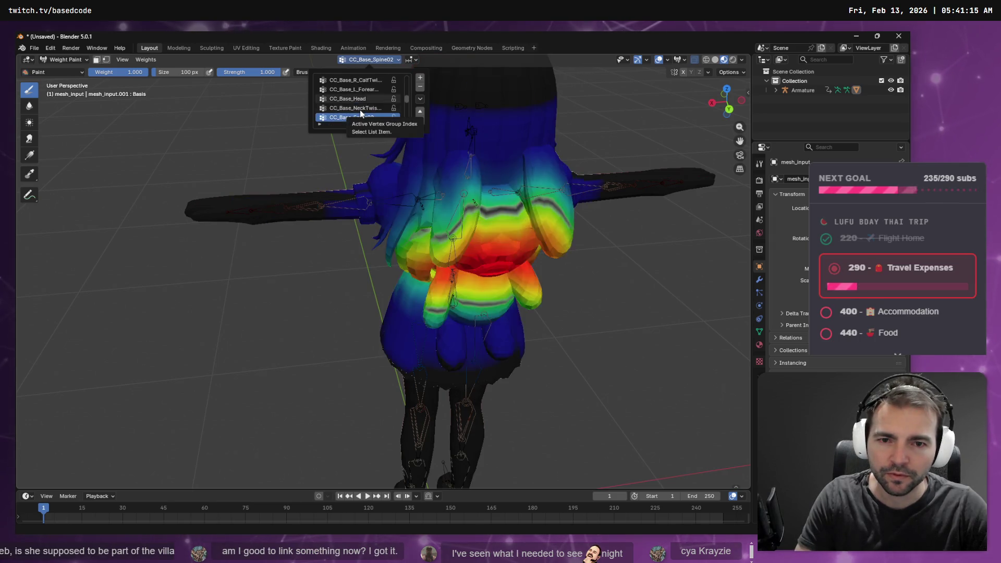
{"action": "mouse_move", "coordinate": [451, 185]}
{"action": "left_mouse_down"}
{"action": "mouse_move", "coordinate": [442, 249]}
{"action": "mouse_move", "coordinate": [433, 177]}
{"action": "mouse_move", "coordinate": [464, 184]}
{"action": "mouse_move", "coordinate": [462, 162]}
{"action": "mouse_move", "coordinate": [420, 224]}
{"action": "mouse_move", "coordinate": [421, 251]}
{"action": "mouse_move", "coordinate": [451, 263]}
{"action": "mouse_move", "coordinate": [432, 274]}
{"action": "mouse_move", "coordinate": [443, 221]}
{"action": "mouse_move", "coordinate": [425, 193]}
{"action": "mouse_move", "coordinate": [437, 230]}
{"action": "left_mouse_up"}
{"action": "mouse_move", "coordinate": [421, 269]}
{"action": "left_mouse_down"}
{"action": "mouse_move", "coordinate": [409, 250]}
{"action": "mouse_move", "coordinate": [406, 290]}
{"action": "left_mouse_up"}
{"action": "mouse_move", "coordinate": [477, 281]}
{"action": "left_mouse_down"}
{"action": "mouse_move", "coordinate": [475, 250]}
{"action": "mouse_move", "coordinate": [490, 243]}
{"action": "mouse_move", "coordinate": [497, 305]}
{"action": "mouse_move", "coordinate": [370, 284]}
{"action": "mouse_move", "coordinate": [383, 224]}
{"action": "mouse_move", "coordinate": [388, 281]}
{"action": "mouse_move", "coordinate": [378, 317]}
{"action": "mouse_move", "coordinate": [376, 225]}
{"action": "mouse_move", "coordinate": [479, 300]}
{"action": "mouse_move", "coordinate": [469, 303]}
{"action": "mouse_move", "coordinate": [490, 307]}
{"action": "mouse_move", "coordinate": [440, 329]}
{"action": "mouse_move", "coordinate": [356, 267]}
{"action": "left_mouse_up"}
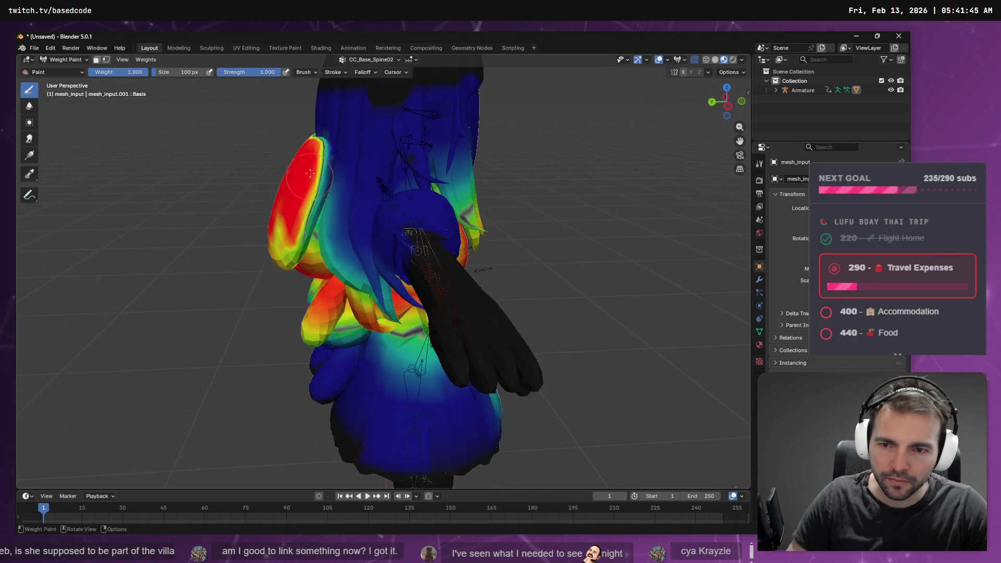
{"action": "mouse_move", "coordinate": [320, 151]}
{"action": "left_mouse_down"}
{"action": "mouse_move", "coordinate": [290, 254]}
{"action": "mouse_move", "coordinate": [334, 232]}
{"action": "mouse_move", "coordinate": [453, 209]}
{"action": "left_mouse_up"}
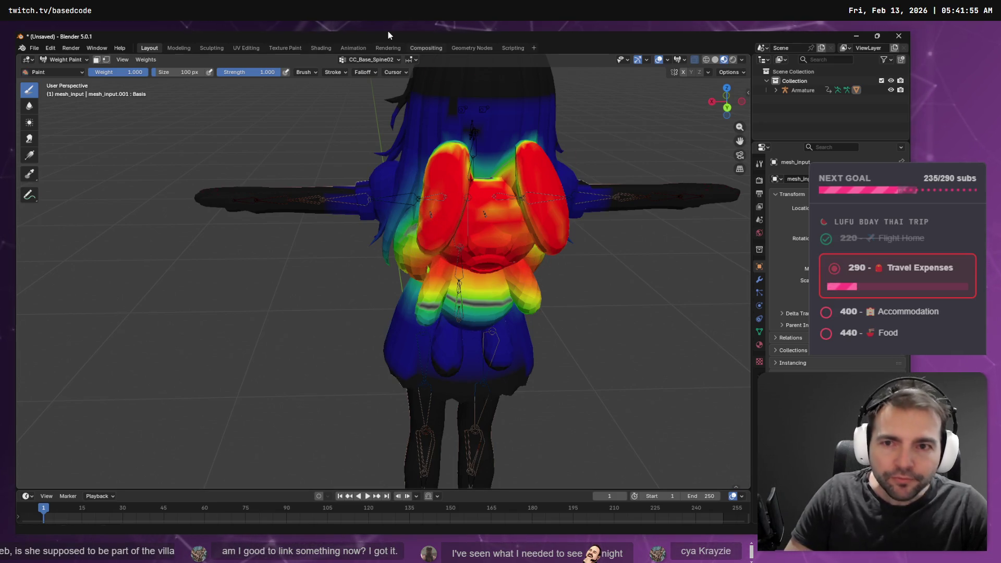
Paint full CC_Base_Spine02 weight down the bunny plush's lower body.
{"action": "left_click", "coordinate": [361, 59]}
{"action": "scroll", "coordinate": [360, 99], "scroll_direction": "up", "scroll_amount": 2}
{"action": "scroll", "coordinate": [360, 99], "scroll_direction": "down", "scroll_amount": 4}
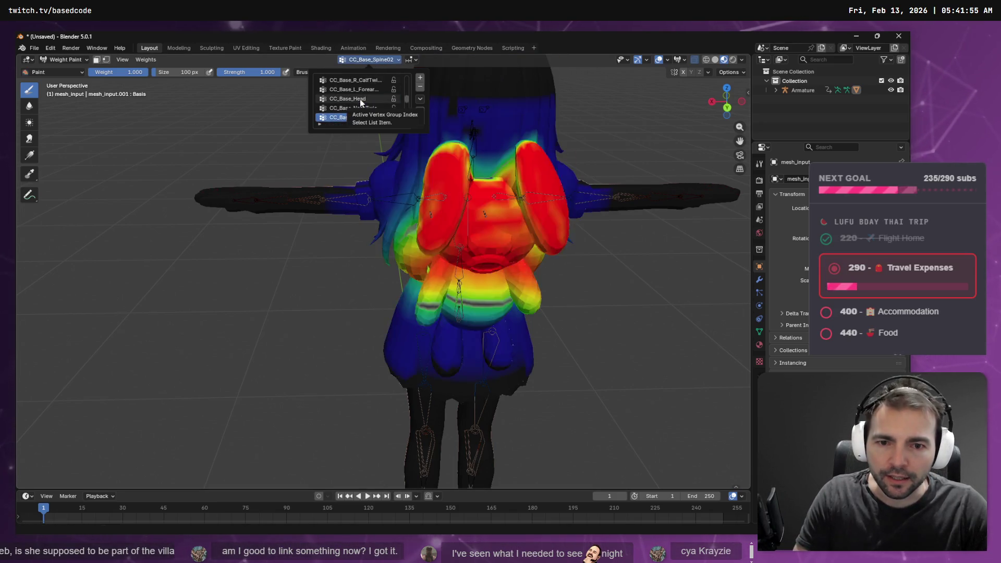
{"action": "scroll", "coordinate": [360, 99], "scroll_direction": "up", "scroll_amount": 2}
{"action": "scroll", "coordinate": [360, 99], "scroll_direction": "down", "scroll_amount": 1}
{"action": "scroll", "coordinate": [360, 99], "scroll_direction": "up", "scroll_amount": 1}
{"action": "left_click_drag", "start_coordinate": [481, 297], "coordinate": [461, 271]}
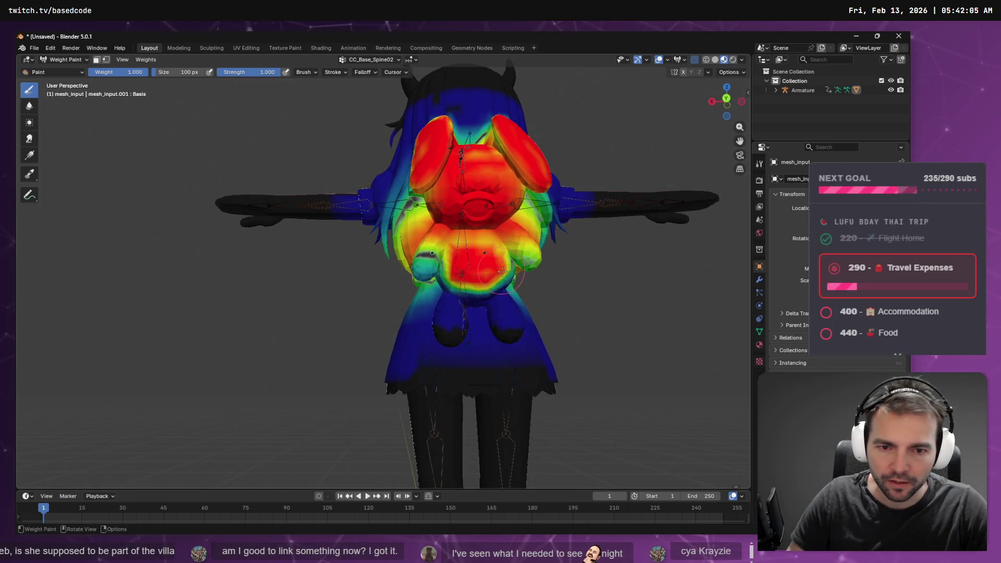
{"action": "mouse_move", "coordinate": [505, 268]}
{"action": "left_mouse_down"}
{"action": "mouse_move", "coordinate": [501, 313]}
{"action": "mouse_move", "coordinate": [453, 313]}
{"action": "mouse_move", "coordinate": [448, 339]}
{"action": "mouse_move", "coordinate": [443, 292]}
{"action": "mouse_move", "coordinate": [426, 265]}
{"action": "mouse_move", "coordinate": [448, 269]}
{"action": "left_mouse_up"}
Fill the gap between the plush body and arm, then inspect the model from all sides.
{"action": "left_click_drag", "start_coordinate": [505, 329], "coordinate": [427, 319]}
{"action": "mouse_move", "coordinate": [423, 254]}
{"action": "left_mouse_down"}
{"action": "mouse_move", "coordinate": [446, 252]}
{"action": "mouse_move", "coordinate": [417, 290]}
{"action": "mouse_move", "coordinate": [409, 218]}
{"action": "left_mouse_up"}
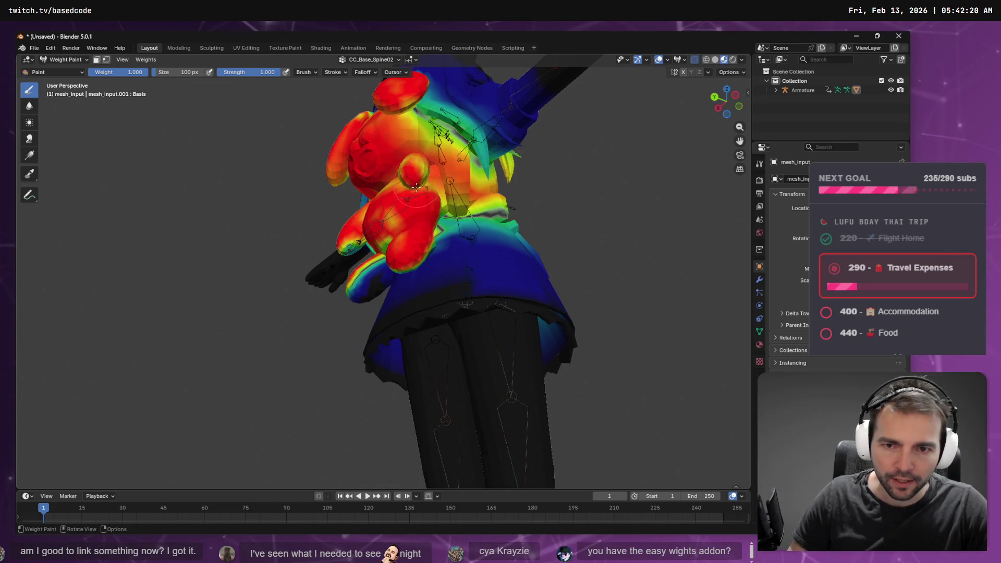
{"action": "mouse_move", "coordinate": [411, 161]}
{"action": "left_mouse_down"}
{"action": "mouse_move", "coordinate": [445, 273]}
{"action": "mouse_move", "coordinate": [451, 260]}
{"action": "left_mouse_up"}
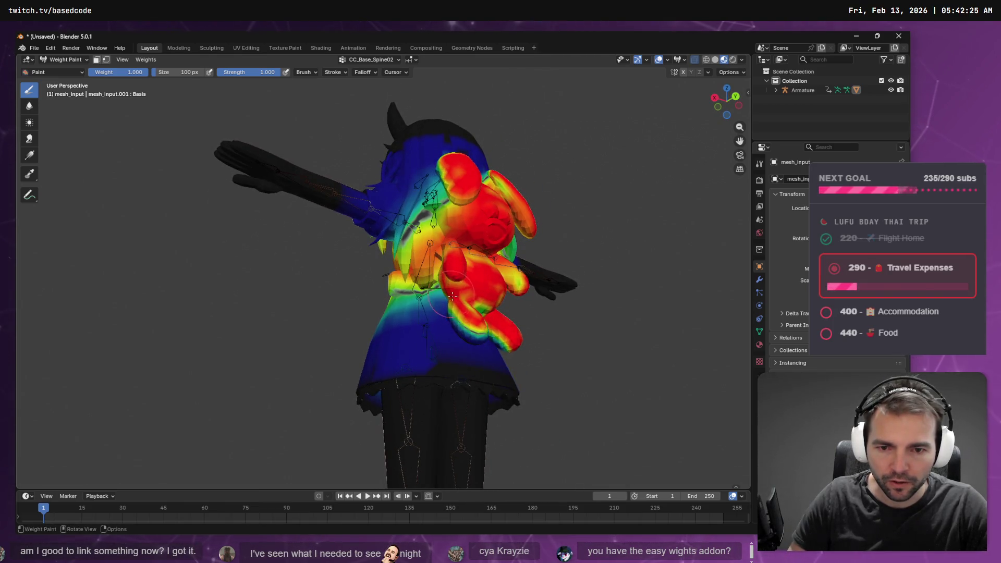
{"action": "left_click_drag", "start_coordinate": [479, 334], "coordinate": [445, 257]}
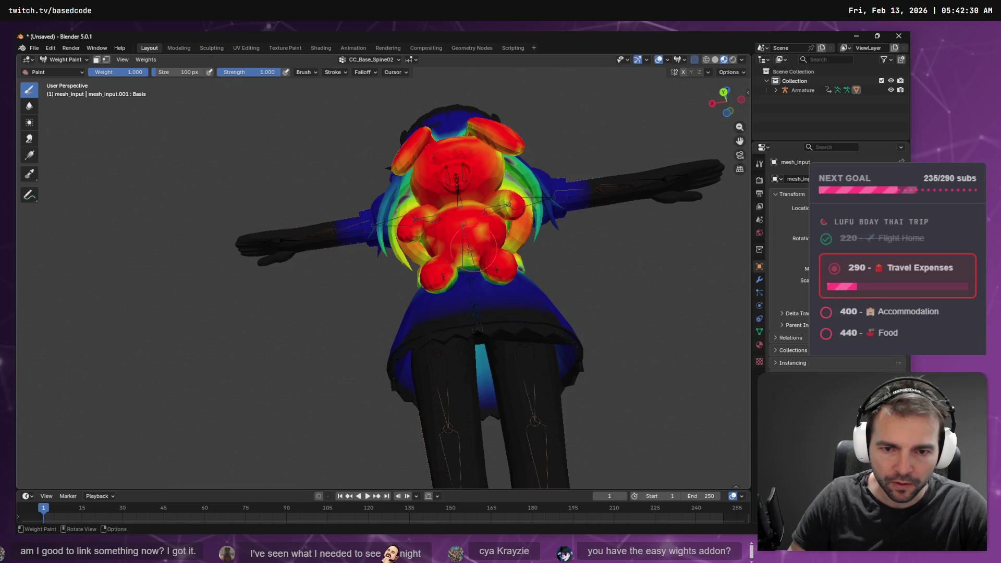
{"action": "left_click_drag", "start_coordinate": [439, 251], "coordinate": [457, 259]}
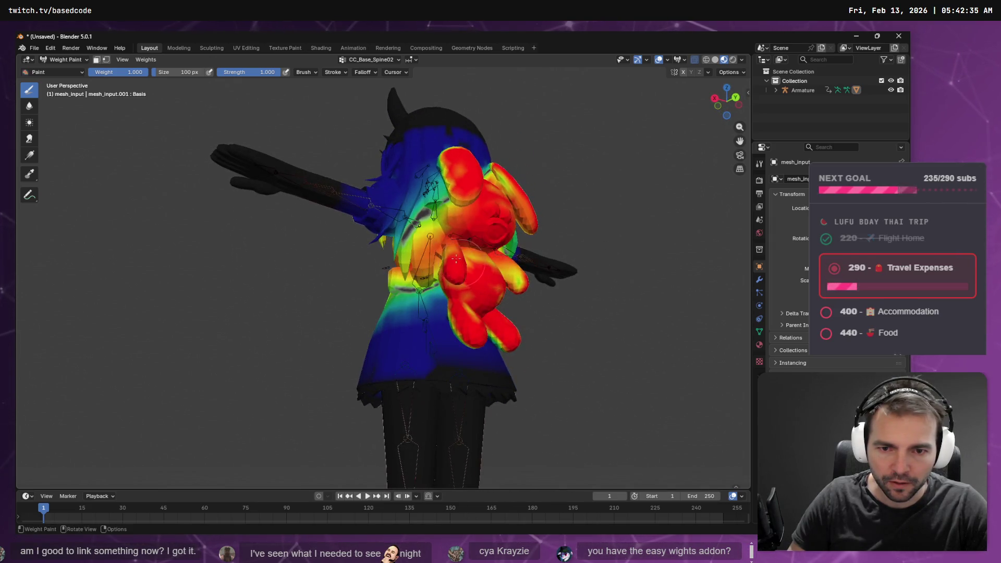